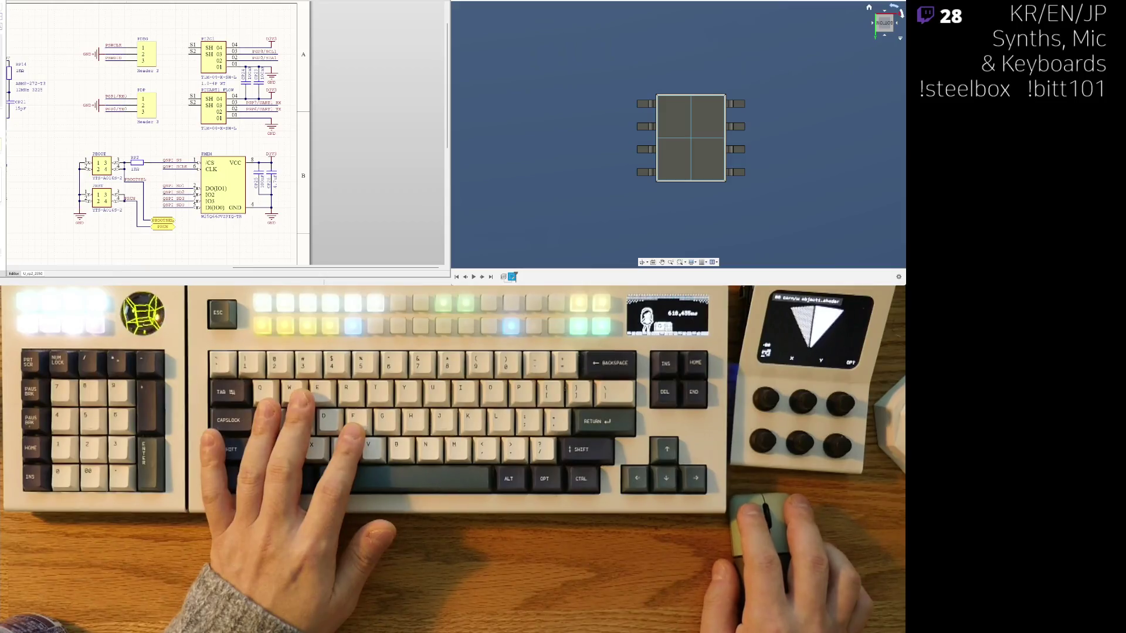
pyautogui.scroll(1, 284, 32)
pyautogui.scroll(1, 284, 31)
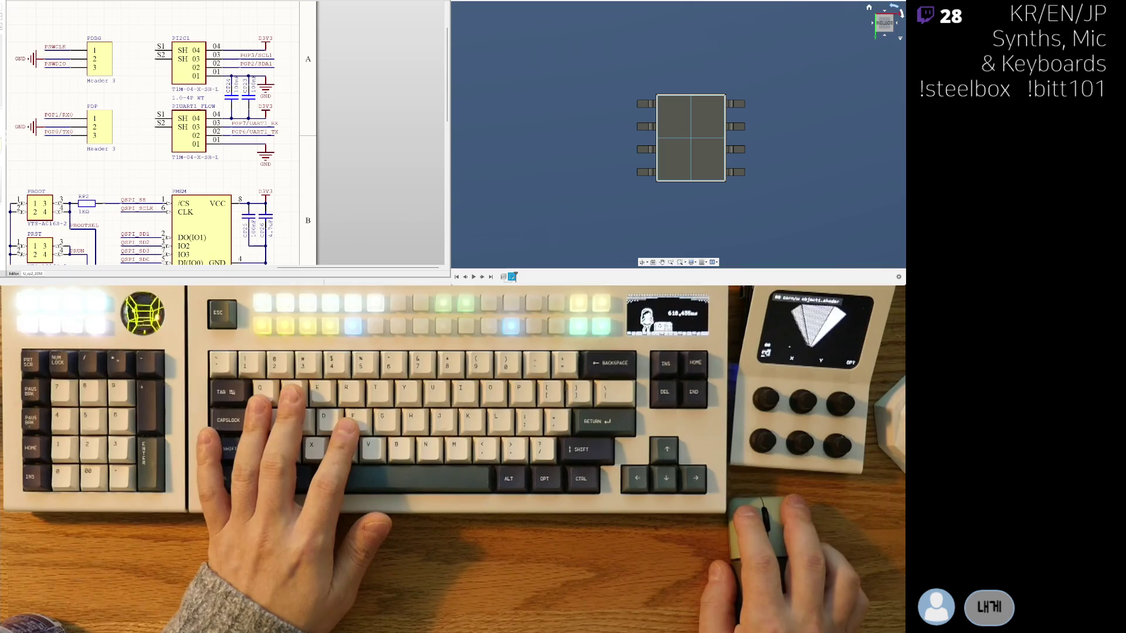
# Step: Place a copied four-pin SH connector, rotated 180°, at the sheet's upper left and select the upper SH symbol
pyautogui.moveTo(176, 132); pyautogui.dragTo(231, 132, button='right')
pyautogui.moveTo(17, 159); pyautogui.dragTo(43, 158, button='right')
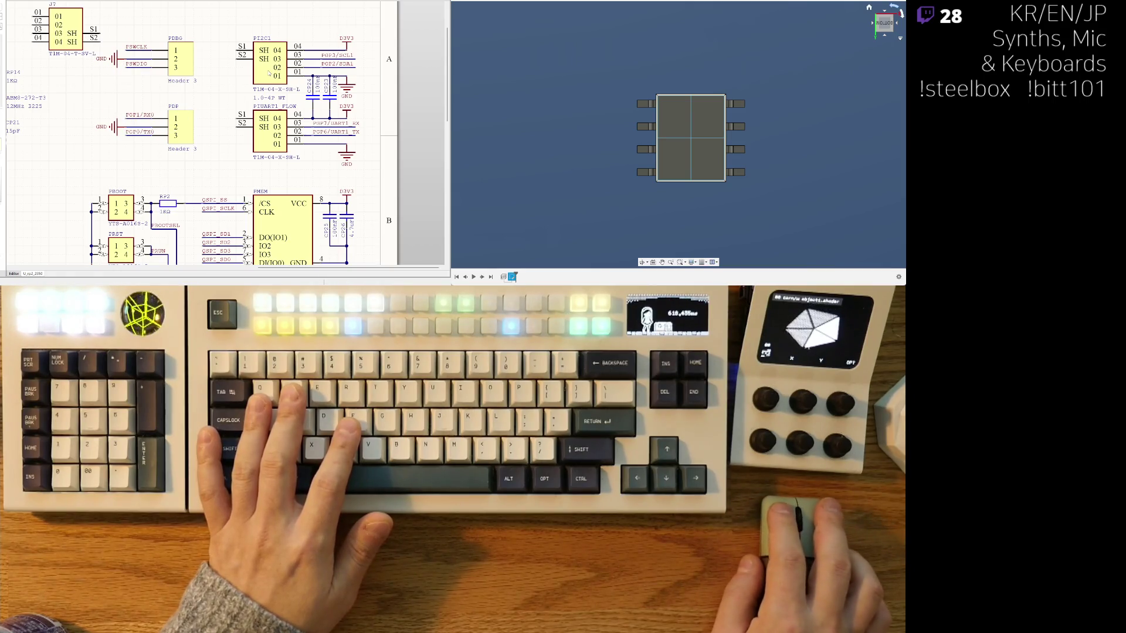
pyautogui.press('space')
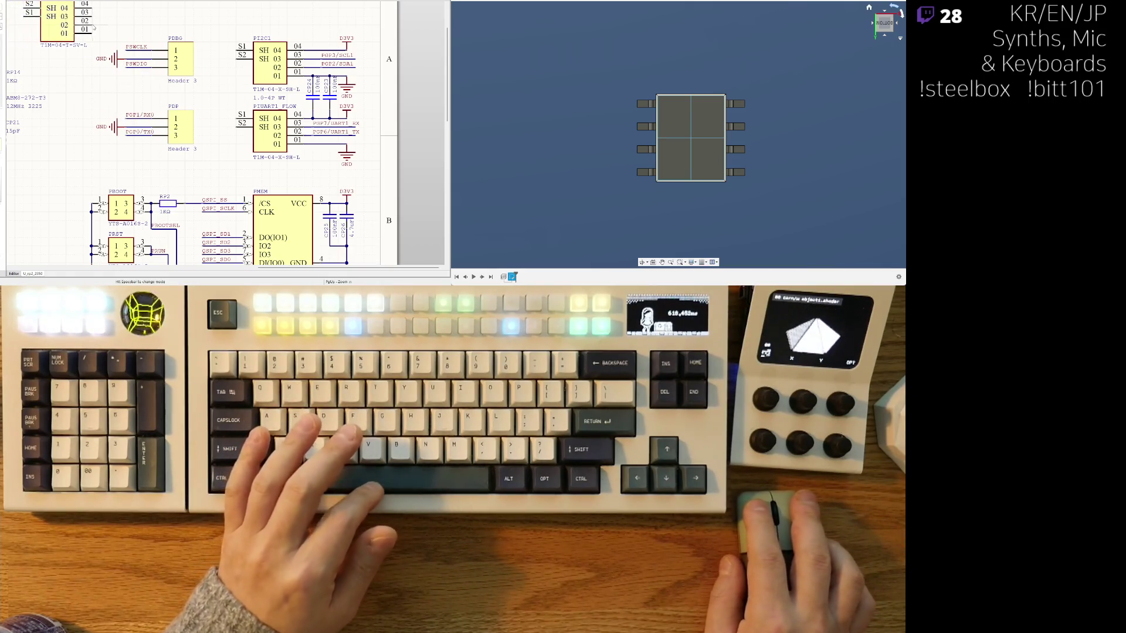
pyautogui.press('space')
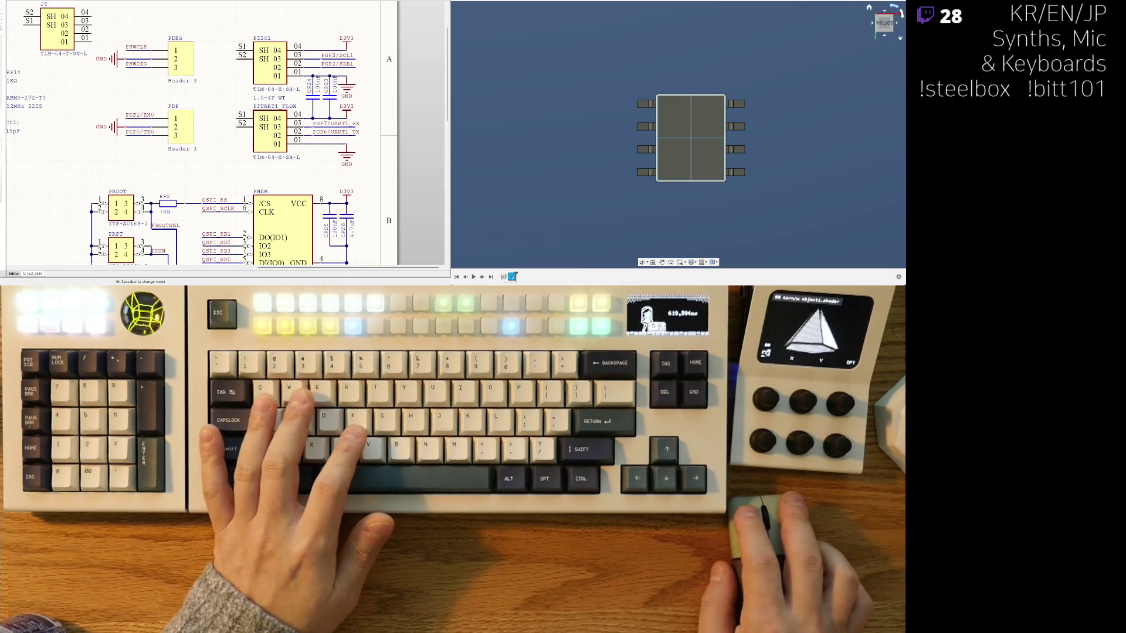
pyautogui.click(58, 26)
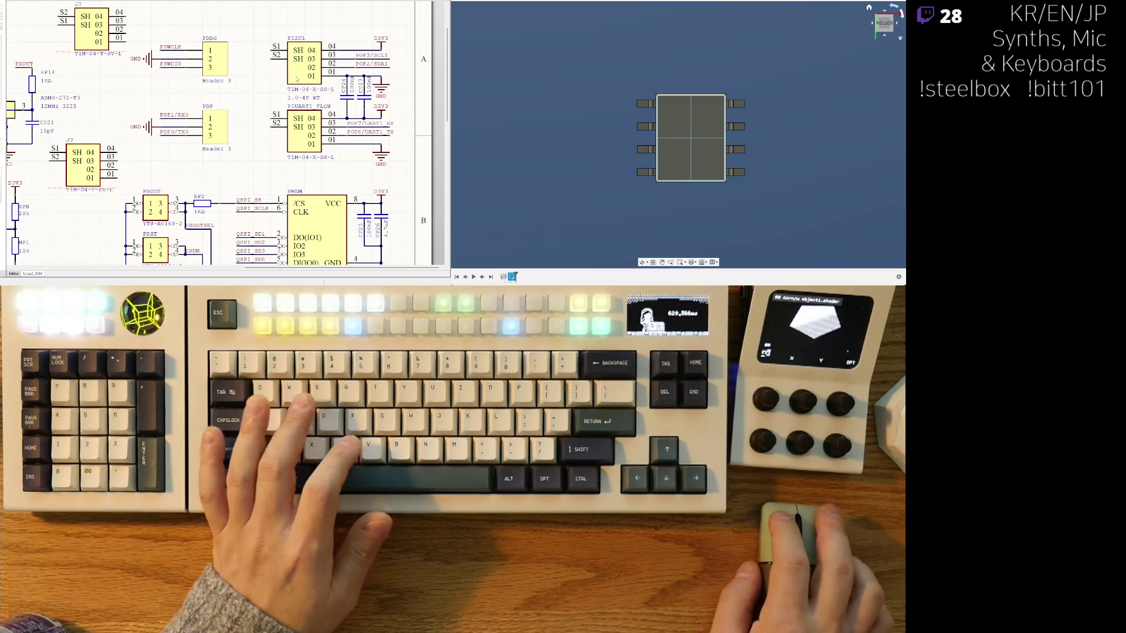
pyautogui.click(304, 61)
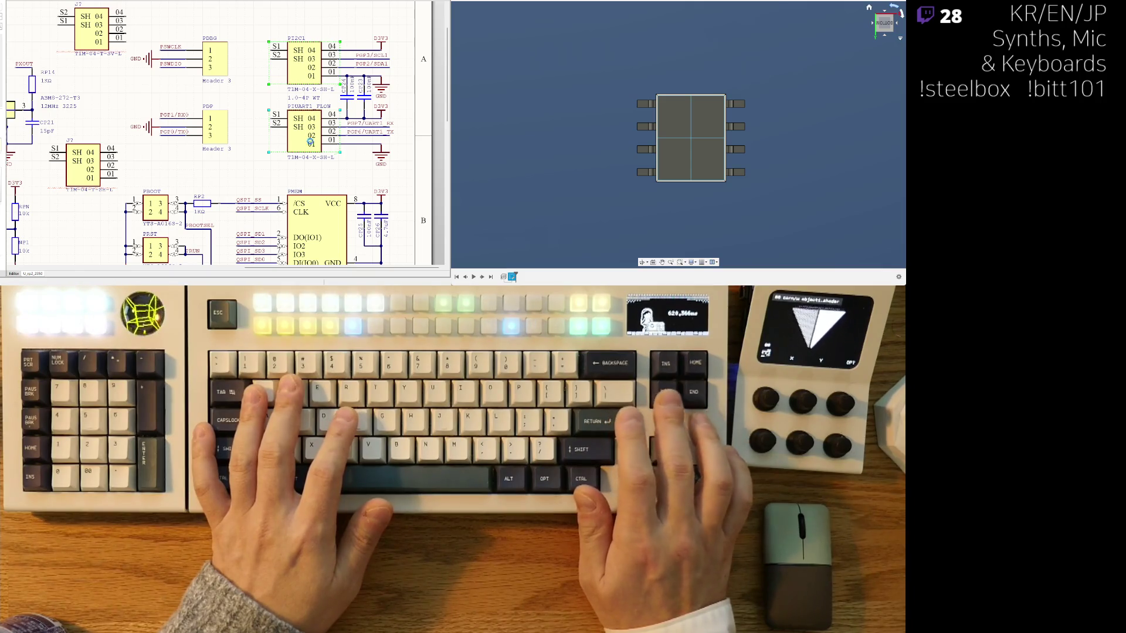
# Step: Delete the two selected SH connectors, then undo to restore them and clear the selection
pyautogui.press('Delete')
pyautogui.hotkey('ctrl', 'z')
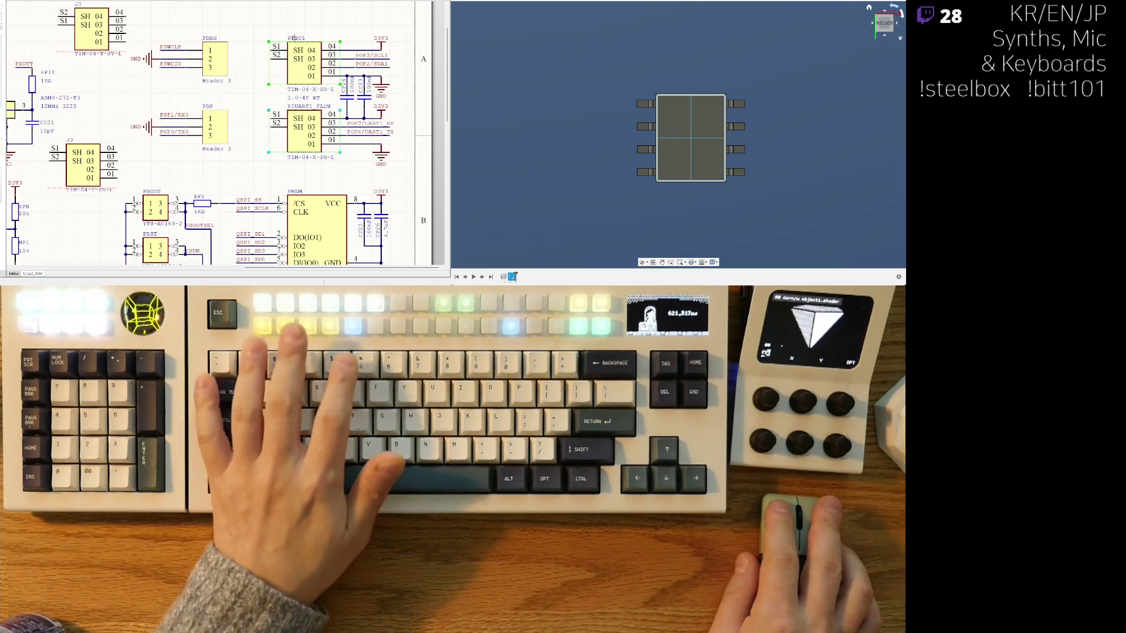
pyautogui.click(266, 58)
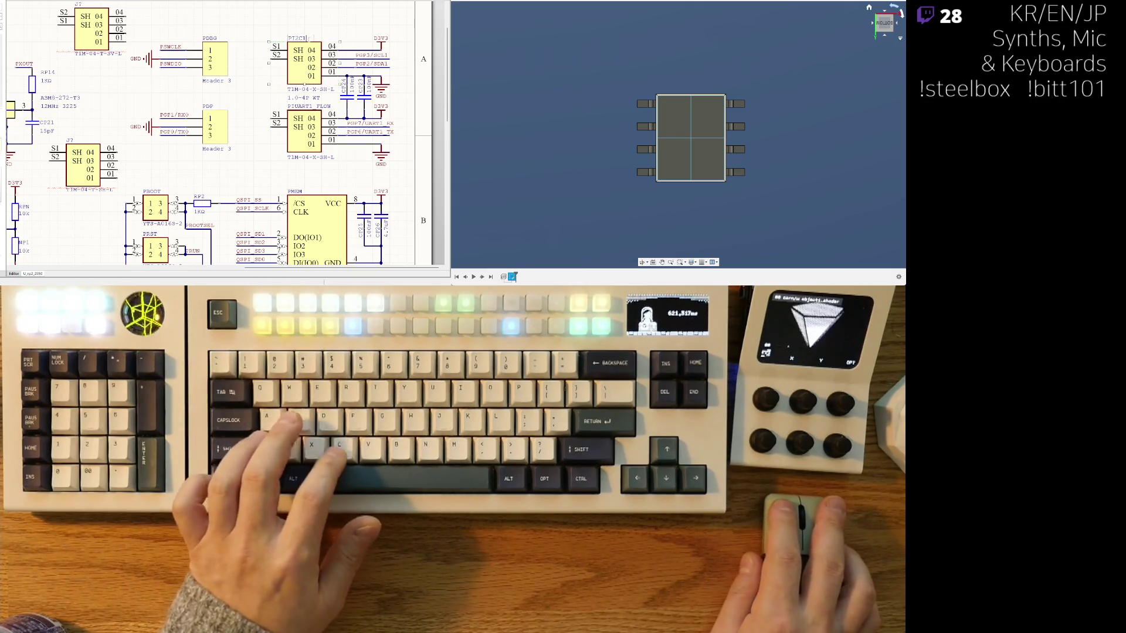
# Step: Rename the left SH connector's designator to PI2C1
pyautogui.click(297, 37)
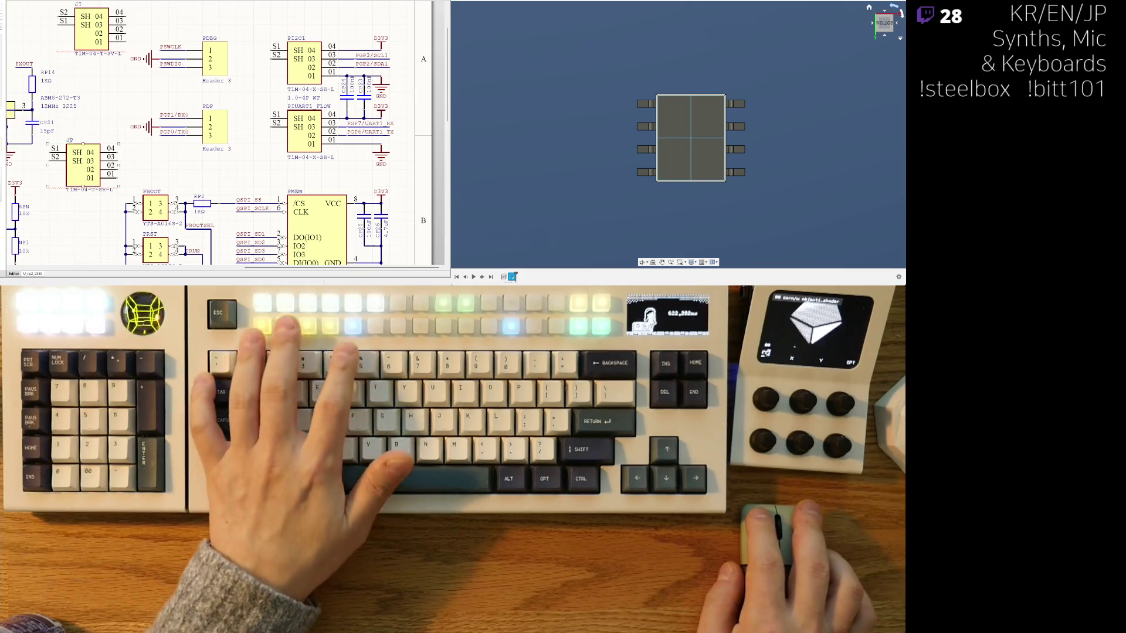
pyautogui.write('I2C1')
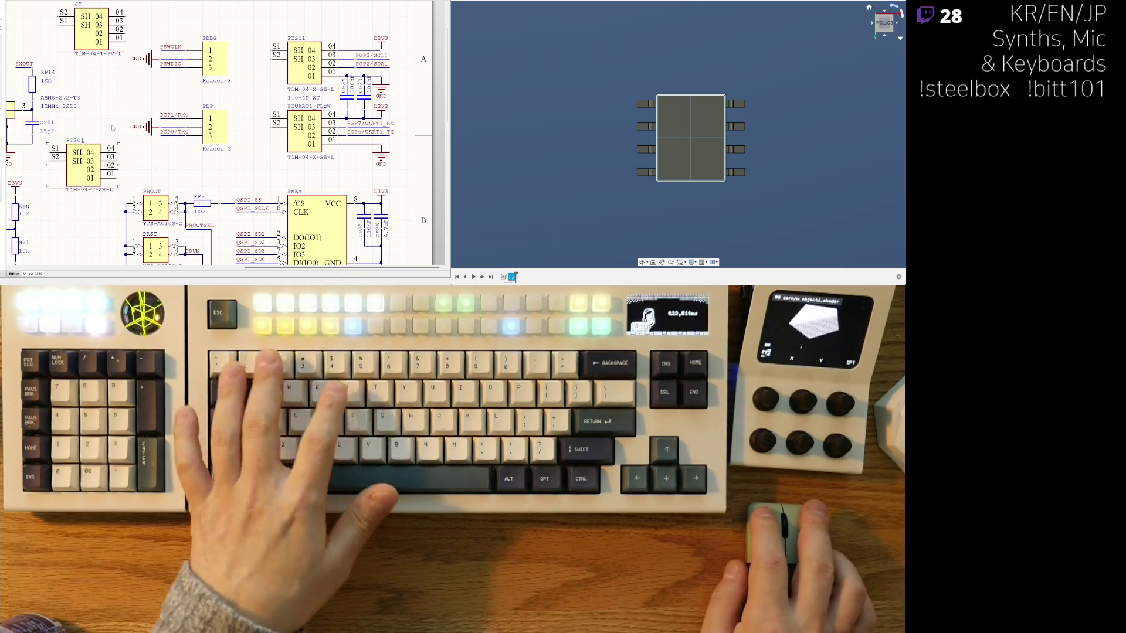
pyautogui.click(268, 111)
pyautogui.hotkey('ctrl', 'v')
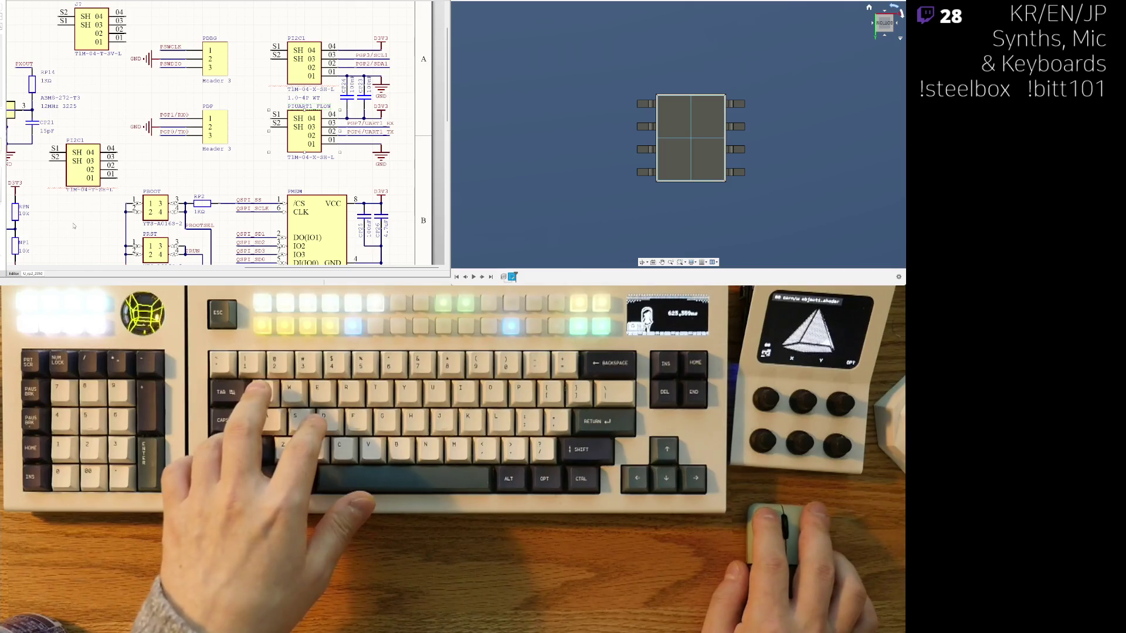
pyautogui.moveTo(84, 214); pyautogui.dragTo(161, 112, button='right')
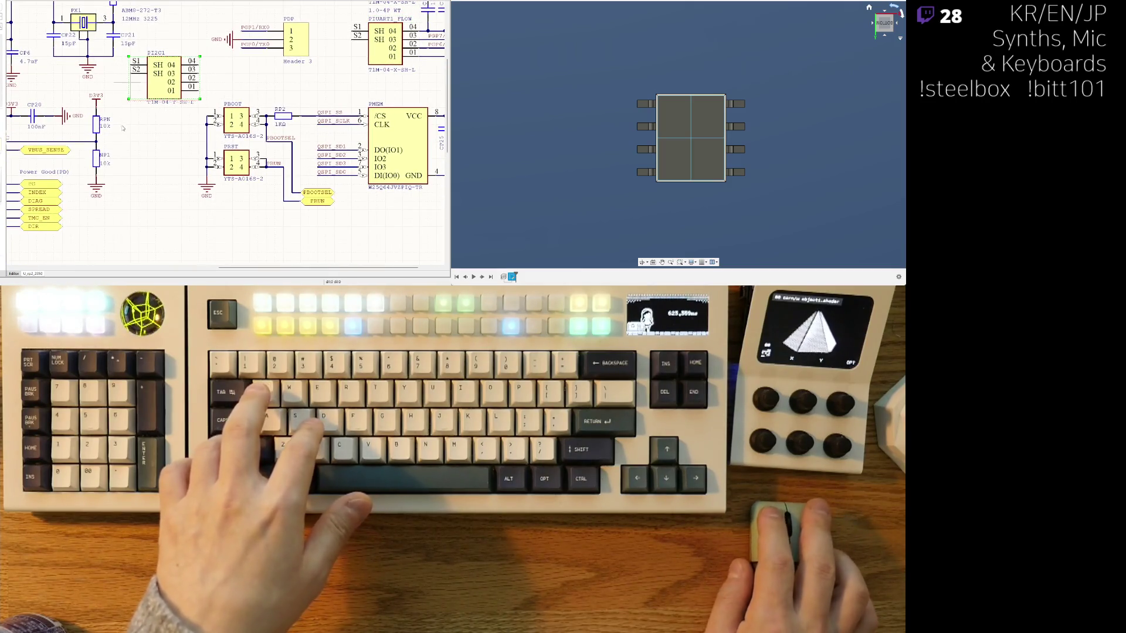
# Step: Duplicate the SH connector and give the copy the designator PIUART1
pyautogui.hotkey('ctrl', 'd')
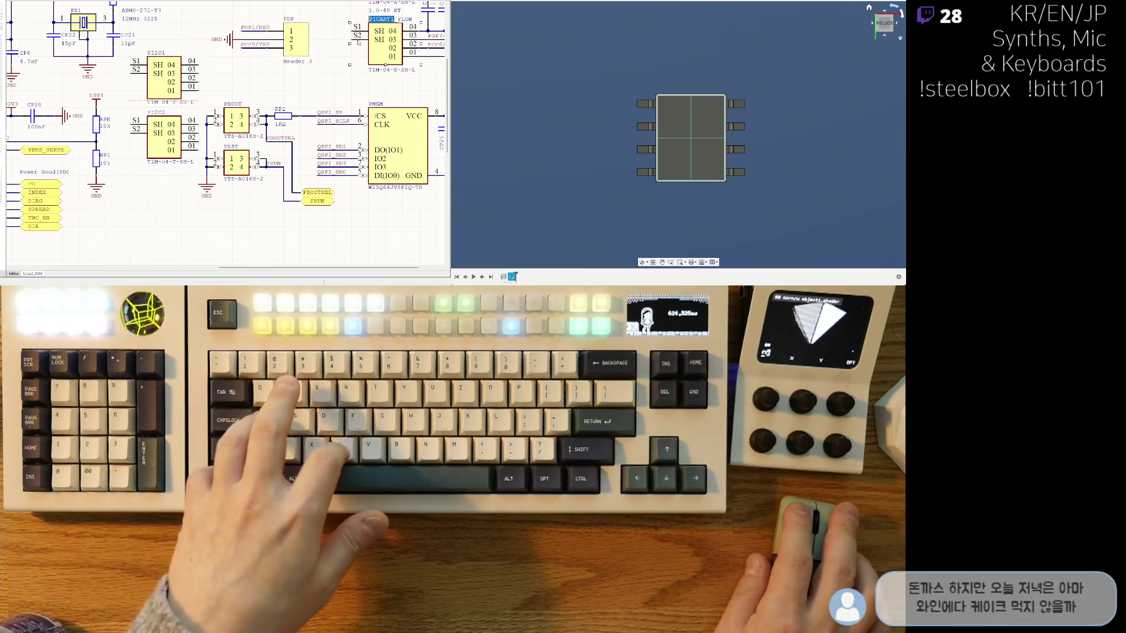
pyautogui.doubleClick(156, 112)
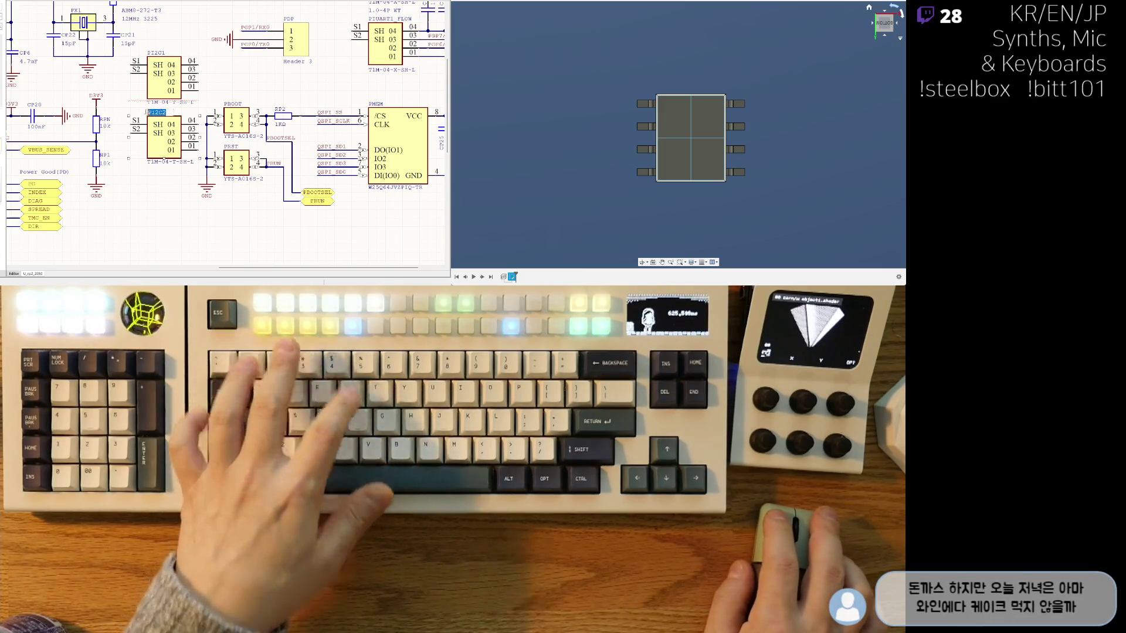
pyautogui.write('PIUART1')
pyautogui.moveTo(332, 82); pyautogui.dragTo(262, 135, button='right')
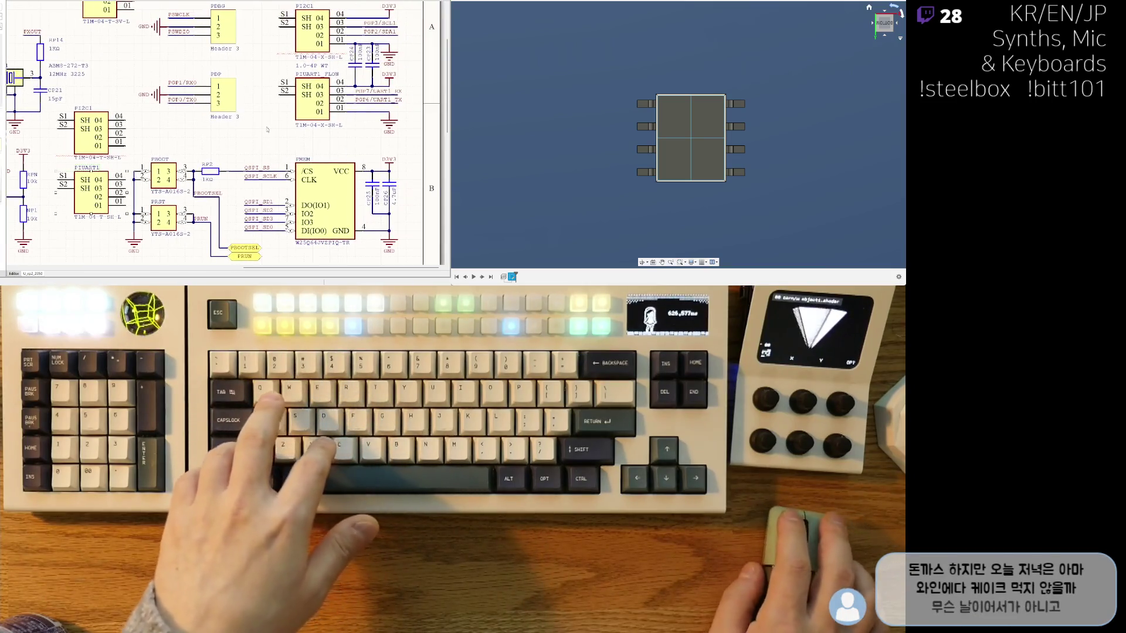
# Step: Move PIUART1 and PI2C1 together with the other SH connectors, view the whole sheet, and go to the PCB layout
pyautogui.moveTo(274, 6); pyautogui.dragTo(313, 107)
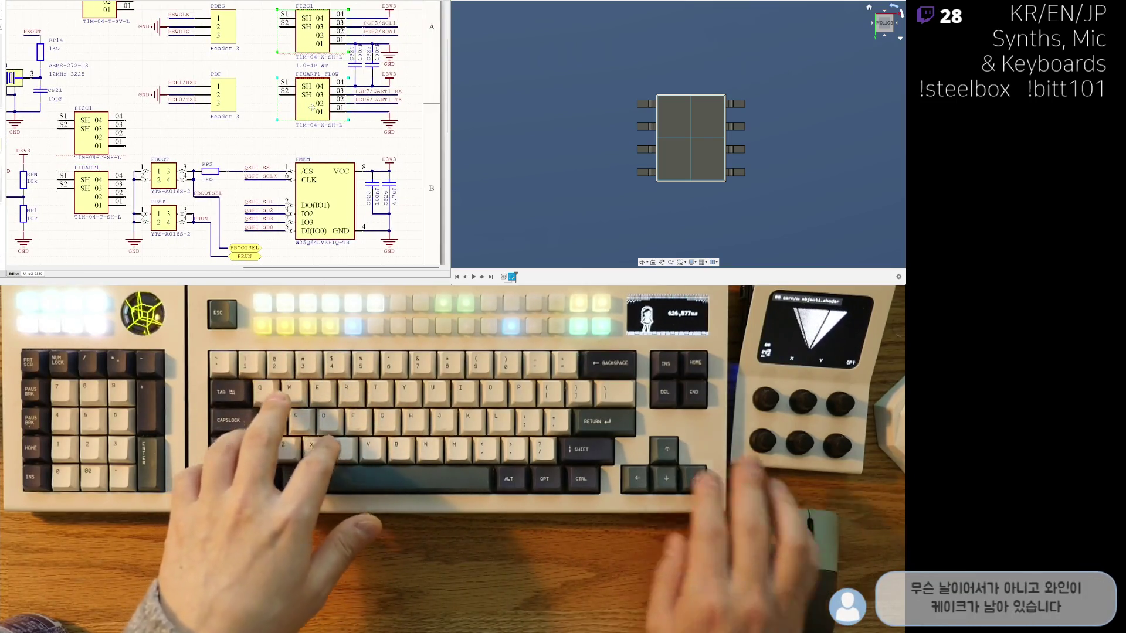
pyautogui.moveTo(313, 53)
pyautogui.mouseDown()
pyautogui.moveTo(251, 84)
pyautogui.moveTo(288, 32)
pyautogui.mouseUp()
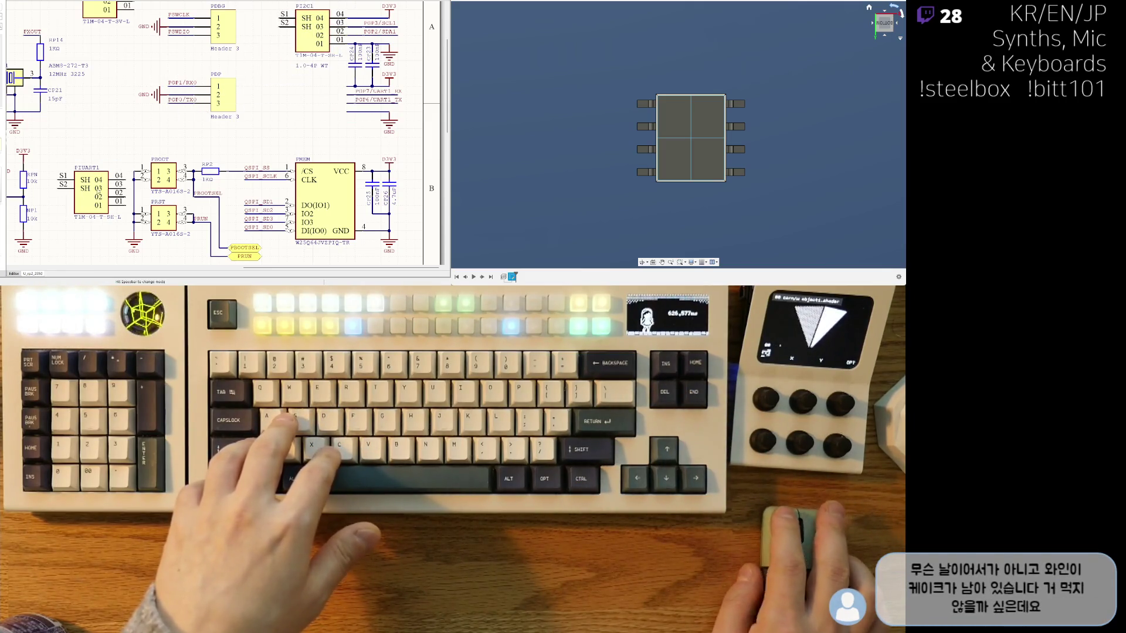
pyautogui.moveTo(92, 189); pyautogui.dragTo(312, 99)
pyautogui.press('v')
pyautogui.press('d')
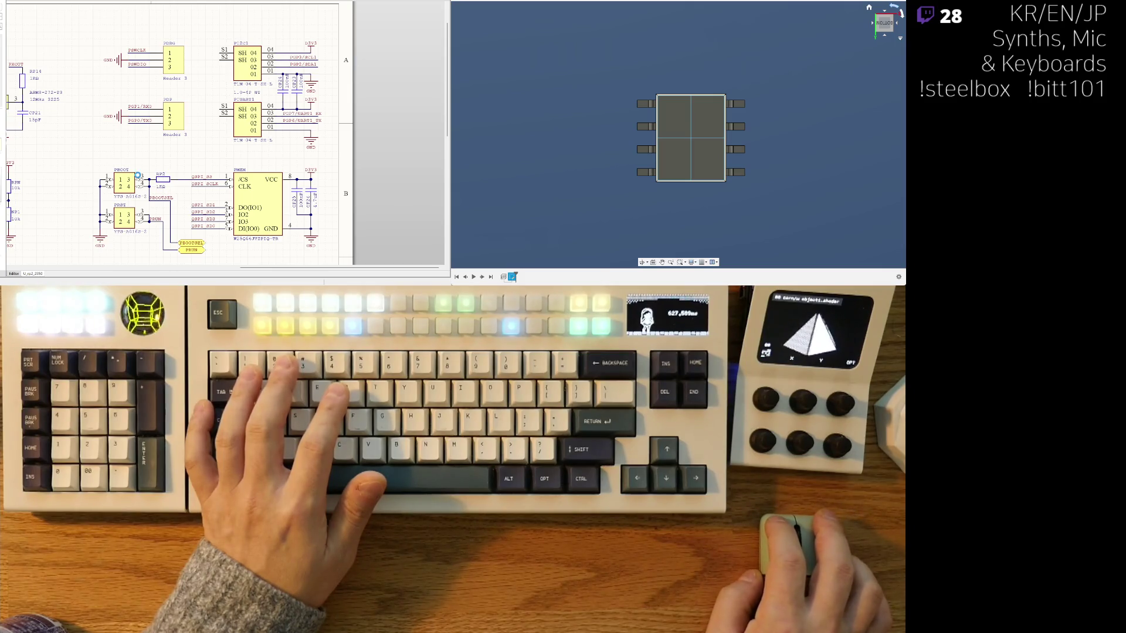
pyautogui.hotkey('ctrl', 'Tab')
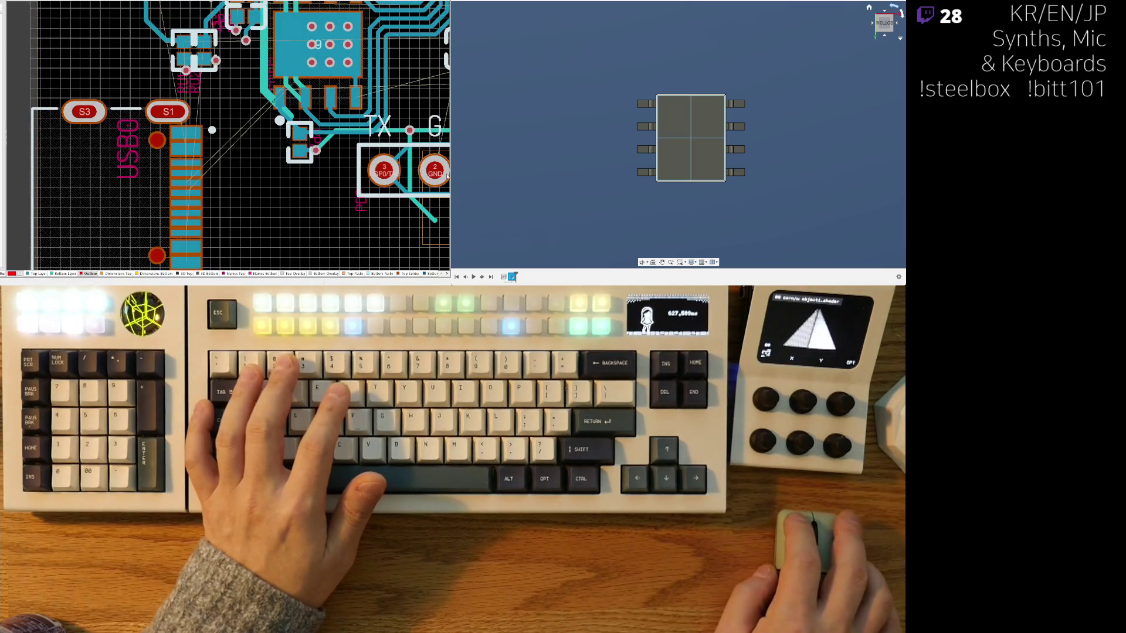
pyautogui.scroll(-3, 331, 115)
pyautogui.scroll(-3, 264, 133)
pyautogui.scroll(-2, 220, 145)
# Step: Place UMO rotated 180° near the board's upper-right edge and show the top copper layer alone
pyautogui.moveTo(201, 152); pyautogui.dragTo(189, 199, button='right')
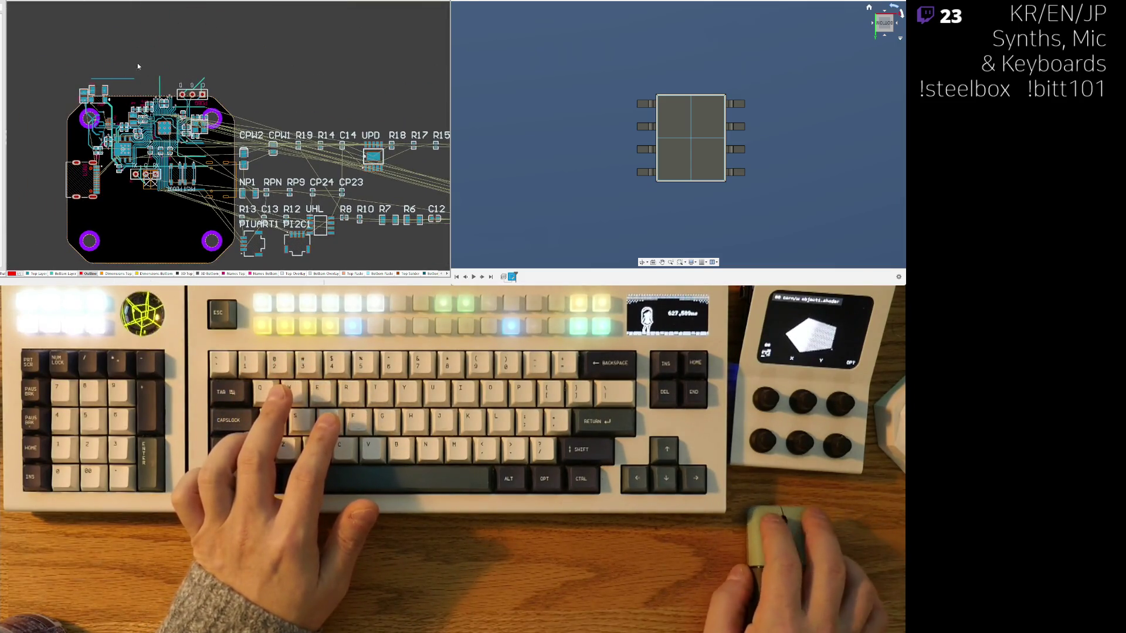
pyautogui.moveTo(272, 228); pyautogui.dragTo(75, 157, button='right')
pyautogui.scroll(-1, 393, 151)
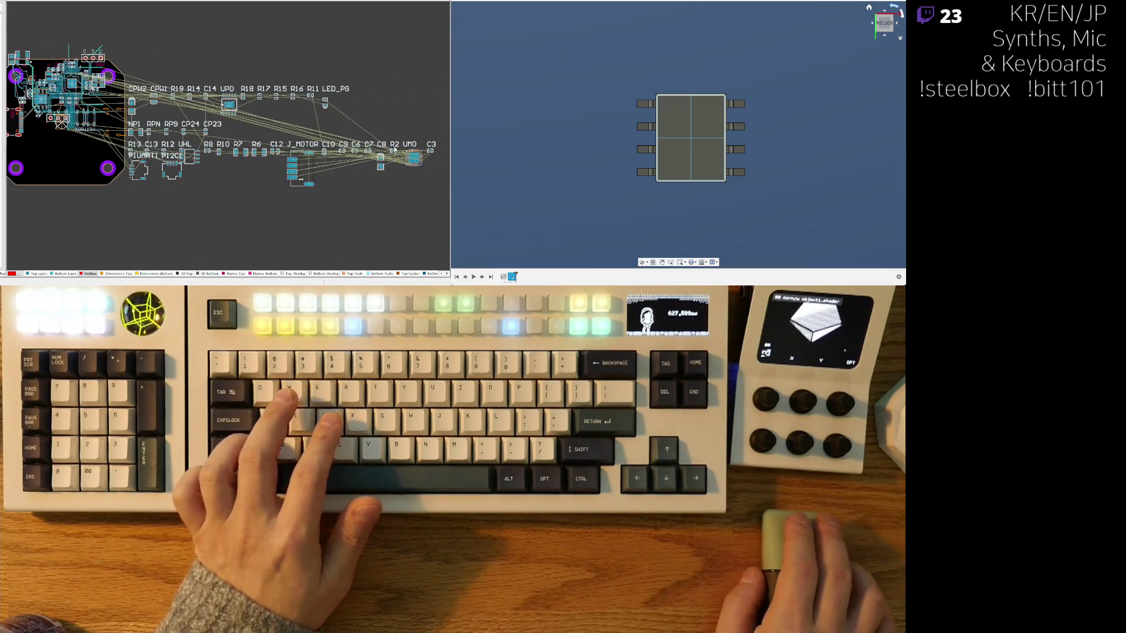
pyautogui.moveTo(414, 158); pyautogui.dragTo(146, 169)
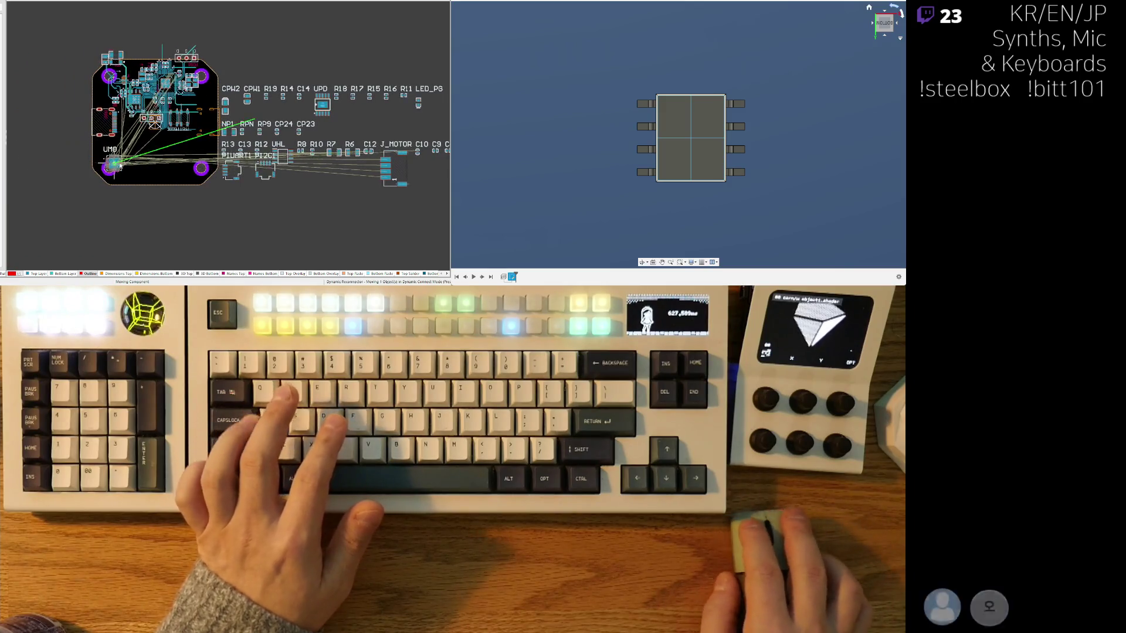
pyautogui.keyDown('ctrl'); pyautogui.scroll(1, 145, 170); pyautogui.keyUp('ctrl')
pyautogui.keyDown('ctrl'); pyautogui.scroll(1, 176, 163); pyautogui.keyUp('ctrl')
pyautogui.keyDown('ctrl'); pyautogui.scroll(1, 204, 152); pyautogui.keyUp('ctrl')
pyautogui.keyDown('ctrl'); pyautogui.scroll(-1, 204, 154); pyautogui.keyUp('ctrl')
pyautogui.keyDown('ctrl'); pyautogui.scroll(-1, 204, 163); pyautogui.keyUp('ctrl')
pyautogui.keyDown('ctrl'); pyautogui.scroll(-1, 204, 168); pyautogui.keyUp('ctrl')
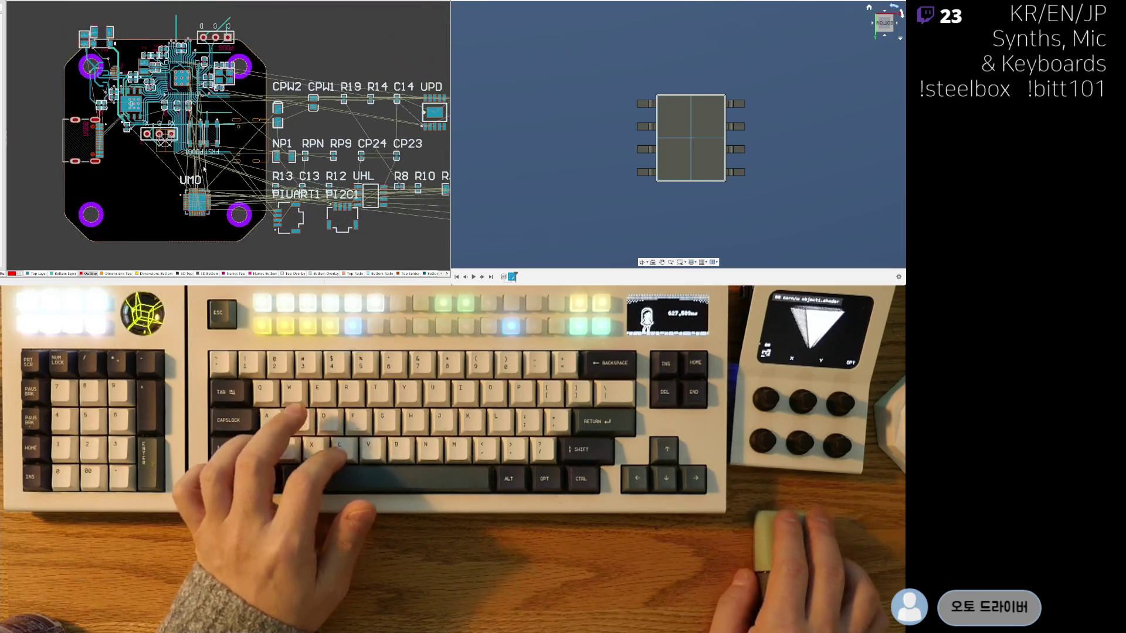
pyautogui.press('space')
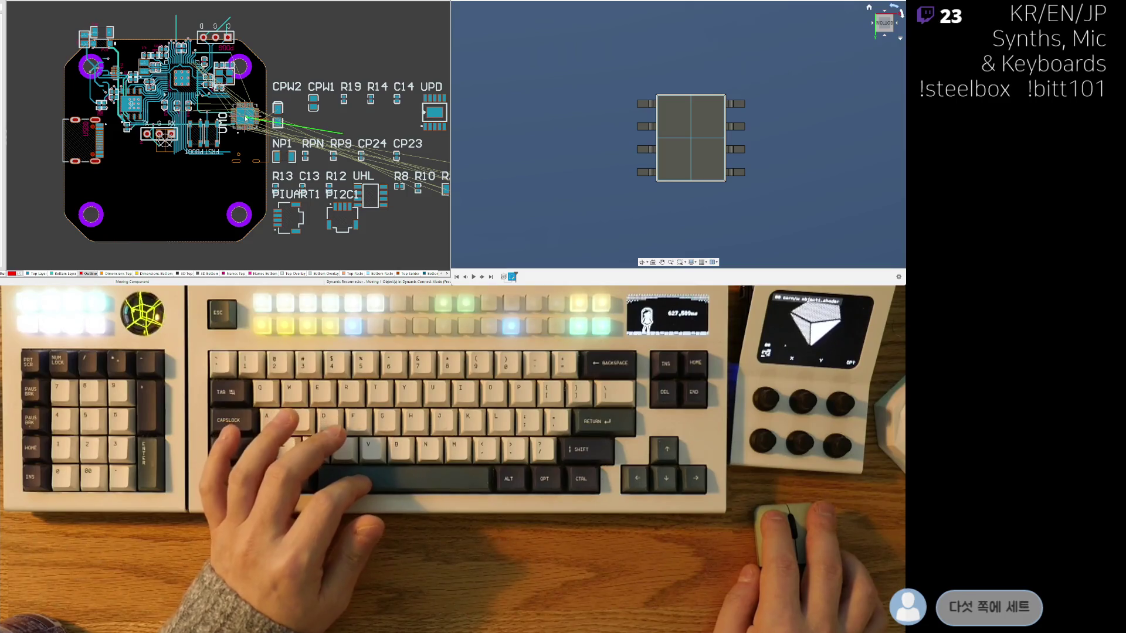
pyautogui.press('space')
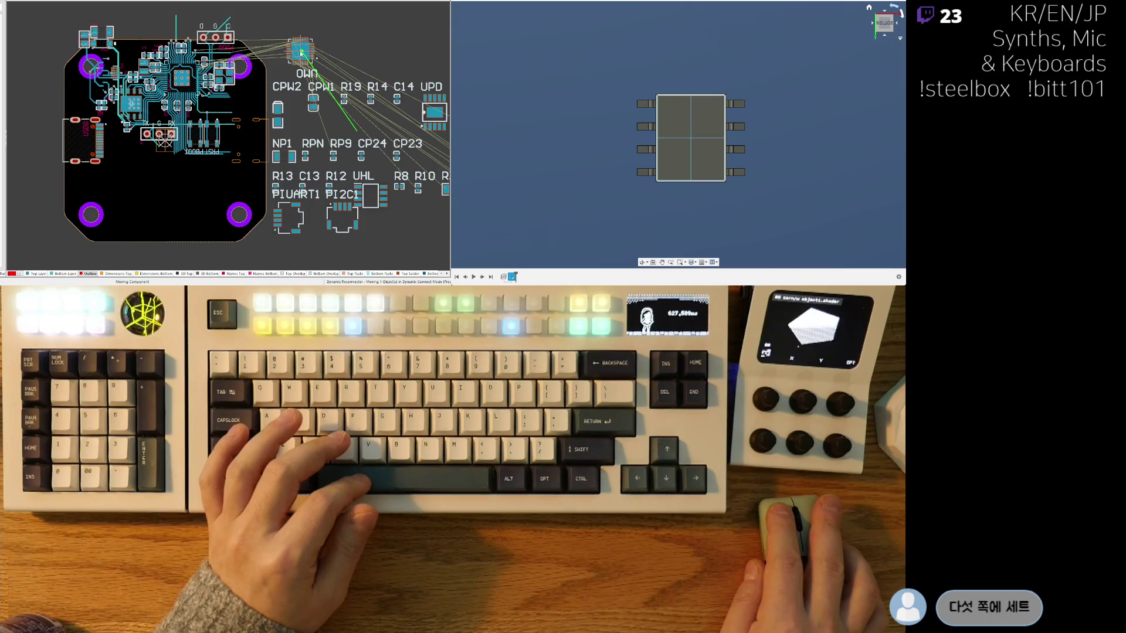
pyautogui.click(300, 50)
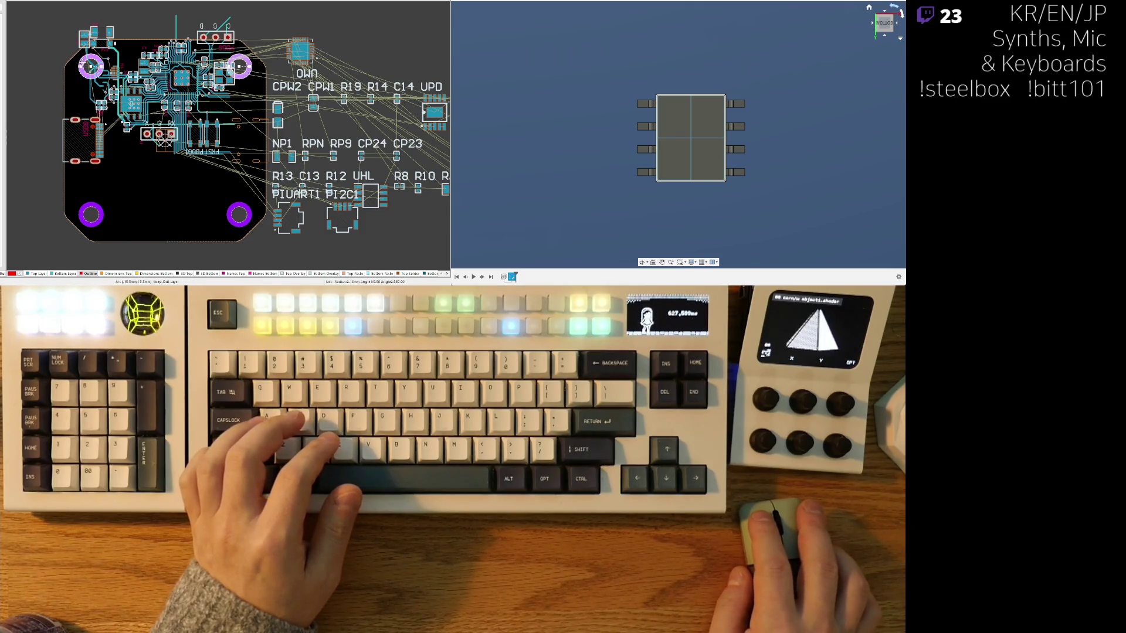
pyautogui.hotkey('ctrl', 'z')
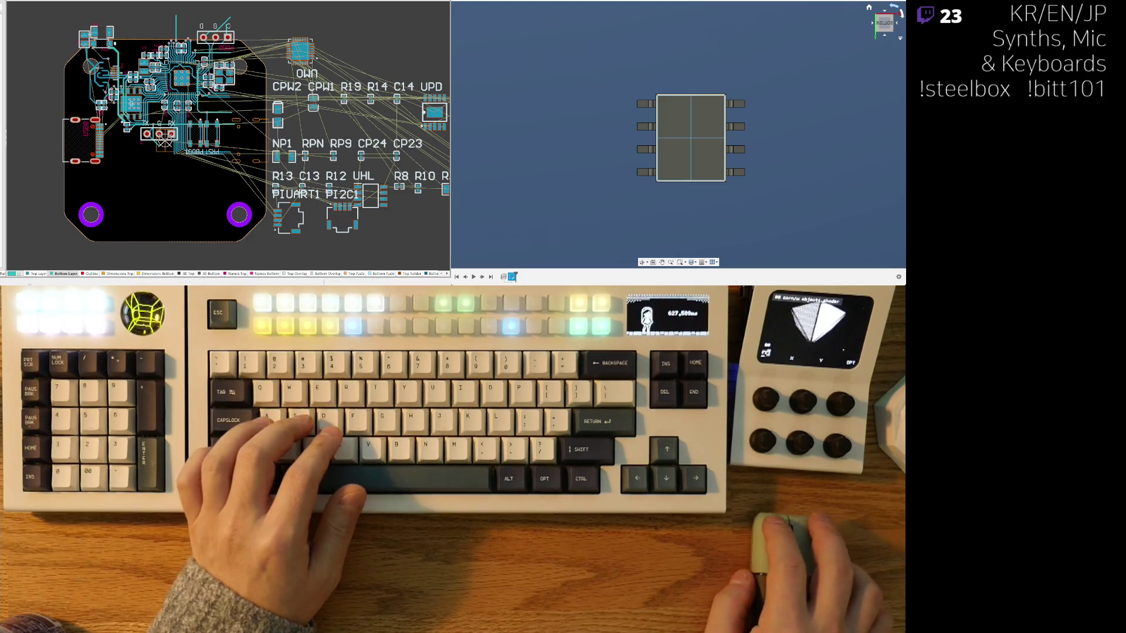
pyautogui.hotkey('shift', 's')
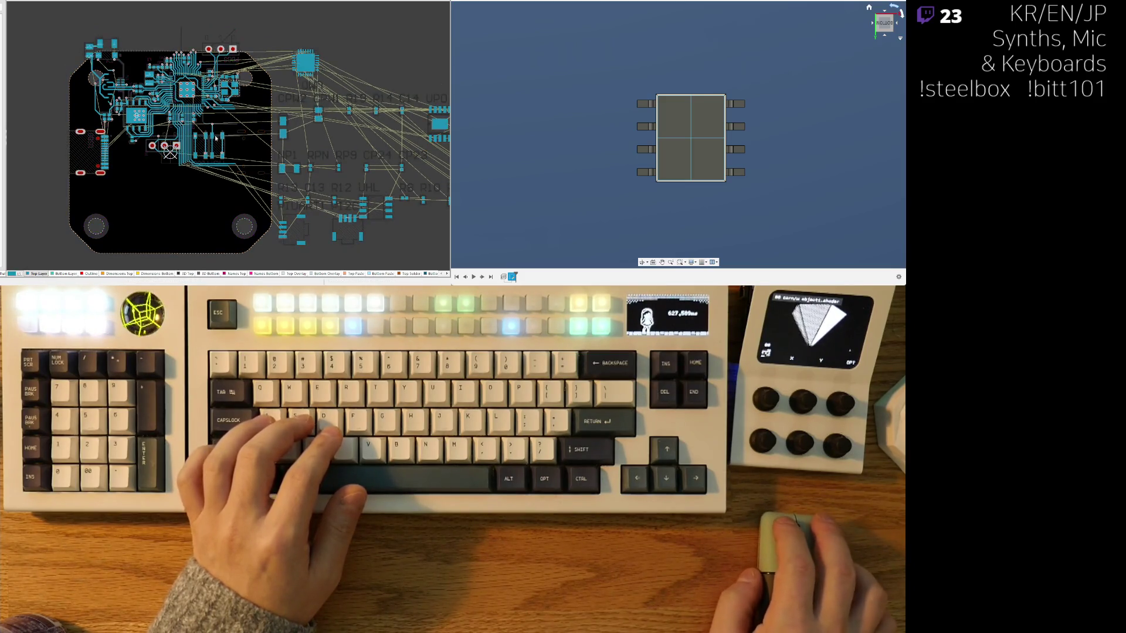
# Step: Shift the USB connector and a group of thirteen components to the left
pyautogui.click(51, 195)
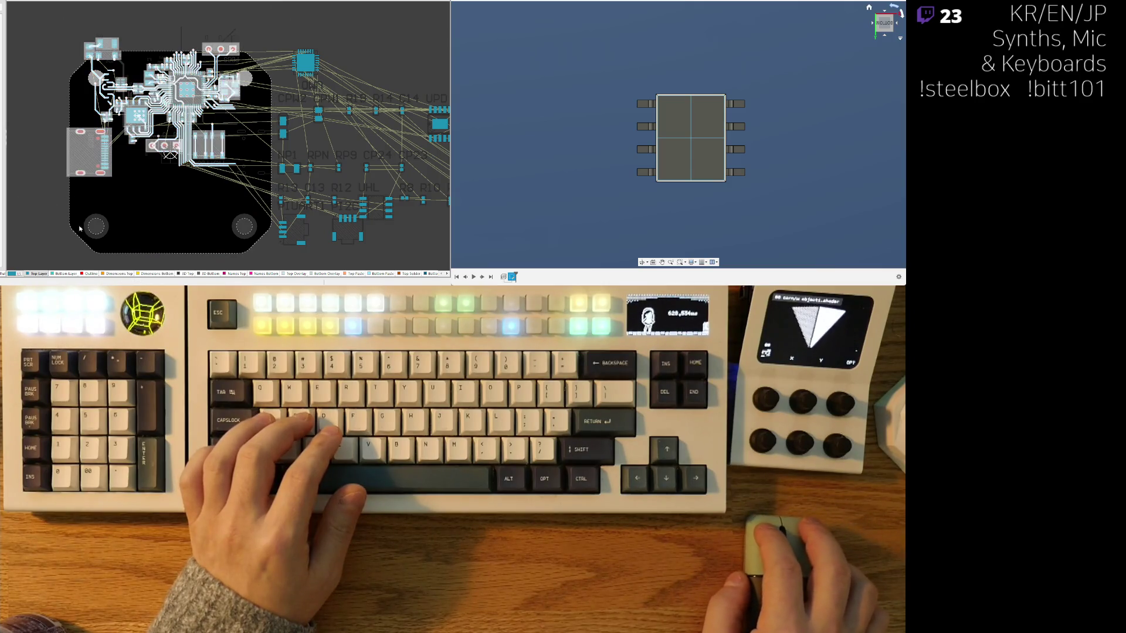
pyautogui.click(128, 182)
pyautogui.moveTo(81, 155)
pyautogui.mouseDown()
pyautogui.moveTo(44, 156)
pyautogui.moveTo(36, 85)
pyautogui.mouseUp()
pyautogui.keyDown('ctrl'); pyautogui.scroll(2, 162, 63); pyautogui.keyUp('ctrl')
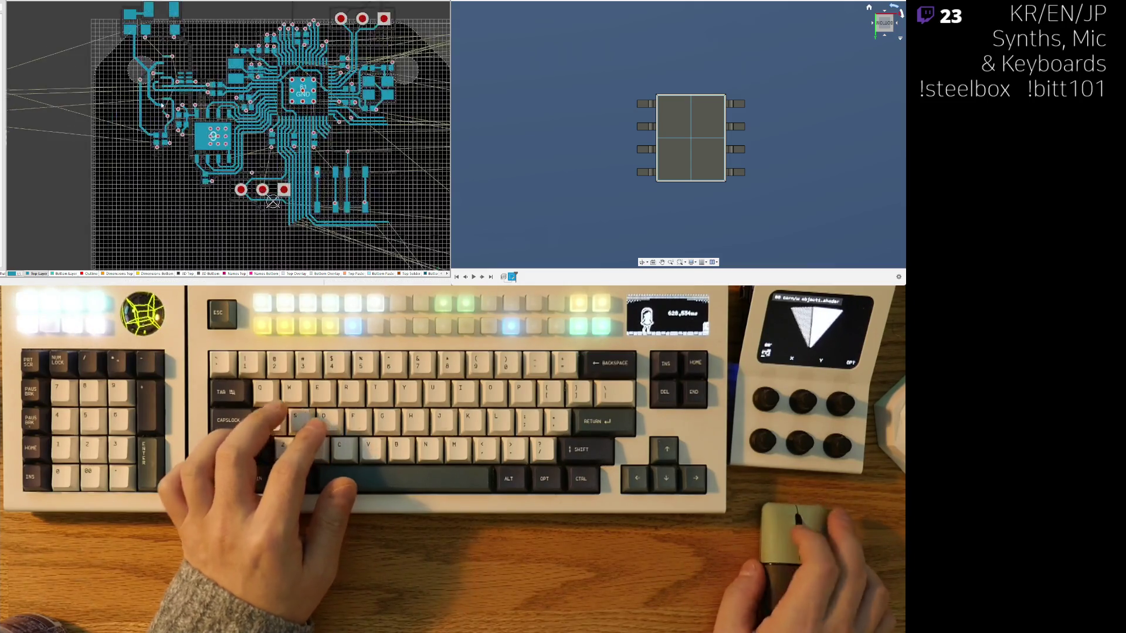
pyautogui.keyDown('ctrl'); pyautogui.scroll(1, 160, 64); pyautogui.keyUp('ctrl')
pyautogui.keyDown('ctrl'); pyautogui.scroll(-1, 158, 68); pyautogui.keyUp('ctrl')
pyautogui.keyDown('ctrl'); pyautogui.scroll(-2, 158, 71); pyautogui.keyUp('ctrl')
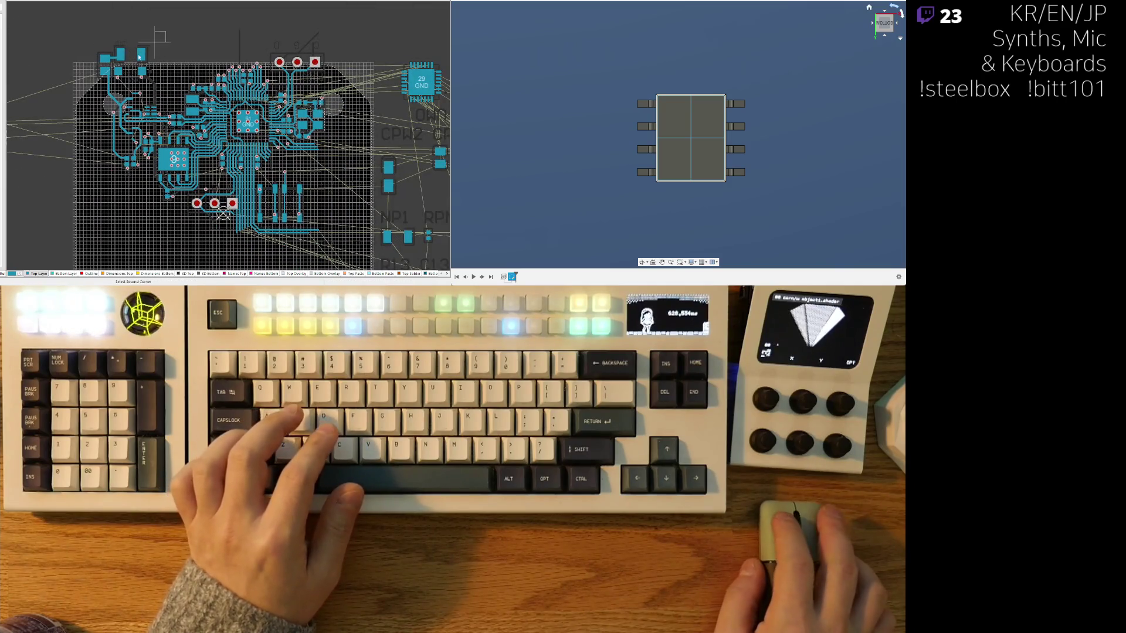
pyautogui.moveTo(157, 70); pyautogui.dragTo(66, 132)
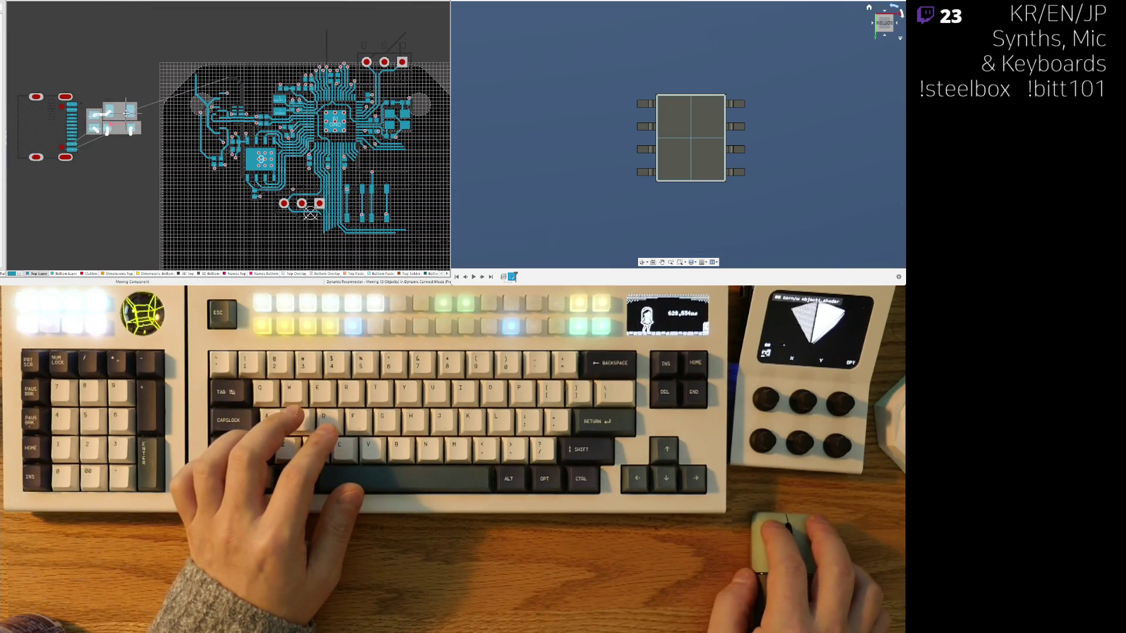
pyautogui.keyDown('ctrl'); pyautogui.scroll(2, 202, 167); pyautogui.keyUp('ctrl')
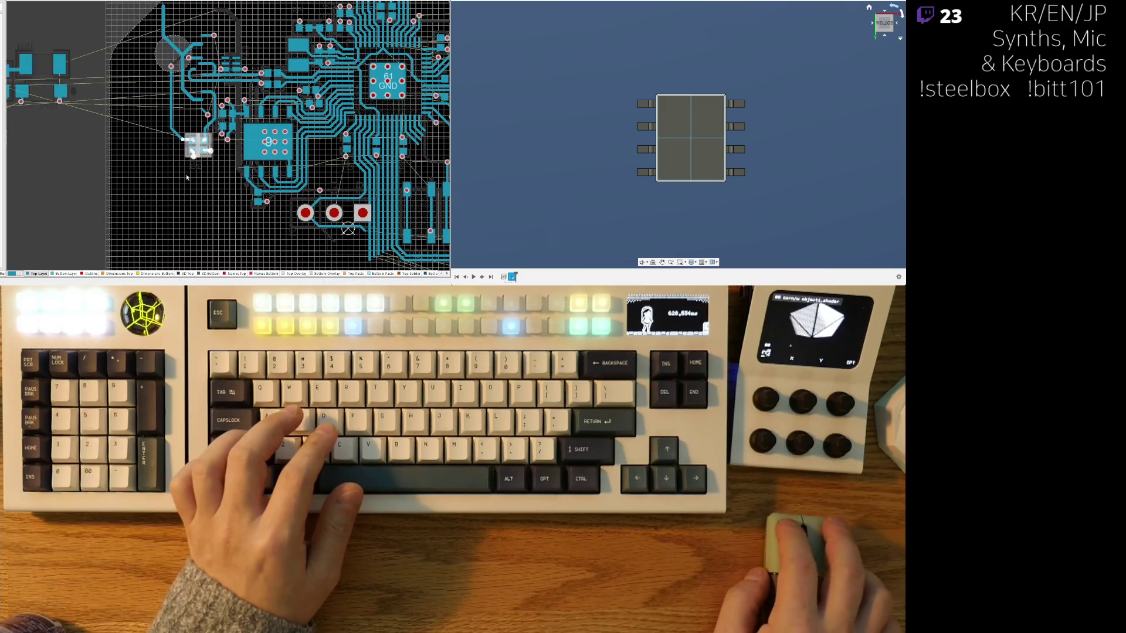
pyautogui.keyDown('ctrl'); pyautogui.scroll(1, 212, 167); pyautogui.keyUp('ctrl')
pyautogui.keyDown('ctrl'); pyautogui.scroll(1, 208, 150); pyautogui.keyUp('ctrl')
pyautogui.keyDown('ctrl'); pyautogui.scroll(1, 204, 130); pyautogui.keyUp('ctrl')
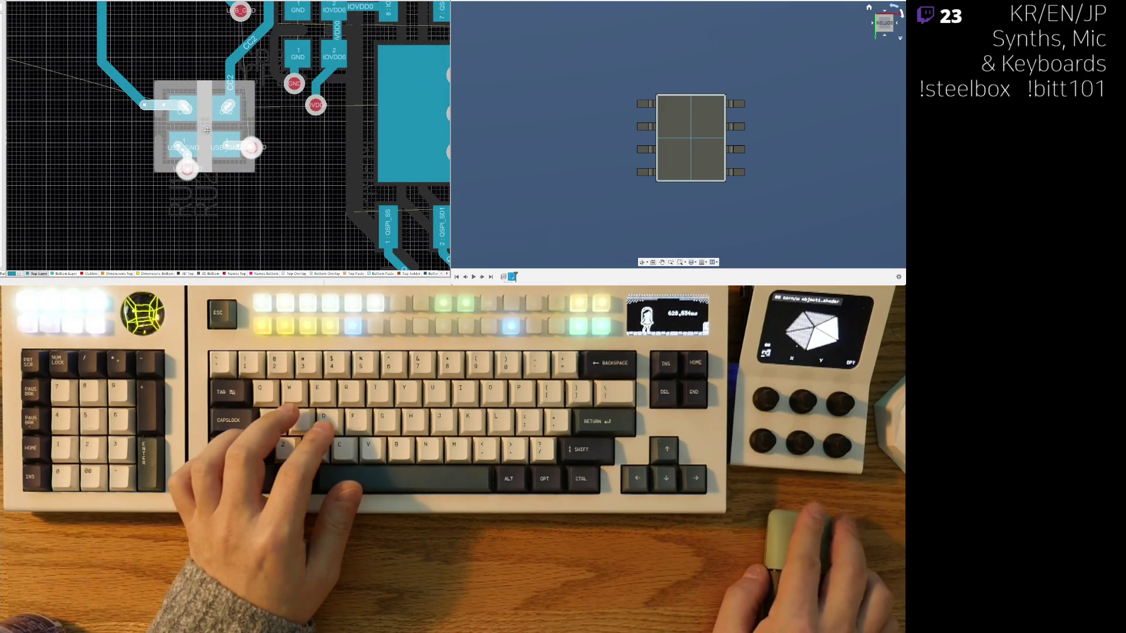
pyautogui.keyDown('ctrl'); pyautogui.scroll(-2, 207, 129); pyautogui.keyUp('ctrl')
pyautogui.keyDown('ctrl'); pyautogui.scroll(-2, 207, 130); pyautogui.keyUp('ctrl')
# Step: Park a flash-area part off the board at left and delete the old C62 traces
pyautogui.moveTo(207, 130); pyautogui.dragTo(63, 134)
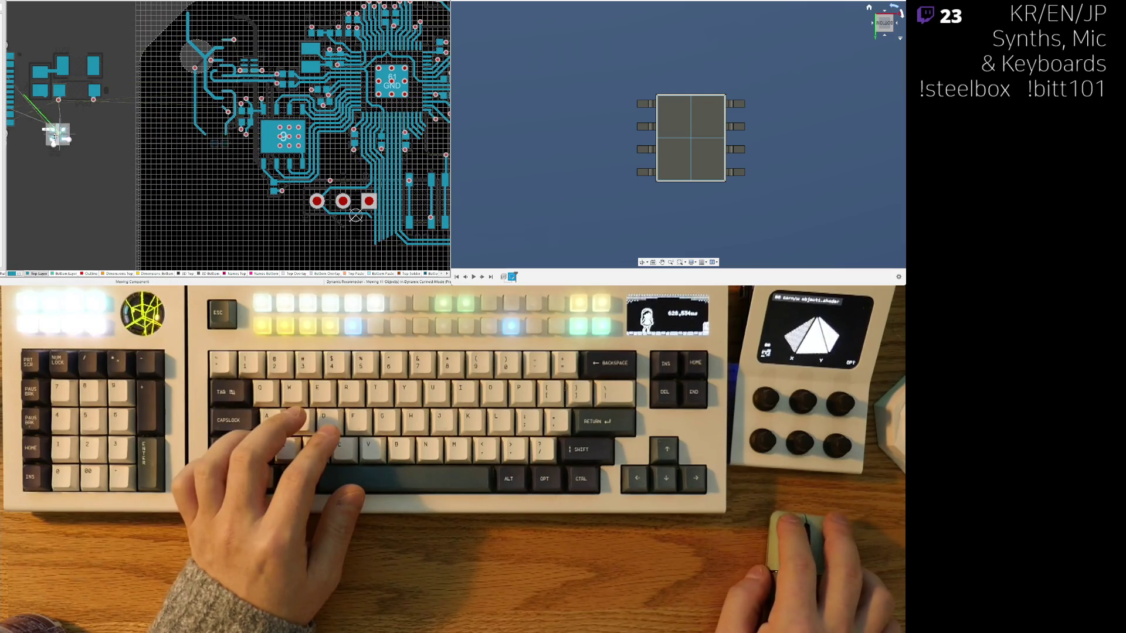
pyautogui.moveTo(50, 131); pyautogui.dragTo(23, 148, button='right')
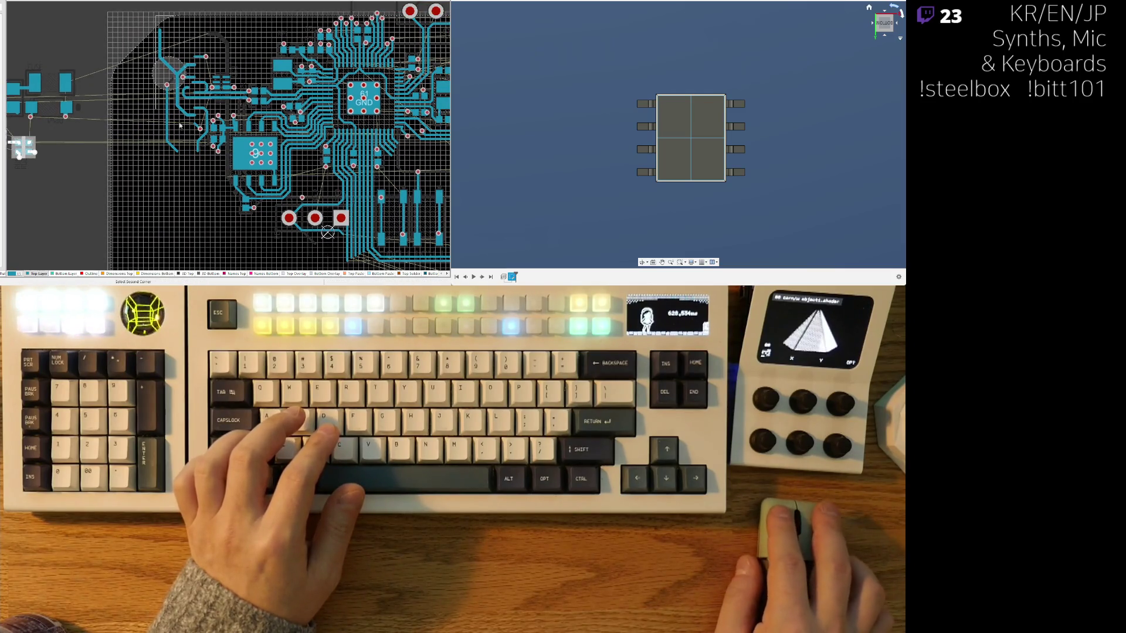
pyautogui.click(23, 148)
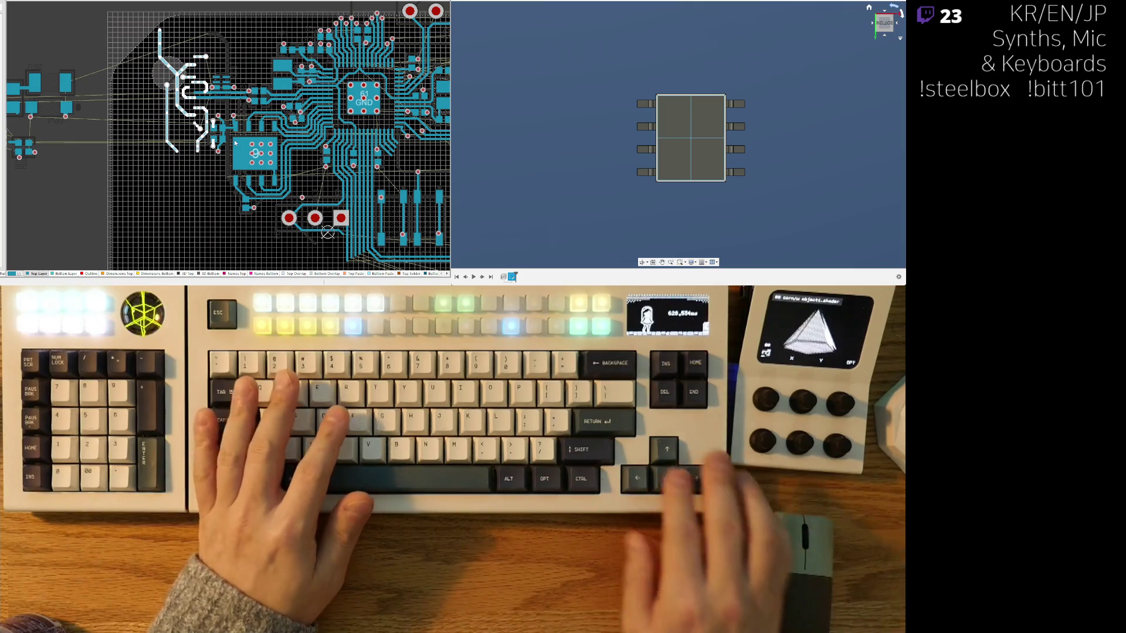
pyautogui.keyDown('ctrl'); pyautogui.scroll(3, 235, 143); pyautogui.keyUp('ctrl')
pyautogui.keyDown('ctrl'); pyautogui.scroll(3, 247, 105); pyautogui.keyUp('ctrl')
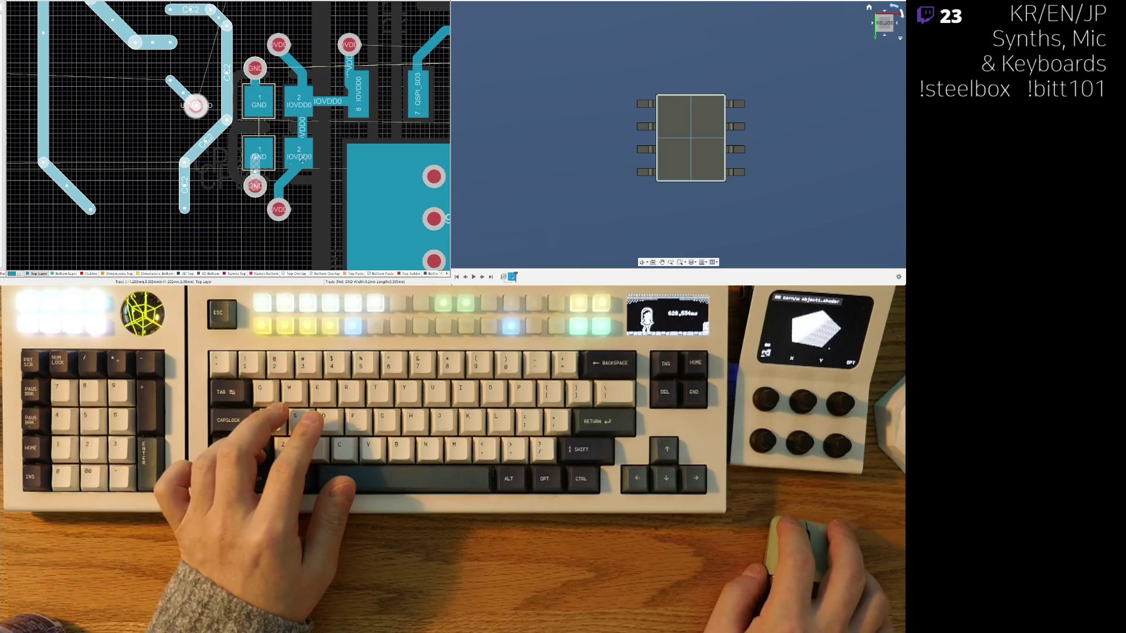
pyautogui.press('Delete')
pyautogui.keyDown('ctrl'); pyautogui.scroll(-4, 97, 173); pyautogui.keyUp('ctrl')
pyautogui.keyDown('ctrl'); pyautogui.scroll(2, 88, 149); pyautogui.keyUp('ctrl')
pyautogui.keyDown('ctrl'); pyautogui.scroll(2, 80, 130); pyautogui.keyUp('ctrl')
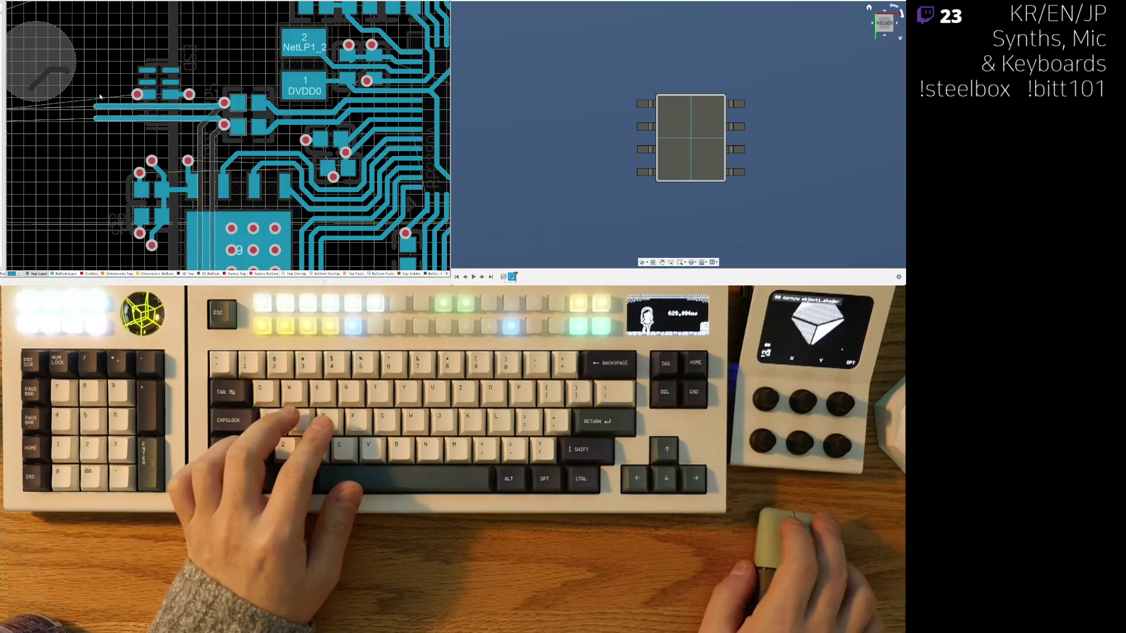
pyautogui.keyDown('ctrl'); pyautogui.scroll(-2, 99, 97); pyautogui.keyUp('ctrl')
pyautogui.keyDown('ctrl'); pyautogui.scroll(-2, 100, 98); pyautogui.keyUp('ctrl')
pyautogui.keyDown('ctrl'); pyautogui.scroll(3, 98, 85); pyautogui.keyUp('ctrl')
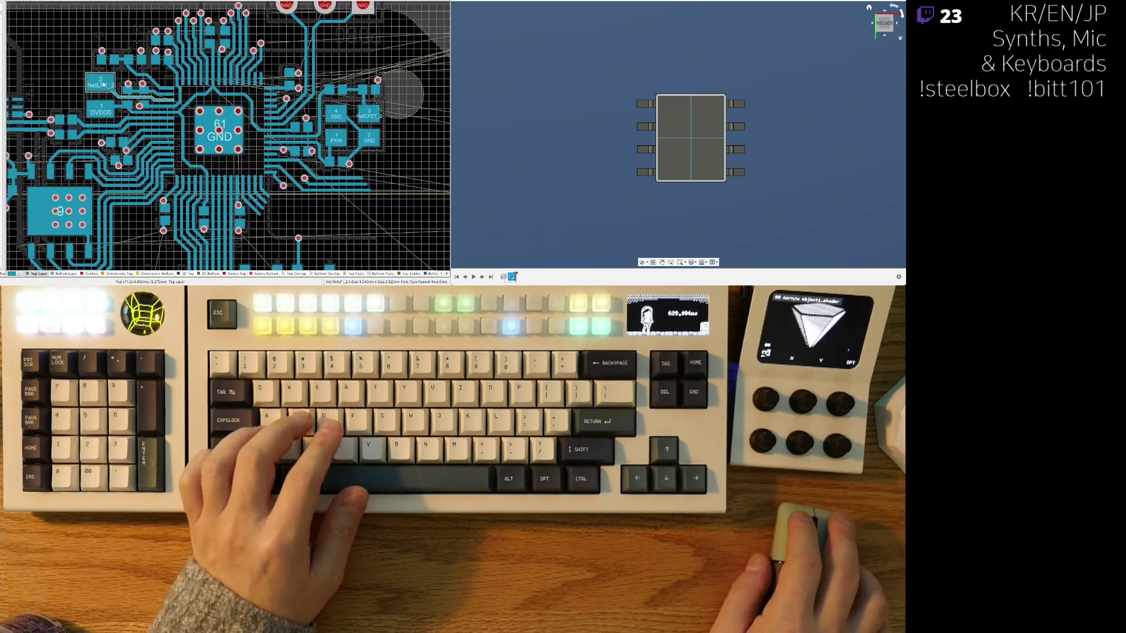
pyautogui.keyDown('ctrl'); pyautogui.scroll(-2, 99, 86); pyautogui.keyUp('ctrl')
pyautogui.keyDown('shift'); pyautogui.hscroll(2, 220, 61); pyautogui.keyUp('shift')
pyautogui.keyDown('shift'); pyautogui.hscroll(2, 295, 37); pyautogui.keyUp('shift')
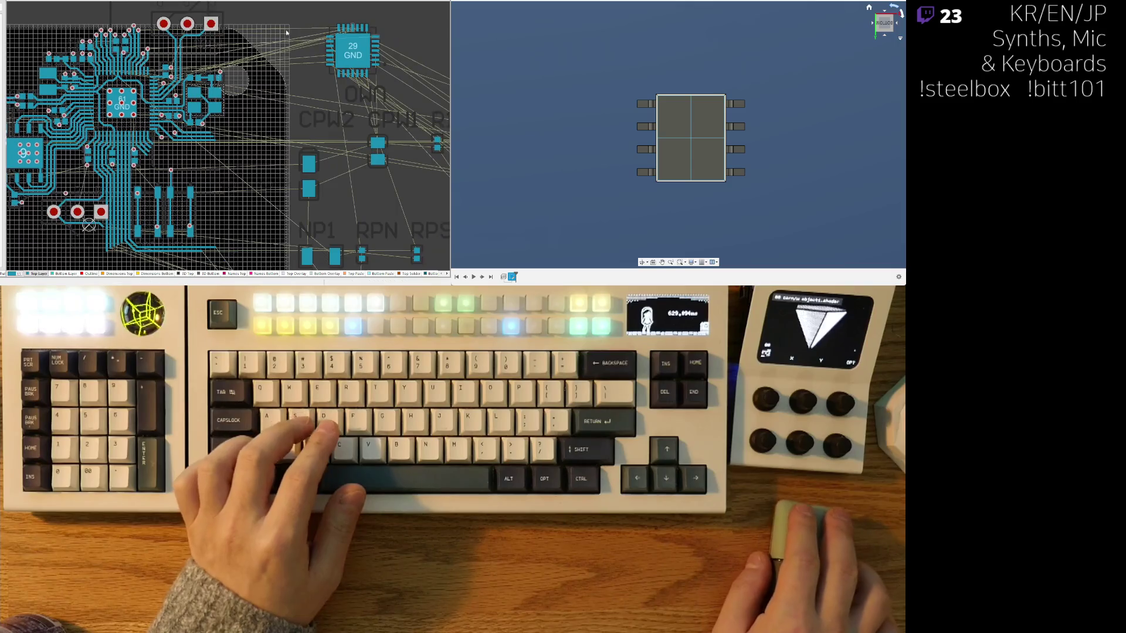
pyautogui.scroll(2, 264, 54)
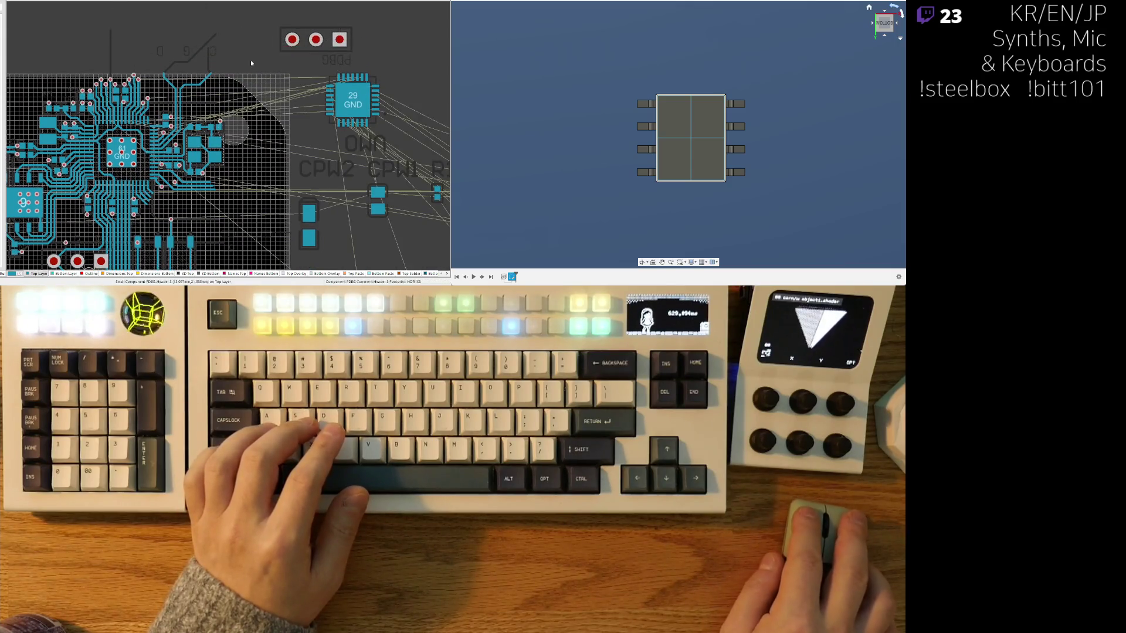
# Step: Delete a part near the top of the board together with its traces
pyautogui.moveTo(237, 23); pyautogui.dragTo(149, 111)
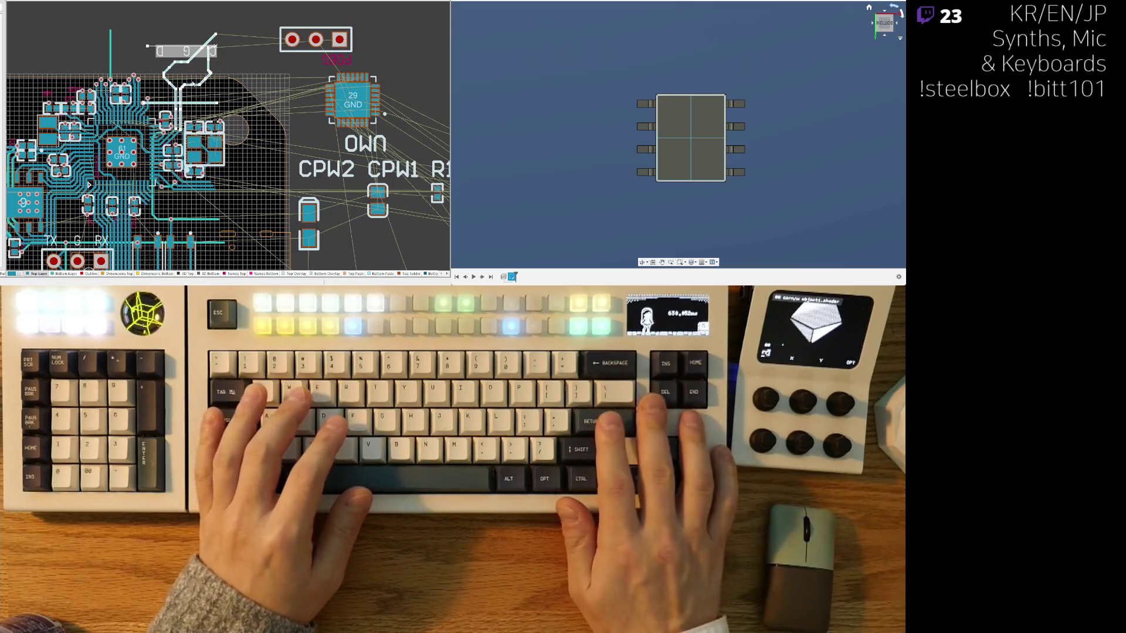
pyautogui.press('Delete')
pyautogui.moveTo(222, 249); pyautogui.dragTo(289, 166, button='right')
pyautogui.keyDown('ctrl'); pyautogui.scroll(2, 288, 166); pyautogui.keyUp('ctrl')
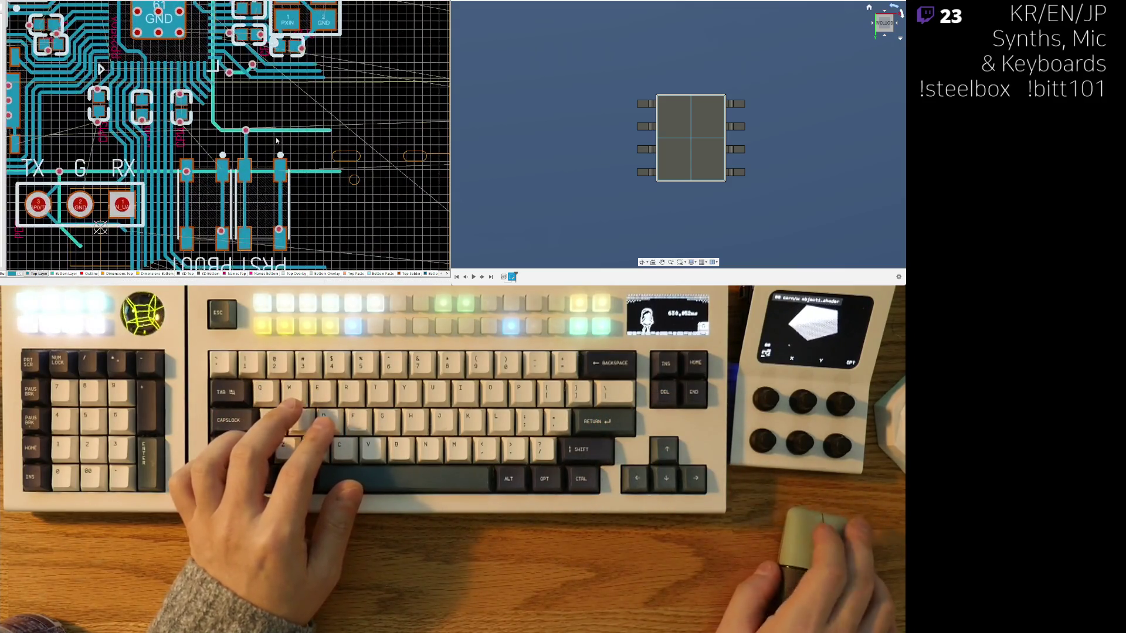
pyautogui.keyDown('ctrl'); pyautogui.scroll(-2, 289, 166); pyautogui.keyUp('ctrl')
pyautogui.scroll(-2, 291, 163)
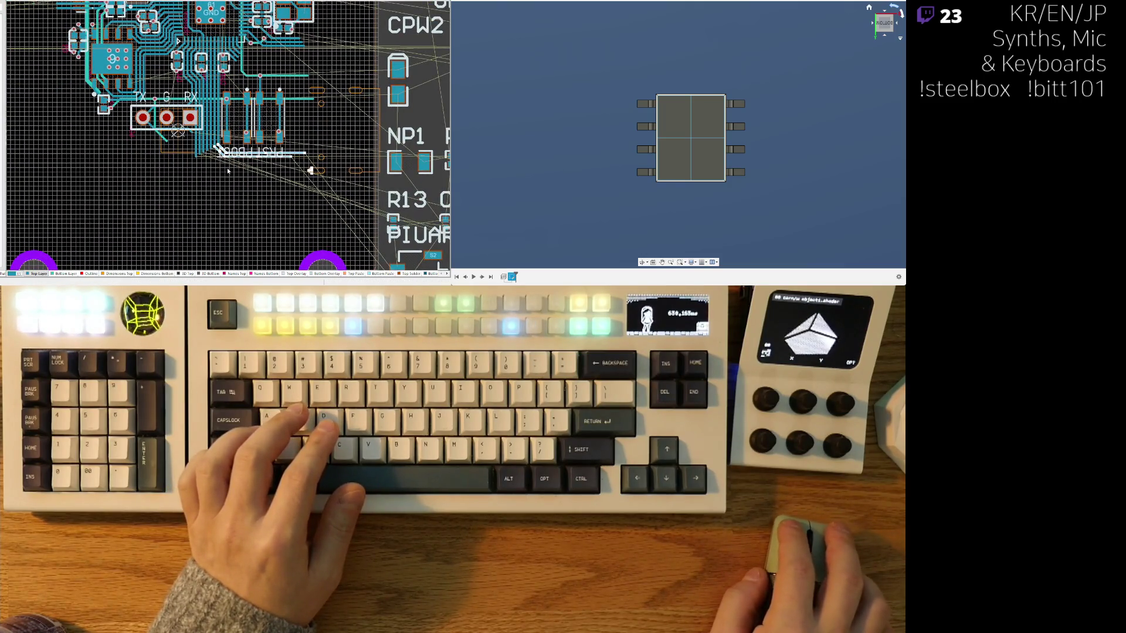
pyautogui.keyDown('ctrl'); pyautogui.scroll(3, 305, 184); pyautogui.keyUp('ctrl')
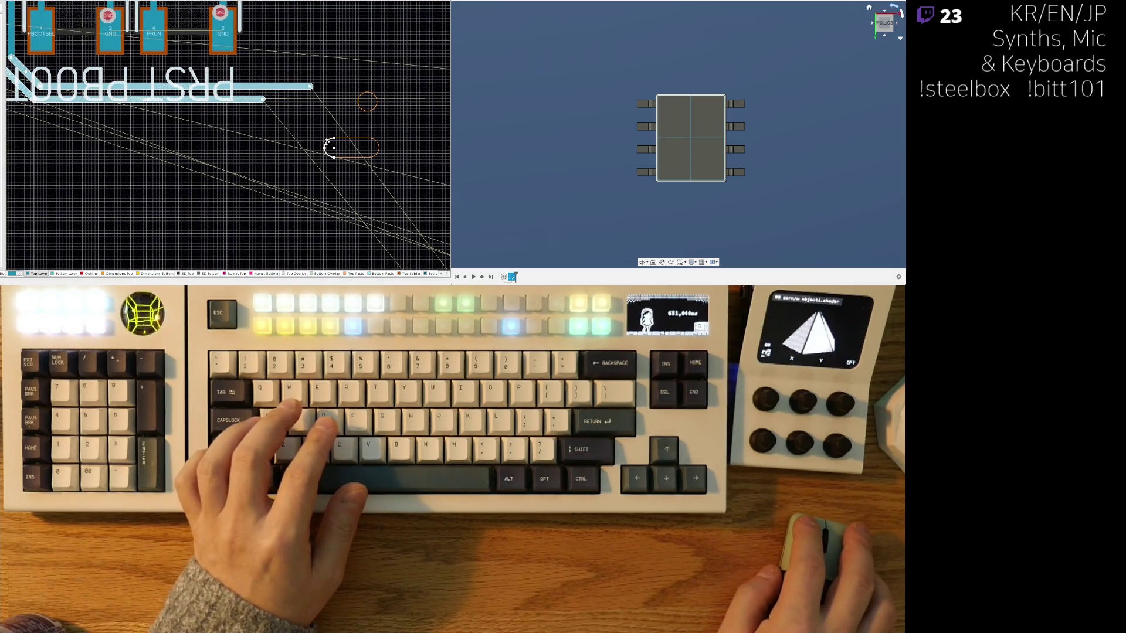
pyautogui.keyDown('ctrl'); pyautogui.scroll(-3, 339, 130); pyautogui.keyUp('ctrl')
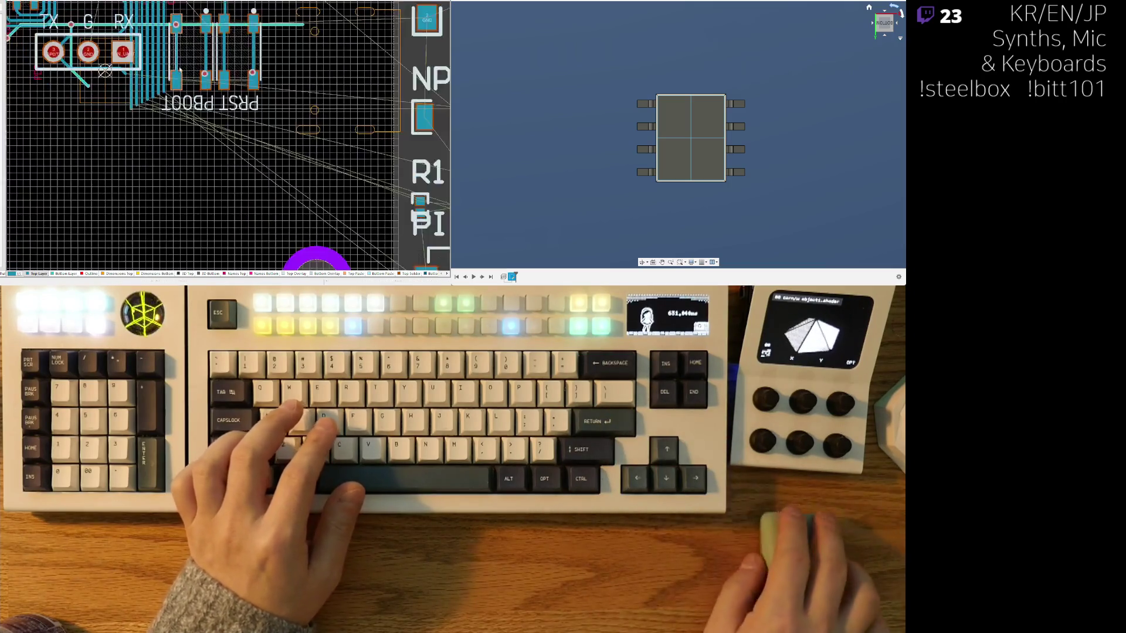
pyautogui.keyDown('ctrl'); pyautogui.scroll(-2, 175, 129); pyautogui.keyUp('ctrl')
pyautogui.keyDown('ctrl'); pyautogui.scroll(2, 167, 148); pyautogui.keyUp('ctrl')
pyautogui.keyDown('ctrl'); pyautogui.scroll(1, 167, 147); pyautogui.keyUp('ctrl')
# Step: Place the TX/G/RX header at the board's top edge and select the arrow-shaped traces
pyautogui.moveTo(168, 148); pyautogui.dragTo(168, 148)
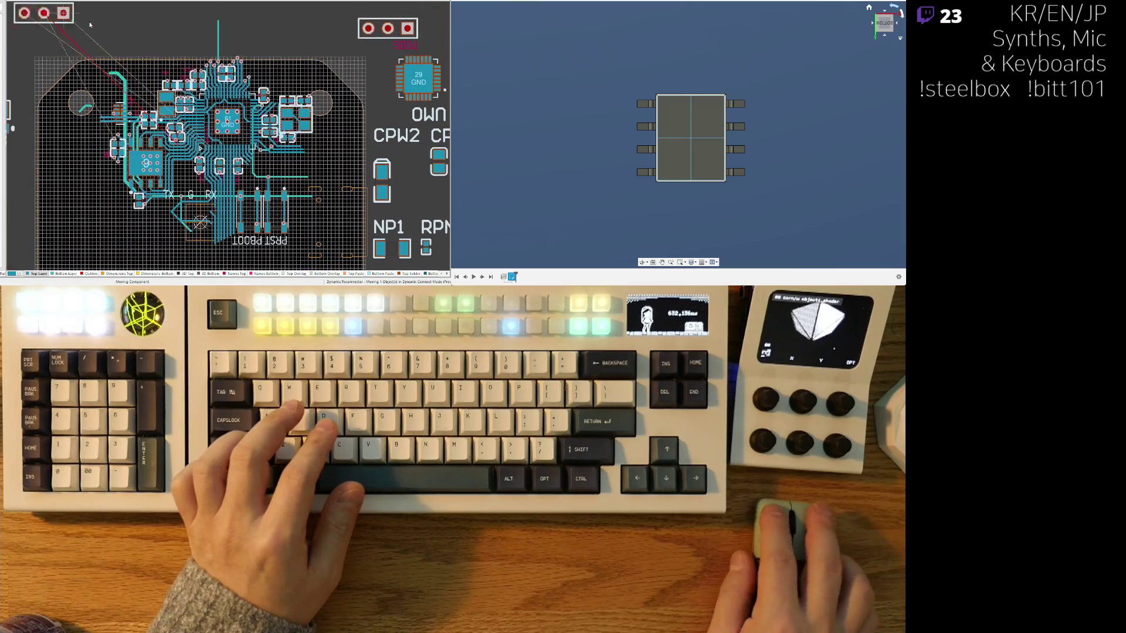
pyautogui.click(176, 15)
pyautogui.keyDown('ctrl'); pyautogui.scroll(2, 179, 175); pyautogui.keyUp('ctrl')
pyautogui.keyDown('ctrl'); pyautogui.scroll(1, 202, 154); pyautogui.keyUp('ctrl')
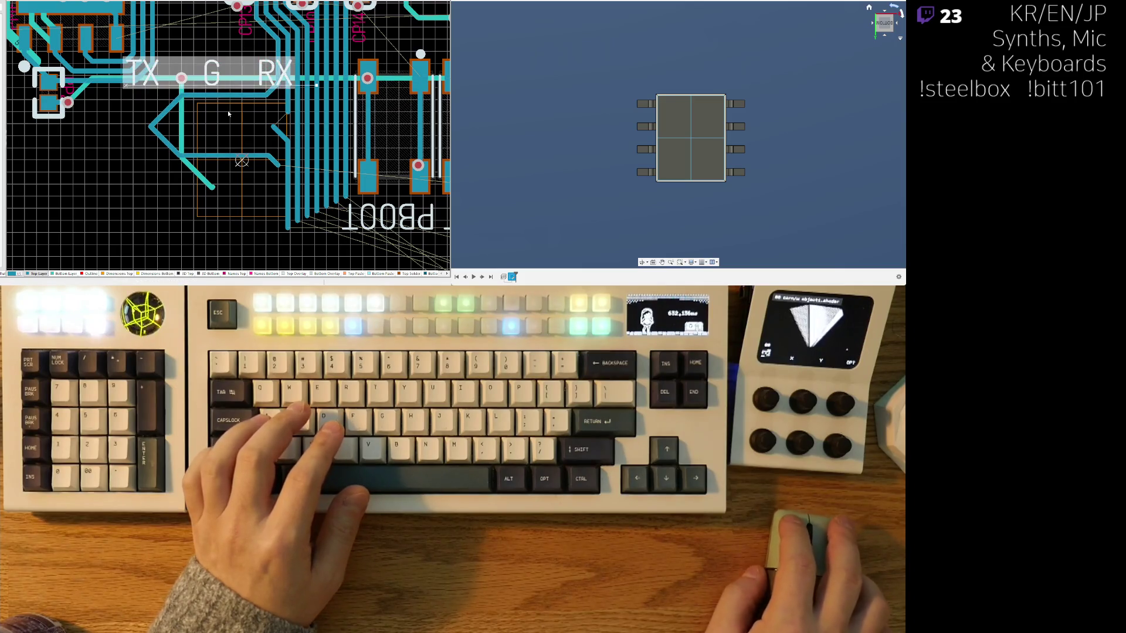
pyautogui.keyDown('ctrl'); pyautogui.scroll(-1, 227, 109); pyautogui.keyUp('ctrl')
pyautogui.keyDown('ctrl'); pyautogui.scroll(-3, 228, 111); pyautogui.keyUp('ctrl')
pyautogui.keyDown('ctrl'); pyautogui.scroll(1, 212, 100); pyautogui.keyUp('ctrl')
pyautogui.scroll(3, 212, 99)
pyautogui.keyDown('ctrl'); pyautogui.scroll(3, 212, 223); pyautogui.keyUp('ctrl')
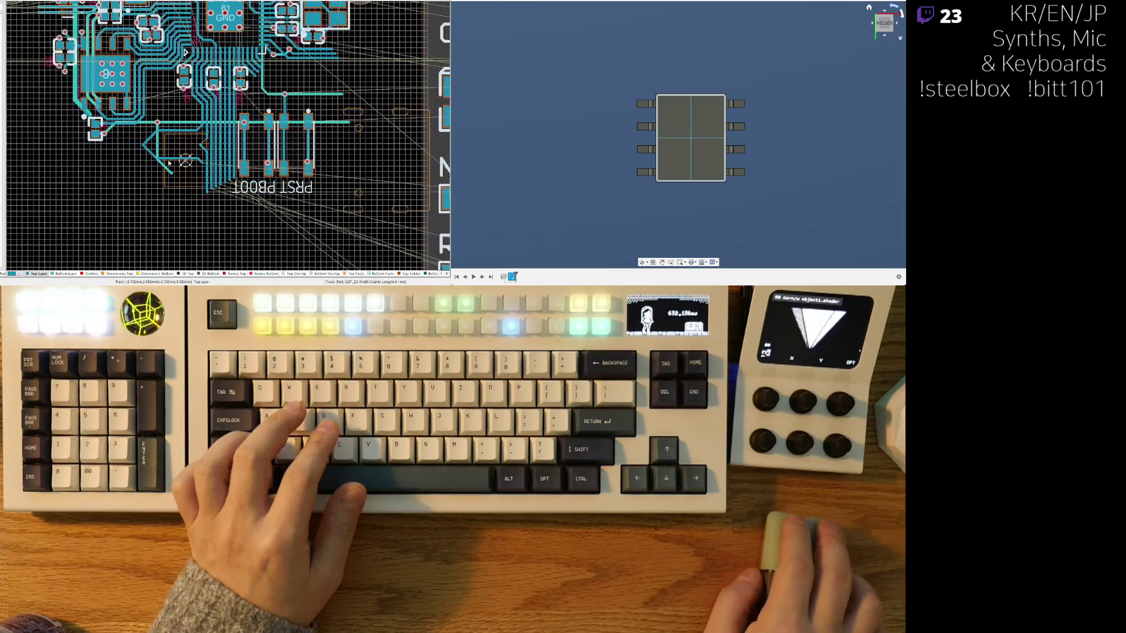
pyautogui.keyDown('shift'); pyautogui.hscroll(-1, 202, 129); pyautogui.keyUp('shift')
pyautogui.click(239, 127)
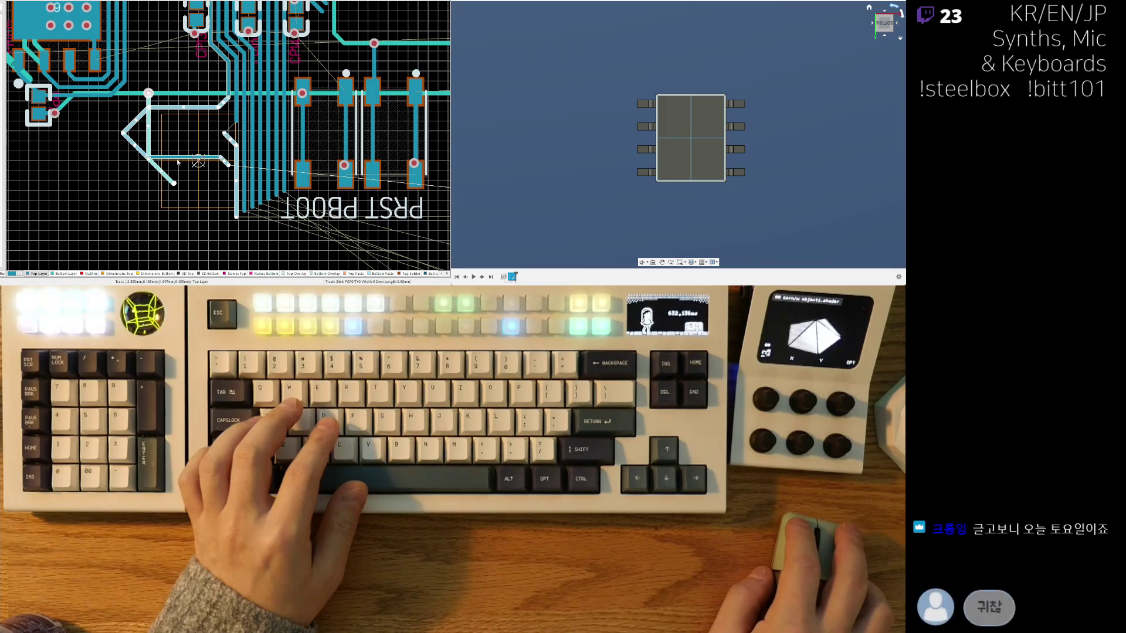
# Step: Delete the arrow-shaped traces and move the PRST part off the board at left
pyautogui.press('Delete')
pyautogui.moveTo(174, 140); pyautogui.dragTo(117, 13, button='middle')
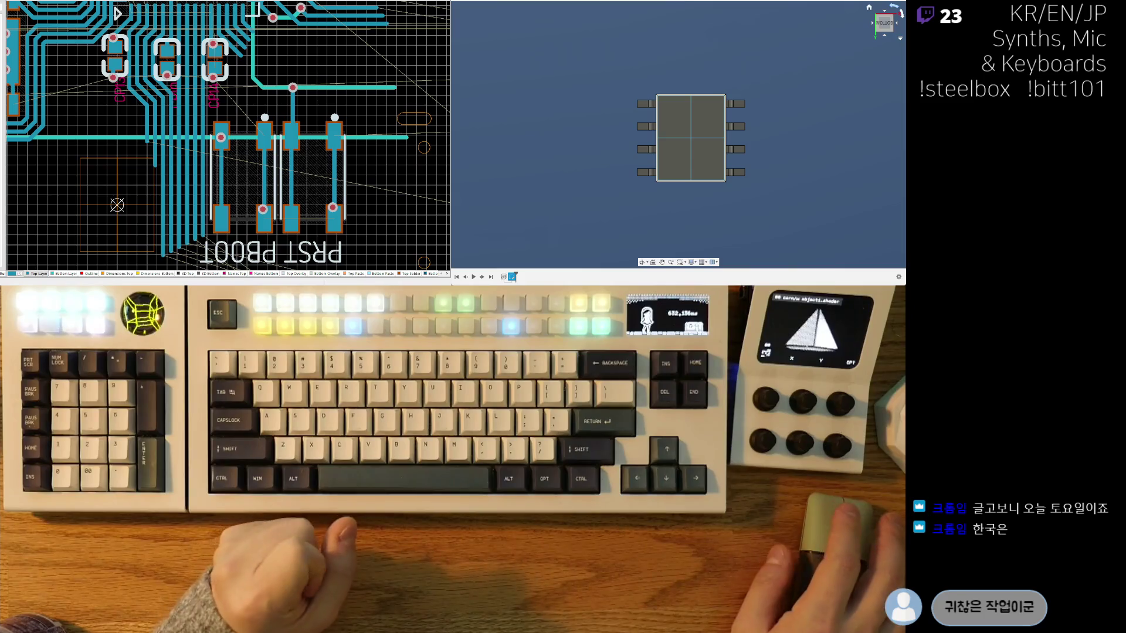
pyautogui.keyDown('ctrl'); pyautogui.scroll(-1, 176, 105); pyautogui.keyUp('ctrl')
pyautogui.keyDown('ctrl'); pyautogui.scroll(-1, 193, 133); pyautogui.keyUp('ctrl')
pyautogui.keyDown('ctrl'); pyautogui.scroll(-2, 207, 154); pyautogui.keyUp('ctrl')
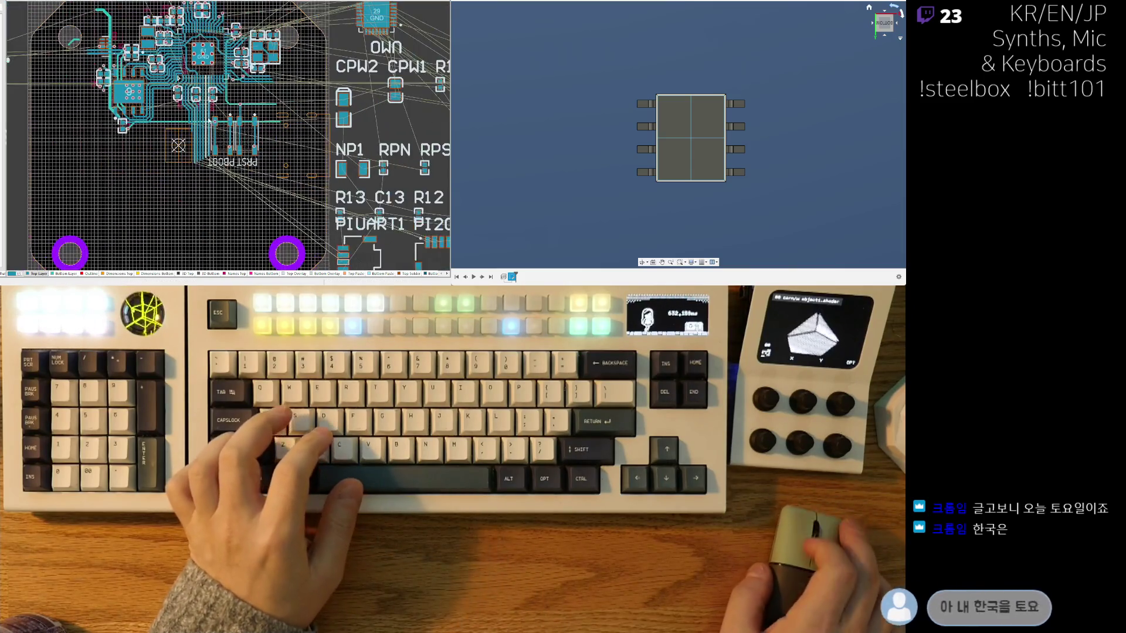
pyautogui.keyDown('ctrl'); pyautogui.scroll(-1, 211, 162); pyautogui.keyUp('ctrl')
pyautogui.keyDown('ctrl'); pyautogui.scroll(2, 211, 161); pyautogui.keyUp('ctrl')
pyautogui.keyDown('ctrl'); pyautogui.scroll(1, 210, 161); pyautogui.keyUp('ctrl')
pyautogui.moveTo(210, 161)
pyautogui.mouseDown()
pyautogui.moveTo(131, 205)
pyautogui.moveTo(40, 143)
pyautogui.mouseUp()
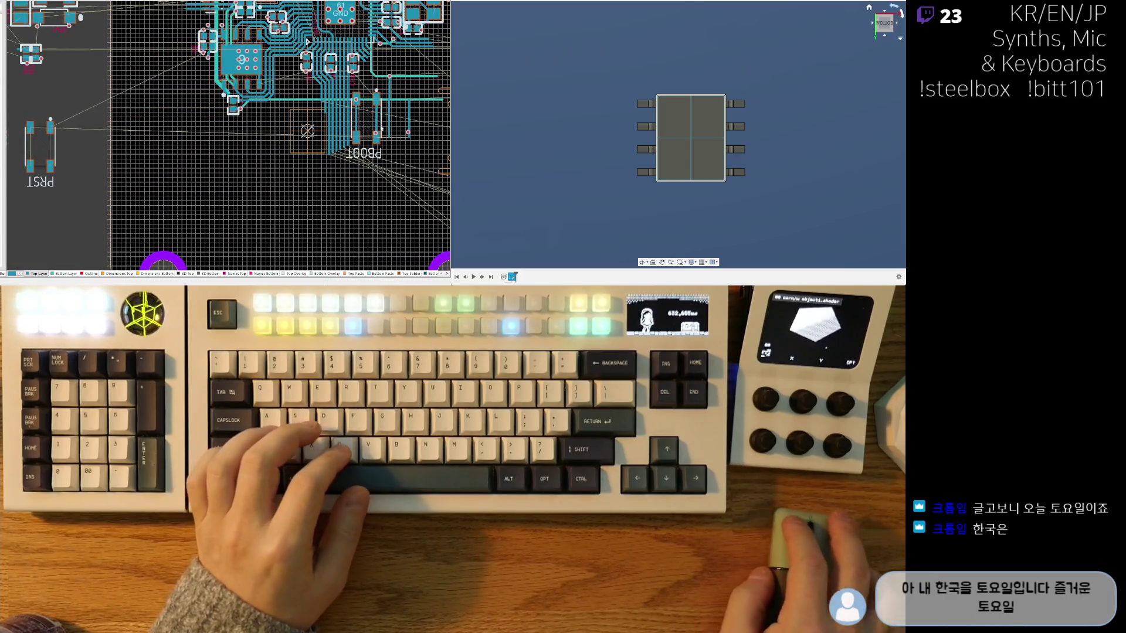
pyautogui.moveTo(363, 131); pyautogui.dragTo(234, 176)
pyautogui.click(75, 139)
pyautogui.keyDown('ctrl'); pyautogui.scroll(-1, 75, 140); pyautogui.keyUp('ctrl')
pyautogui.keyDown('ctrl'); pyautogui.scroll(-2, 133, 139); pyautogui.keyUp('ctrl')
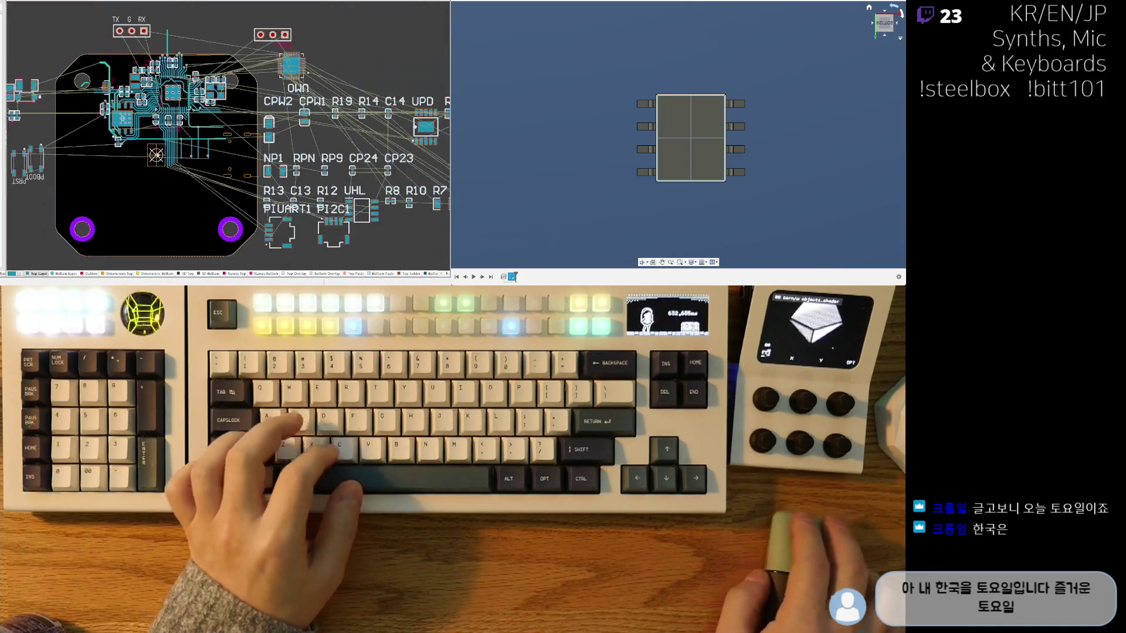
pyautogui.keyDown('ctrl'); pyautogui.scroll(2, 202, 139); pyautogui.keyUp('ctrl')
pyautogui.keyDown('ctrl'); pyautogui.scroll(1, 236, 139); pyautogui.keyUp('ctrl')
# Step: Delete the vertical and light-blue traces below the buttons and cancel a stray route
pyautogui.moveTo(214, 176); pyautogui.dragTo(100, 90)
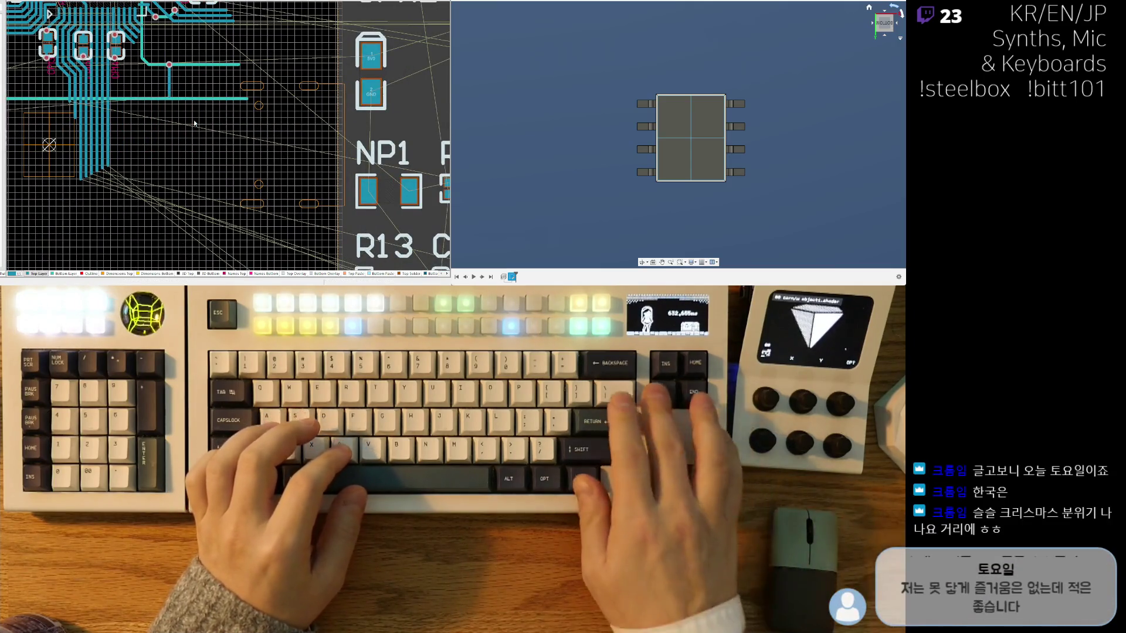
pyautogui.press('Delete')
pyautogui.moveTo(143, 112); pyautogui.dragTo(159, 170, button='right')
pyautogui.keyDown('ctrl'); pyautogui.scroll(1, 286, 94); pyautogui.keyUp('ctrl')
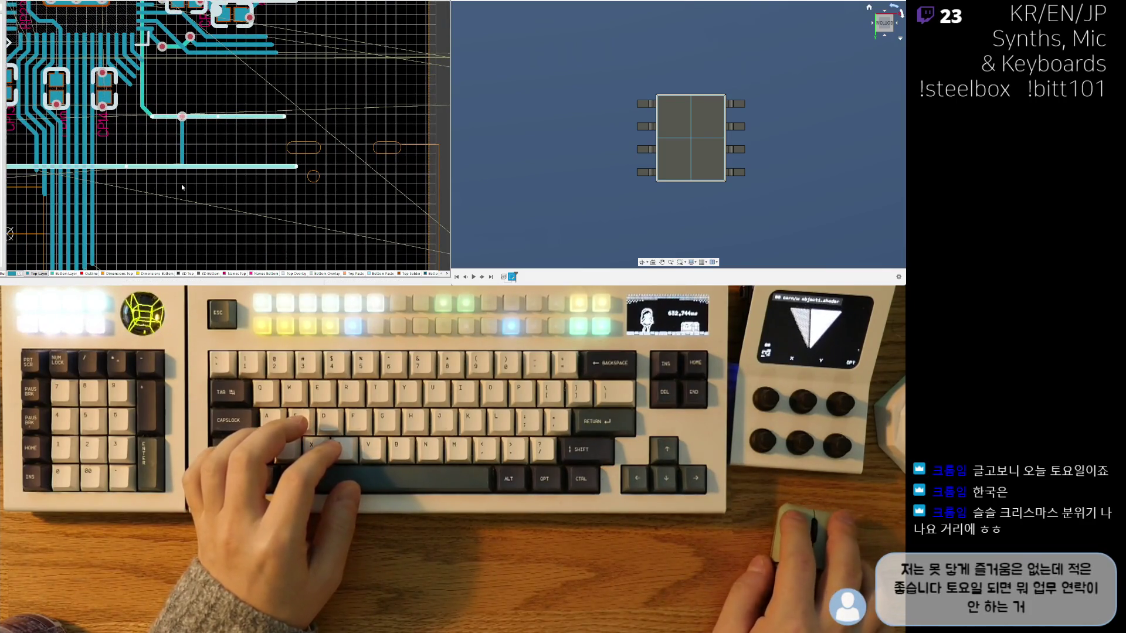
pyautogui.press('Delete')
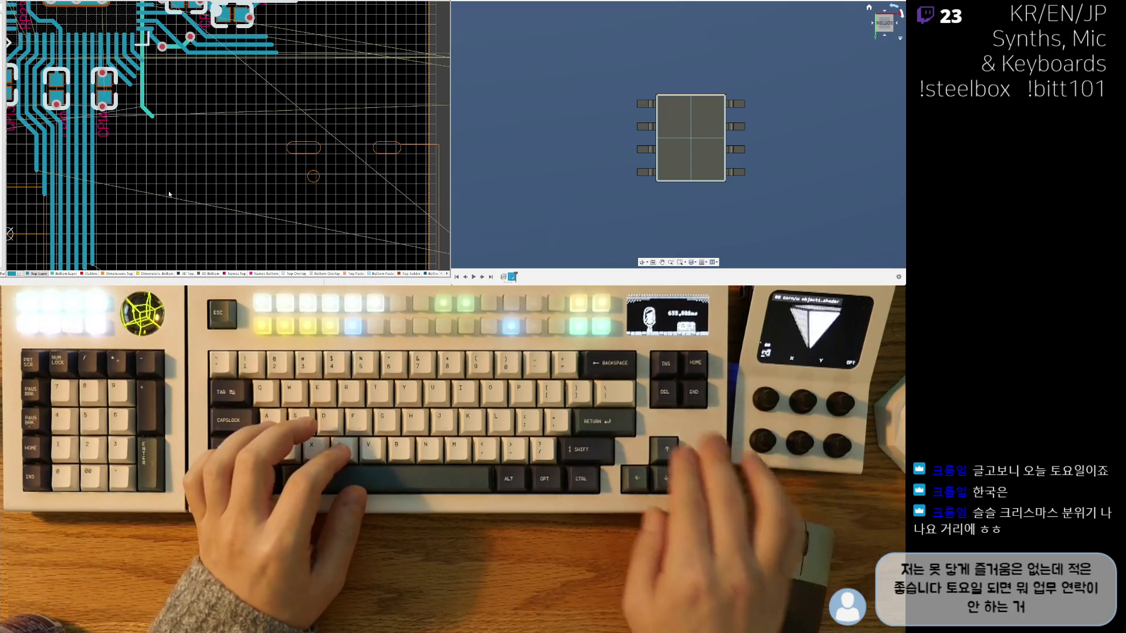
pyautogui.moveTo(127, 109); pyautogui.dragTo(341, 127, button='right')
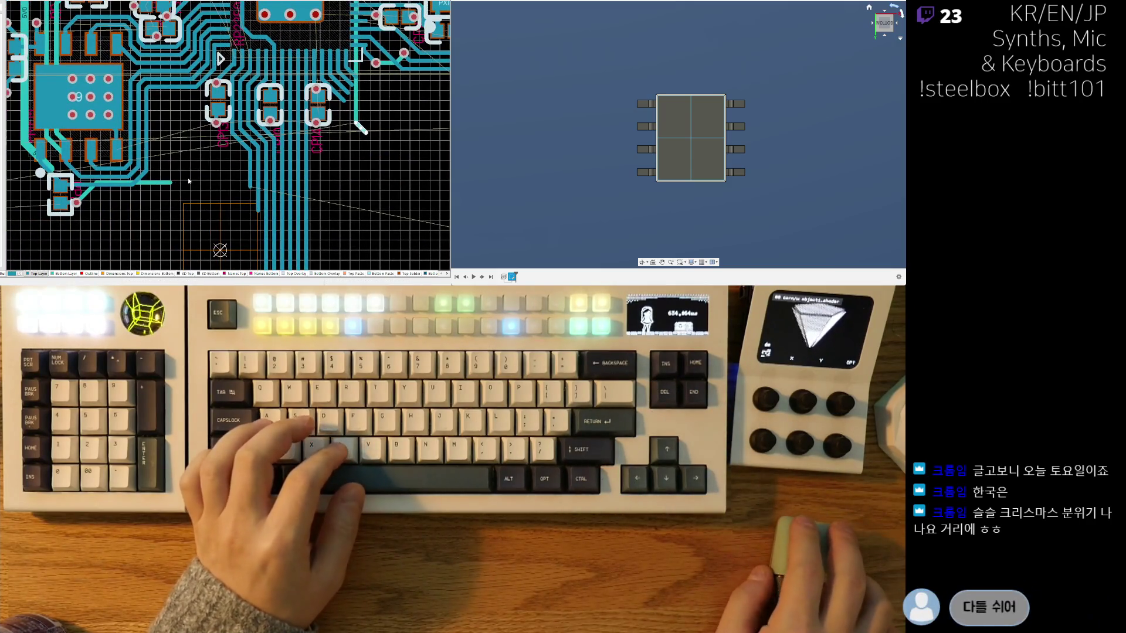
pyautogui.rightClick(132, 180)
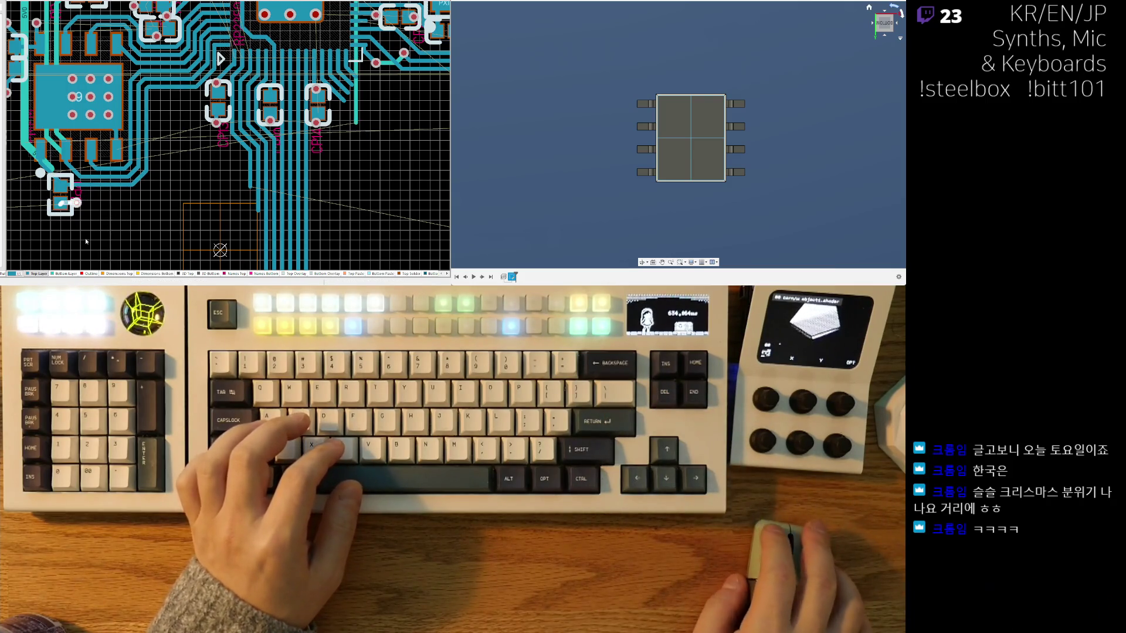
pyautogui.moveTo(158, 187); pyautogui.dragTo(201, 211, button='right')
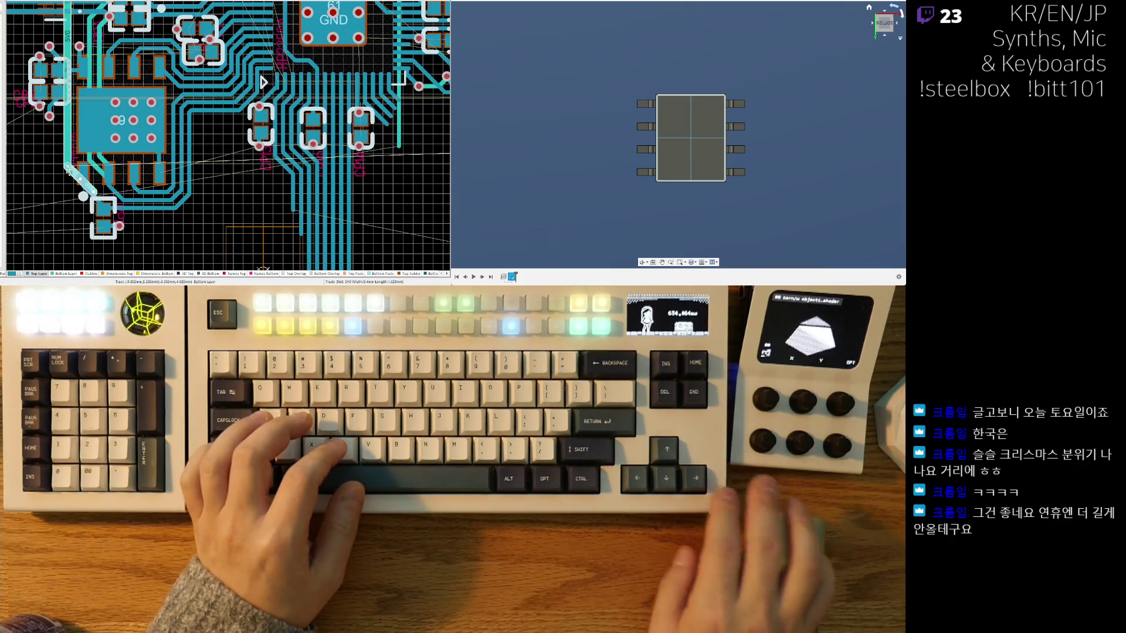
pyautogui.keyDown('ctrl'); pyautogui.scroll(-3, 199, 154); pyautogui.keyUp('ctrl')
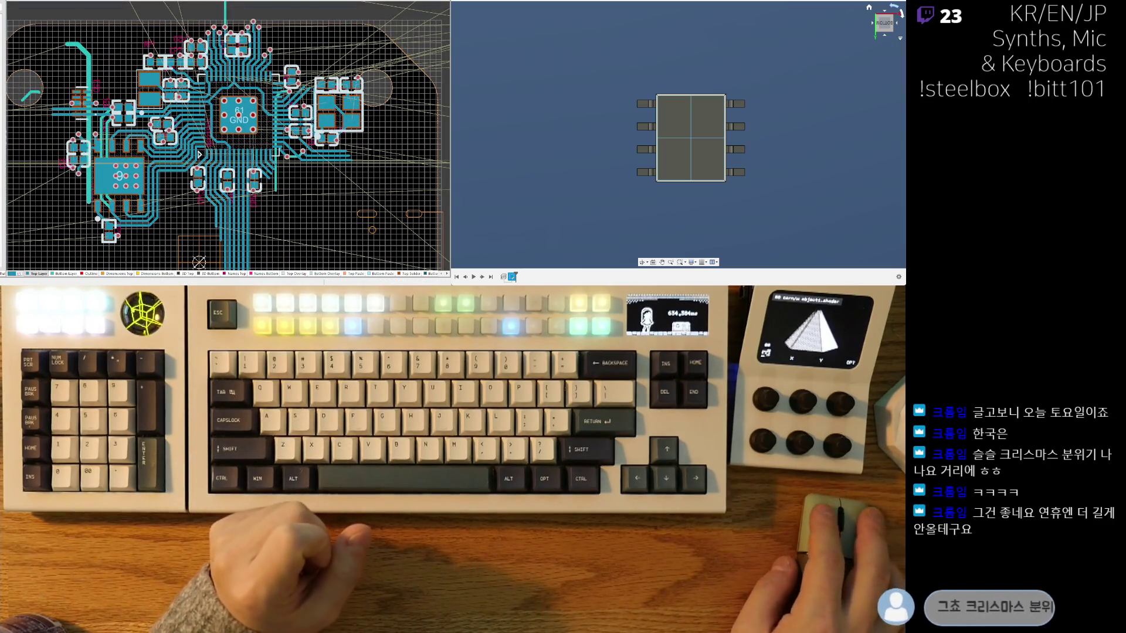
pyautogui.keyDown('ctrl'); pyautogui.scroll(2, 198, 154); pyautogui.keyUp('ctrl')
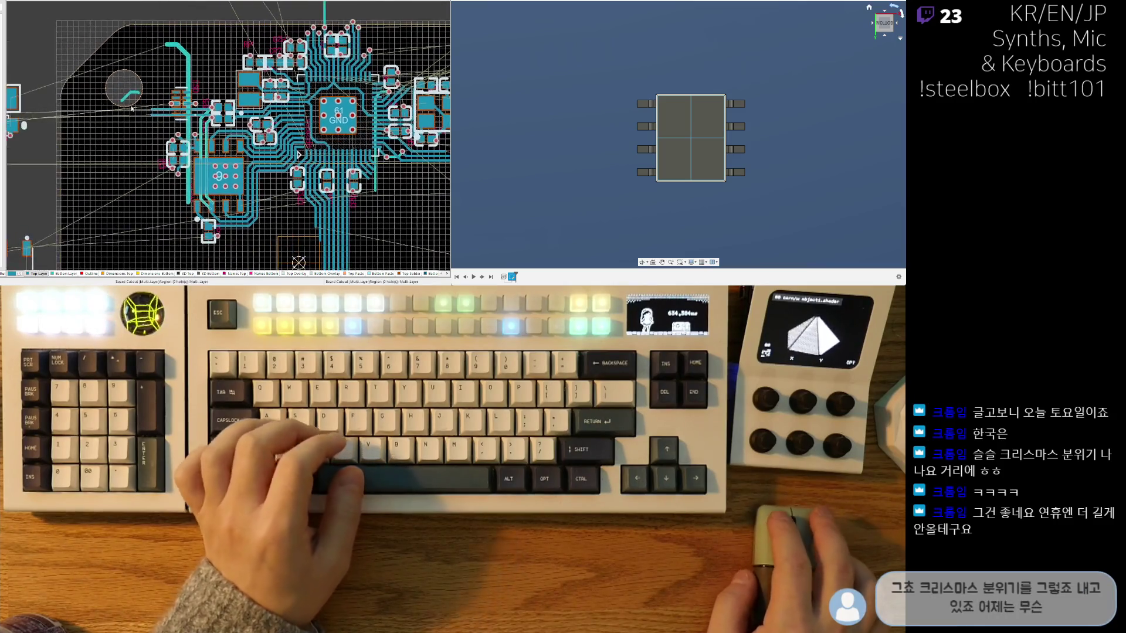
pyautogui.keyDown('ctrl'); pyautogui.scroll(2, 133, 141); pyautogui.keyUp('ctrl')
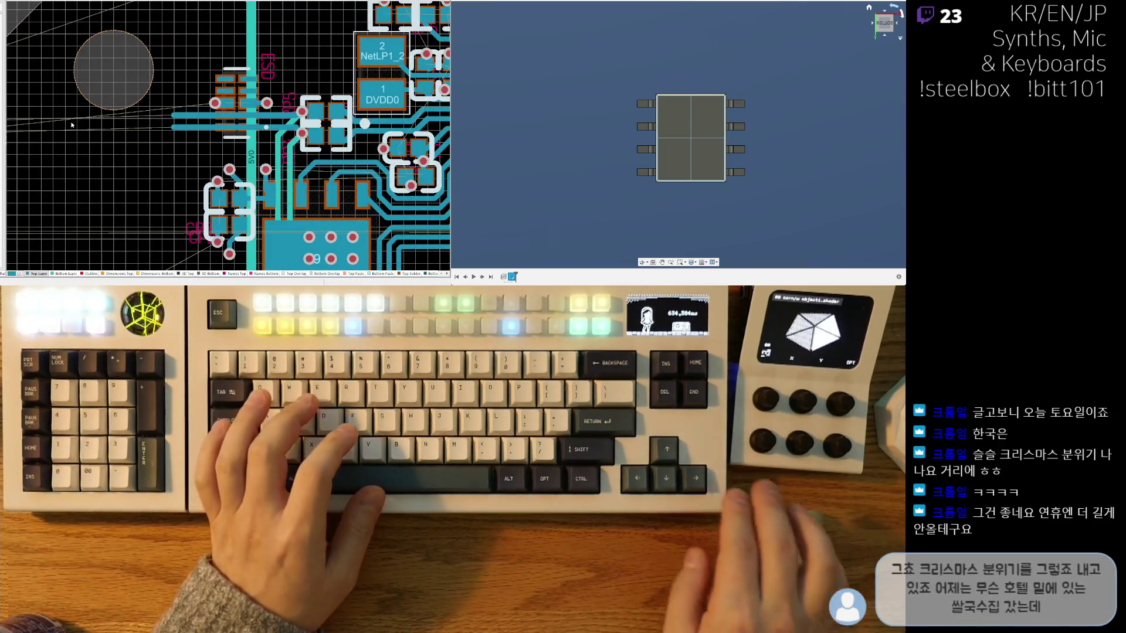
pyautogui.scroll(3, 193, 55)
# Step: Remove the stray diagonal 5V0 trace segment beside the ESD part
pyautogui.click(184, 148)
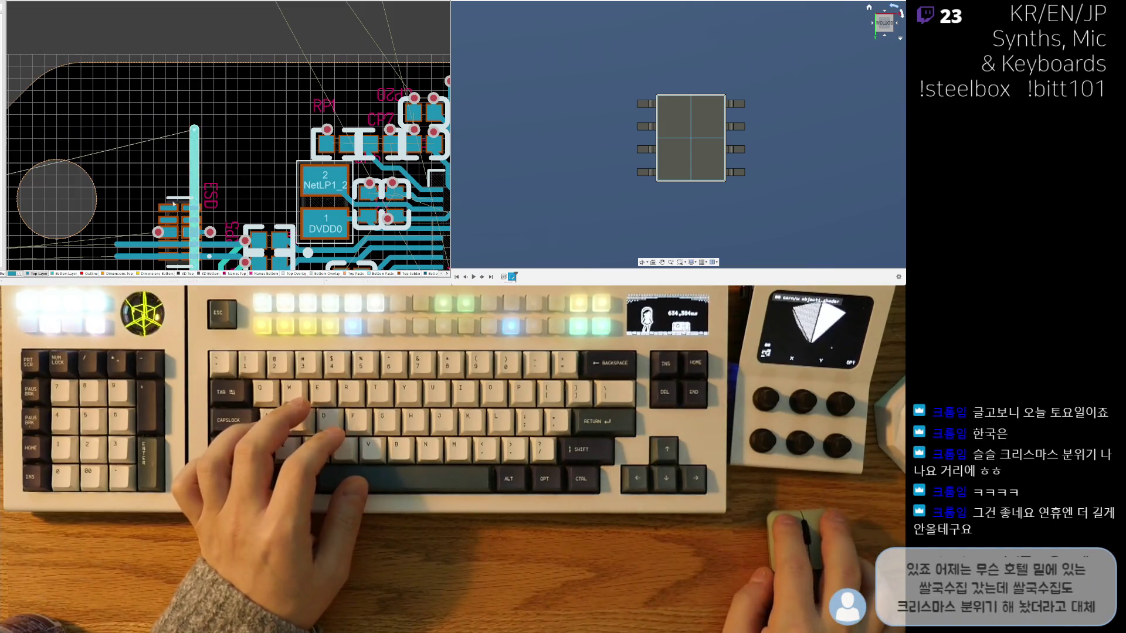
pyautogui.keyDown('ctrl'); pyautogui.scroll(-3, 178, 191); pyautogui.keyUp('ctrl')
pyautogui.keyDown('ctrl'); pyautogui.scroll(-1, 211, 167); pyautogui.keyUp('ctrl')
pyautogui.keyDown('ctrl'); pyautogui.scroll(-1, 249, 146); pyautogui.keyUp('ctrl')
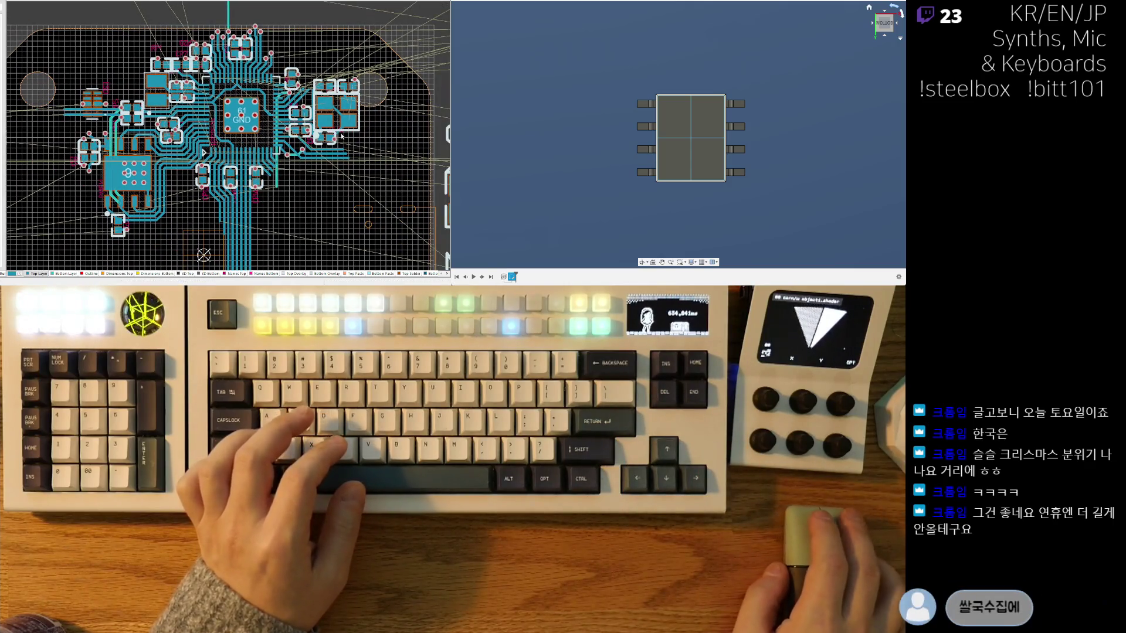
pyautogui.keyDown('ctrl'); pyautogui.scroll(-1, 268, 43); pyautogui.keyUp('ctrl')
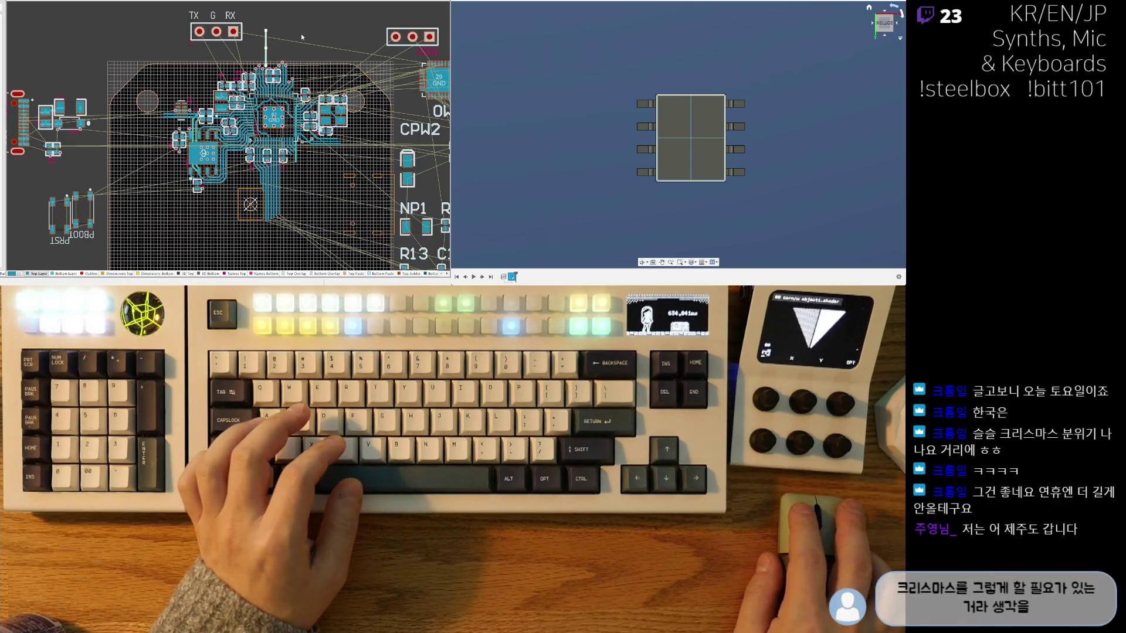
# Step: Set PIUART1 and PI2C1 side by side just below the octagonal board outline
pyautogui.moveTo(208, 153); pyautogui.dragTo(122, 135, button='right')
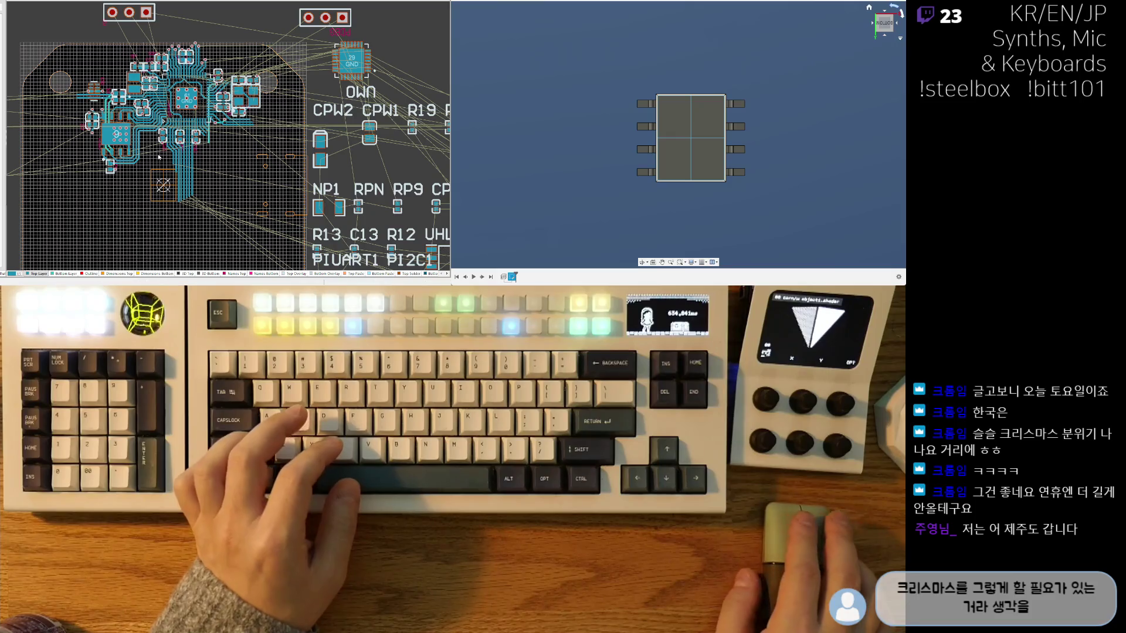
pyautogui.keyDown('ctrl'); pyautogui.scroll(1, 164, 170); pyautogui.keyUp('ctrl')
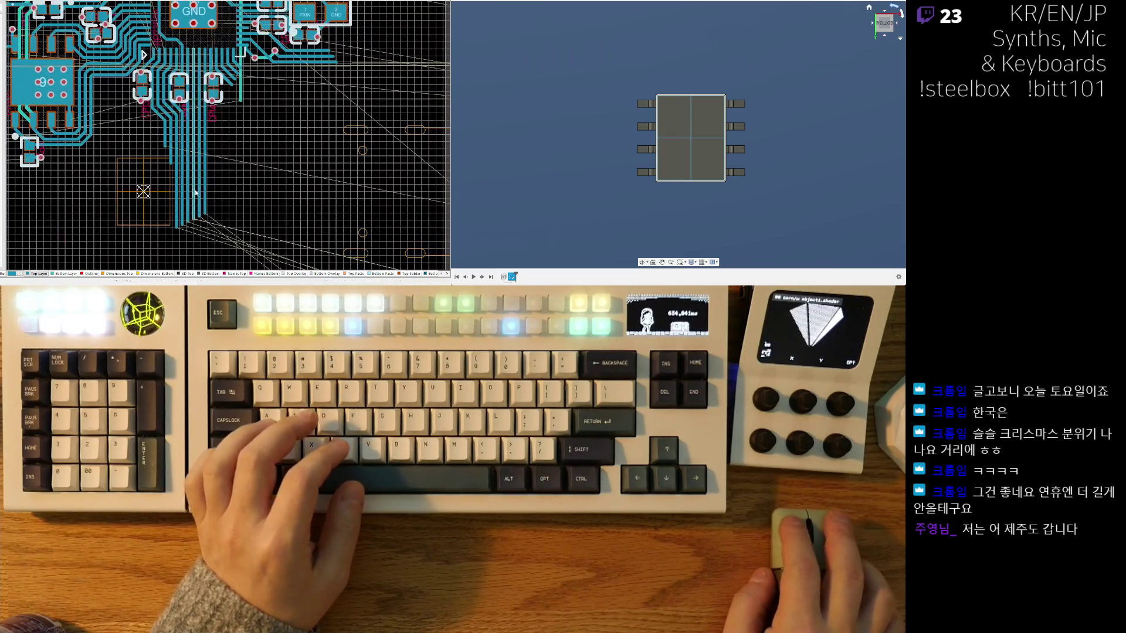
pyautogui.keyDown('ctrl'); pyautogui.scroll(1, 208, 182); pyautogui.keyUp('ctrl')
pyautogui.keyDown('ctrl'); pyautogui.scroll(-2, 242, 224); pyautogui.keyUp('ctrl')
pyautogui.keyDown('ctrl'); pyautogui.scroll(-1, 271, 166); pyautogui.keyUp('ctrl')
pyautogui.moveTo(255, 195); pyautogui.dragTo(155, 193)
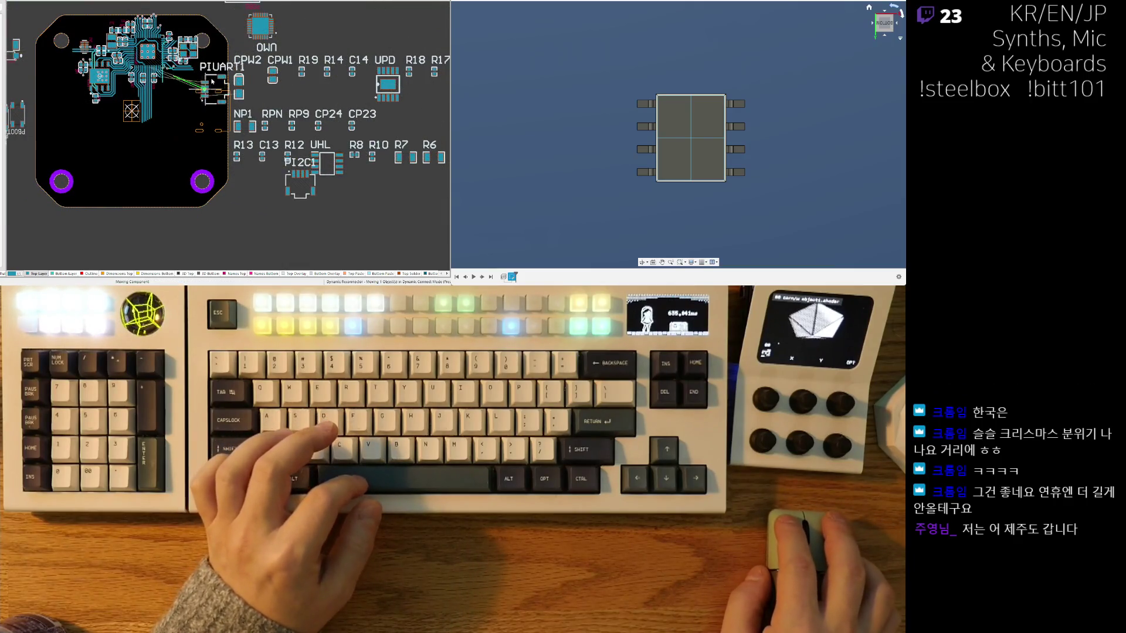
pyautogui.moveTo(197, 88); pyautogui.dragTo(253, 236)
pyautogui.moveTo(302, 168); pyautogui.dragTo(137, 240)
pyautogui.moveTo(256, 237); pyautogui.dragTo(173, 240)
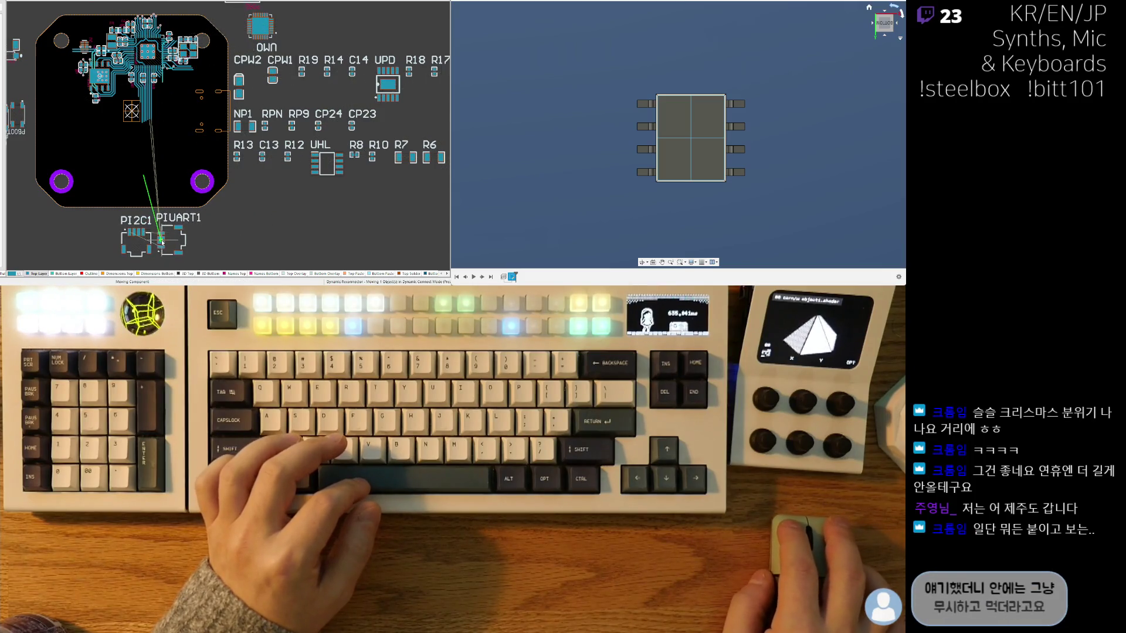
# Step: Bring the TX/G/RX header area into view and pick up the left connector for repositioning
pyautogui.moveTo(172, 244); pyautogui.dragTo(166, 273, button='right')
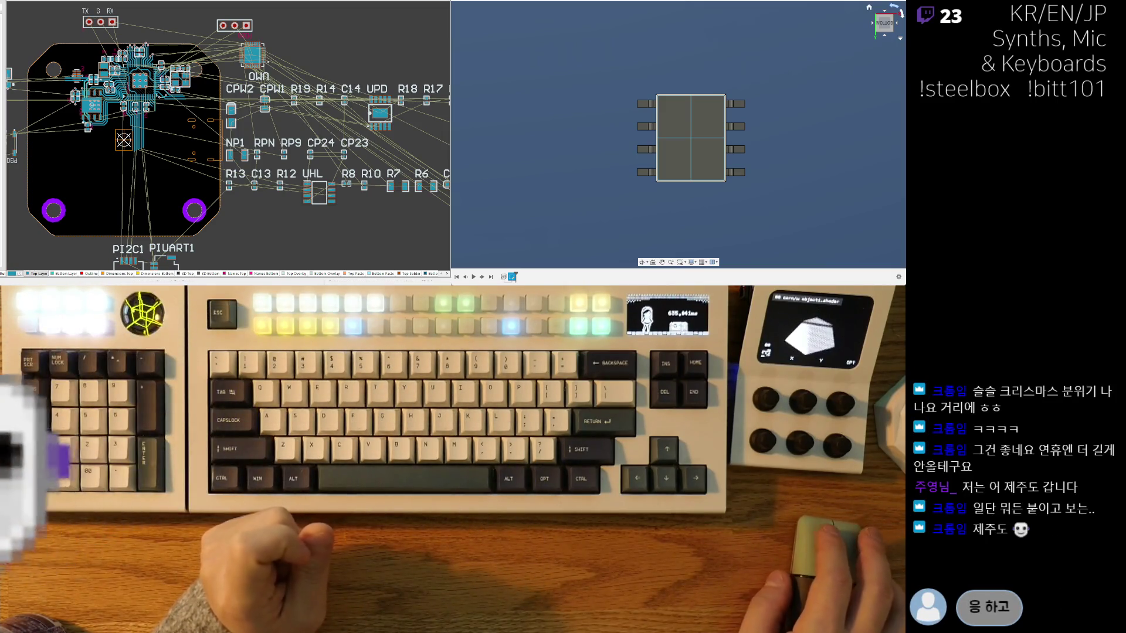
pyautogui.moveTo(153, 128); pyautogui.dragTo(214, 137, button='right')
pyautogui.keyDown('ctrl'); pyautogui.scroll(2, 215, 138); pyautogui.keyUp('ctrl')
pyautogui.keyDown('ctrl'); pyautogui.scroll(1, 215, 137); pyautogui.keyUp('ctrl')
pyautogui.keyDown('ctrl'); pyautogui.scroll(-4, 156, 142); pyautogui.keyUp('ctrl')
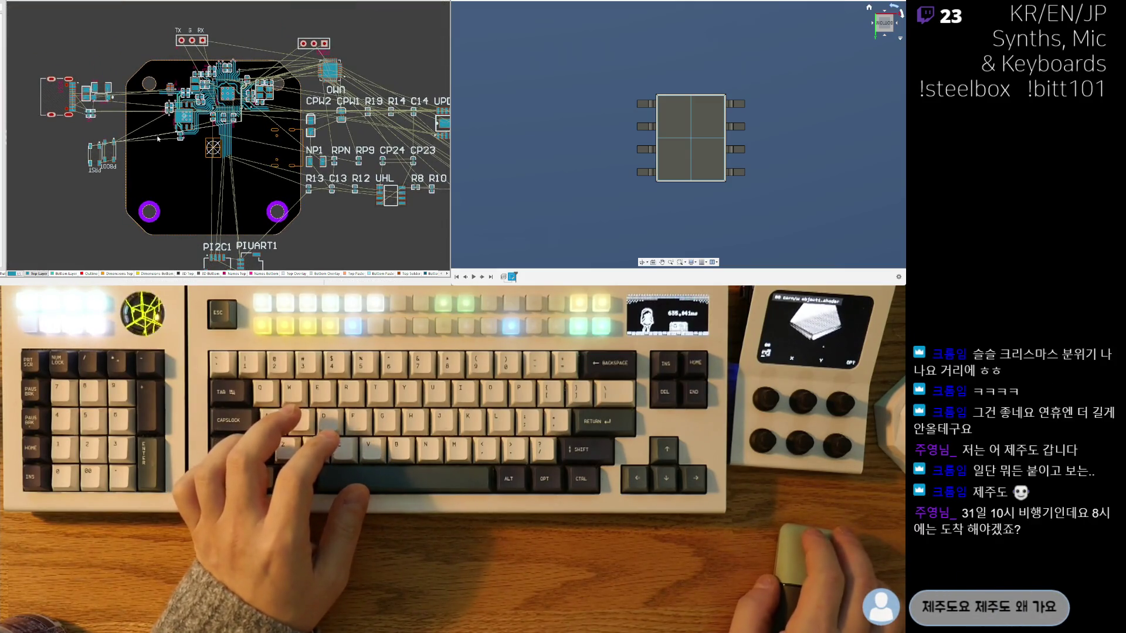
pyautogui.hotkey('ctrl', 'o')
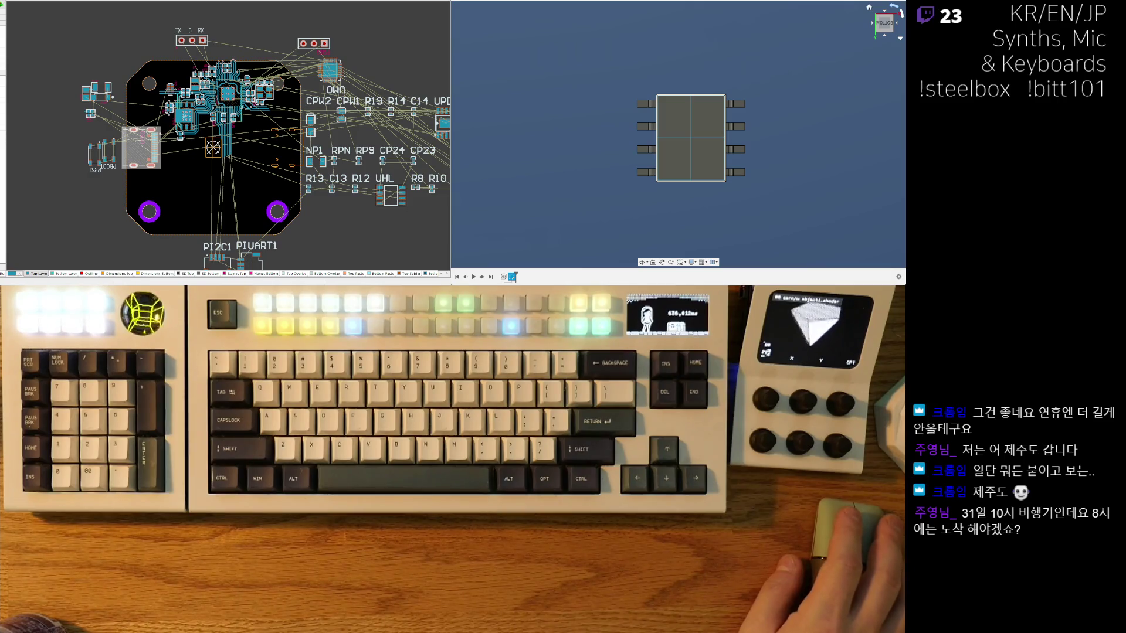
pyautogui.scroll(2, 212, 120)
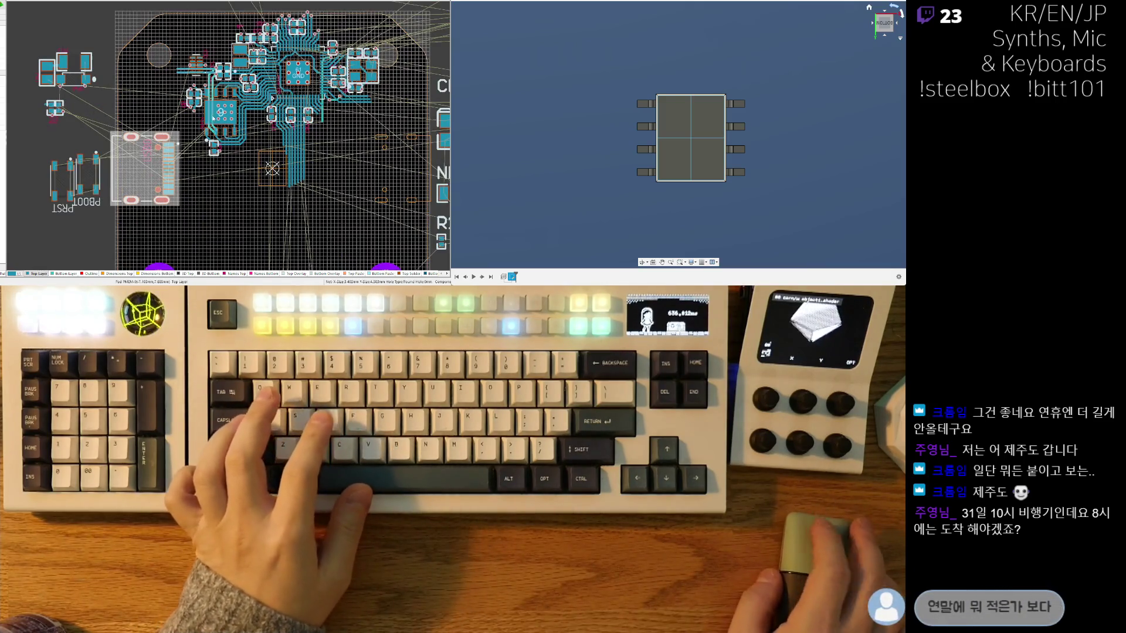
# Step: Move the second 3-pin header to sit directly under the TX/G/RX header
pyautogui.moveTo(211, 120); pyautogui.dragTo(173, 152, button='right')
pyautogui.scroll(-4, 304, 138)
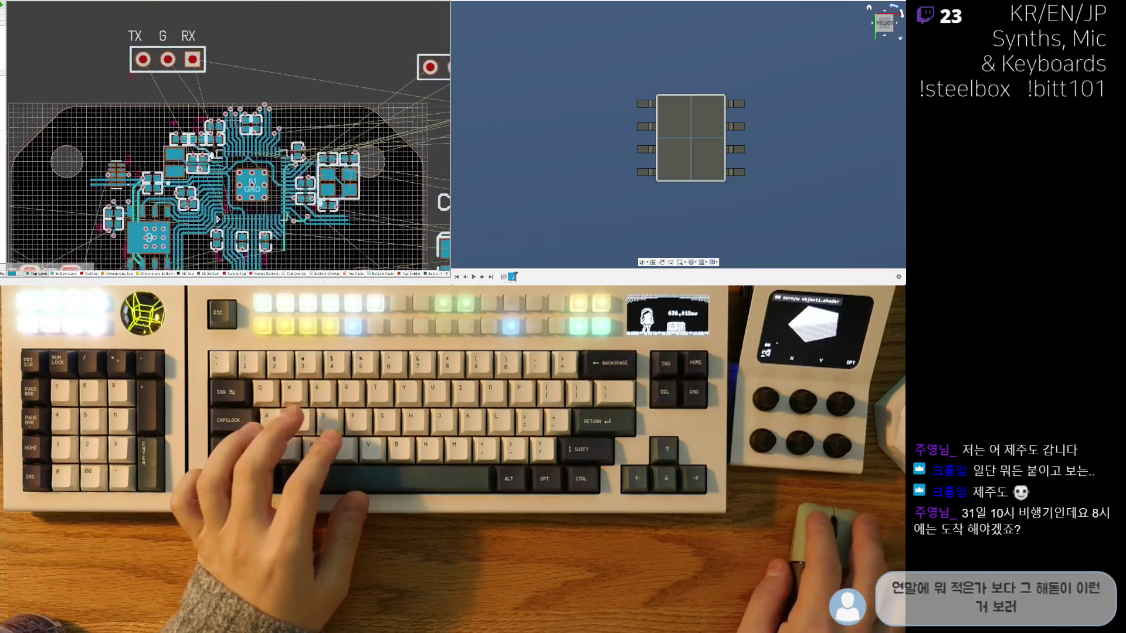
pyautogui.moveTo(202, 110)
pyautogui.mouseDown()
pyautogui.moveTo(326, 73)
pyautogui.moveTo(382, 89)
pyautogui.mouseUp()
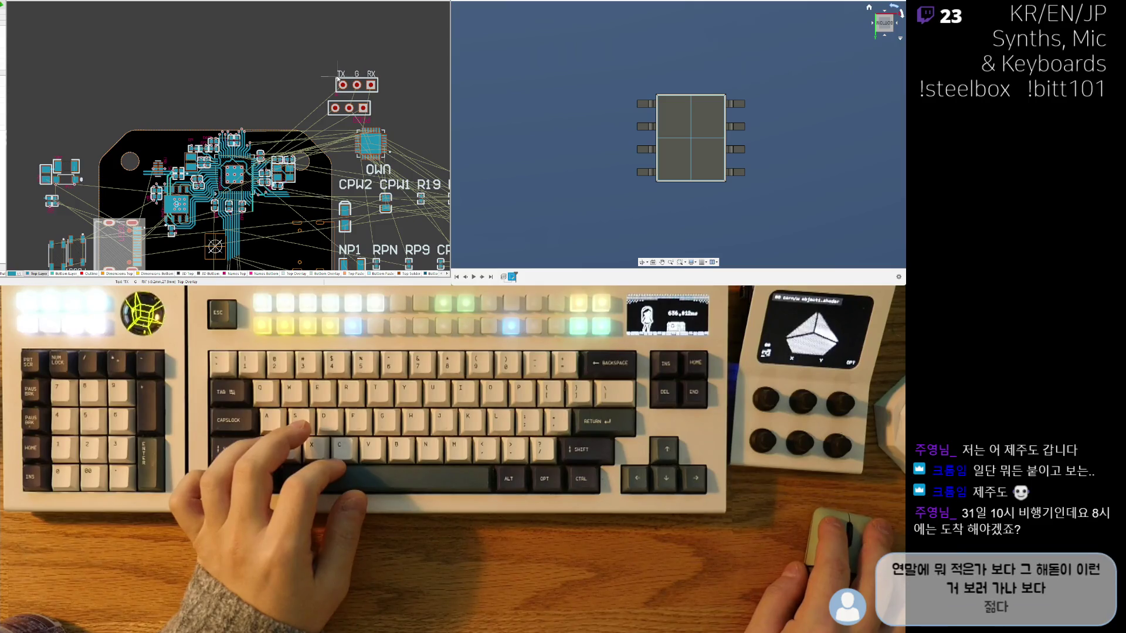
pyautogui.scroll(-2, 291, 106)
pyautogui.scroll(-1, 255, 127)
pyautogui.scroll(-1, 234, 139)
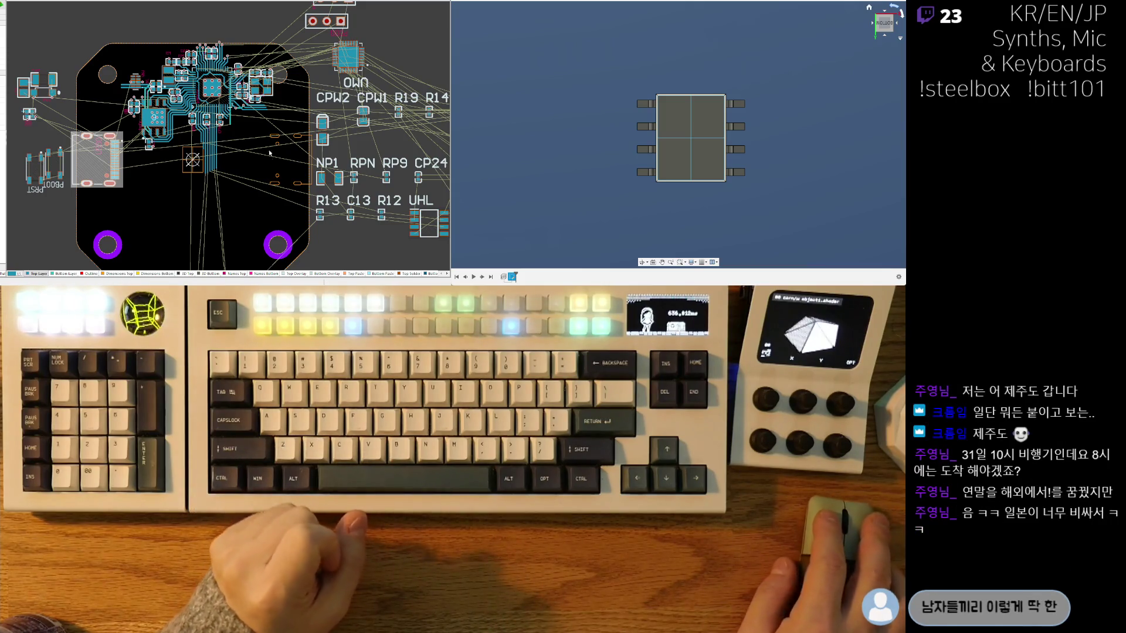
pyautogui.keyDown('ctrl'); pyautogui.scroll(-2, 269, 140); pyautogui.keyUp('ctrl')
pyautogui.keyDown('ctrl'); pyautogui.scroll(-1, 270, 138); pyautogui.keyUp('ctrl')
pyautogui.keyDown('ctrl'); pyautogui.scroll(-1, 270, 140); pyautogui.keyUp('ctrl')
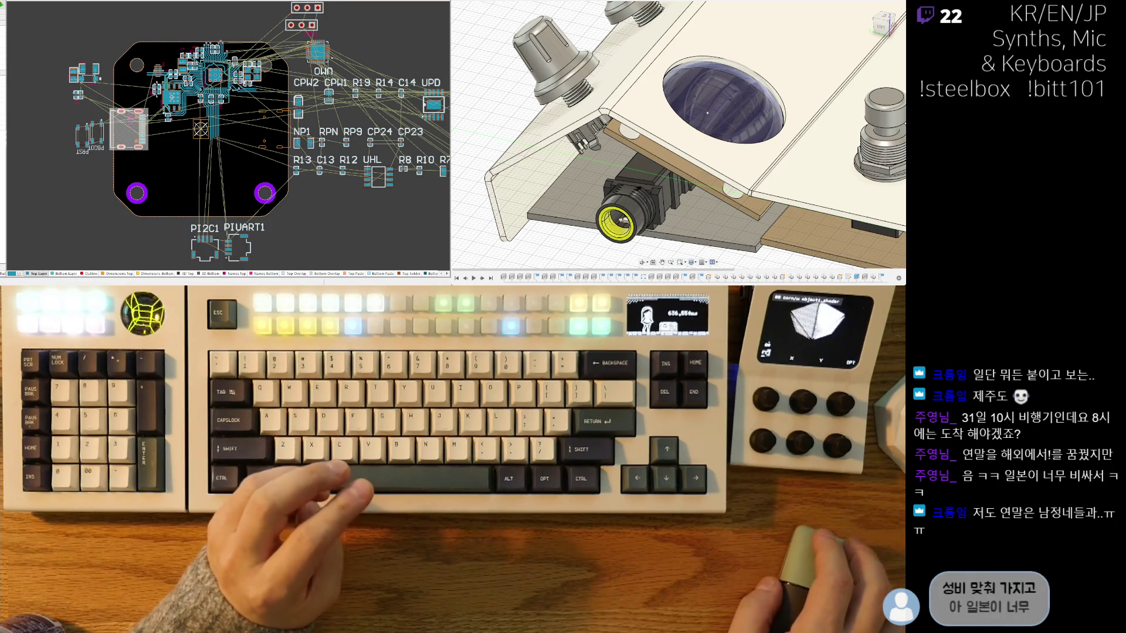
pyautogui.hscroll(2, 225, 132)
# Step: Place the OWN chip rotated 90° inside the board's right edge and select the centre components
pyautogui.moveTo(235, 193); pyautogui.dragTo(271, 219, button='right')
pyautogui.moveTo(331, 79); pyautogui.dragTo(260, 160)
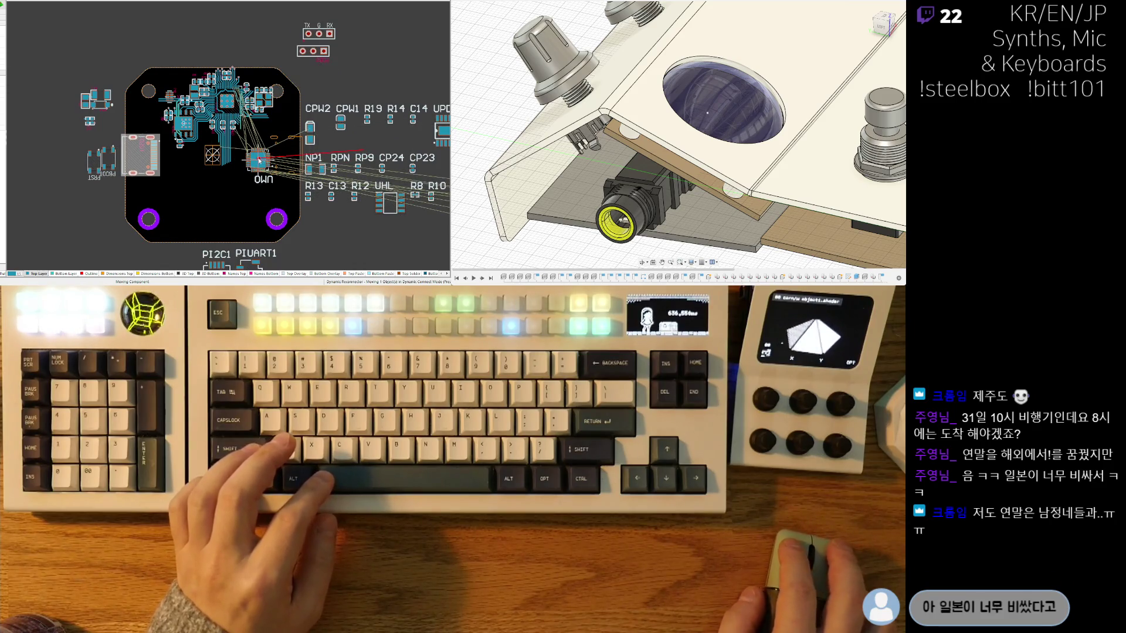
pyautogui.keyDown('ctrl'); pyautogui.scroll(2, 260, 161); pyautogui.keyUp('ctrl')
pyautogui.press('space')
pyautogui.moveTo(280, 133)
pyautogui.mouseDown()
pyautogui.moveTo(287, 191)
pyautogui.moveTo(300, 164)
pyautogui.mouseUp()
pyautogui.keyDown('ctrl'); pyautogui.scroll(-3, 272, 33); pyautogui.keyUp('ctrl')
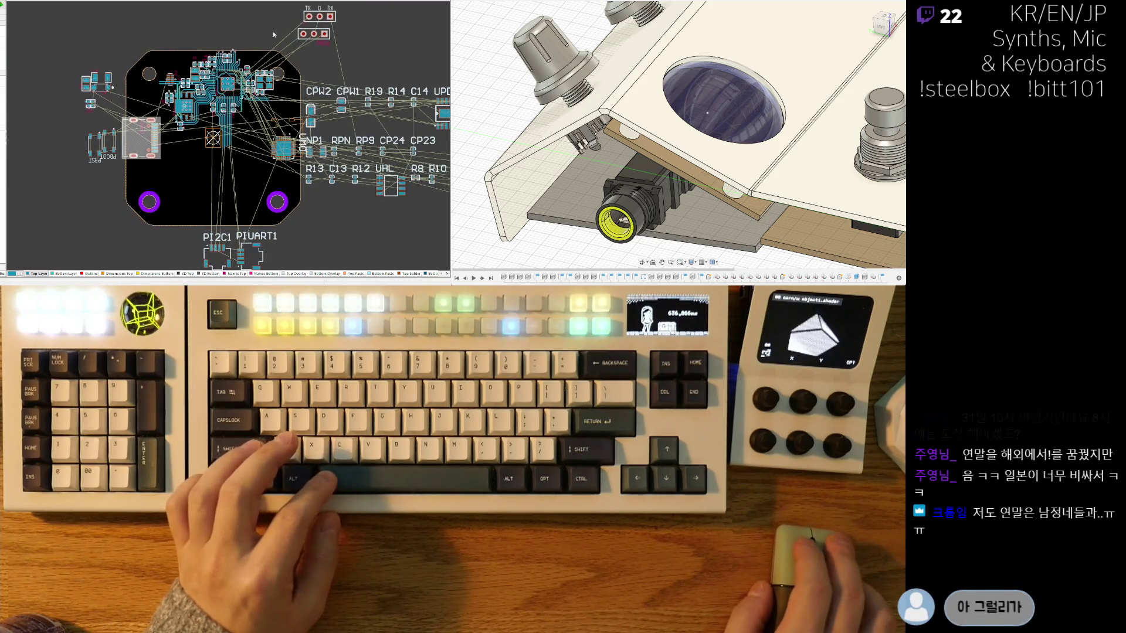
pyautogui.click(159, 156)
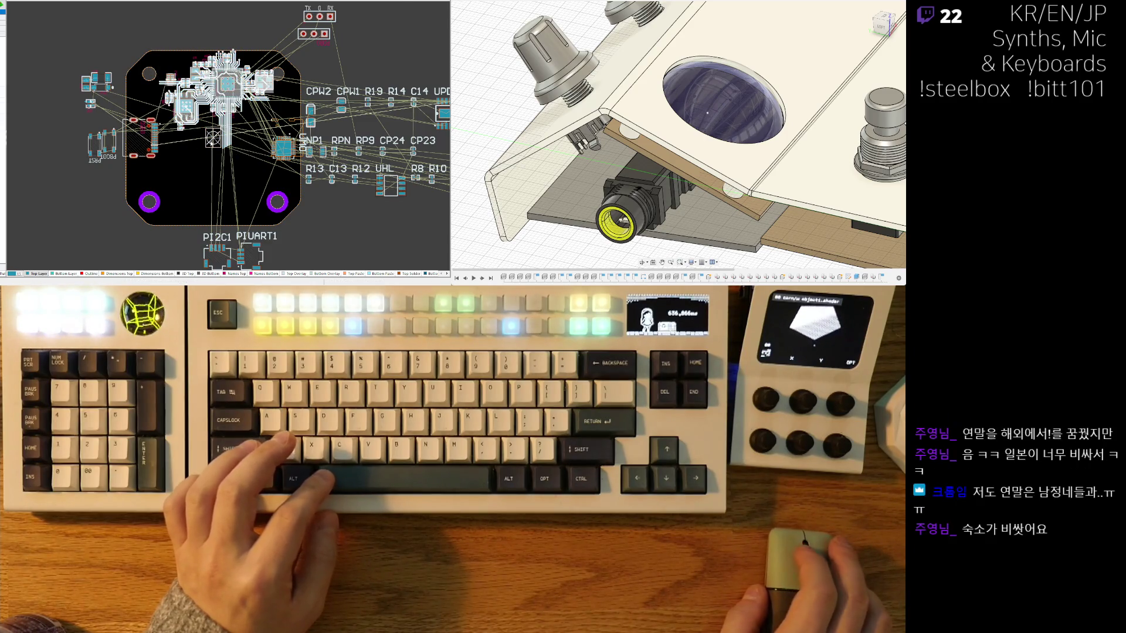
pyautogui.scroll(5, 255, 124)
pyautogui.scroll(2, 262, 114)
pyautogui.scroll(2, 264, 109)
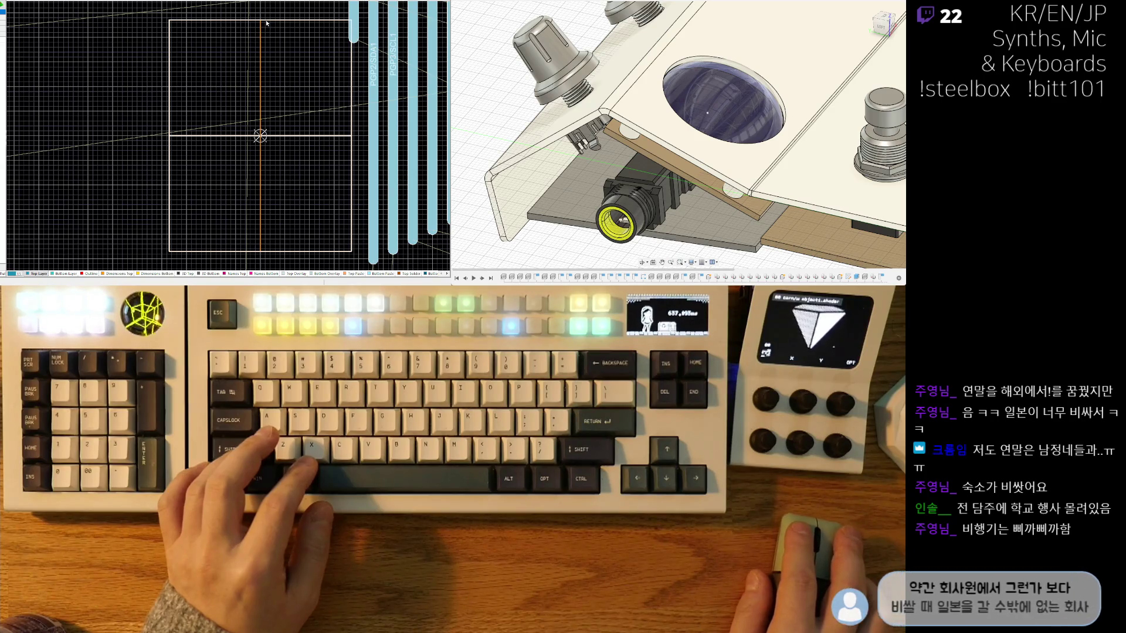
# Step: Select the RP2350 footprint and start dragging the chip cluster with its traces across the board
pyautogui.click(262, 20)
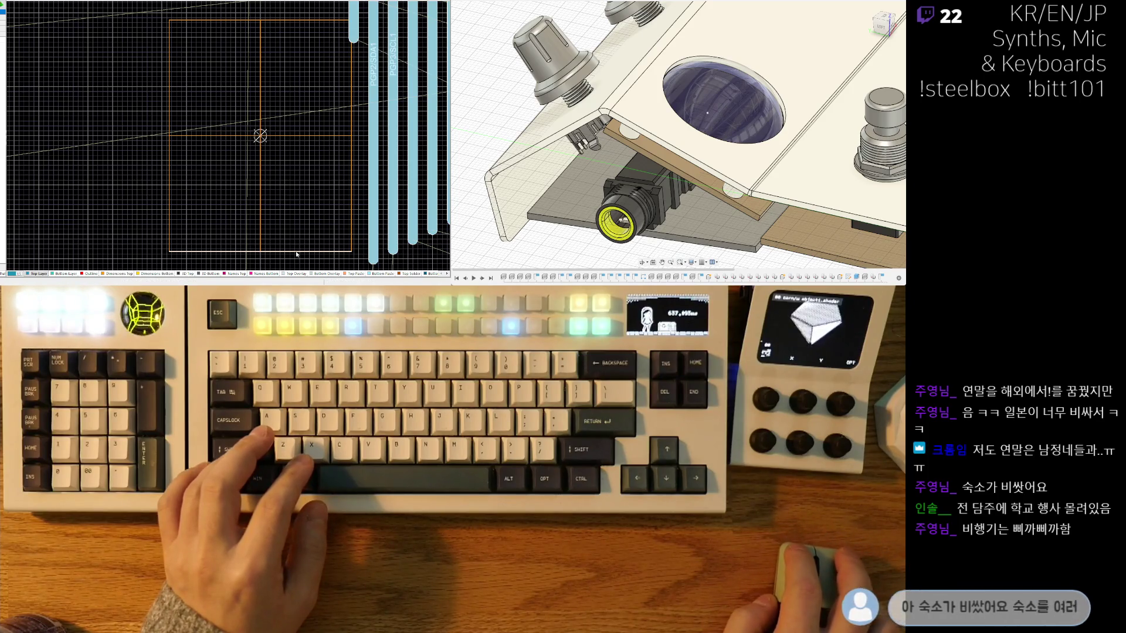
pyautogui.scroll(-2, 264, 203)
pyautogui.scroll(-2, 233, 163)
pyautogui.scroll(-2, 216, 141)
pyautogui.scroll(2, 218, 141)
pyautogui.moveTo(241, 113); pyautogui.dragTo(245, 117)
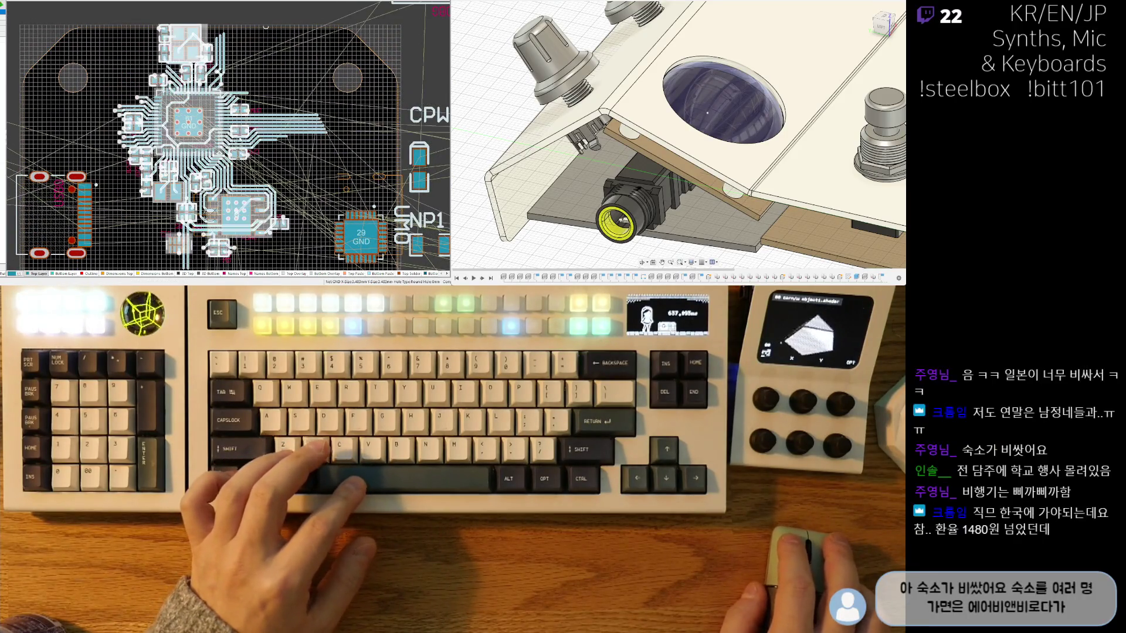
pyautogui.moveTo(245, 118)
pyautogui.mouseDown()
pyautogui.moveTo(285, 87)
pyautogui.moveTo(231, 59)
pyautogui.moveTo(286, 120)
pyautogui.mouseUp()
pyautogui.scroll(2, 283, 87)
# Step: Rotate the RP2350 cluster 180°, place it lower between the mounting holes, then turn it a quarter turn
pyautogui.press('space')
pyautogui.press('space')
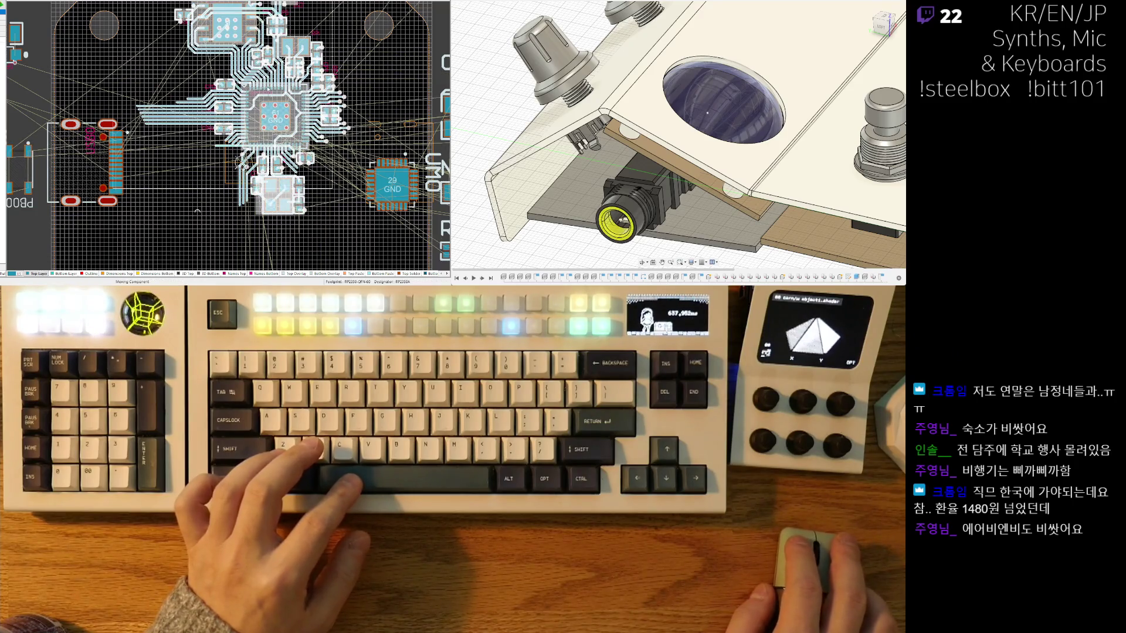
pyautogui.keyDown('ctrl'); pyautogui.scroll(-1, 197, 211); pyautogui.keyUp('ctrl')
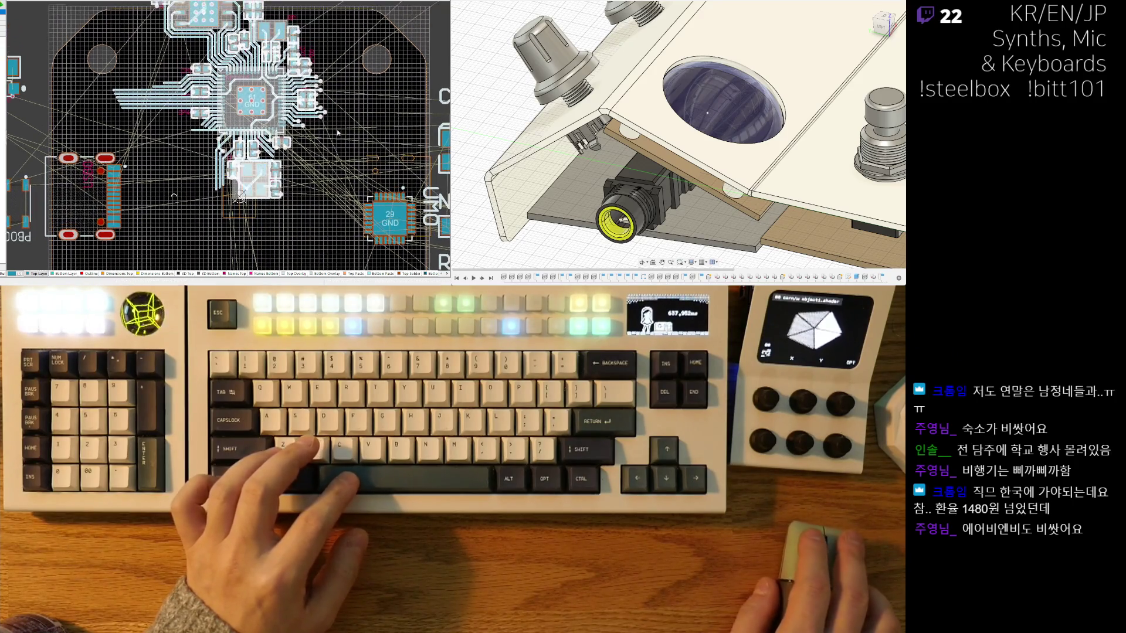
pyautogui.keyDown('ctrl'); pyautogui.scroll(-3, 201, 195); pyautogui.keyUp('ctrl')
pyautogui.keyDown('ctrl'); pyautogui.scroll(2, 325, 127); pyautogui.keyUp('ctrl')
pyautogui.keyDown('ctrl'); pyautogui.scroll(2, 325, 128); pyautogui.keyUp('ctrl')
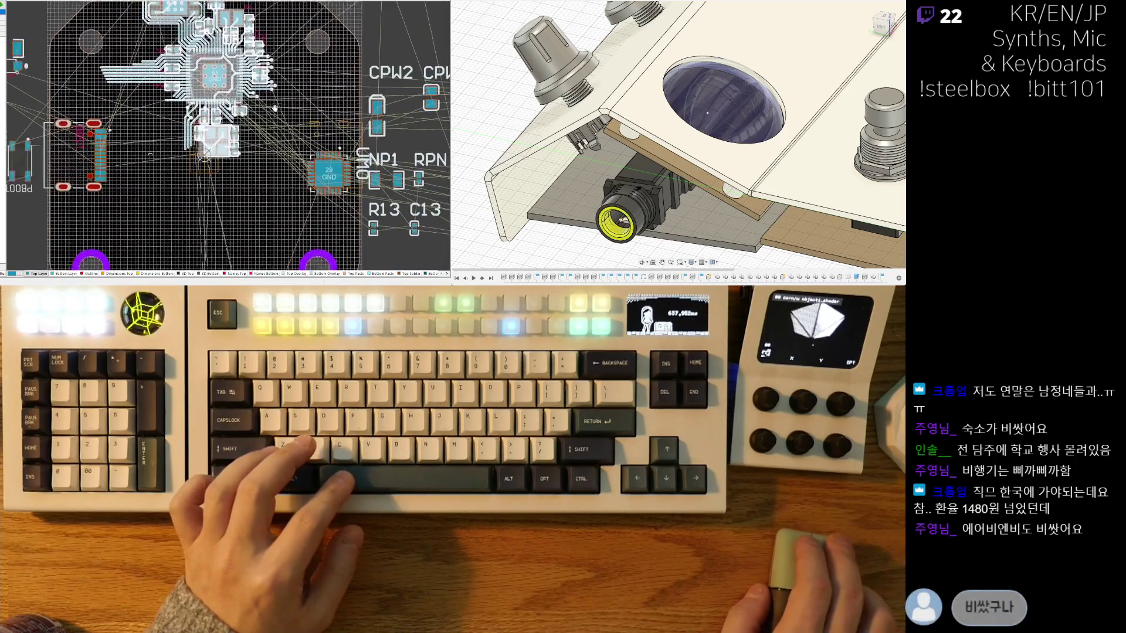
pyautogui.keyDown('ctrl'); pyautogui.scroll(-2, 330, 132); pyautogui.keyUp('ctrl')
pyautogui.keyDown('ctrl'); pyautogui.scroll(-2, 334, 136); pyautogui.keyUp('ctrl')
pyautogui.scroll(1, 334, 141)
pyautogui.scroll(1, 335, 167)
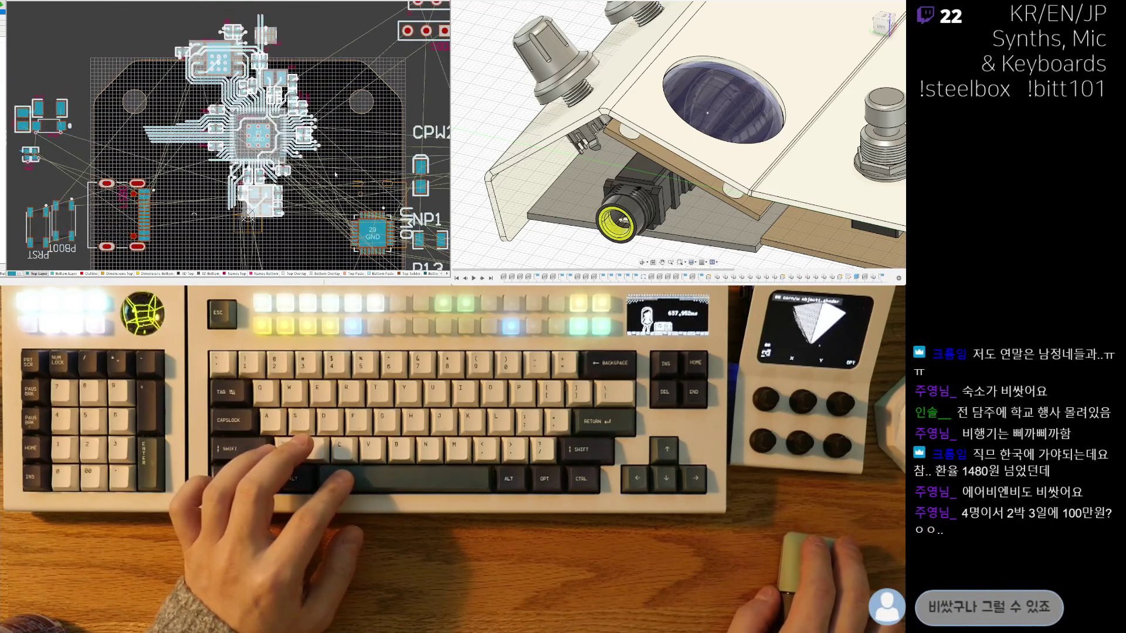
pyautogui.scroll(1, 348, 148)
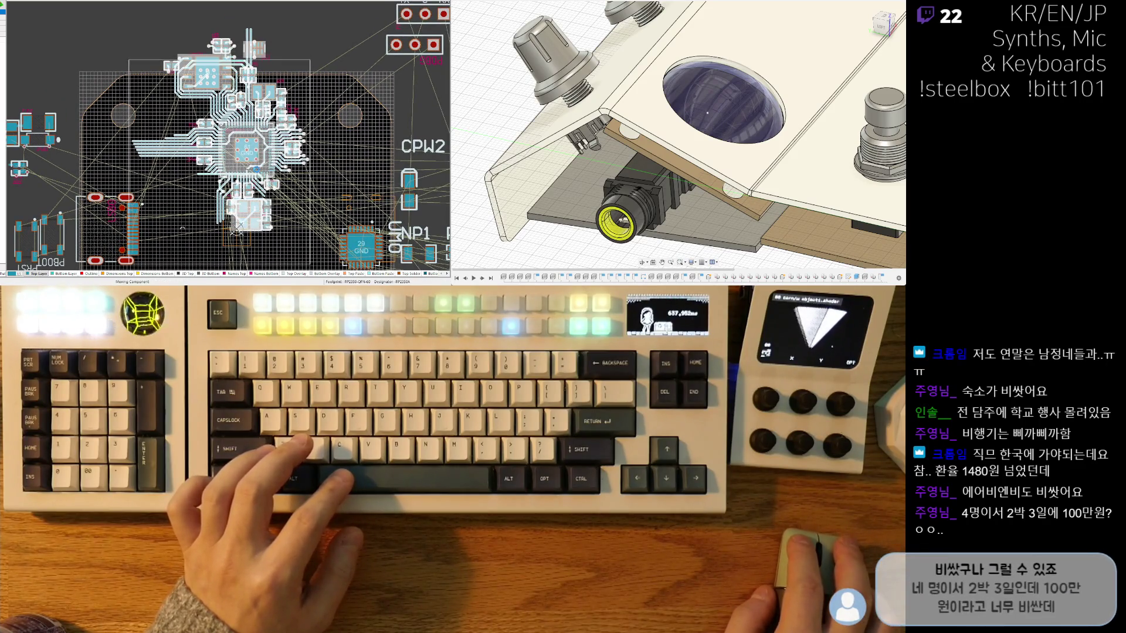
pyautogui.moveTo(181, 228); pyautogui.dragTo(179, 259)
pyautogui.scroll(2, 179, 258)
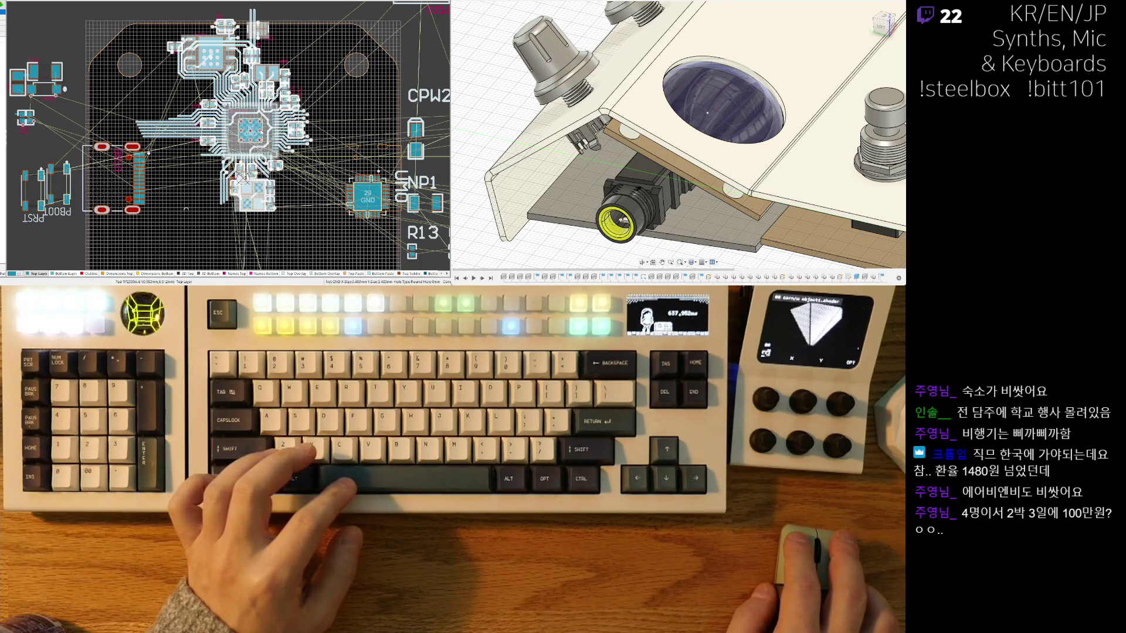
pyautogui.scroll(-3, 272, 167)
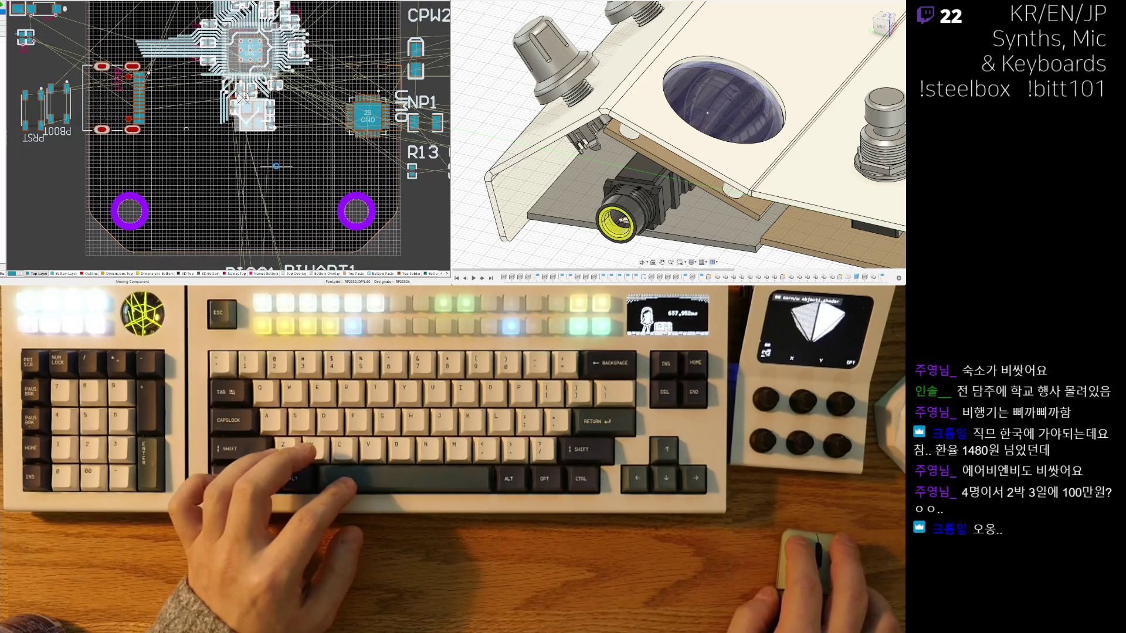
pyautogui.click(274, 169)
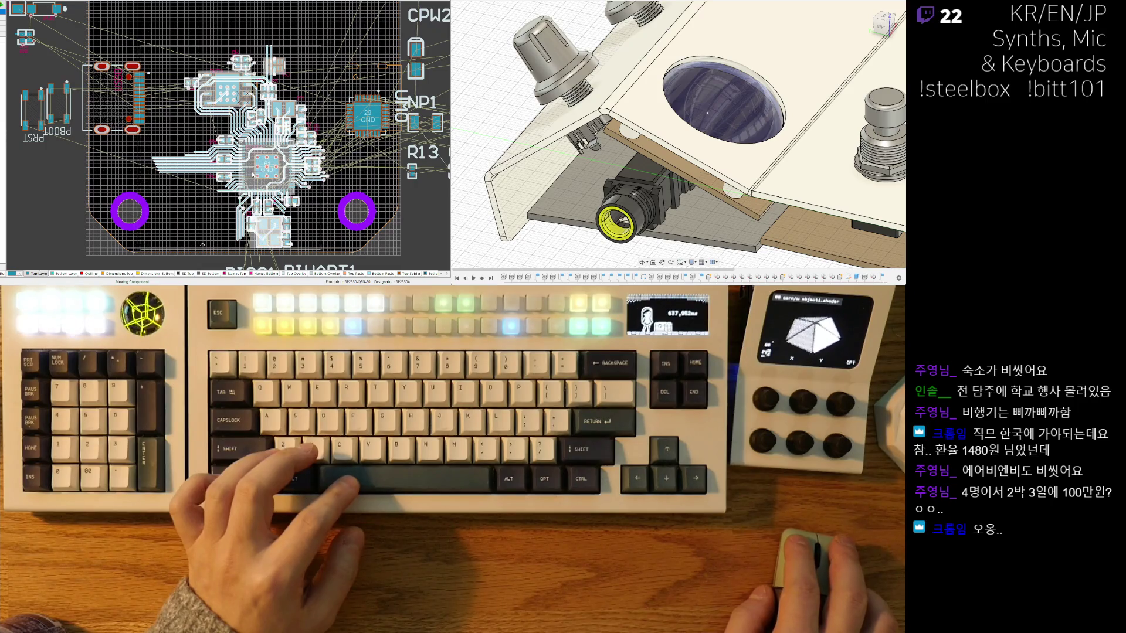
pyautogui.press('space')
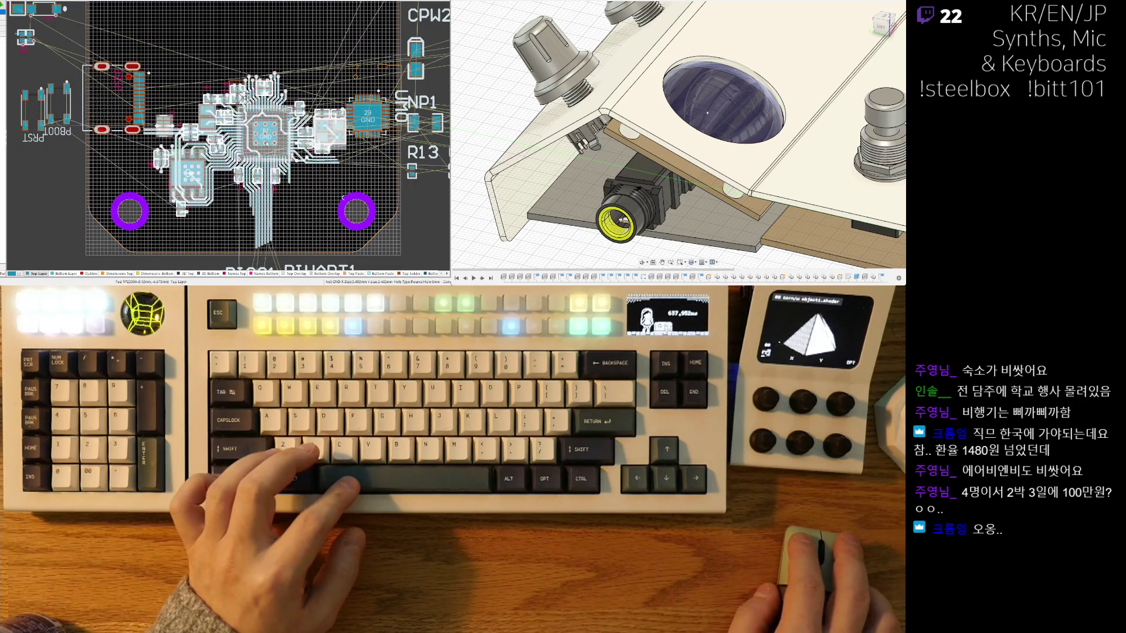
# Step: Drop the rotated RP2350 cluster, then move it and its traces slightly upward near PI2C1 and PIUART1
pyautogui.click(246, 193)
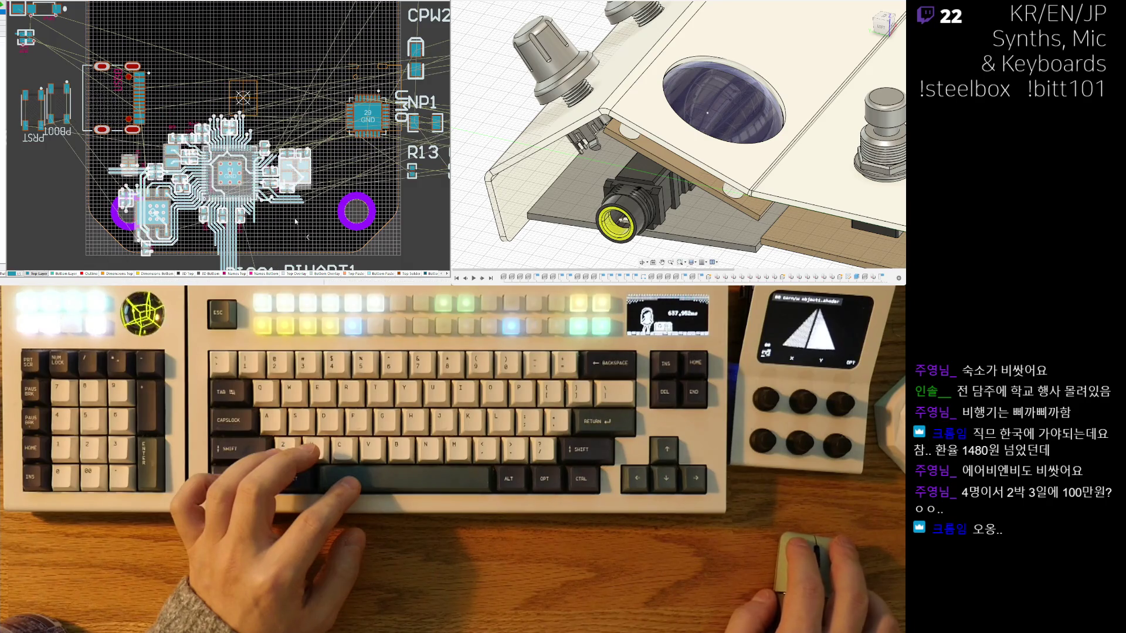
pyautogui.moveTo(296, 220); pyautogui.dragTo(271, 104, button='right')
pyautogui.moveTo(320, 134); pyautogui.dragTo(326, 245, button='right')
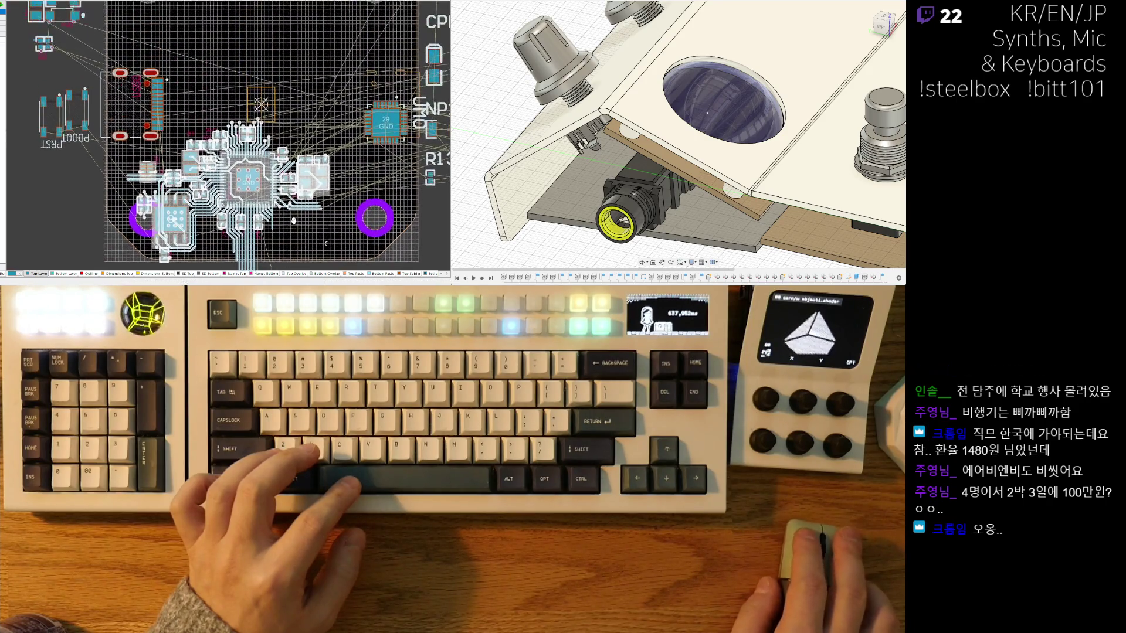
pyautogui.moveTo(325, 245); pyautogui.dragTo(330, 190)
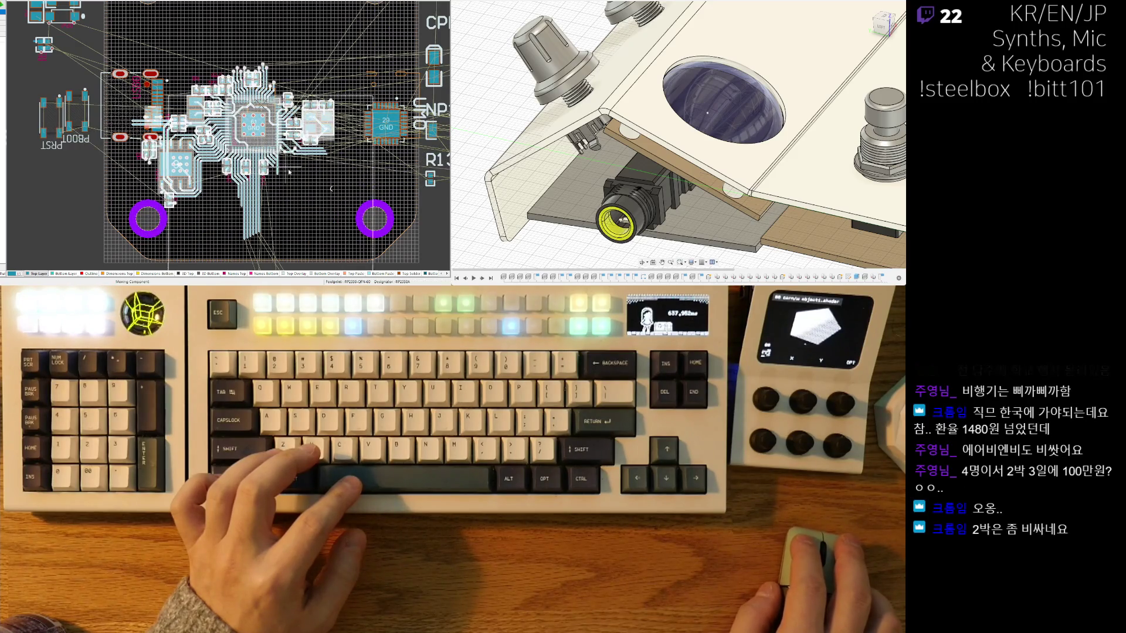
pyautogui.moveTo(280, 184); pyautogui.dragTo(264, 87, button='right')
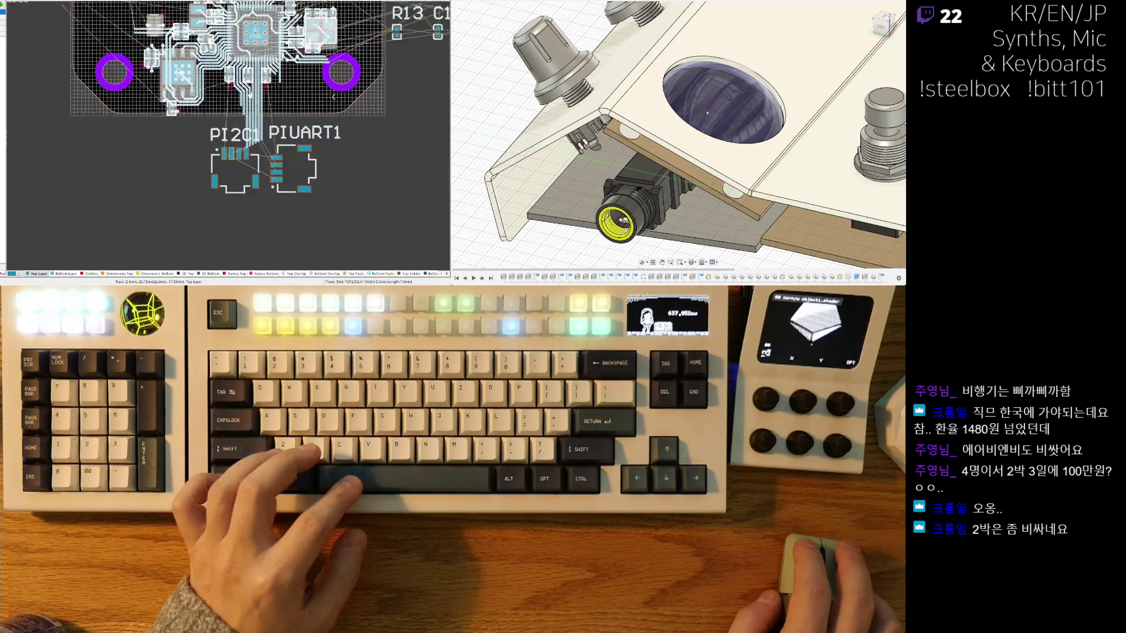
pyautogui.scroll(3, 264, 87)
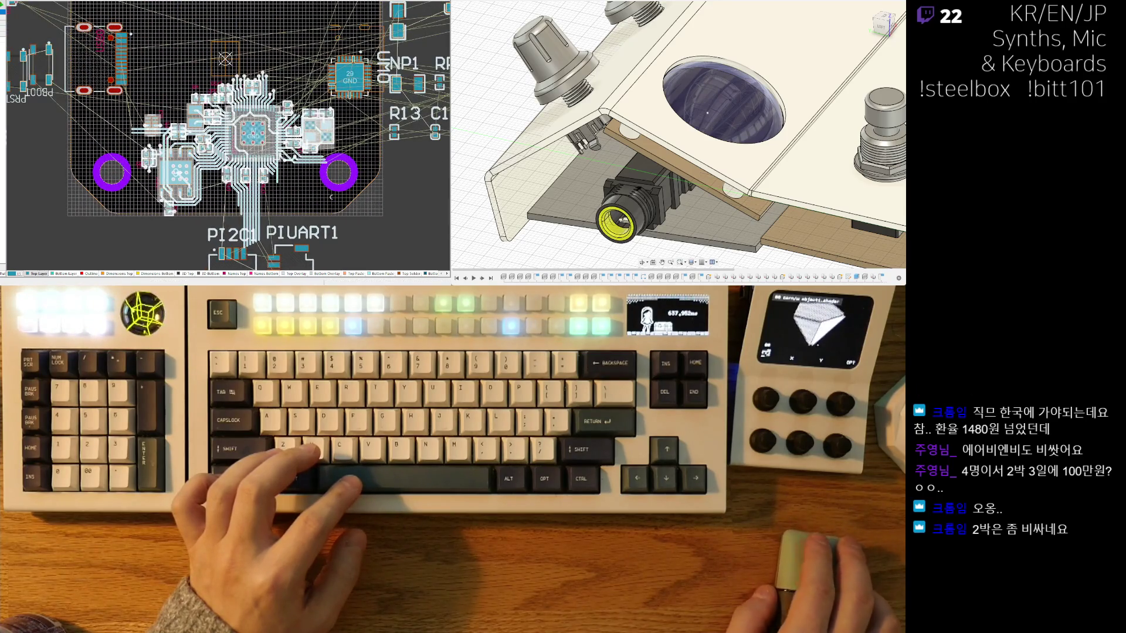
pyautogui.moveTo(263, 138); pyautogui.dragTo(251, 145)
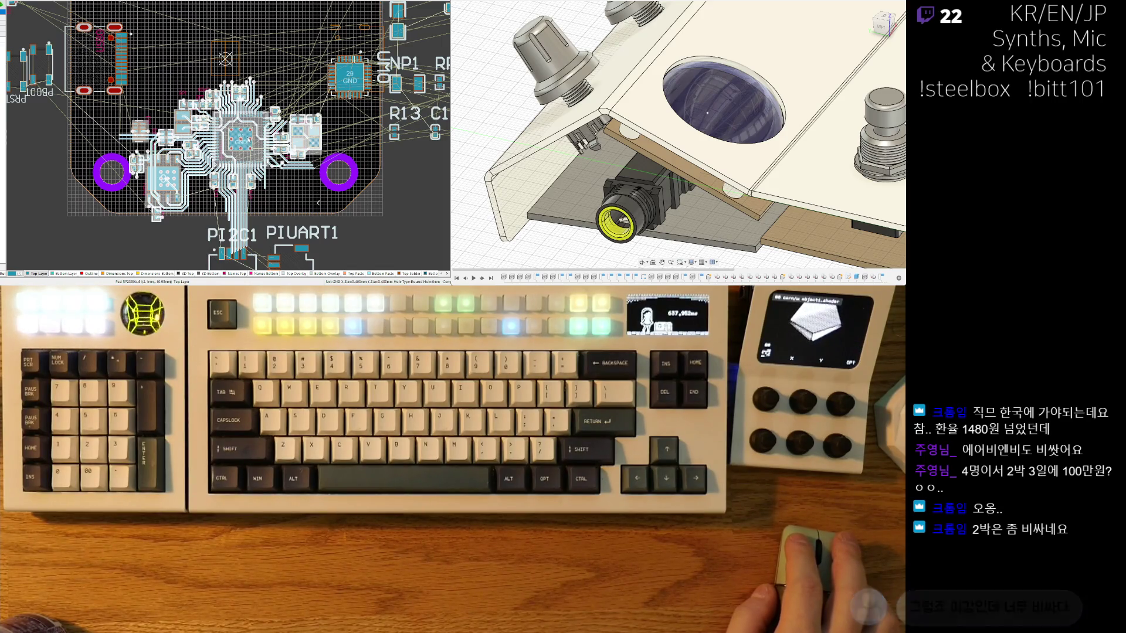
# Step: Shift the RP2350 chip and its fanned-out traces a few grid steps up and to the left
pyautogui.moveTo(247, 137); pyautogui.dragTo(251, 154)
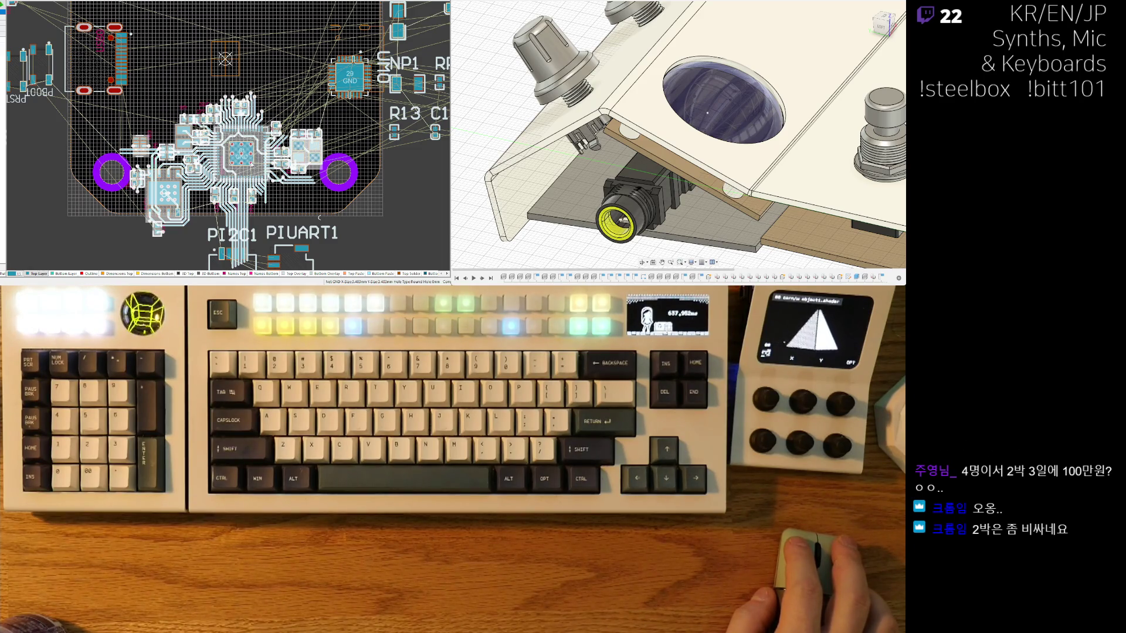
pyautogui.scroll(-3, 251, 165)
pyautogui.moveTo(186, 158)
pyautogui.mouseDown(button='right')
pyautogui.moveTo(283, 126)
pyautogui.moveTo(328, 129)
pyautogui.mouseUp(button='right')
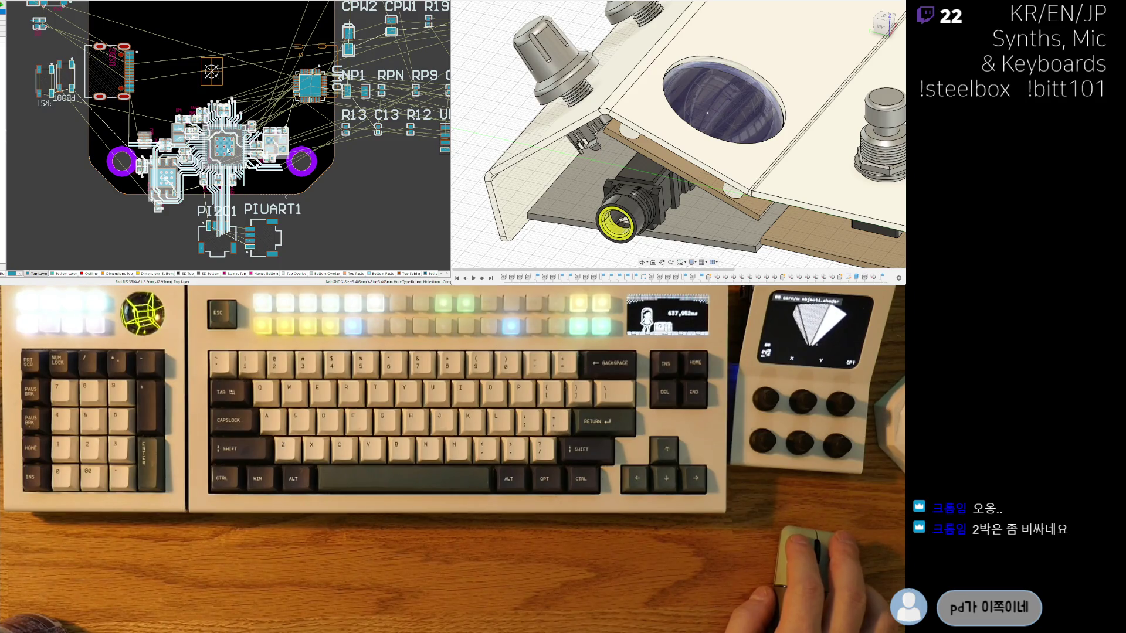
pyautogui.moveTo(264, 141); pyautogui.dragTo(284, 122, button='right')
pyautogui.moveTo(308, 177); pyautogui.dragTo(311, 171, button='right')
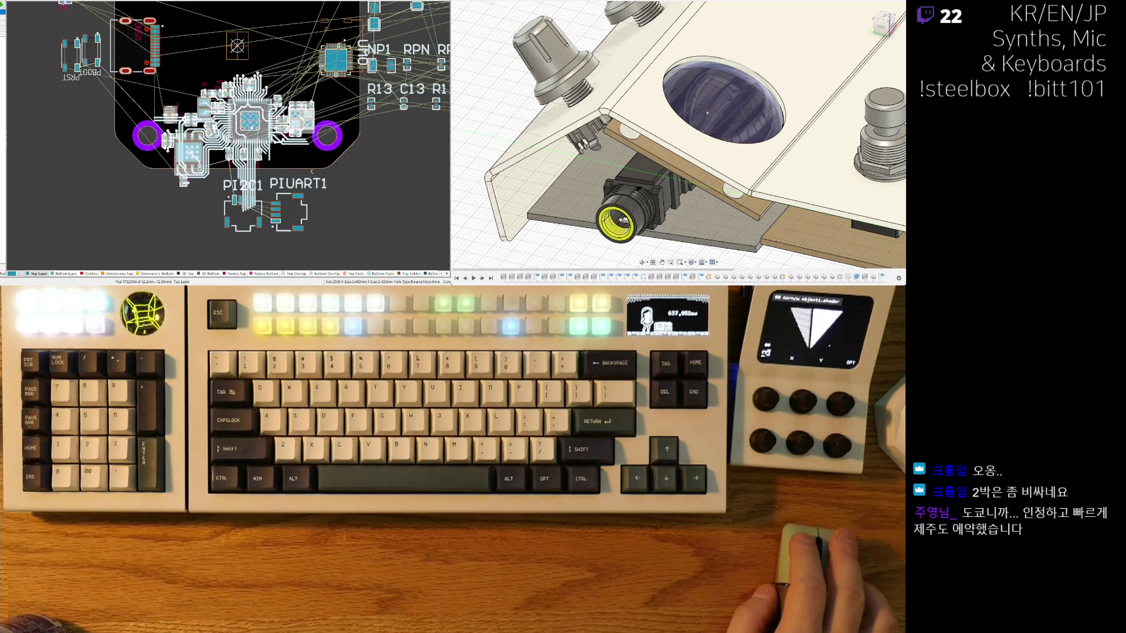
pyautogui.moveTo(248, 121); pyautogui.dragTo(246, 117)
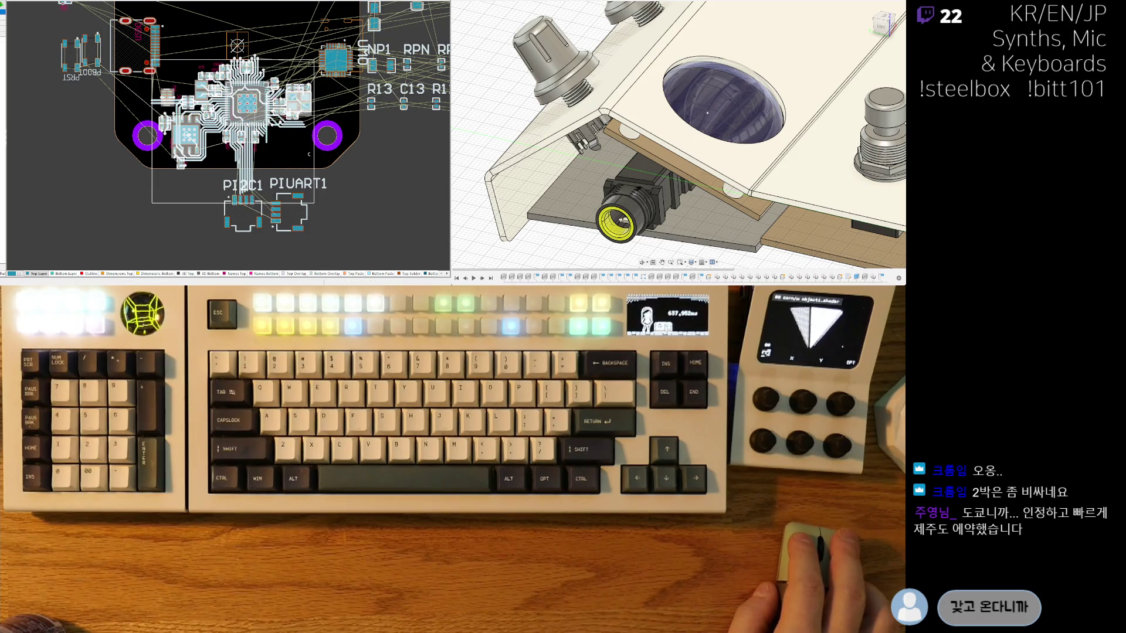
pyautogui.keyDown('ctrl'); pyautogui.scroll(3, 255, 163); pyautogui.keyUp('ctrl')
pyautogui.keyDown('ctrl'); pyautogui.scroll(2, 254, 163); pyautogui.keyUp('ctrl')
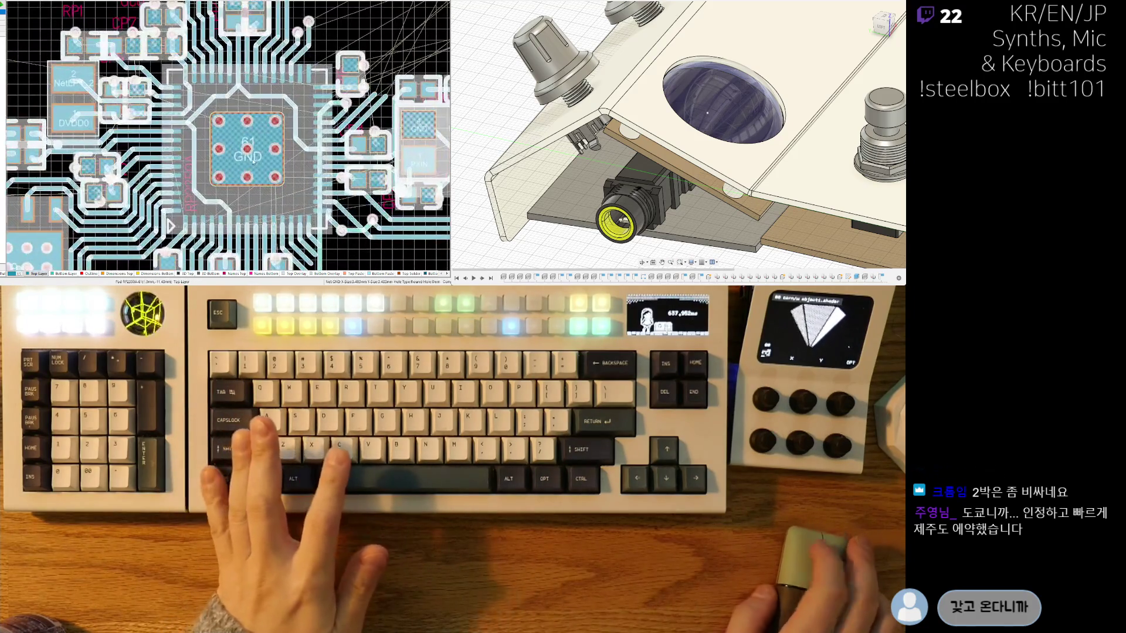
# Step: Pick up the RP2350 chip again and nudge it one step with the arrow key
pyautogui.moveTo(264, 163); pyautogui.dragTo(264, 164)
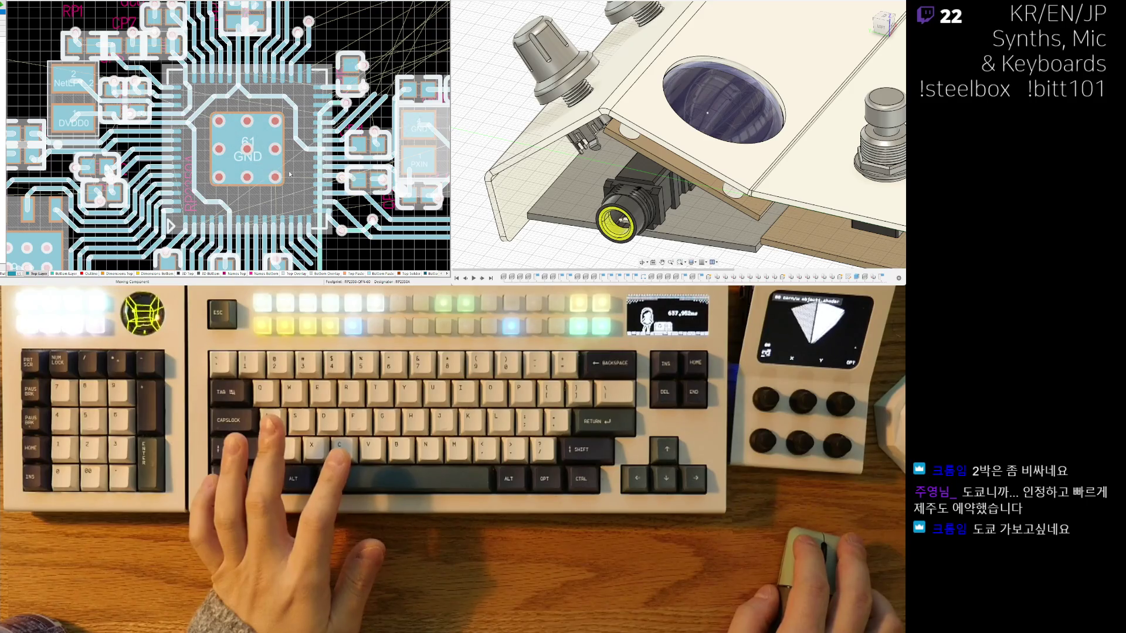
pyautogui.keyDown('ctrl'); pyautogui.scroll(1, 294, 172); pyautogui.keyUp('ctrl')
pyautogui.moveTo(268, 134); pyautogui.dragTo(270, 138)
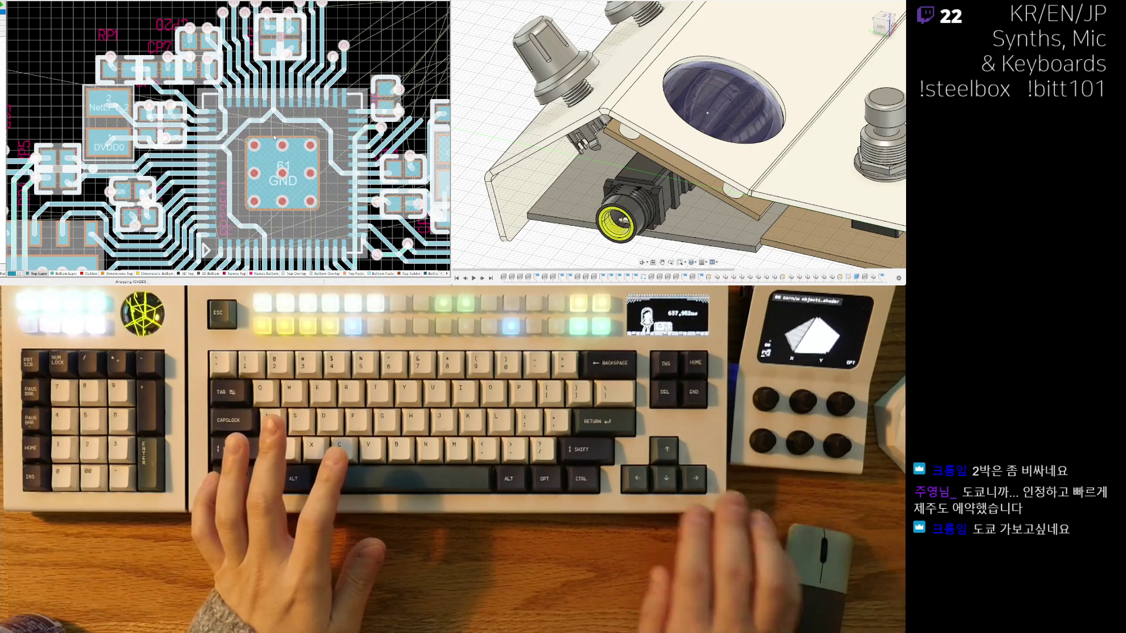
pyautogui.press('Up')
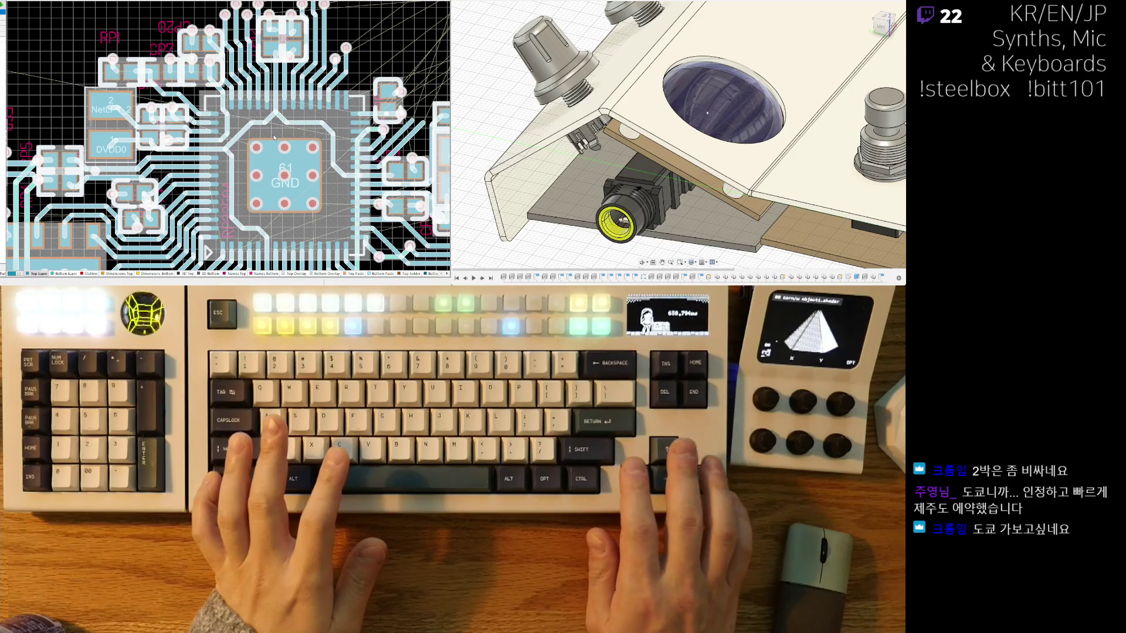
pyautogui.keyDown('ctrl'); pyautogui.scroll(-4, 274, 139); pyautogui.keyUp('ctrl')
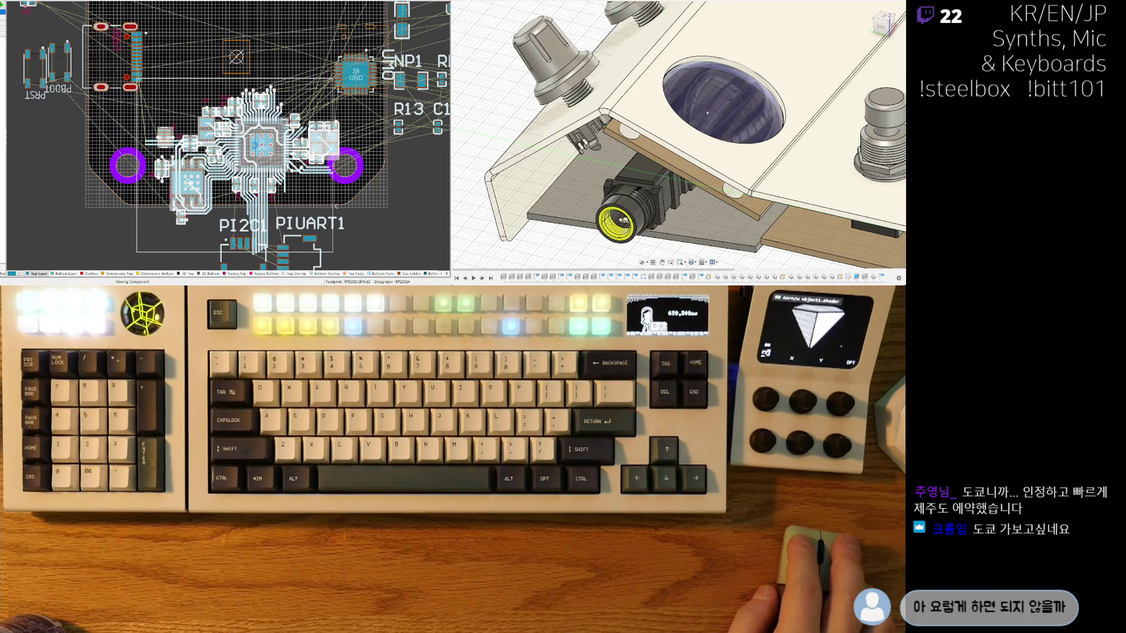
# Step: Set the RP2350 down, nudge it one step sideways, and reframe the MCU cluster
pyautogui.click(253, 146)
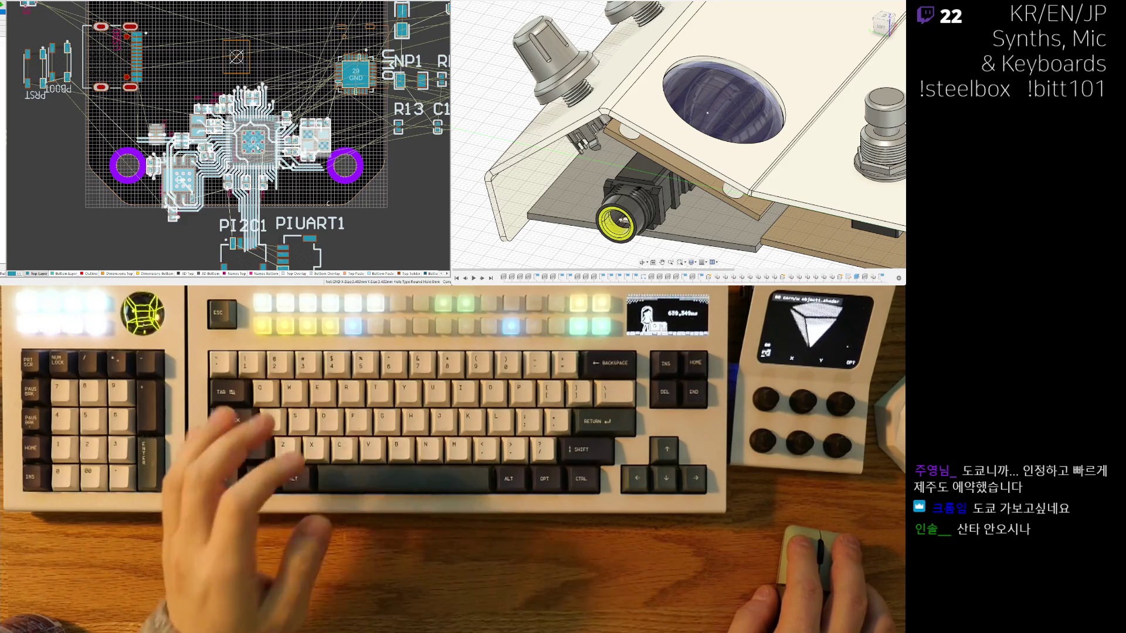
pyautogui.keyDown('ctrl'); pyautogui.scroll(3, 254, 149); pyautogui.keyUp('ctrl')
pyautogui.keyDown('ctrl'); pyautogui.scroll(1, 269, 152); pyautogui.keyUp('ctrl')
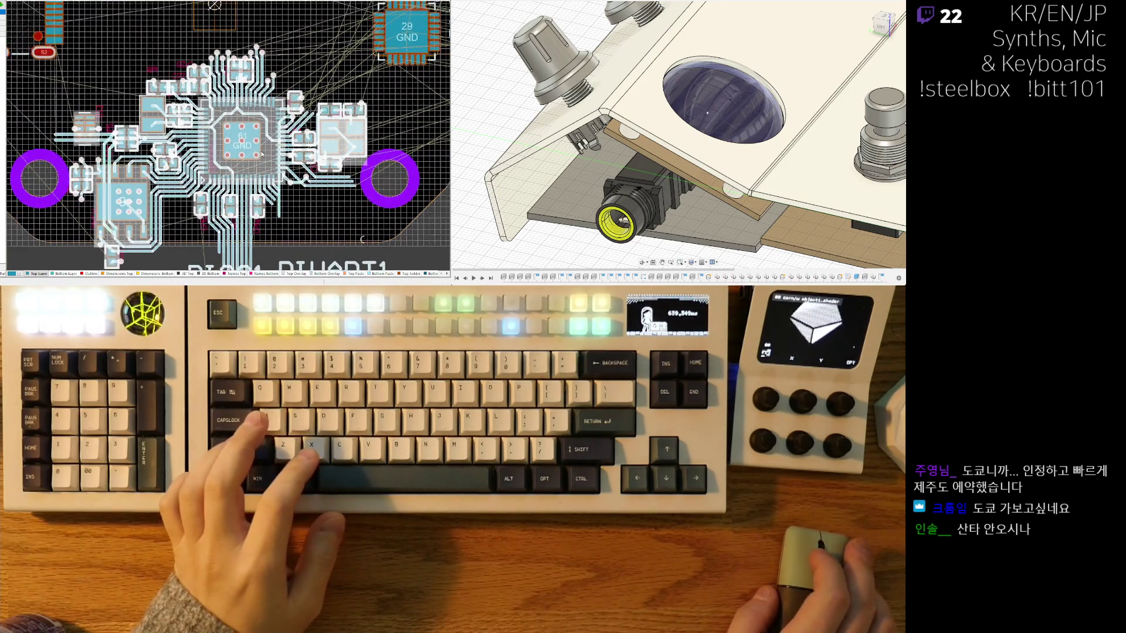
pyautogui.keyDown('ctrl'); pyautogui.scroll(2, 263, 153); pyautogui.keyUp('ctrl')
pyautogui.keyDown('ctrl'); pyautogui.scroll(1, 254, 154); pyautogui.keyUp('ctrl')
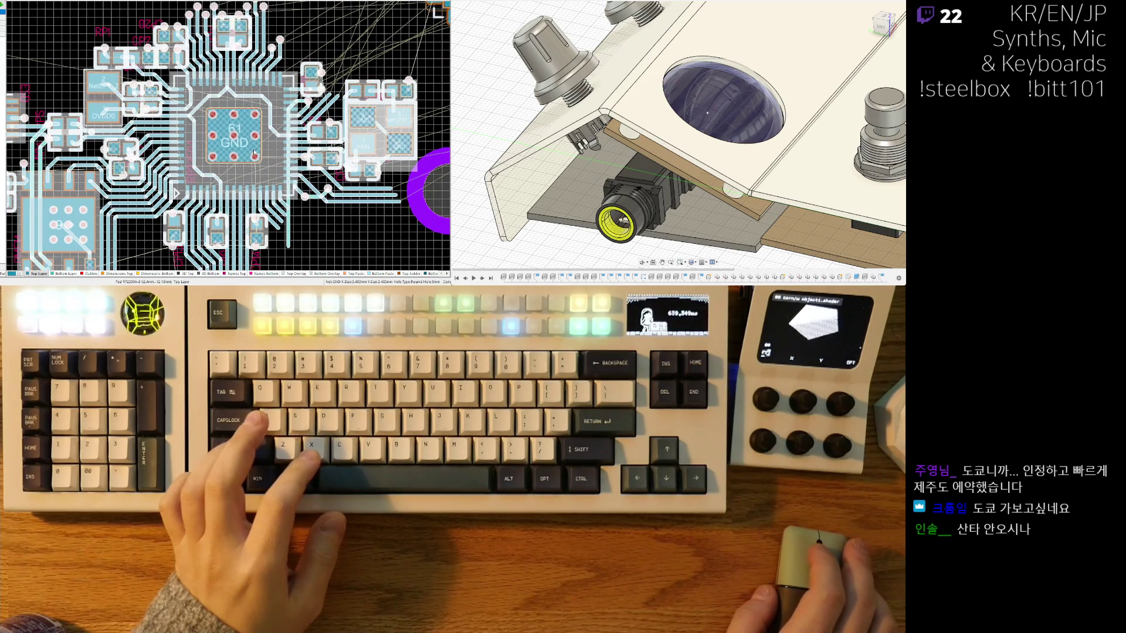
pyautogui.keyDown('ctrl'); pyautogui.scroll(1, 254, 153); pyautogui.keyUp('ctrl')
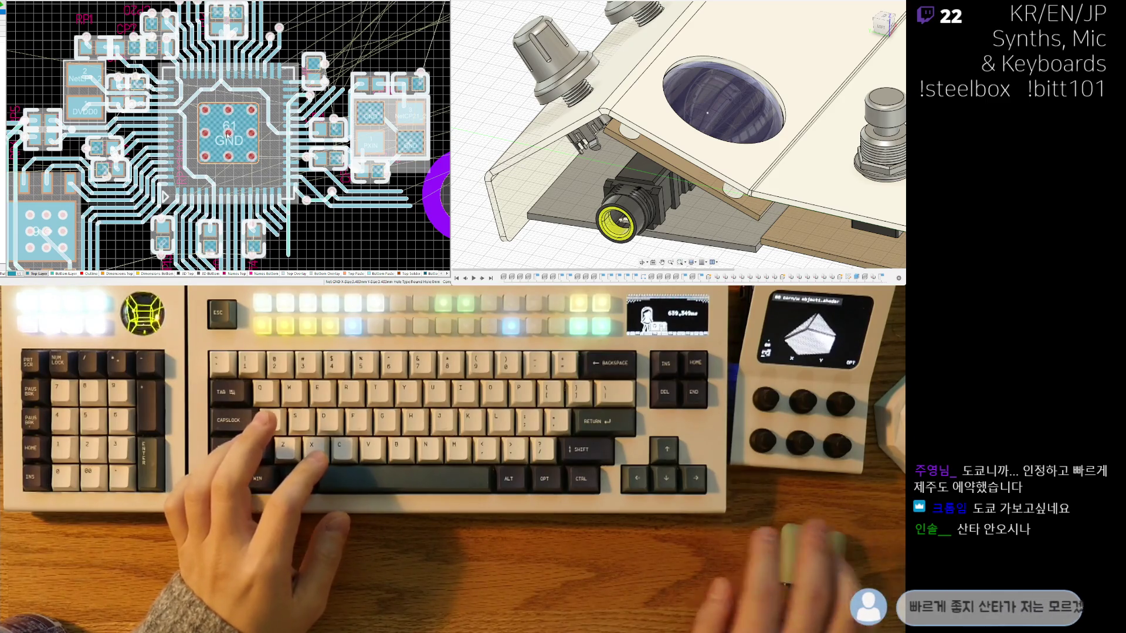
pyautogui.press('Right')
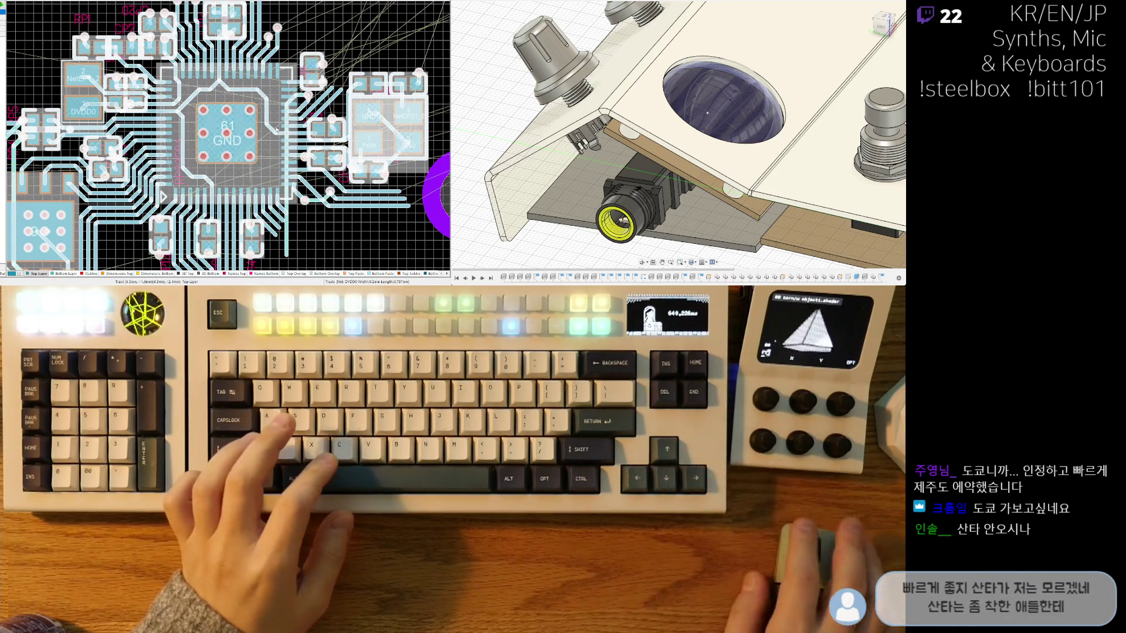
pyautogui.scroll(-3, 264, 134)
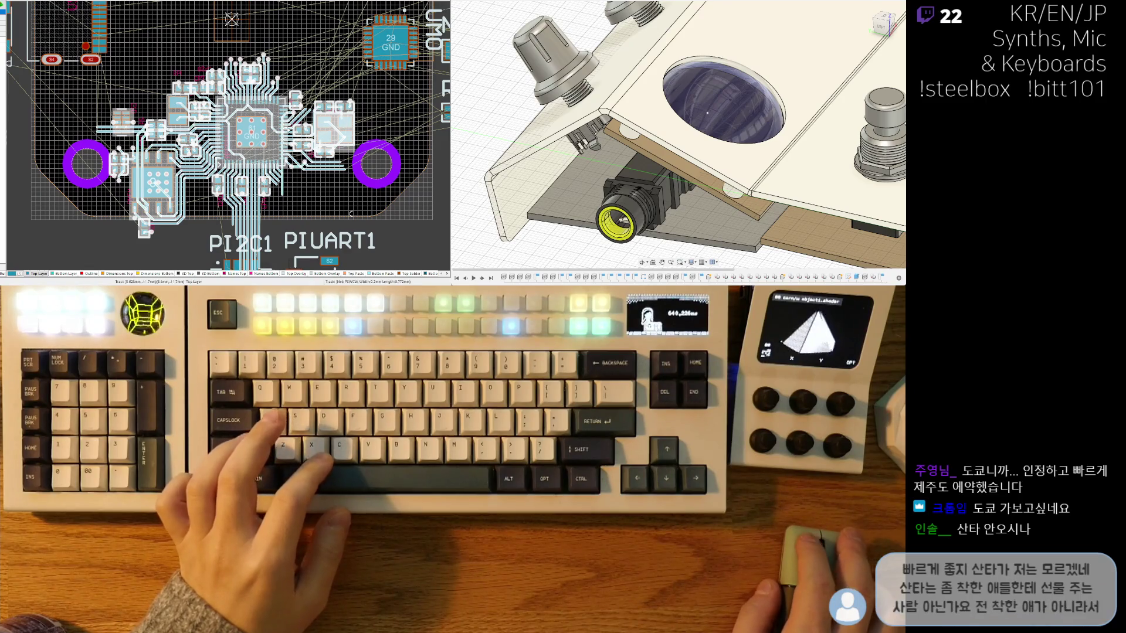
pyautogui.moveTo(201, 207)
pyautogui.mouseDown(button='right')
pyautogui.moveTo(222, 189)
pyautogui.moveTo(206, 175)
pyautogui.moveTo(210, 193)
pyautogui.mouseUp(button='right')
pyautogui.scroll(-2, 198, 154)
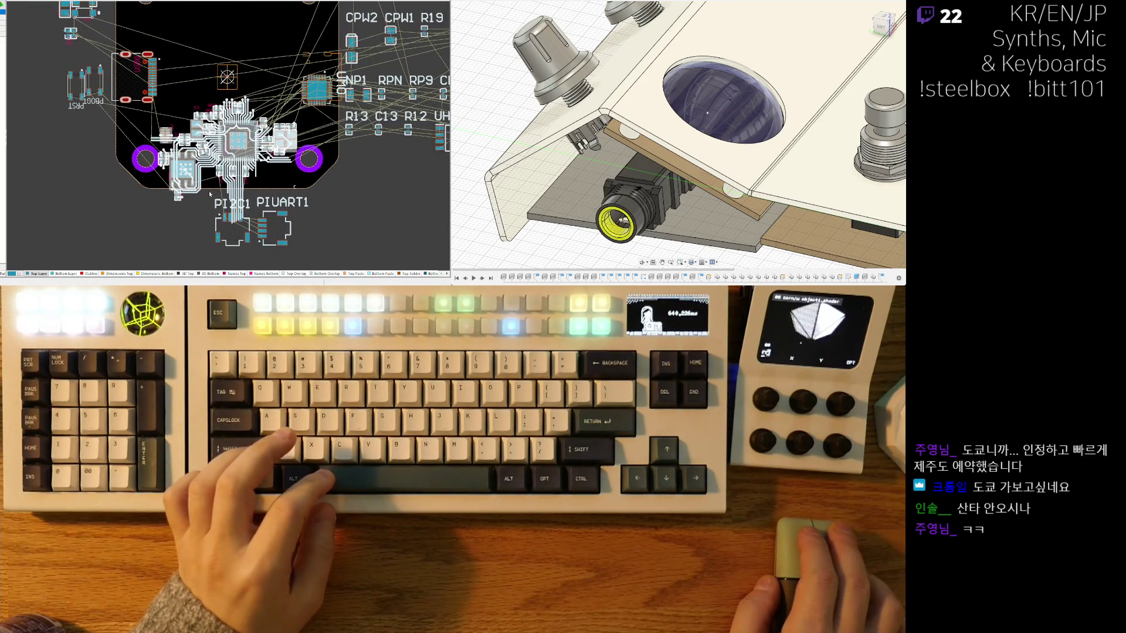
pyautogui.moveTo(287, 176)
pyautogui.mouseDown(button='right')
pyautogui.moveTo(236, 203)
pyautogui.moveTo(310, 170)
pyautogui.moveTo(341, 132)
pyautogui.mouseUp(button='right')
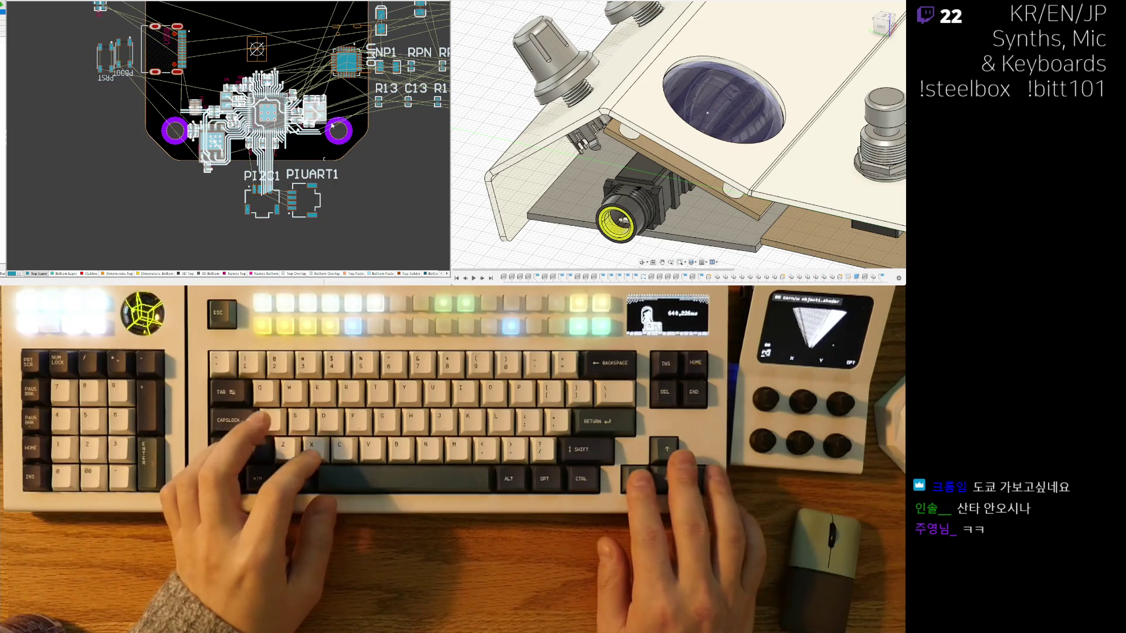
# Step: Nudge the MCU cluster three steps left toward the left mounting hole
pyautogui.press('Left')
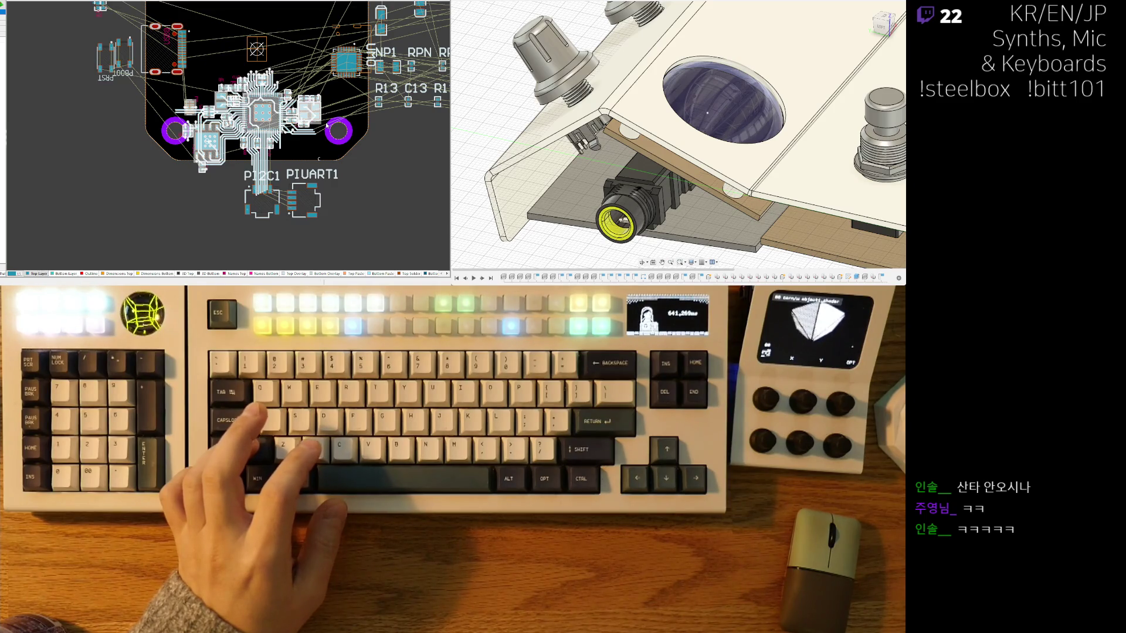
pyautogui.press('Left')
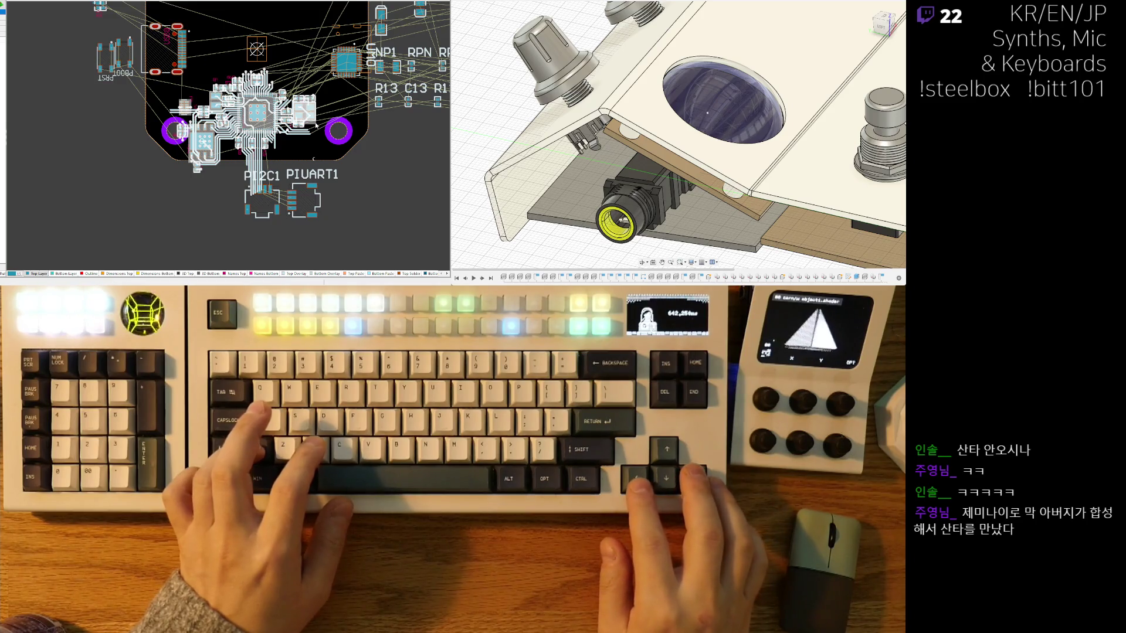
pyautogui.press('Left')
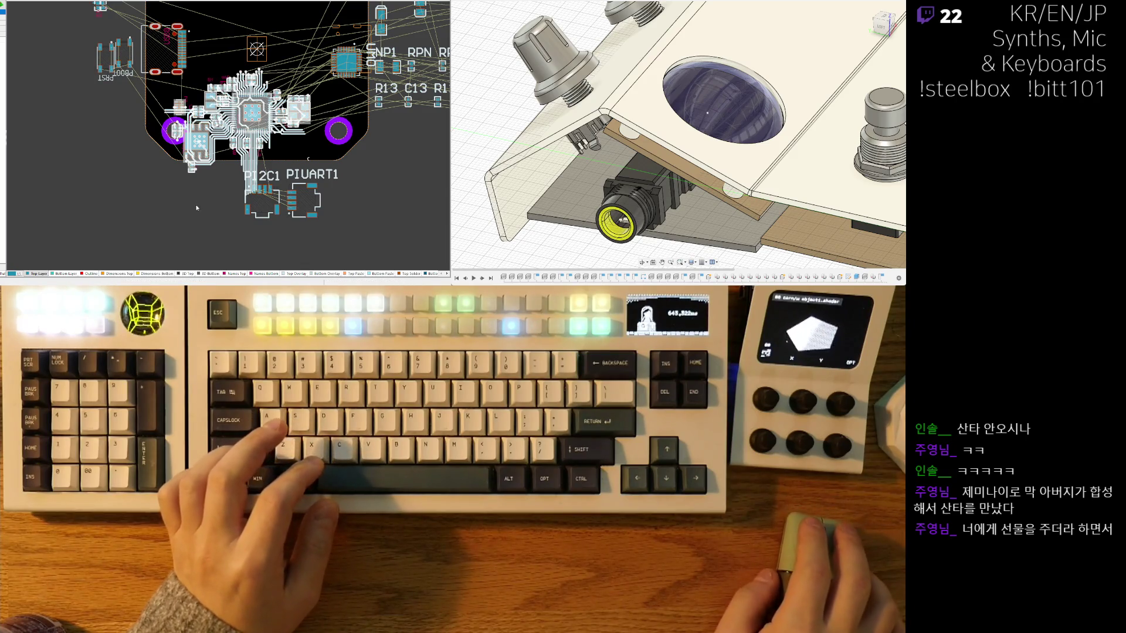
pyautogui.scroll(2, 197, 204)
pyautogui.scroll(2, 212, 194)
pyautogui.scroll(2, 228, 181)
pyautogui.scroll(2, 251, 165)
pyautogui.scroll(-2, 251, 165)
pyautogui.scroll(-2, 352, 167)
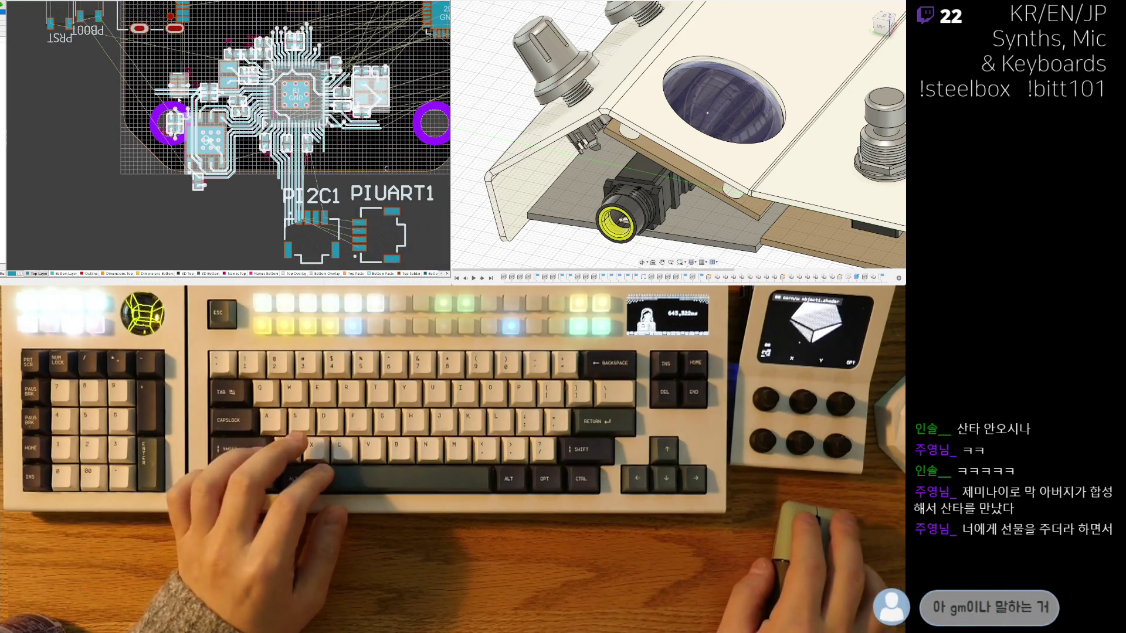
pyautogui.scroll(-2, 385, 167)
pyautogui.scroll(-2, 371, 171)
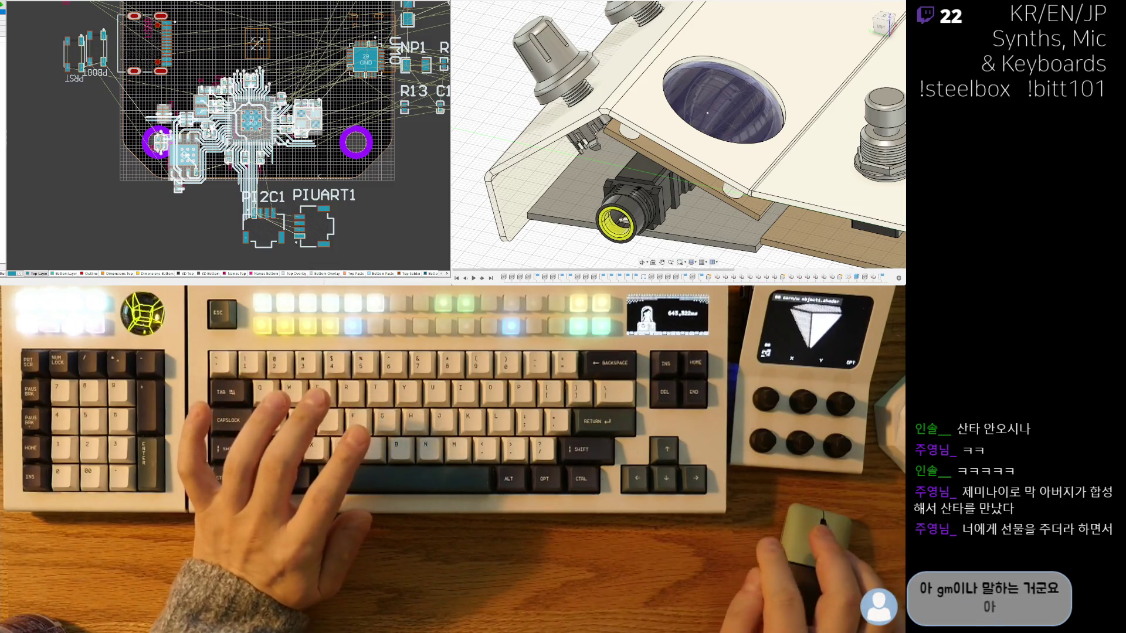
pyautogui.scroll(4, 239, 105)
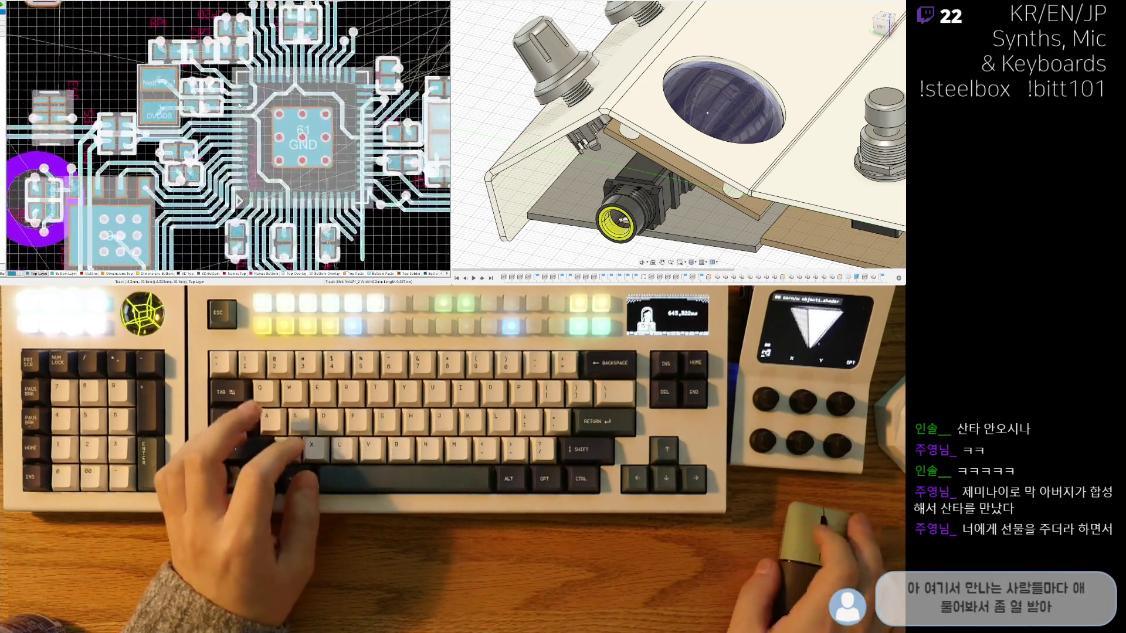
pyautogui.scroll(1, 239, 105)
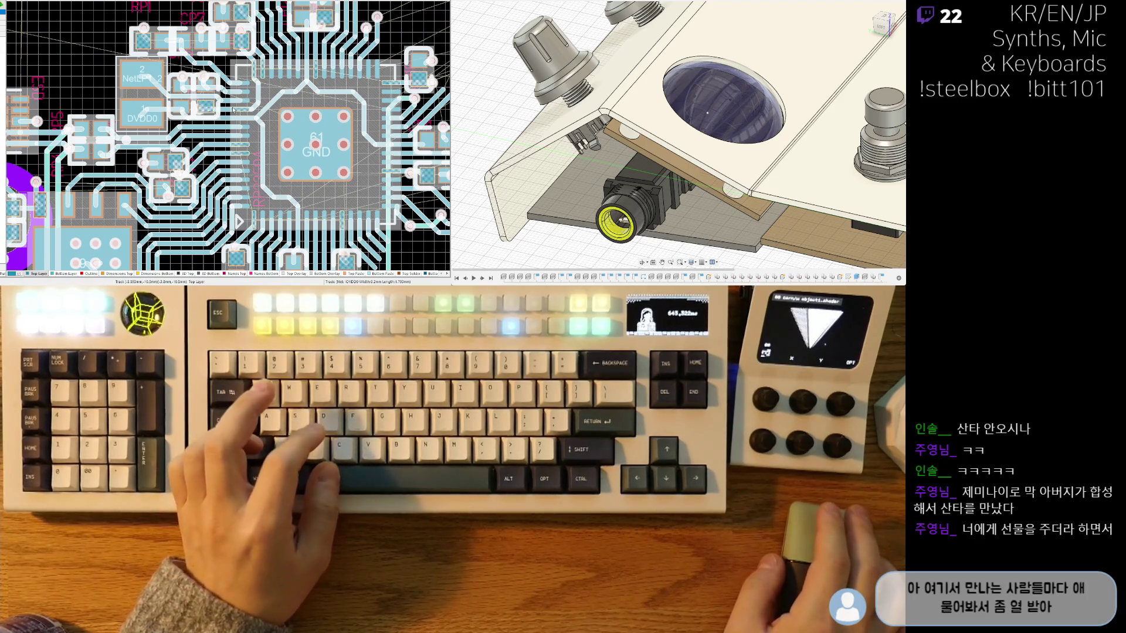
pyautogui.scroll(-3, 234, 110)
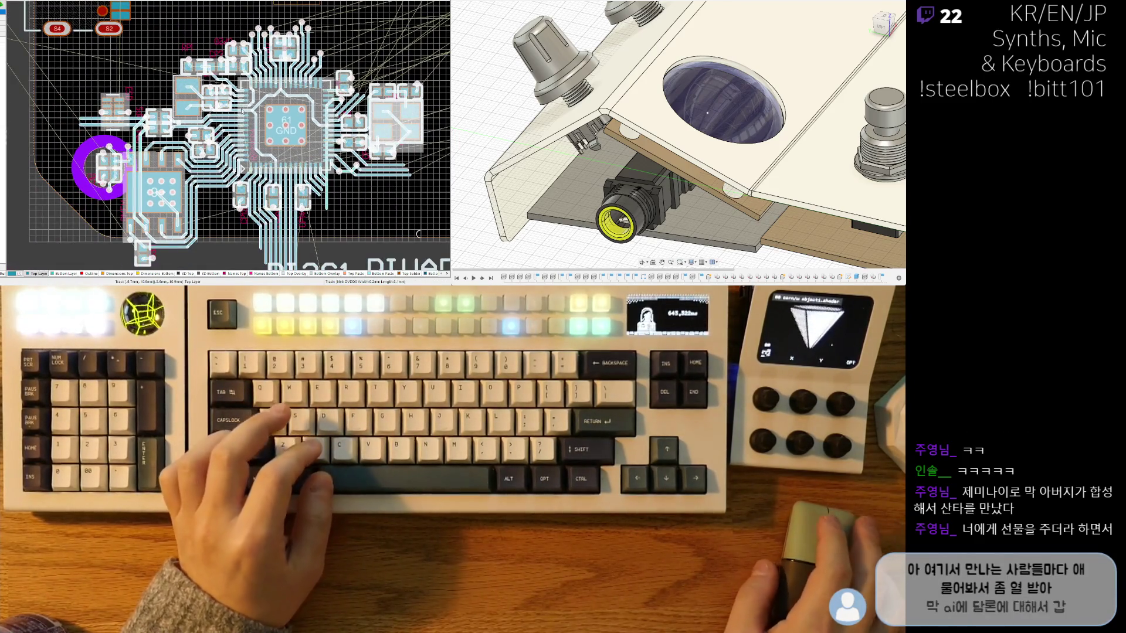
pyautogui.scroll(-1, 241, 112)
pyautogui.scroll(-1, 319, 153)
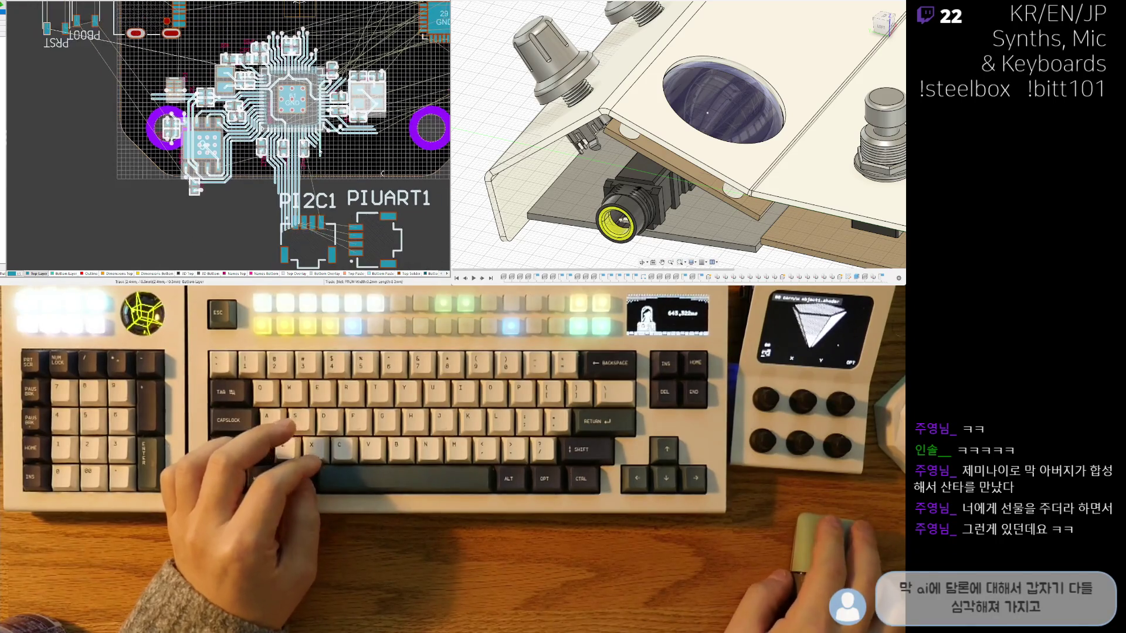
pyautogui.scroll(-1, 318, 167)
pyautogui.scroll(-1, 309, 194)
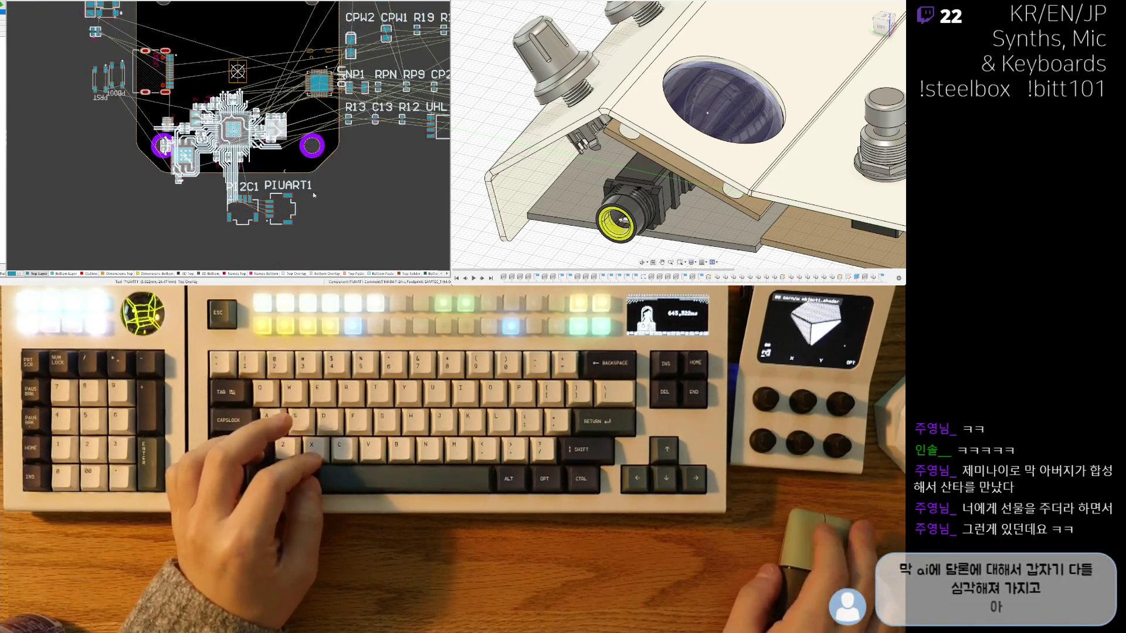
pyautogui.scroll(-1, 346, 133)
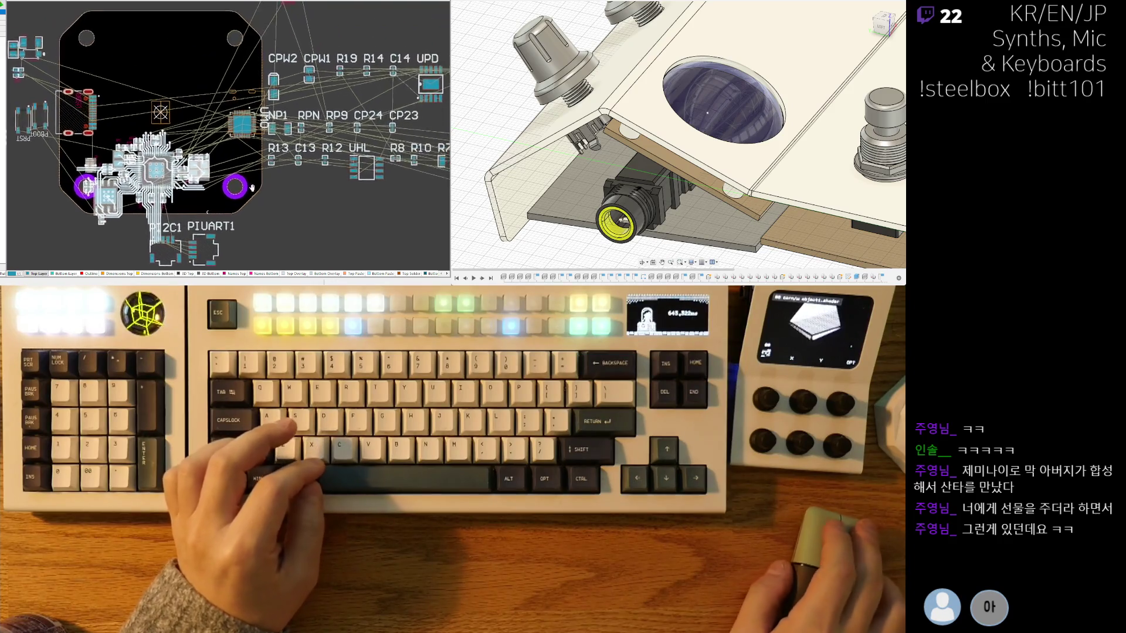
pyautogui.scroll(2, 238, 88)
pyautogui.scroll(1, 238, 88)
pyautogui.scroll(2, 253, 173)
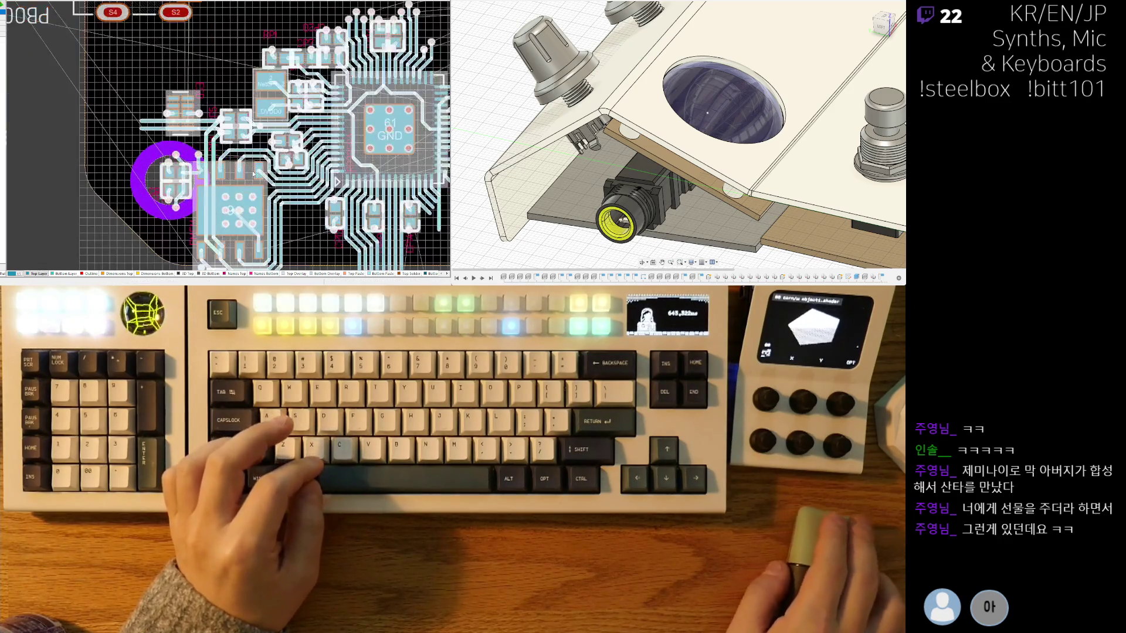
pyautogui.scroll(2, 256, 170)
pyautogui.scroll(1, 181, 166)
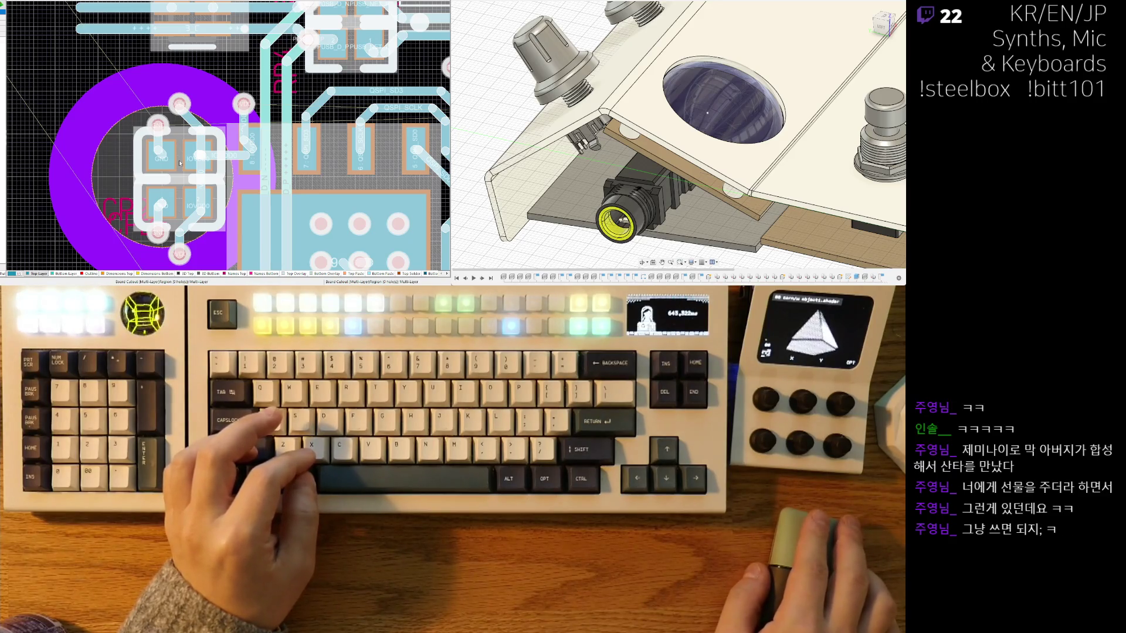
pyautogui.scroll(-3, 186, 163)
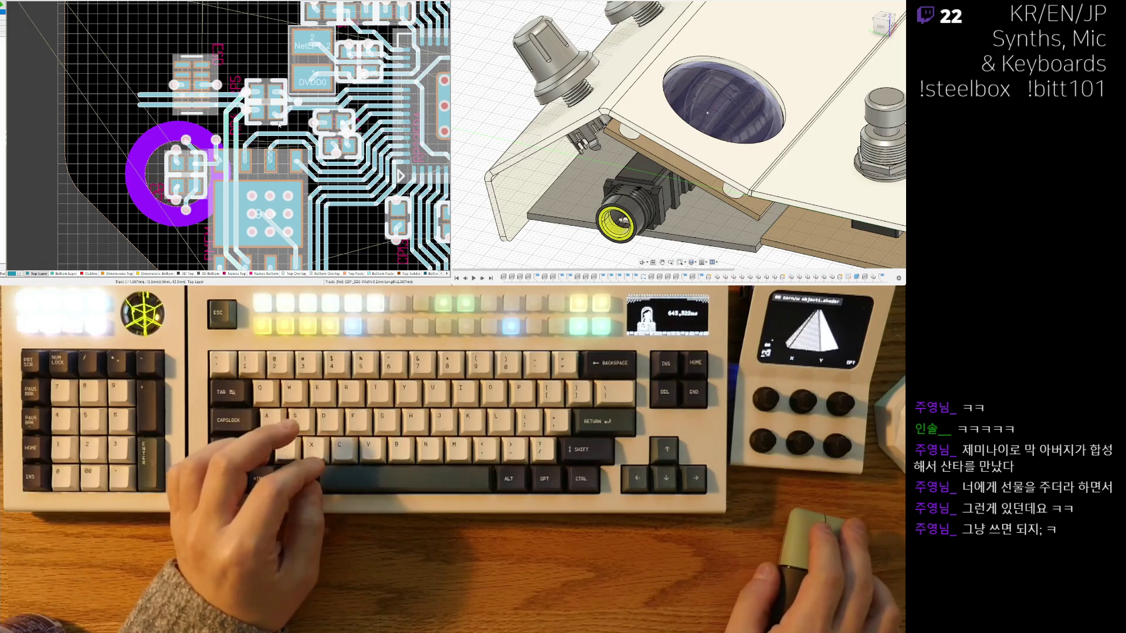
pyautogui.moveTo(251, 178); pyautogui.dragTo(253, 107, button='right')
pyautogui.scroll(-2, 253, 107)
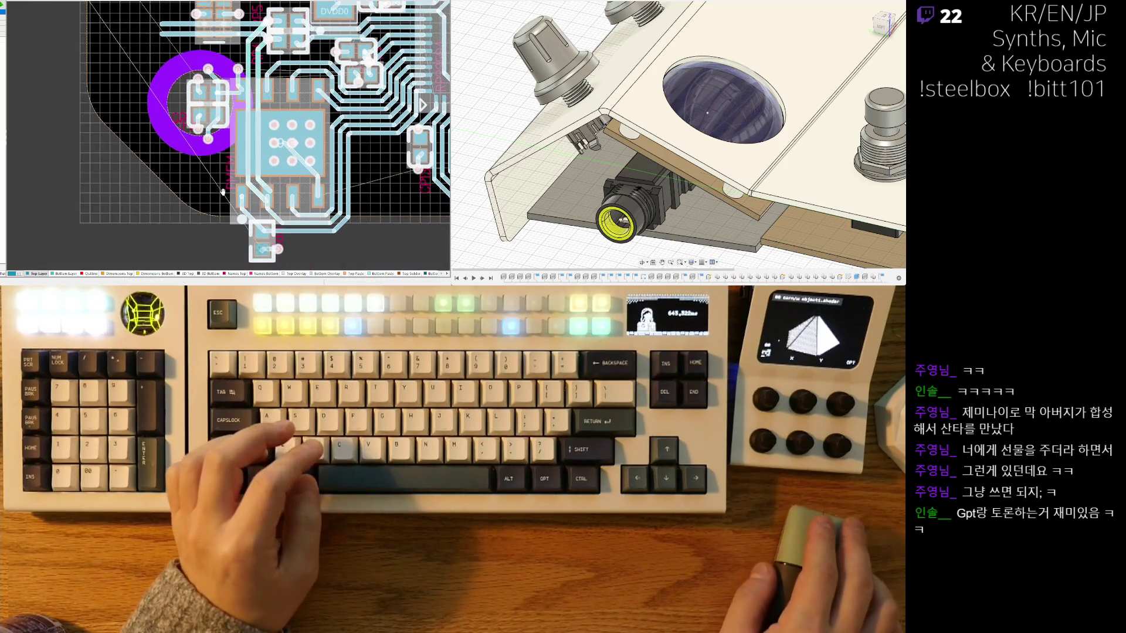
pyautogui.scroll(-2, 220, 142)
pyautogui.scroll(-2, 185, 181)
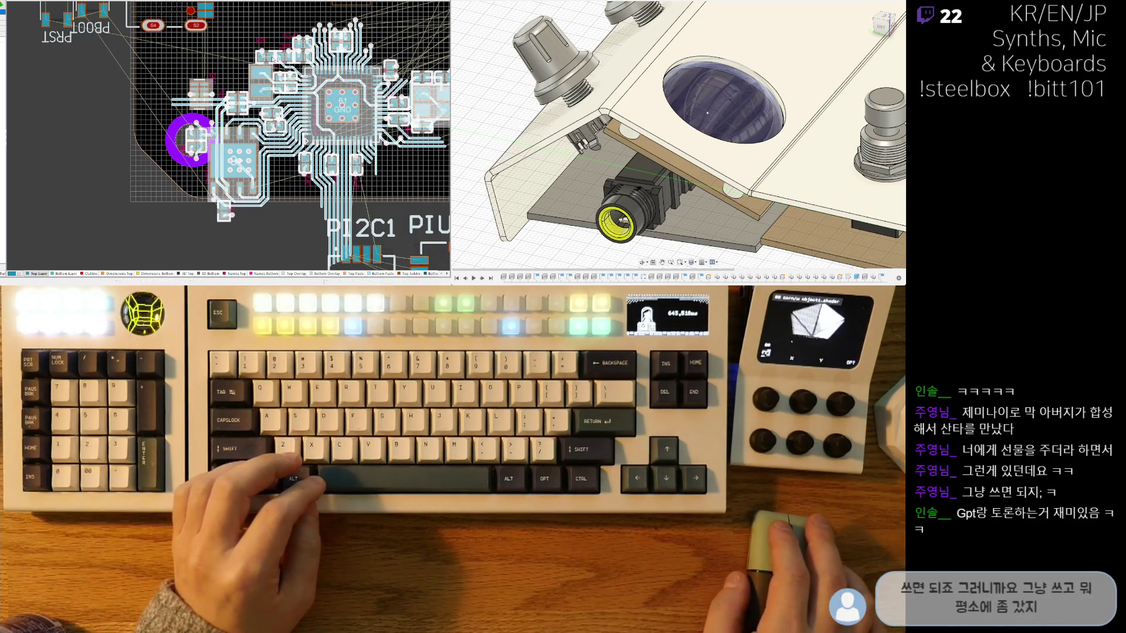
pyautogui.scroll(-2, 268, 79)
pyautogui.scroll(-1, 262, 106)
pyautogui.scroll(-1, 257, 133)
pyautogui.scroll(-2, 251, 164)
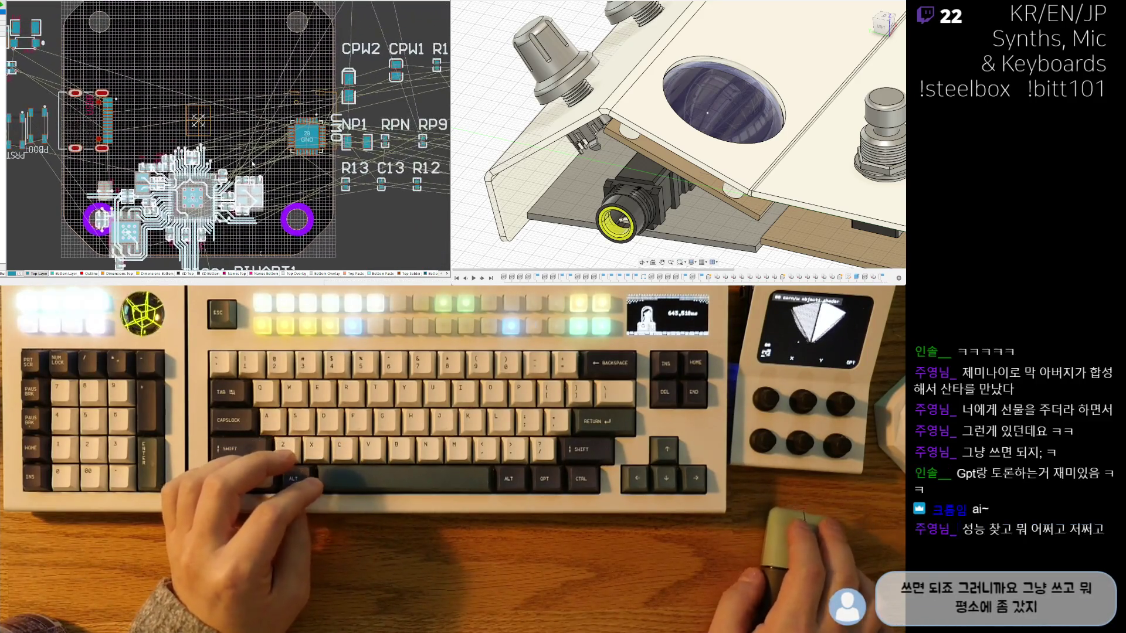
pyautogui.scroll(-1, 283, 93)
pyautogui.scroll(-2, 255, 110)
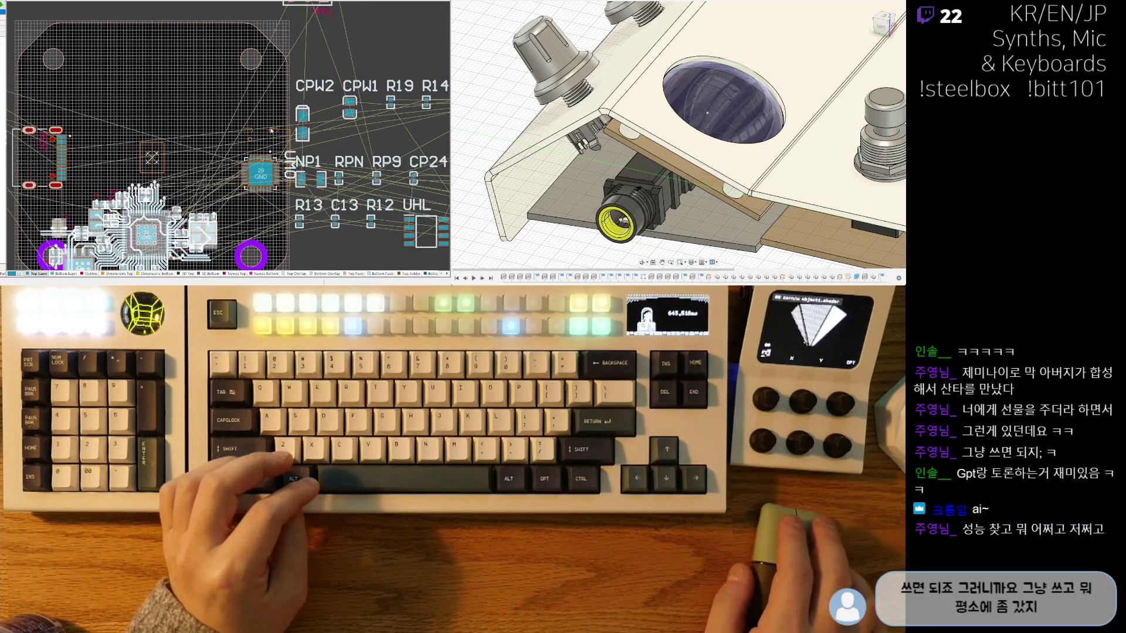
pyautogui.scroll(-1, 274, 128)
pyautogui.scroll(-1, 265, 133)
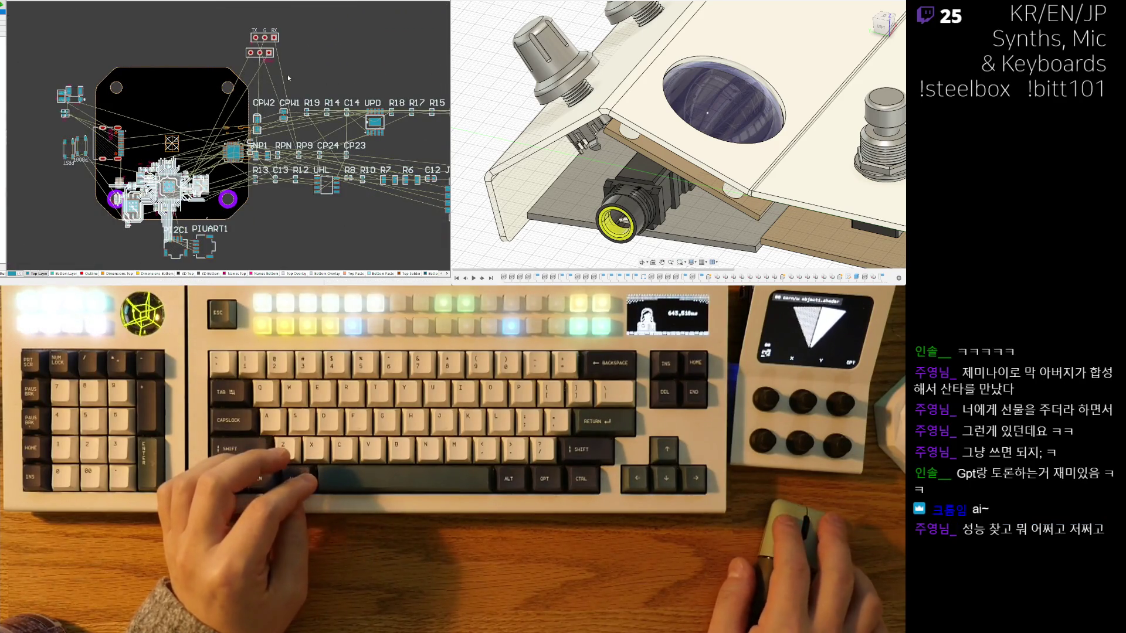
pyautogui.scroll(2, 150, 202)
pyautogui.scroll(2, 151, 202)
pyautogui.scroll(2, 149, 203)
pyautogui.scroll(2, 176, 167)
# Step: Move the flash chip and nearby two-pad part, undo the bad changes, and delete the stray track at its pads
pyautogui.moveTo(237, 132); pyautogui.dragTo(245, 144)
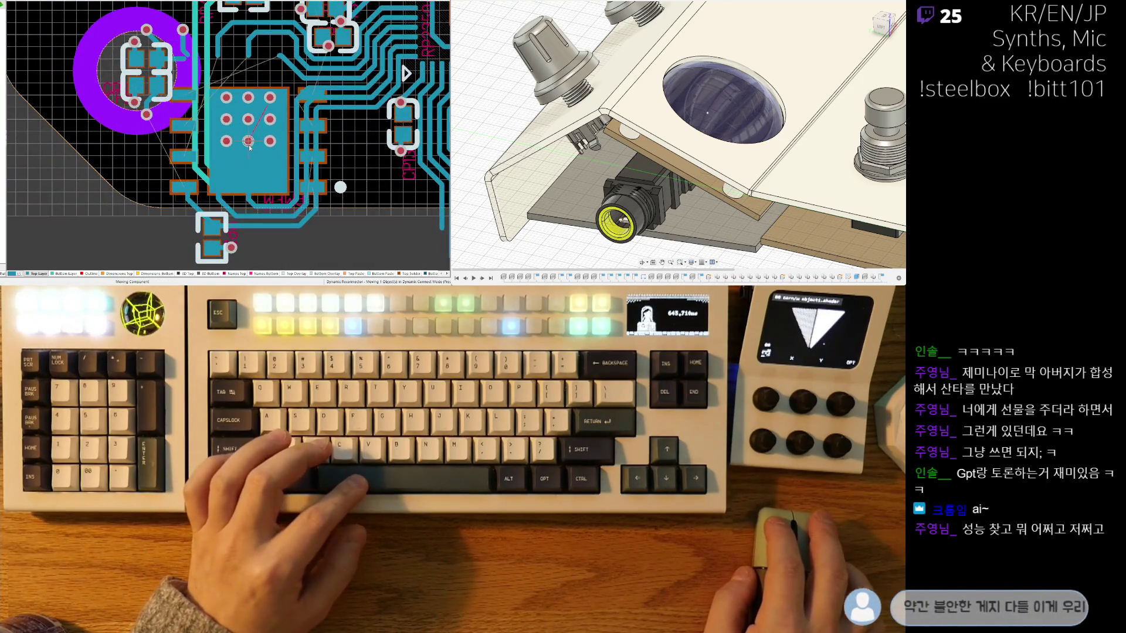
pyautogui.moveTo(294, 250); pyautogui.dragTo(313, 217, button='right')
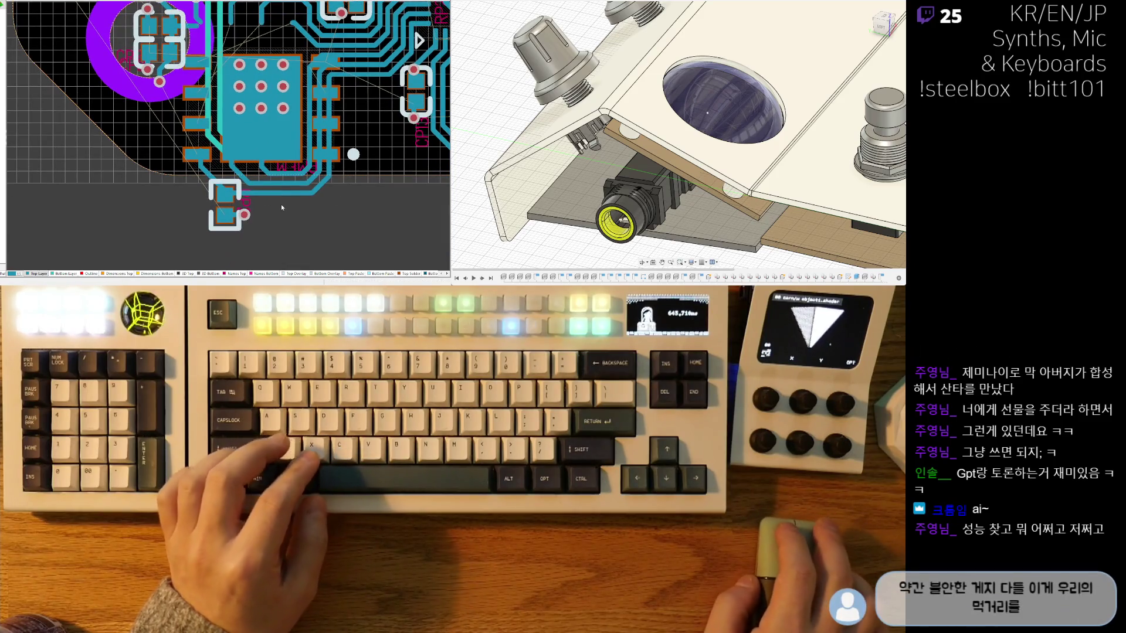
pyautogui.hotkey('ctrl', 'z')
pyautogui.moveTo(225, 211)
pyautogui.mouseDown()
pyautogui.moveTo(171, 176)
pyautogui.moveTo(384, 241)
pyautogui.mouseUp()
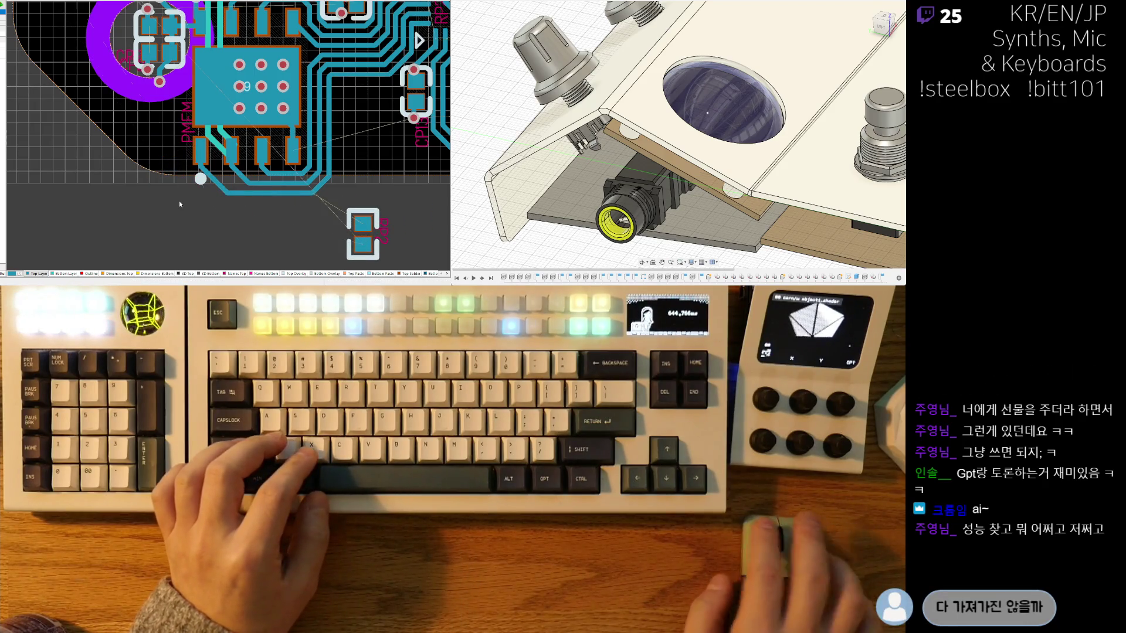
pyautogui.moveTo(238, 133); pyautogui.dragTo(213, 180, button='right')
pyautogui.hotkey('ctrl', 'z')
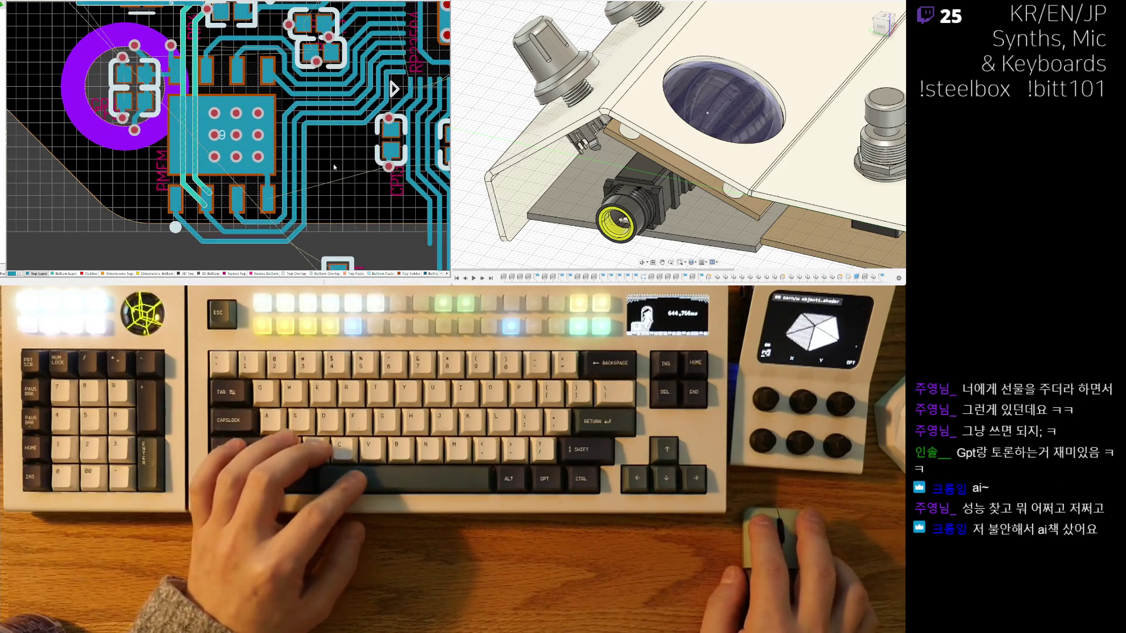
pyautogui.moveTo(326, 215)
pyautogui.mouseDown(button='right')
pyautogui.moveTo(284, 195)
pyautogui.moveTo(268, 219)
pyautogui.moveTo(257, 208)
pyautogui.mouseUp(button='right')
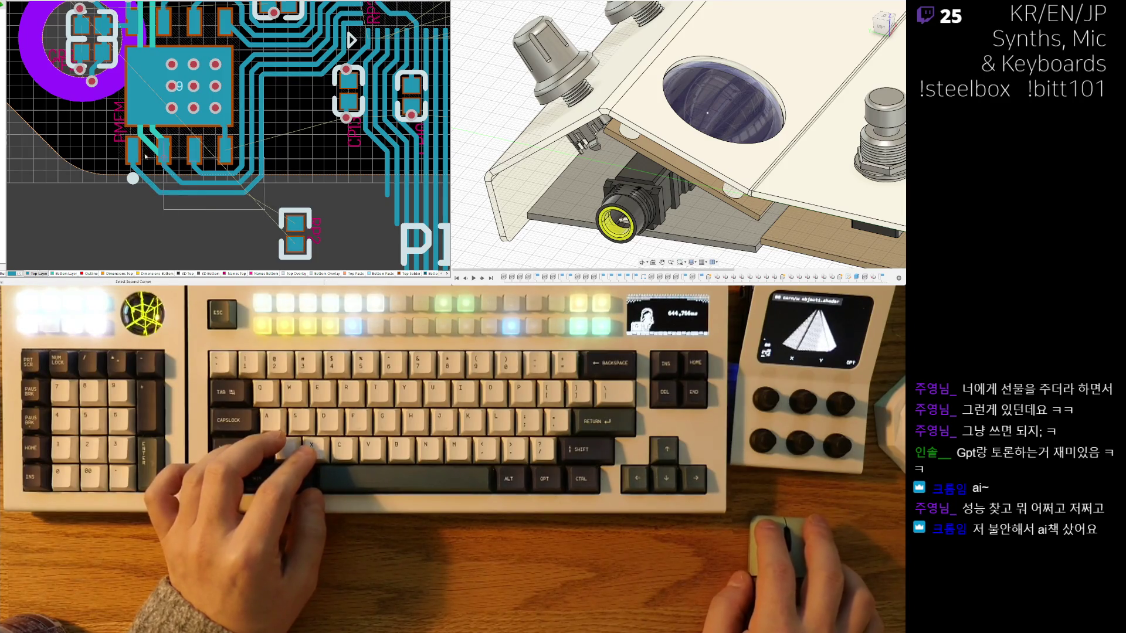
pyautogui.click(269, 185)
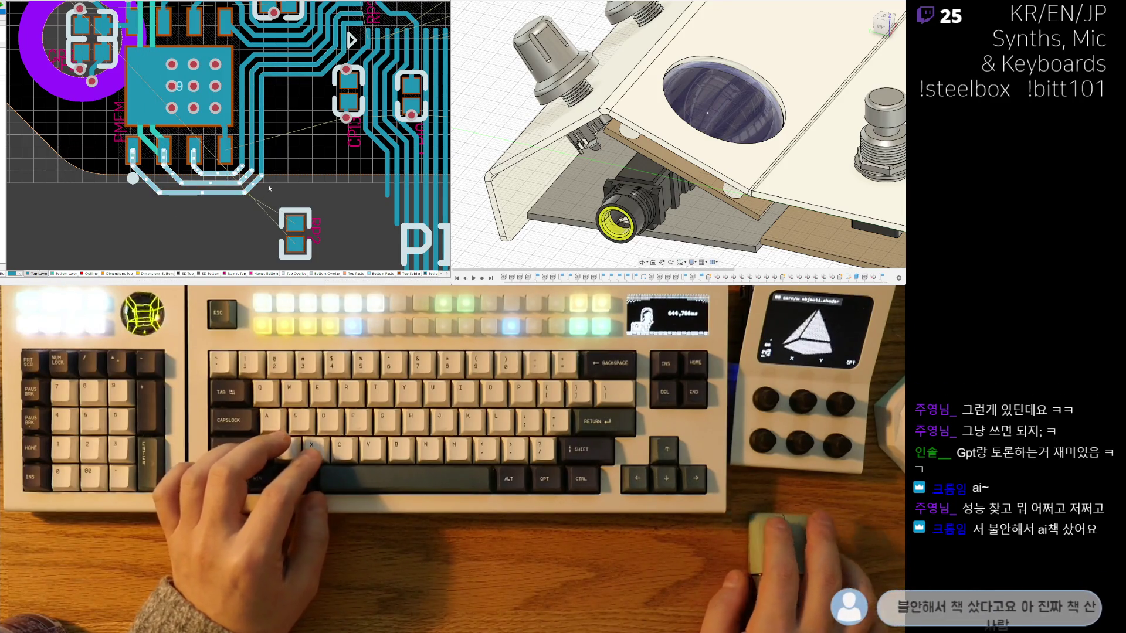
pyautogui.press('Delete')
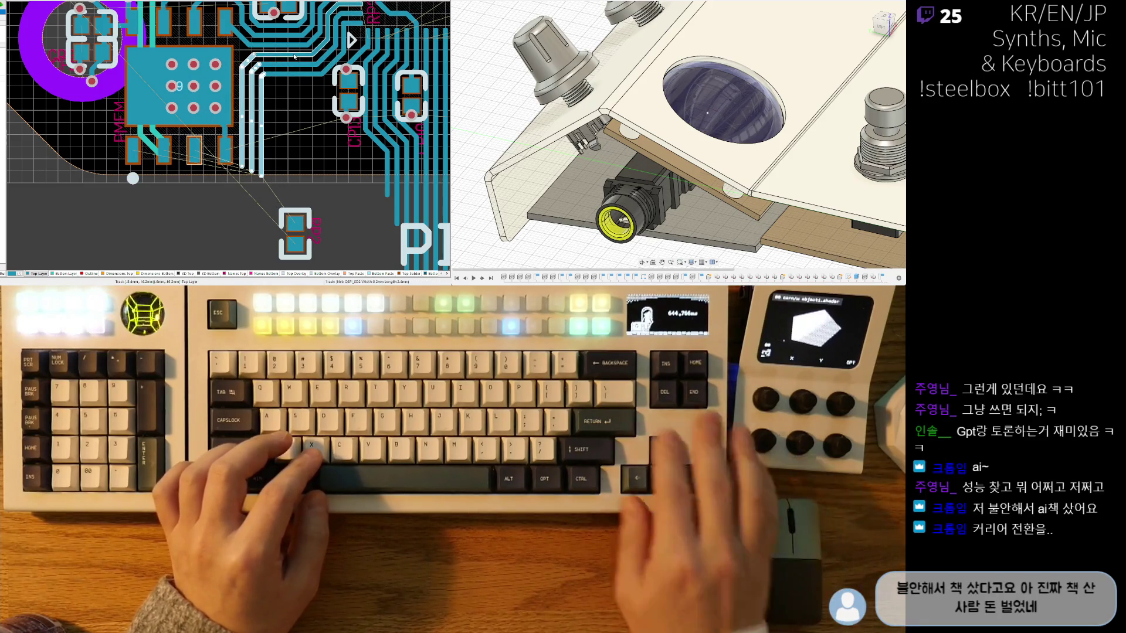
# Step: Rotate the flash chip a quarter turn and slide it right so its QSPI pads face the incoming traces
pyautogui.moveTo(223, 123); pyautogui.dragTo(217, 121, button='middle')
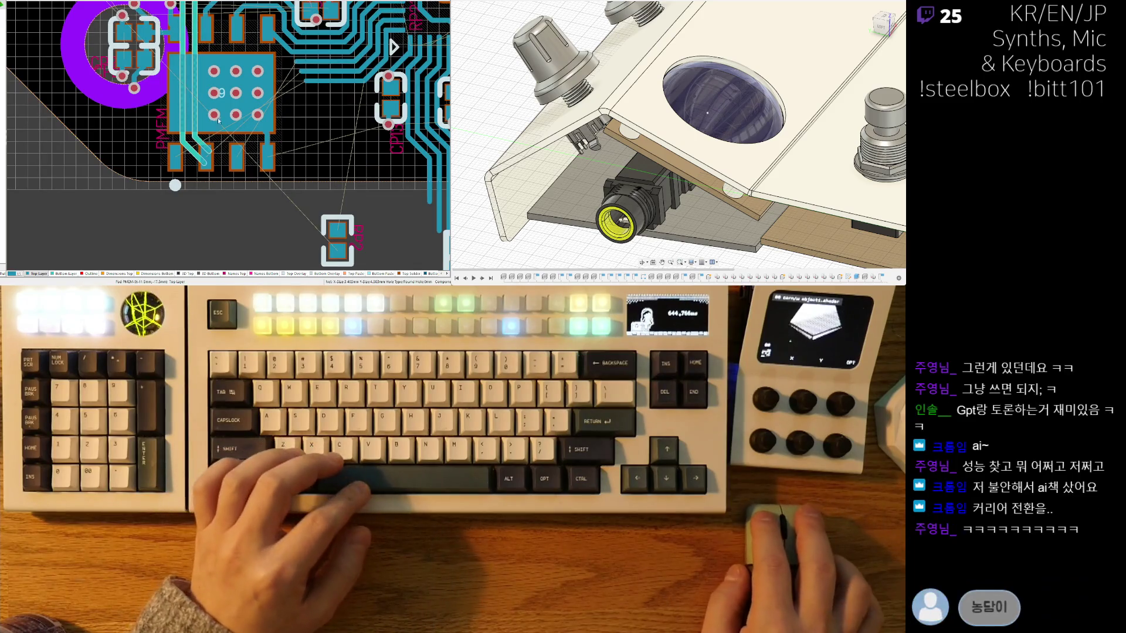
pyautogui.moveTo(188, 108)
pyautogui.mouseDown()
pyautogui.moveTo(255, 123)
pyautogui.moveTo(268, 112)
pyautogui.mouseUp()
pyautogui.press('space')
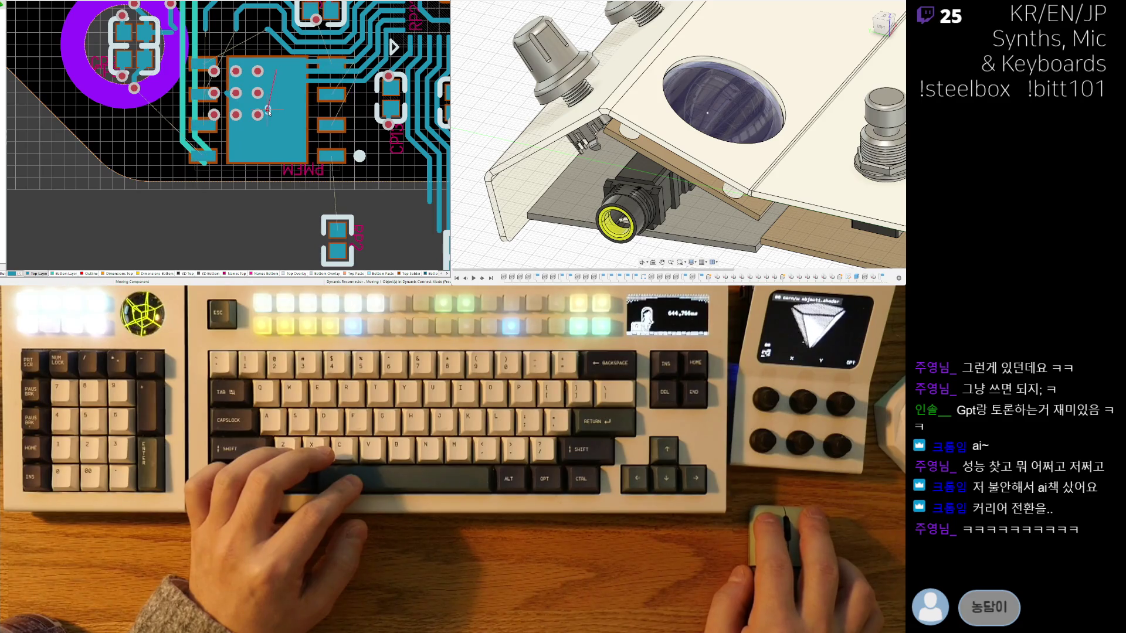
pyautogui.keyDown('ctrl'); pyautogui.scroll(1, 291, 120); pyautogui.keyUp('ctrl')
pyautogui.keyDown('ctrl'); pyautogui.scroll(2, 285, 137); pyautogui.keyUp('ctrl')
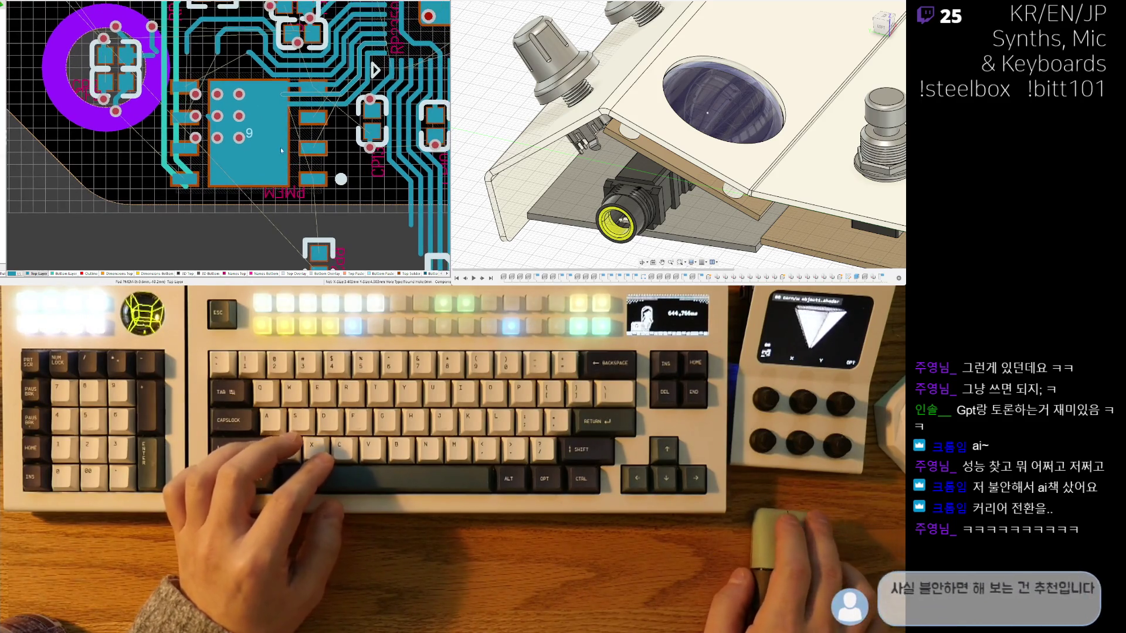
pyautogui.keyDown('ctrl'); pyautogui.scroll(1, 282, 151); pyautogui.keyUp('ctrl')
pyautogui.keyDown('shift'); pyautogui.hscroll(1, 295, 155); pyautogui.keyUp('shift')
pyautogui.moveTo(225, 164); pyautogui.dragTo(198, 152)
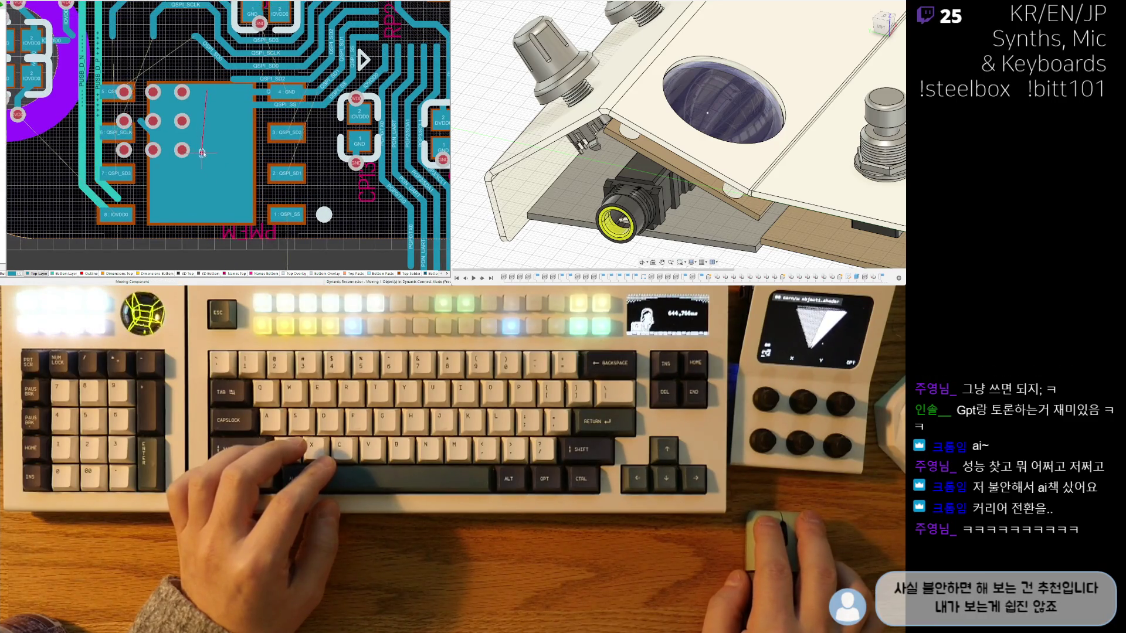
pyautogui.moveTo(198, 152); pyautogui.dragTo(208, 153)
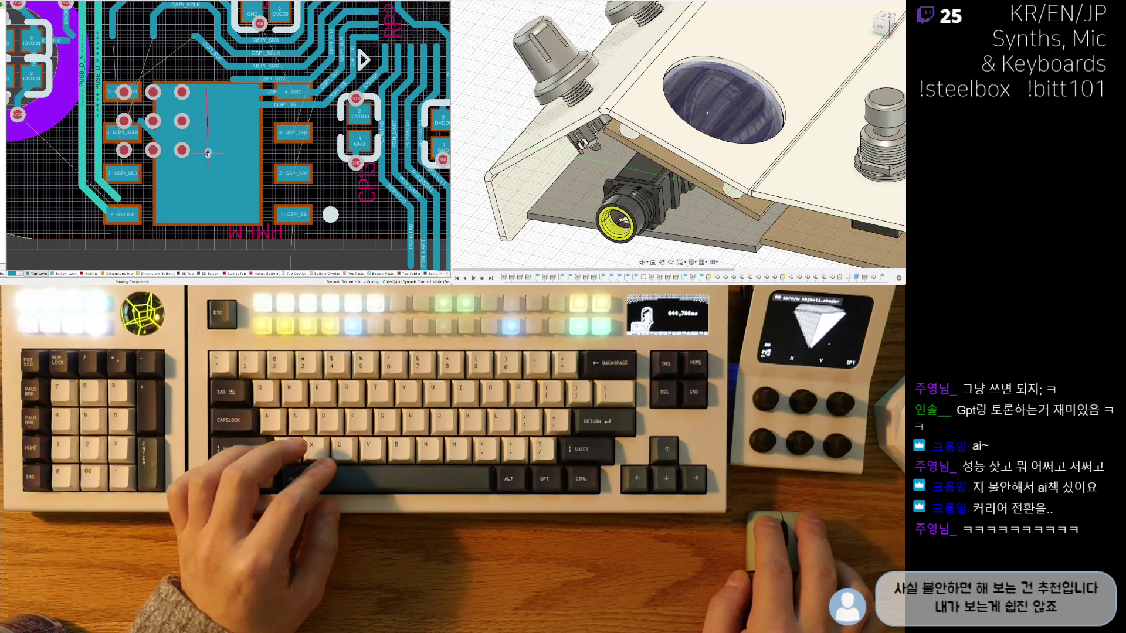
pyautogui.keyDown('ctrl'); pyautogui.scroll(2, 296, 123); pyautogui.keyUp('ctrl')
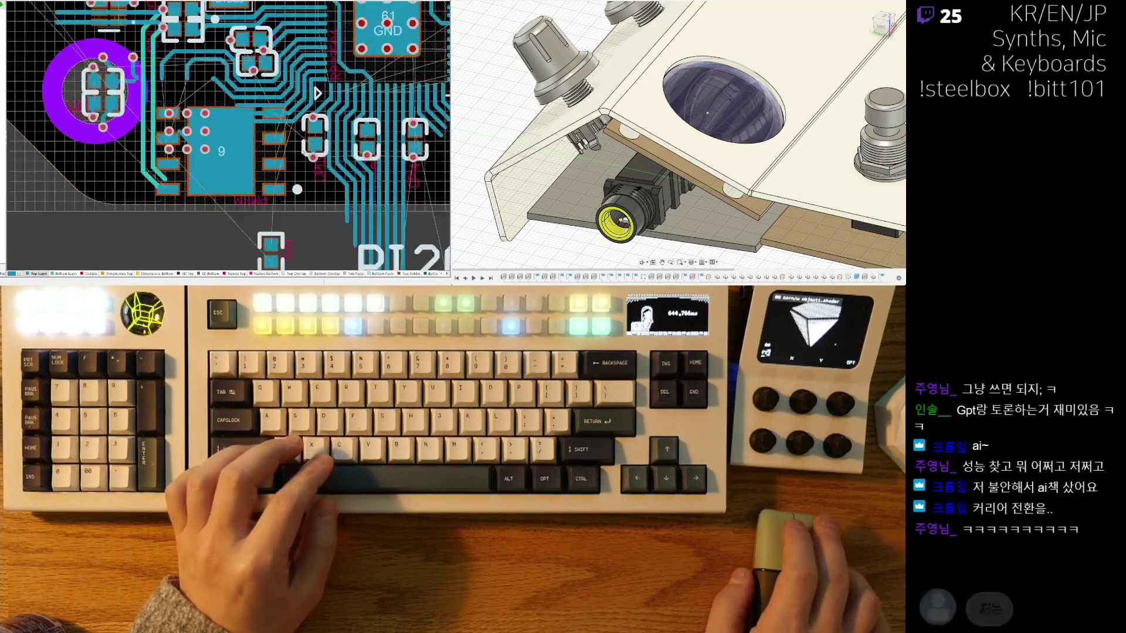
pyautogui.keyDown('ctrl'); pyautogui.scroll(-2, 296, 123); pyautogui.keyUp('ctrl')
pyautogui.keyDown('ctrl'); pyautogui.scroll(1, 295, 123); pyautogui.keyUp('ctrl')
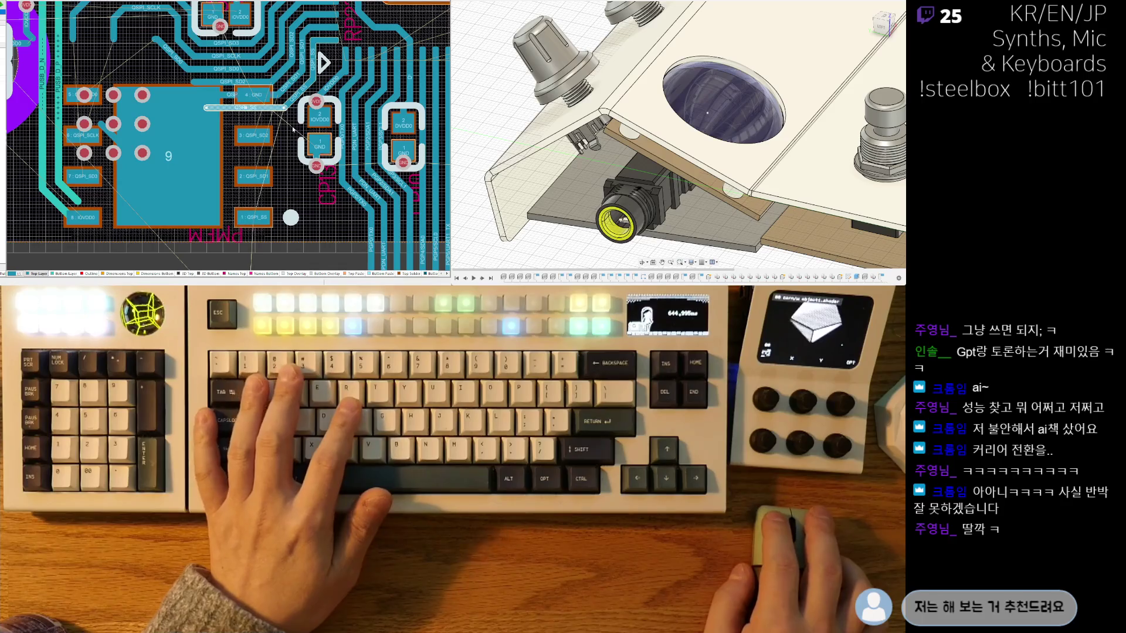
pyautogui.keyDown('ctrl'); pyautogui.scroll(-1, 201, 107); pyautogui.keyUp('ctrl')
pyautogui.press('Escape')
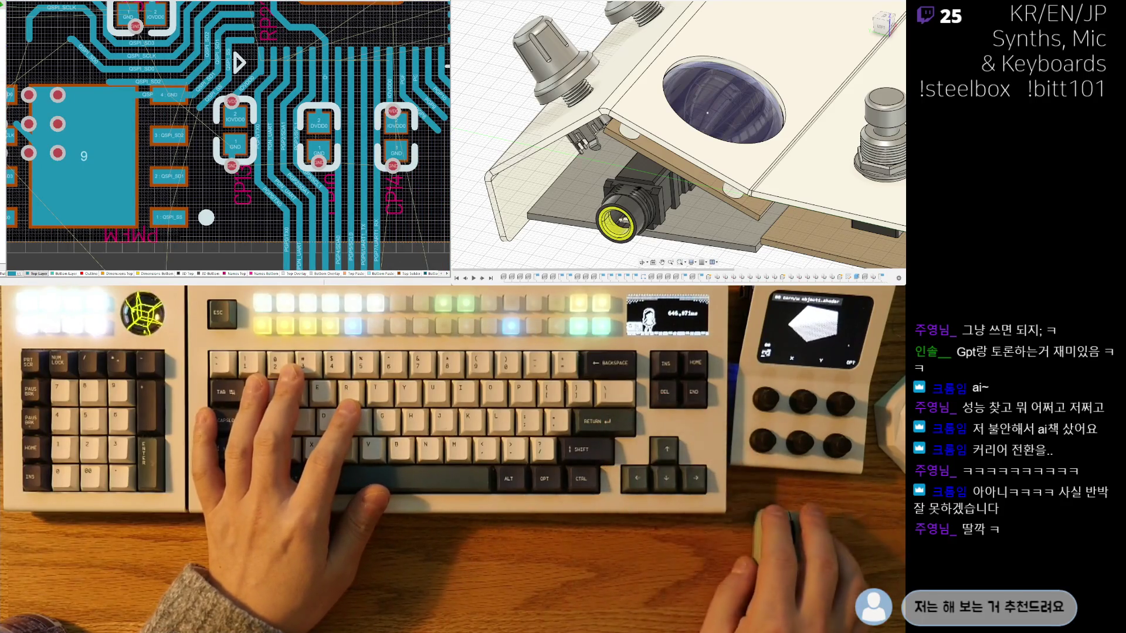
pyautogui.keyDown('ctrl'); pyautogui.scroll(2, 353, 141); pyautogui.keyUp('ctrl')
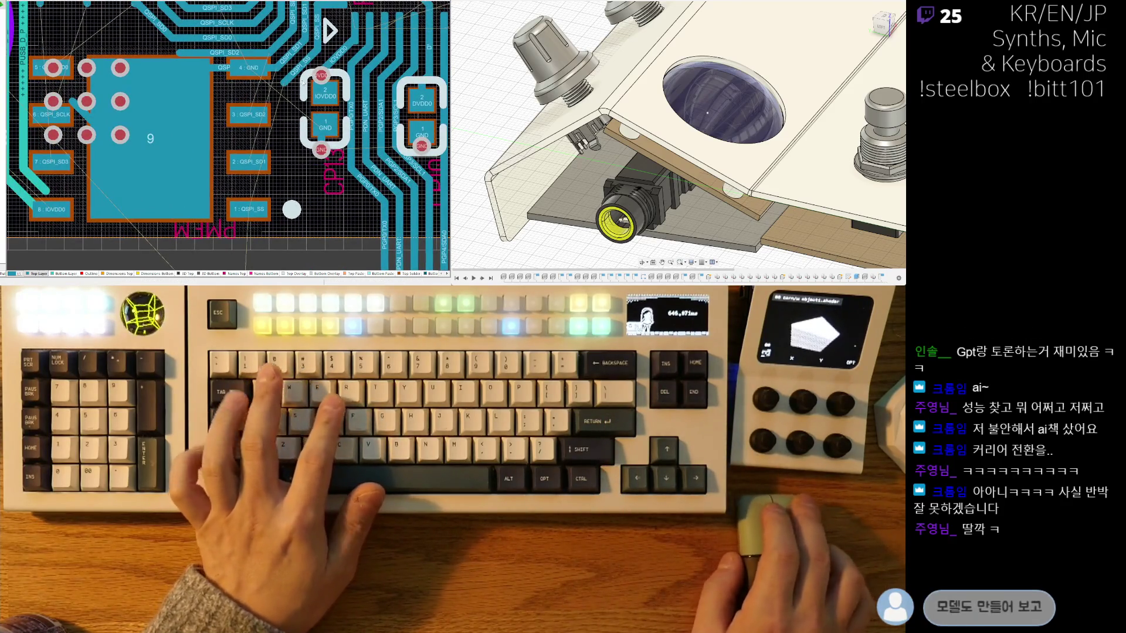
pyautogui.keyDown('ctrl'); pyautogui.scroll(1, 283, 97); pyautogui.keyUp('ctrl')
pyautogui.keyDown('ctrl'); pyautogui.scroll(1, 282, 114); pyautogui.keyUp('ctrl')
pyautogui.keyDown('ctrl'); pyautogui.scroll(1, 278, 133); pyautogui.keyUp('ctrl')
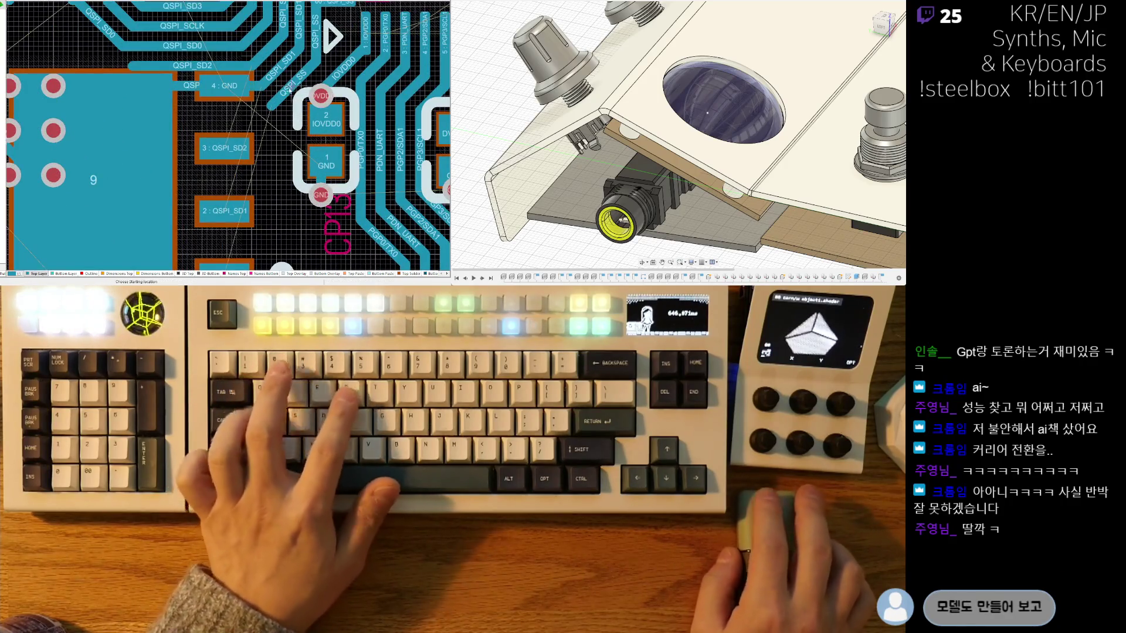
# Step: Route a short track segment from the flash chip's QSPI_SS pad and keep it
pyautogui.hotkey('ctrl', 'w')
pyautogui.click(282, 114)
pyautogui.rightClick(270, 106)
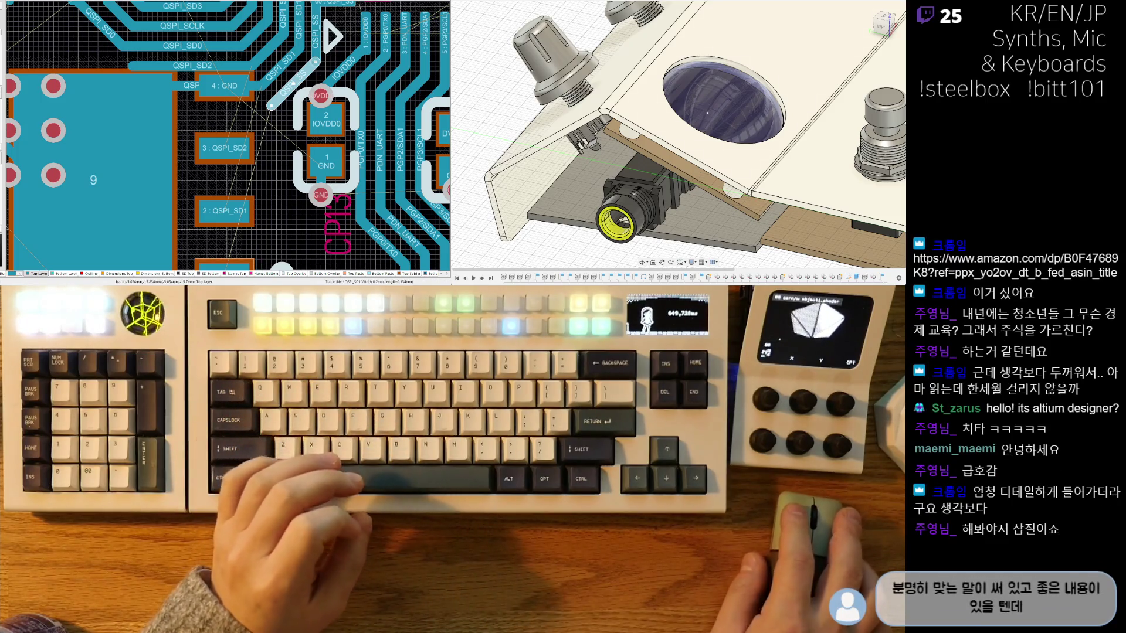
# Step: Pan the board view left and up toward the flash chip's decoupling capacitors
pyautogui.moveTo(74, 208); pyautogui.dragTo(34, 193, button='right')
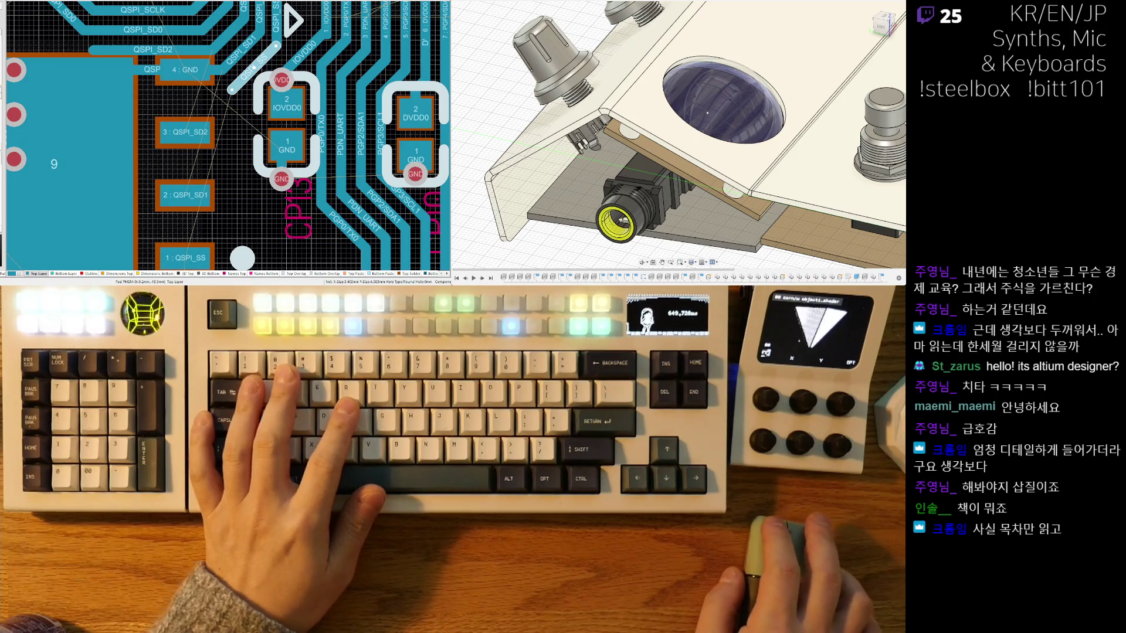
pyautogui.keyDown('ctrl'); pyautogui.scroll(-5, 255, 242); pyautogui.keyUp('ctrl')
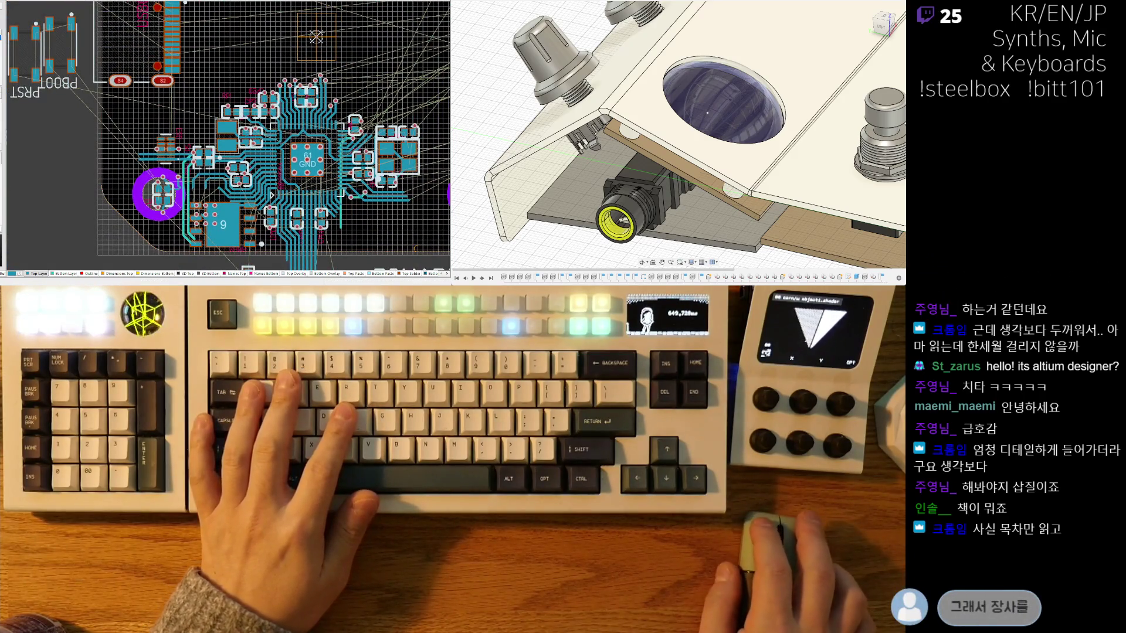
pyautogui.keyDown('ctrl'); pyautogui.scroll(2, 220, 169); pyautogui.keyUp('ctrl')
pyautogui.keyDown('ctrl'); pyautogui.scroll(2, 220, 170); pyautogui.keyUp('ctrl')
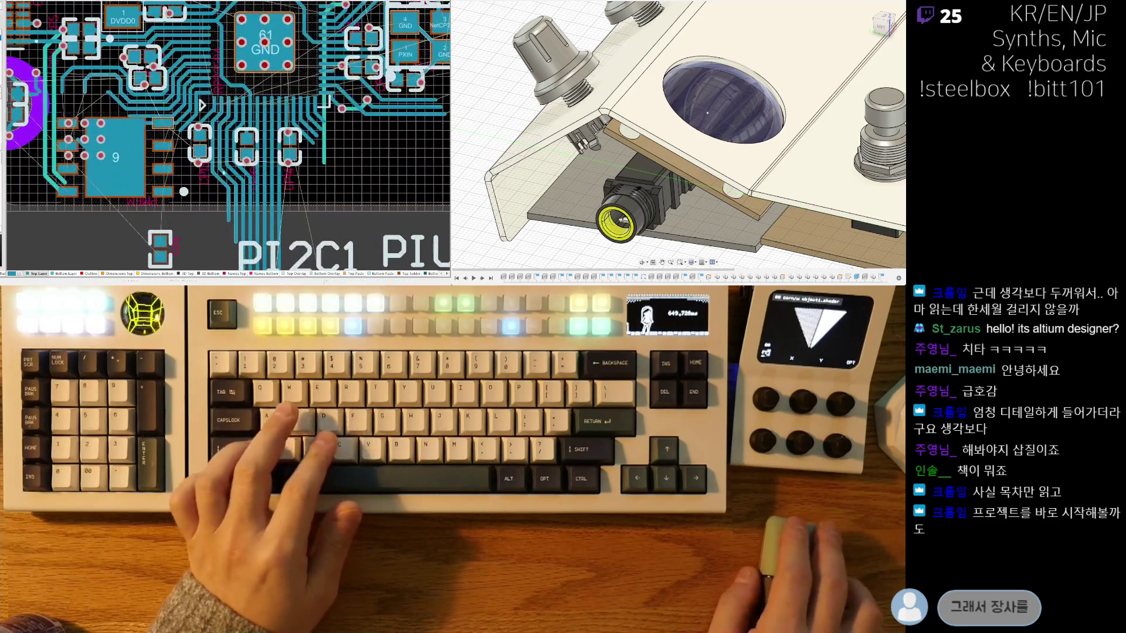
pyautogui.moveTo(220, 170); pyautogui.dragTo(149, 146, button='right')
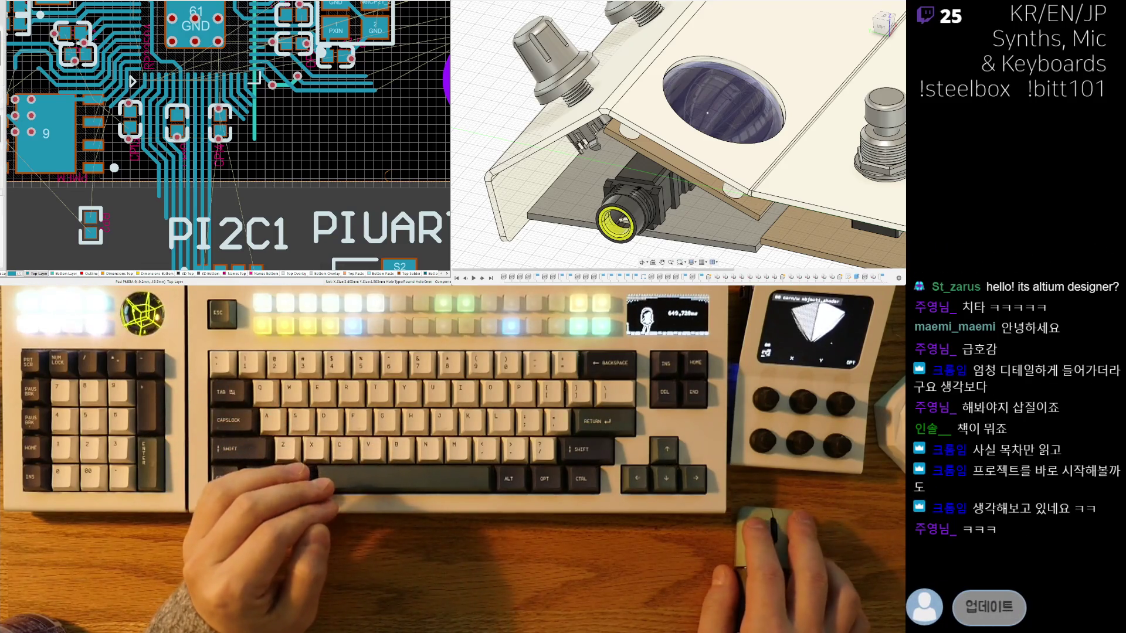
pyautogui.keyDown('ctrl'); pyautogui.scroll(-4, 133, 81); pyautogui.keyUp('ctrl')
pyautogui.keyDown('ctrl'); pyautogui.scroll(-5, 189, 123); pyautogui.keyUp('ctrl')
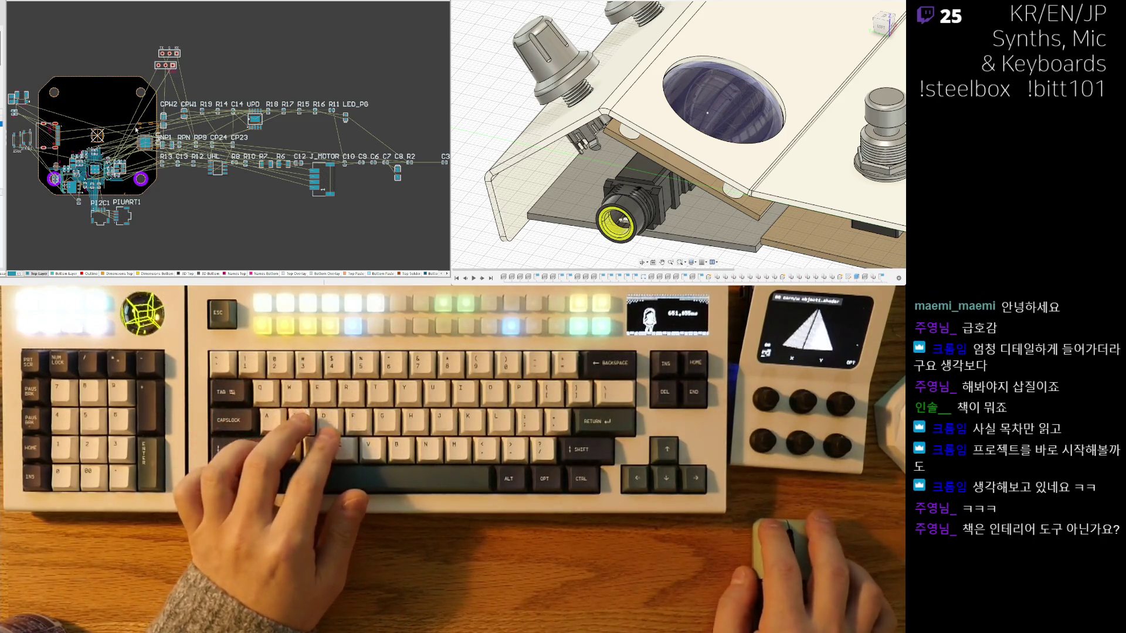
pyautogui.keyDown('ctrl'); pyautogui.scroll(2, 156, 138); pyautogui.keyUp('ctrl')
pyautogui.keyDown('ctrl'); pyautogui.scroll(3, 156, 138); pyautogui.keyUp('ctrl')
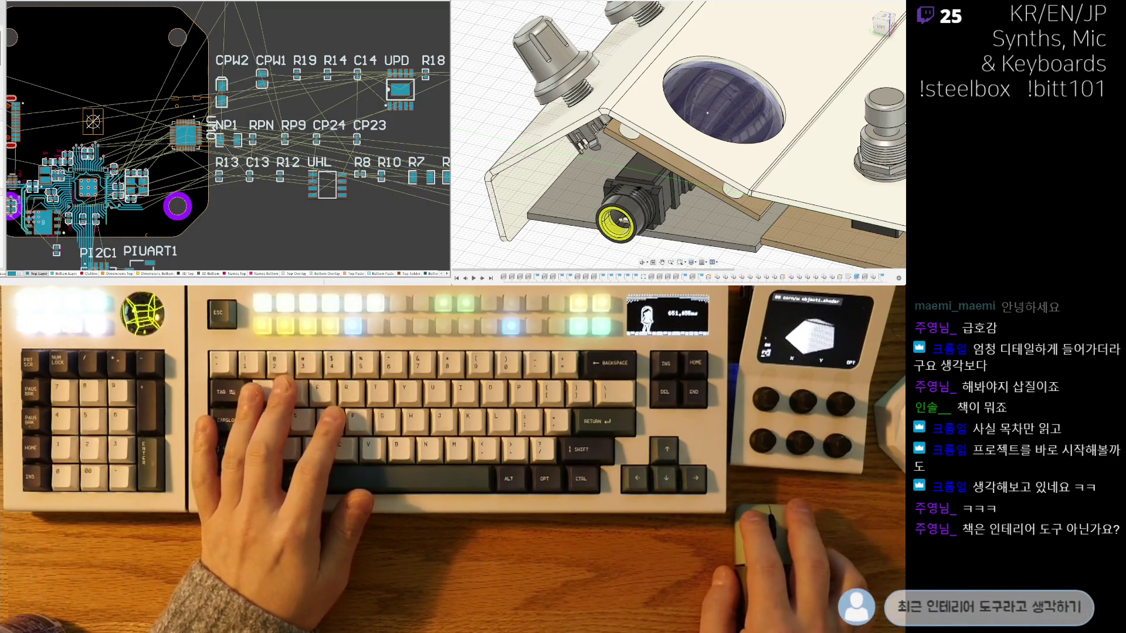
pyautogui.keyDown('ctrl'); pyautogui.scroll(-1, 104, 149); pyautogui.keyUp('ctrl')
pyautogui.keyDown('ctrl'); pyautogui.scroll(-2, 104, 149); pyautogui.keyUp('ctrl')
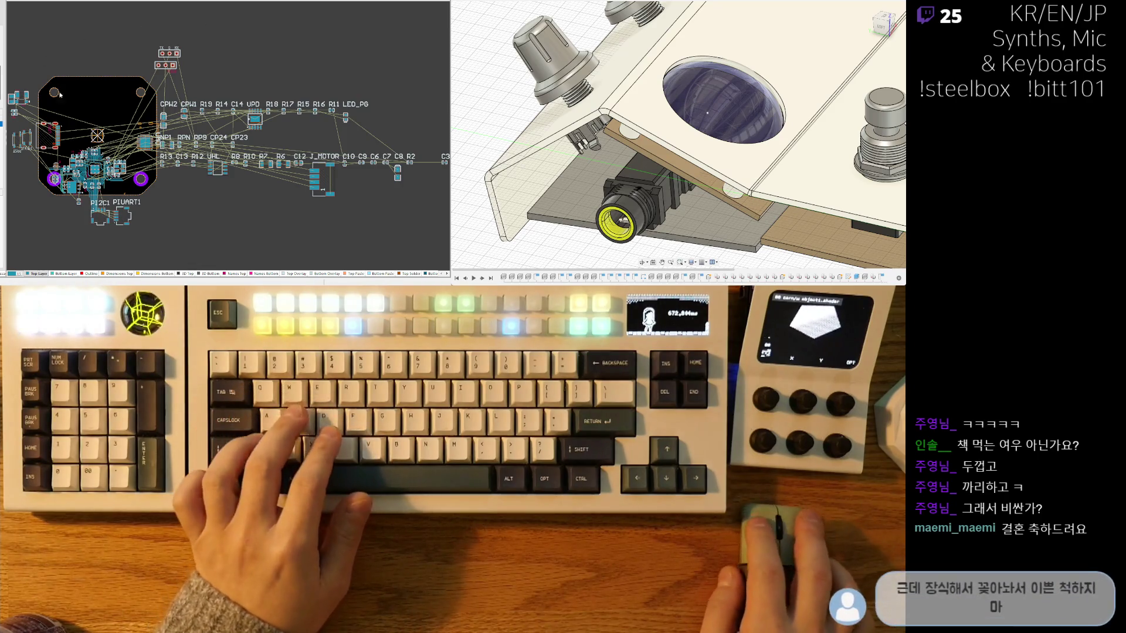
pyautogui.moveTo(202, 194); pyautogui.dragTo(327, 152, button='middle')
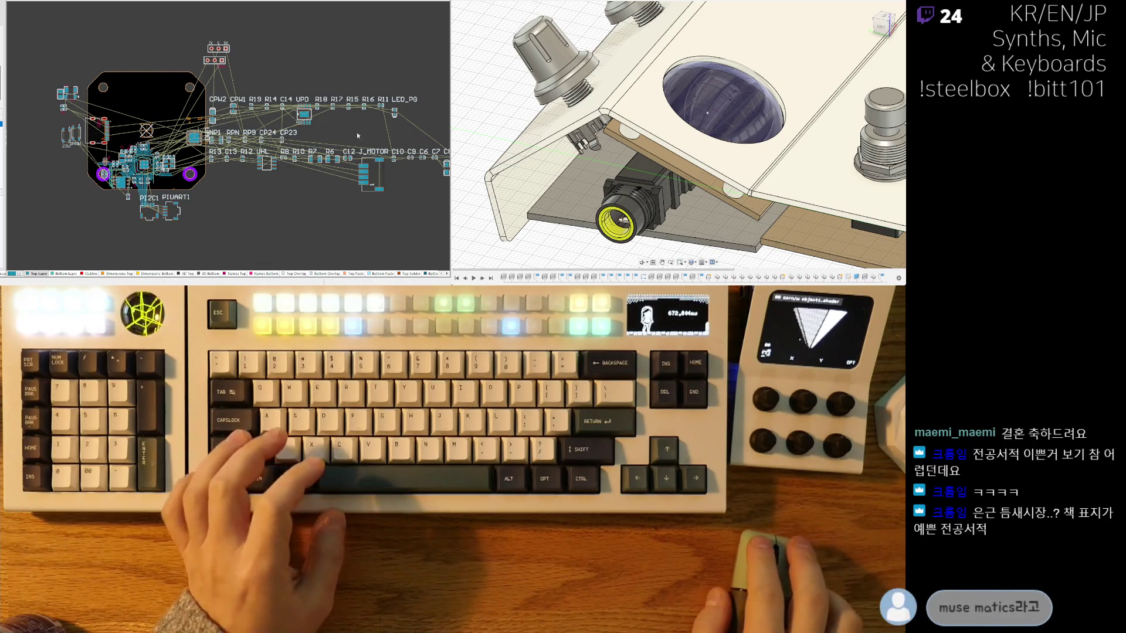
pyautogui.keyDown('ctrl'); pyautogui.scroll(1, 139, 155); pyautogui.keyUp('ctrl')
pyautogui.keyDown('ctrl'); pyautogui.scroll(1, 139, 154); pyautogui.keyUp('ctrl')
# Step: Place UPD beside the USB connector and UHL next to it on the board, then show the board in 3D
pyautogui.moveTo(404, 91)
pyautogui.mouseDown()
pyautogui.moveTo(118, 106)
pyautogui.moveTo(112, 117)
pyautogui.mouseUp()
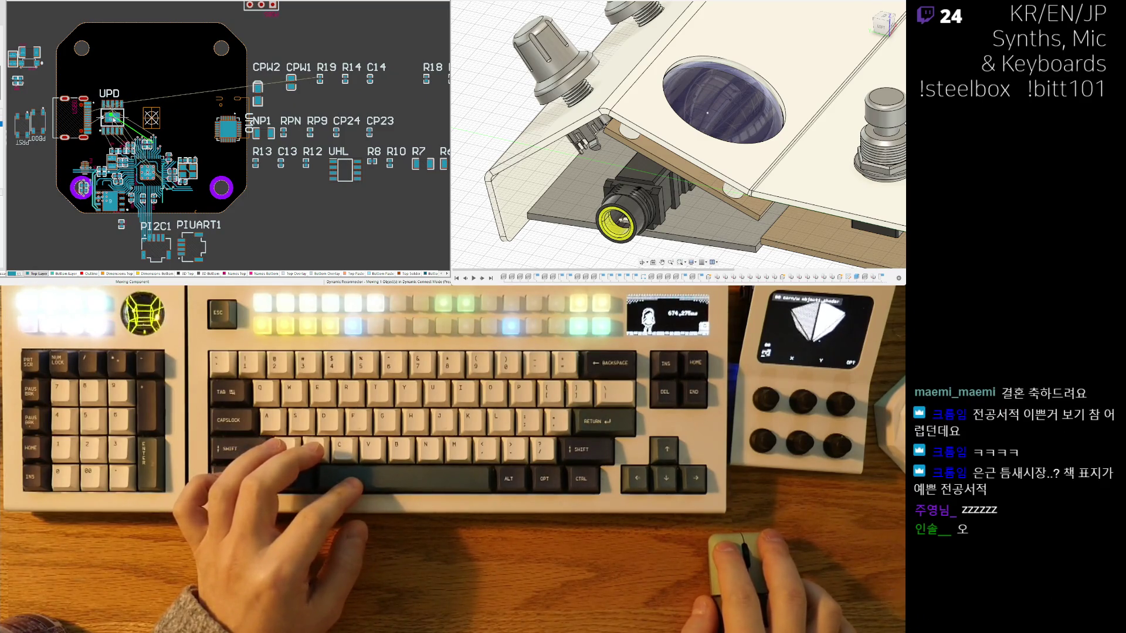
pyautogui.click(112, 110)
pyautogui.moveTo(343, 170); pyautogui.dragTo(194, 121)
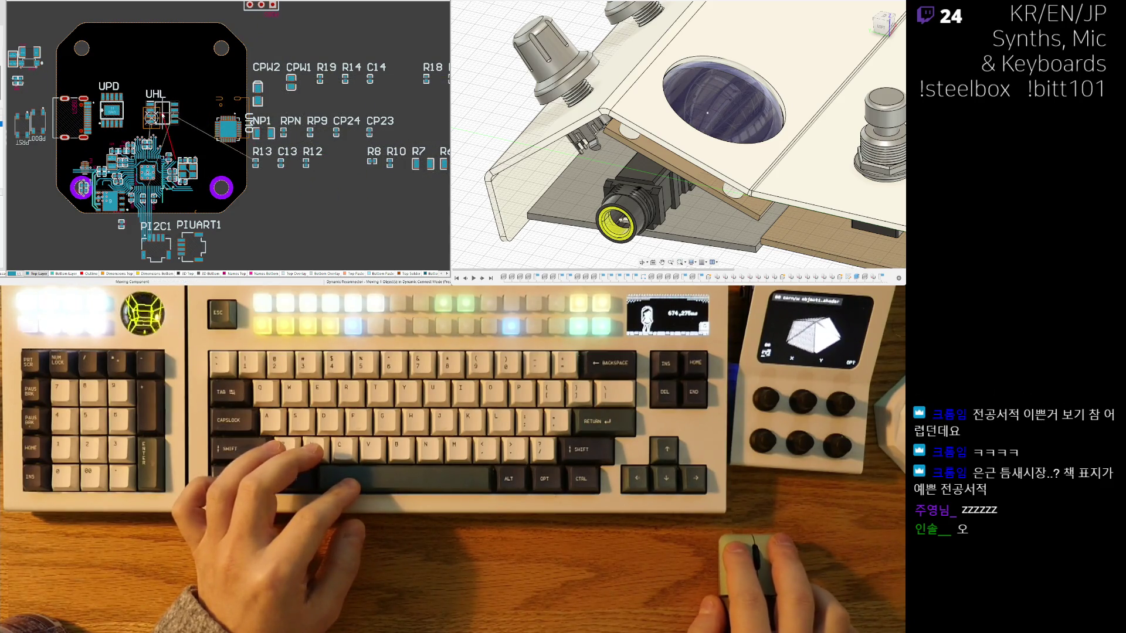
pyautogui.click(177, 116)
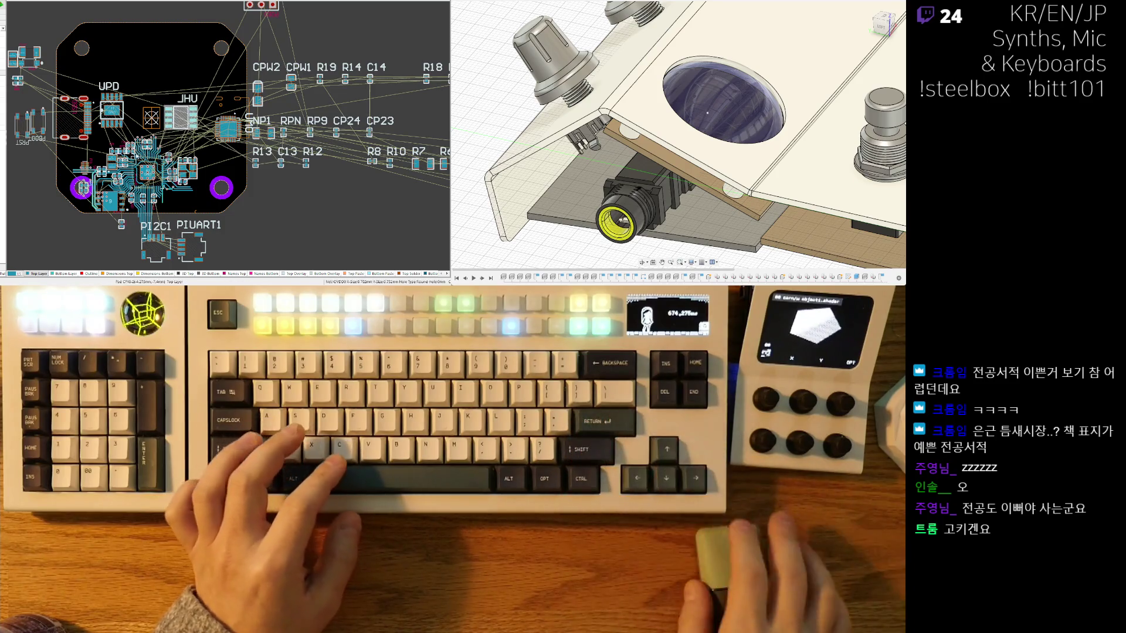
pyautogui.keyDown('ctrl'); pyautogui.scroll(5, 273, 104); pyautogui.keyUp('ctrl')
pyautogui.moveTo(274, 104); pyautogui.dragTo(162, 104)
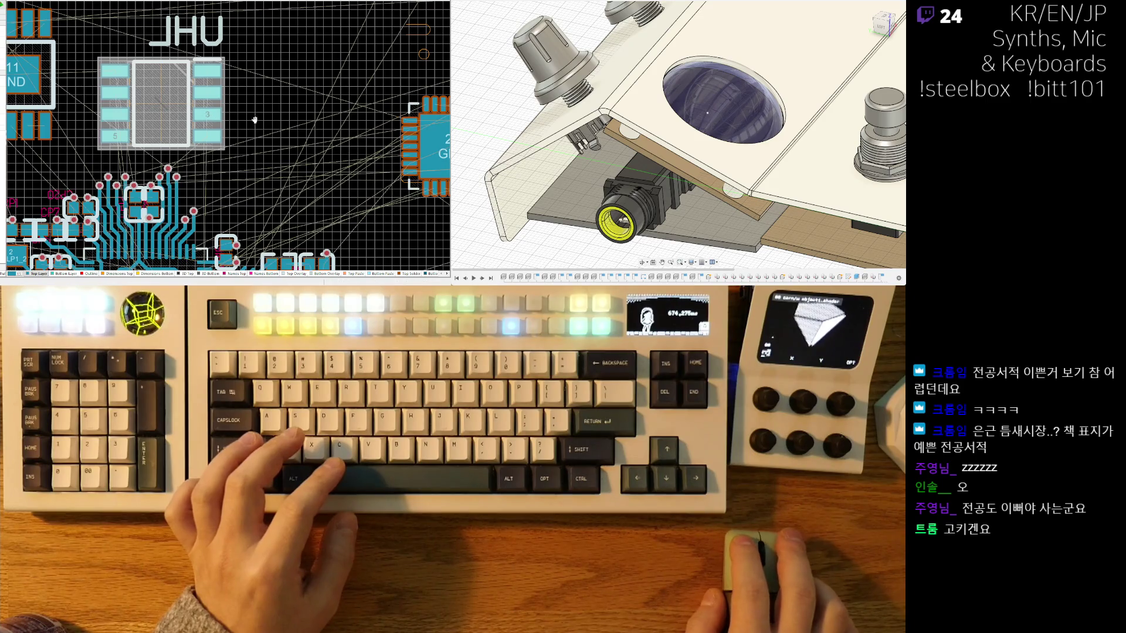
pyautogui.keyDown('ctrl'); pyautogui.scroll(-3, 250, 119); pyautogui.keyUp('ctrl')
pyautogui.keyDown('ctrl'); pyautogui.scroll(-2, 250, 119); pyautogui.keyUp('ctrl')
pyautogui.press('3')
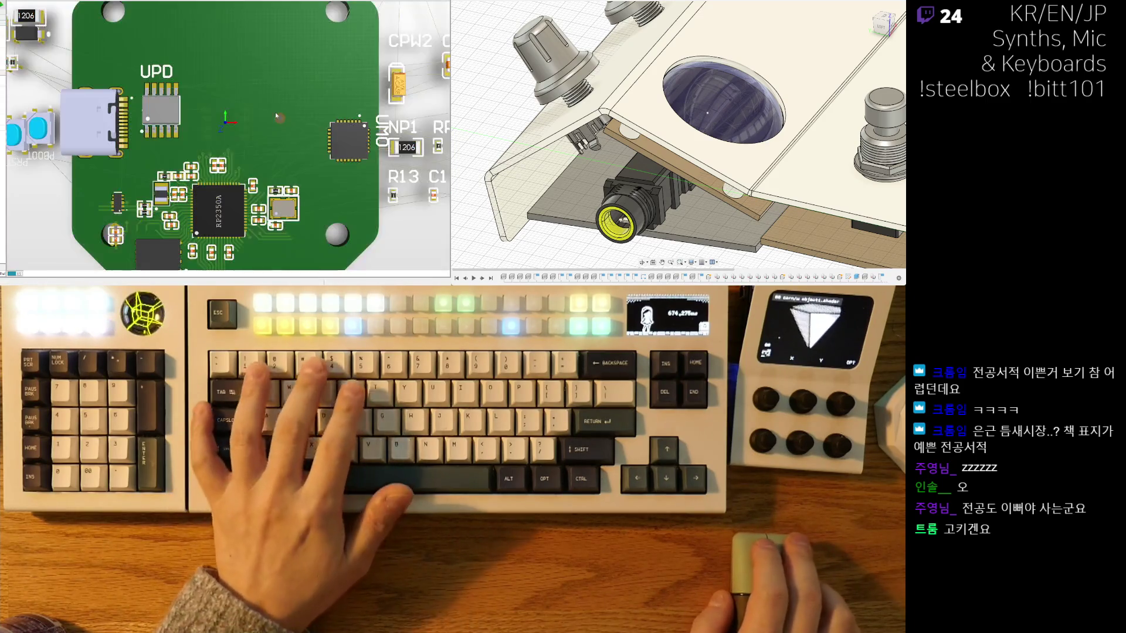
# Step: Flip the 3D board to view its underside and top, then return to the 2D layout
pyautogui.press('2')
pyautogui.keyDown('ctrl'); pyautogui.scroll(3, 237, 134); pyautogui.keyUp('ctrl')
pyautogui.keyDown('ctrl'); pyautogui.scroll(1, 214, 143); pyautogui.keyUp('ctrl')
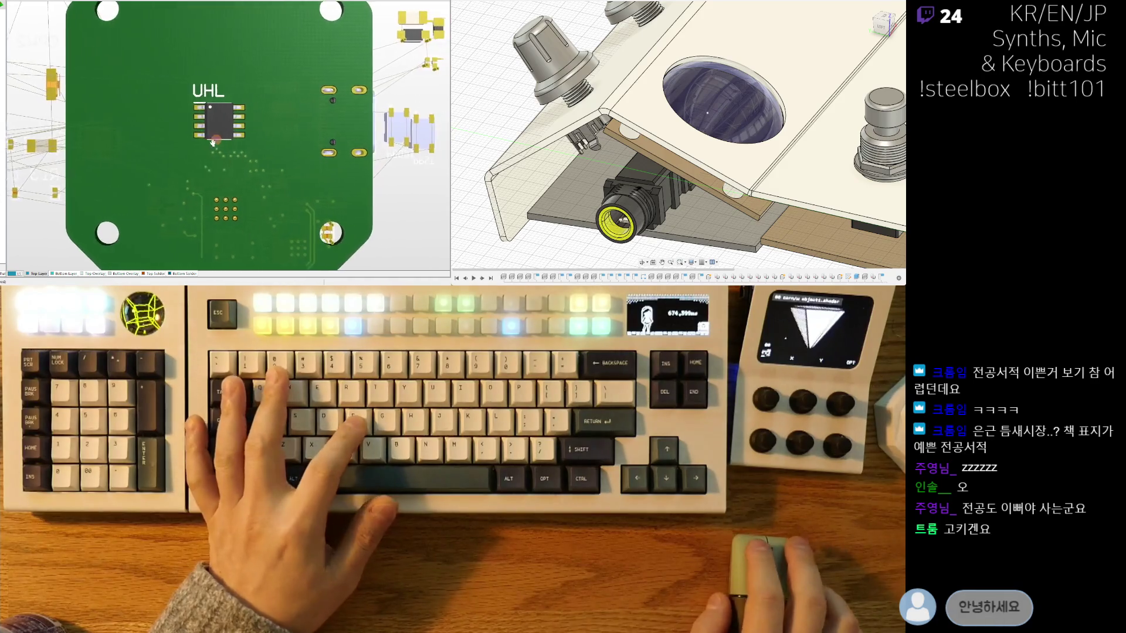
pyautogui.keyDown('ctrl'); pyautogui.scroll(-2, 214, 143); pyautogui.keyUp('ctrl')
pyautogui.keyDown('ctrl'); pyautogui.scroll(-1, 207, 150); pyautogui.keyUp('ctrl')
pyautogui.keyDown('ctrl'); pyautogui.scroll(2, 170, 138); pyautogui.keyUp('ctrl')
pyautogui.keyDown('ctrl'); pyautogui.scroll(-2, 190, 134); pyautogui.keyUp('ctrl')
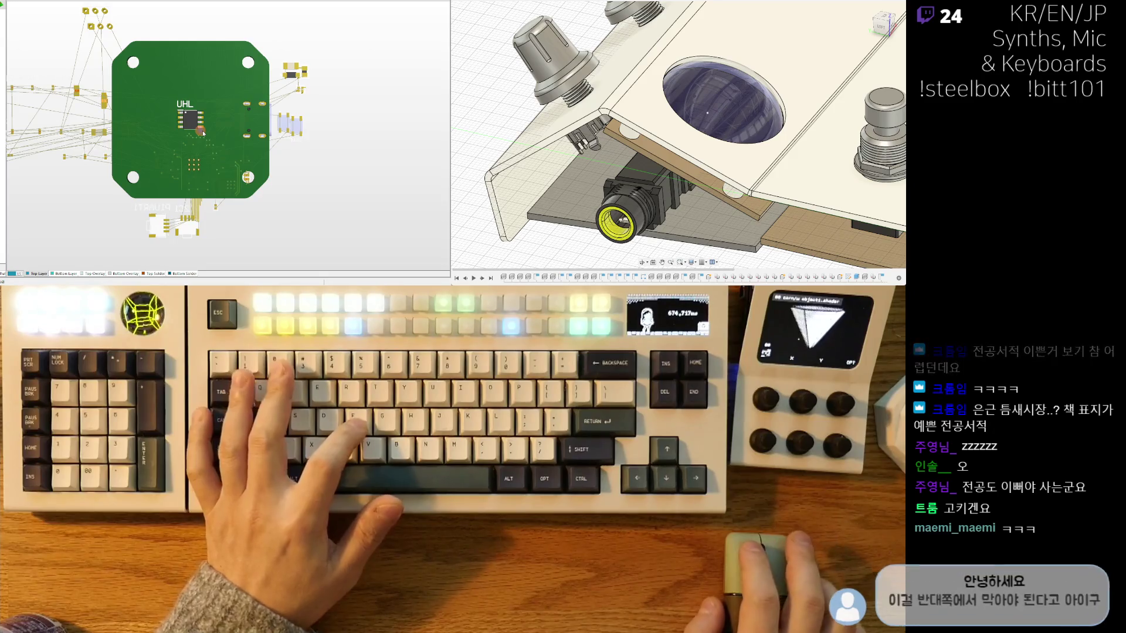
pyautogui.press('v')
pyautogui.press('b')
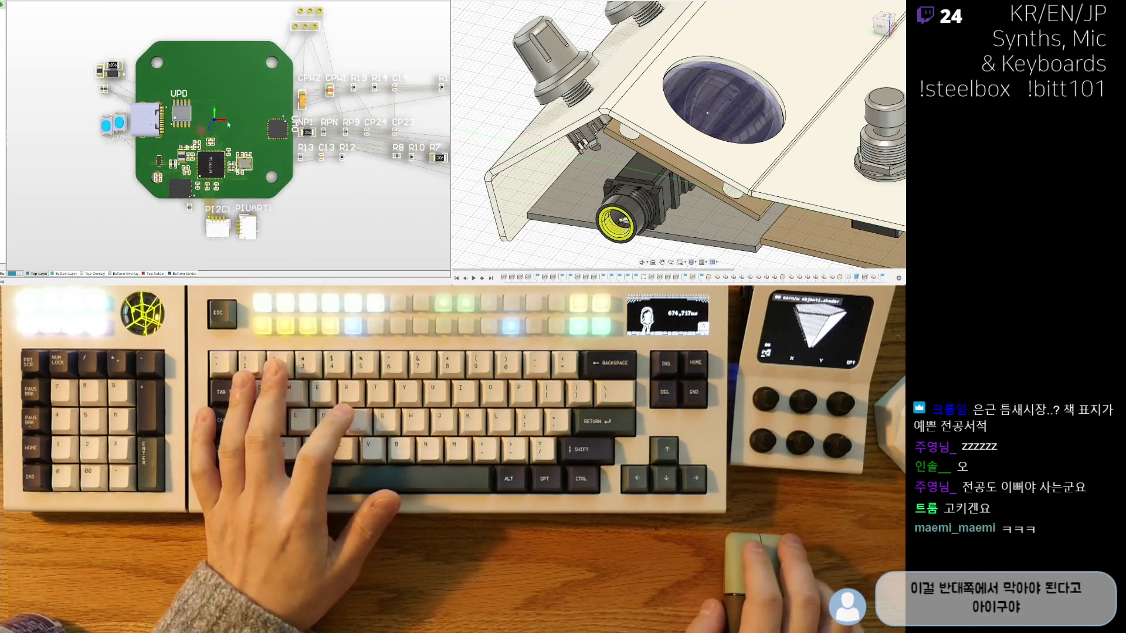
pyautogui.press('2')
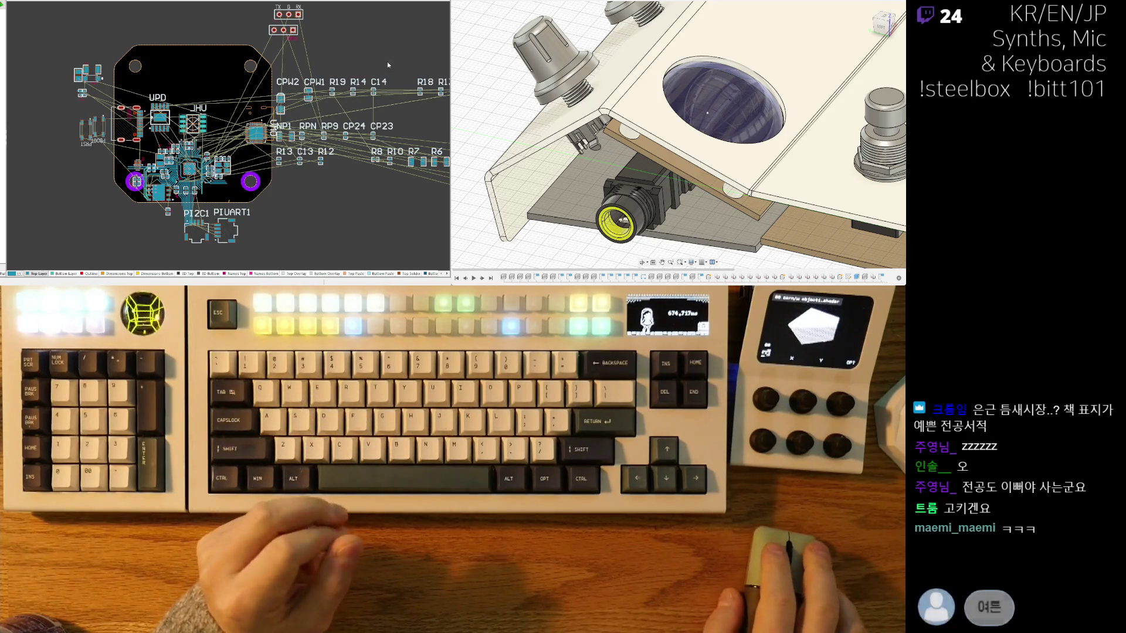
pyautogui.scroll(1, 281, 84)
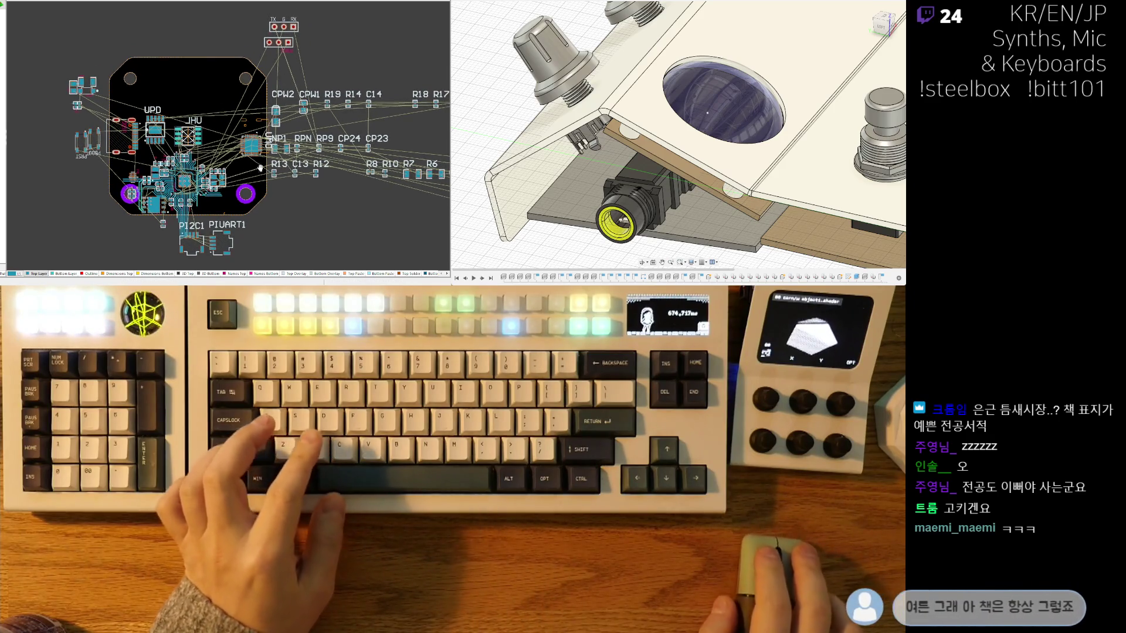
pyautogui.keyDown('ctrl'); pyautogui.scroll(1, 280, 84); pyautogui.keyUp('ctrl')
pyautogui.keyDown('ctrl'); pyautogui.scroll(2, 300, 80); pyautogui.keyUp('ctrl')
pyautogui.keyDown('ctrl'); pyautogui.scroll(2, 344, 71); pyautogui.keyUp('ctrl')
# Step: Move CPW2 to the board's left edge rotated 90°, and bring CPW1 near the upper-left corner
pyautogui.moveTo(344, 70); pyautogui.dragTo(140, 144)
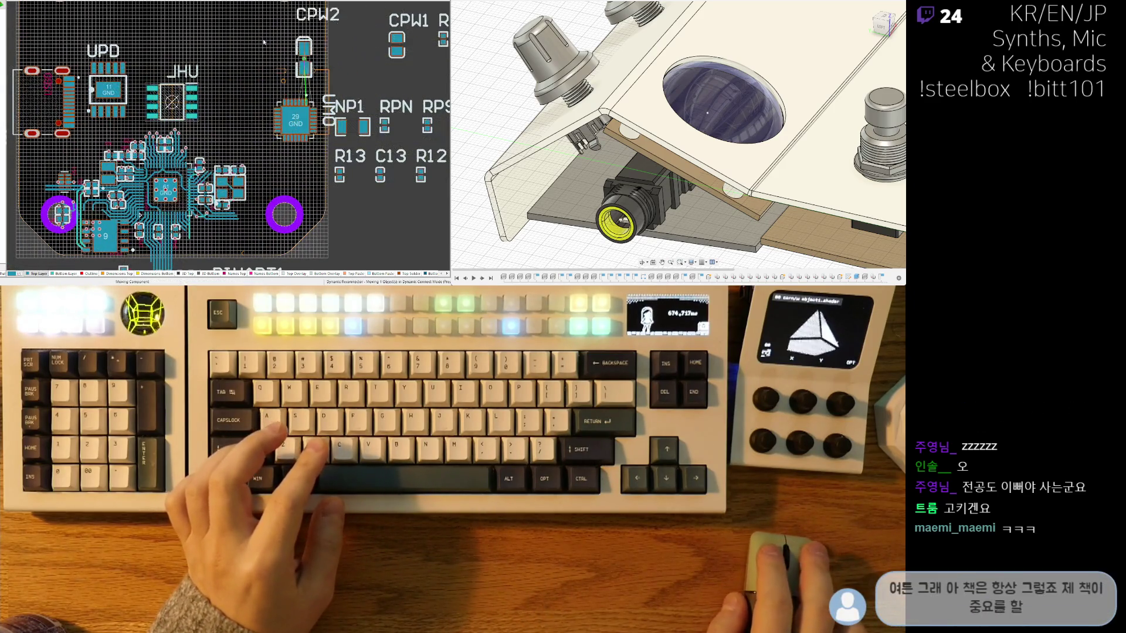
pyautogui.press('space')
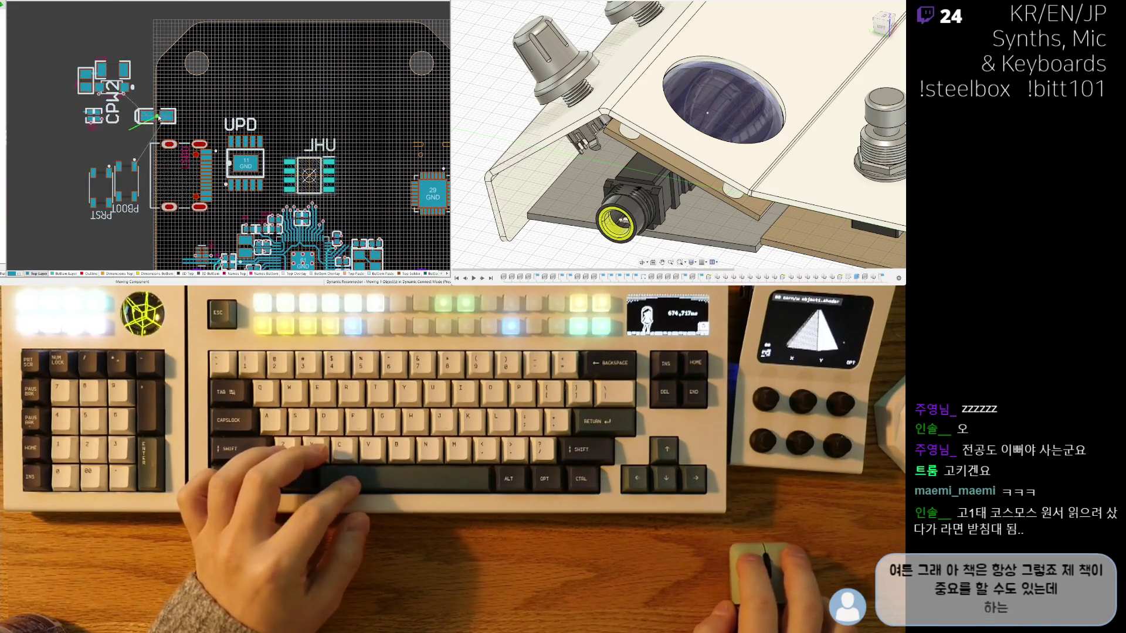
pyautogui.moveTo(139, 144); pyautogui.dragTo(185, 107)
pyautogui.keyDown('ctrl'); pyautogui.scroll(-2, 249, 92); pyautogui.keyUp('ctrl')
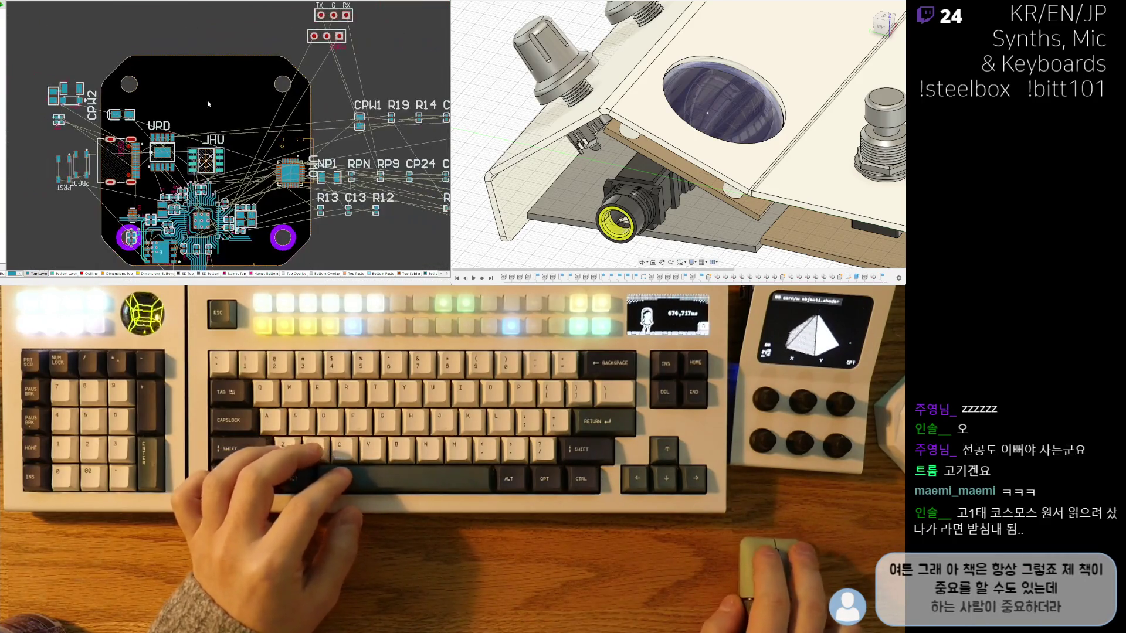
pyautogui.moveTo(356, 121); pyautogui.dragTo(359, 124)
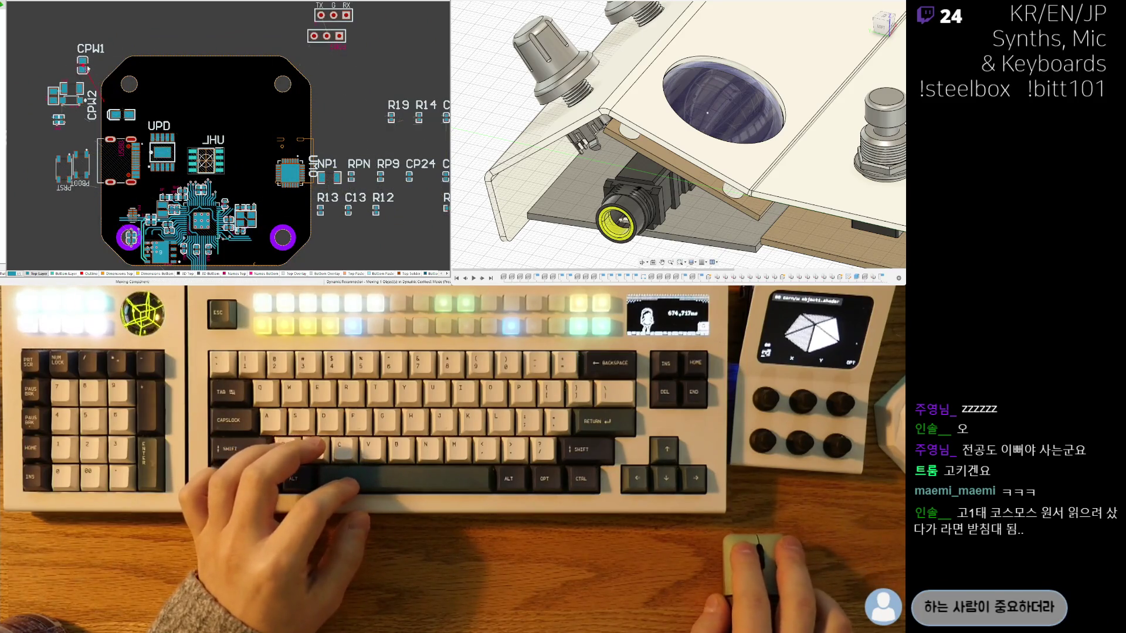
pyautogui.keyDown('shift'); pyautogui.hscroll(3, 248, 121); pyautogui.keyUp('shift')
pyautogui.keyDown('shift'); pyautogui.hscroll(2, 248, 120); pyautogui.keyUp('shift')
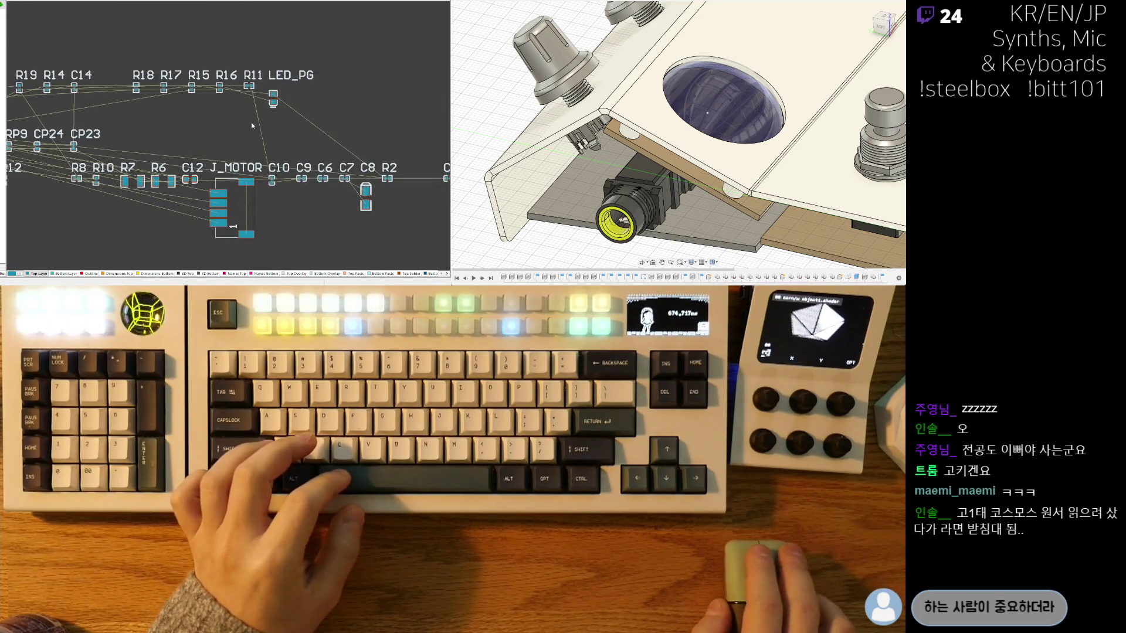
pyautogui.keyDown('shift'); pyautogui.hscroll(-2, 284, 122); pyautogui.keyUp('shift')
pyautogui.keyDown('ctrl'); pyautogui.scroll(-2, 301, 115); pyautogui.keyUp('ctrl')
# Step: Place J_MOTOR vertically on the board's right side with its label reading upright
pyautogui.moveTo(335, 166); pyautogui.dragTo(145, 57)
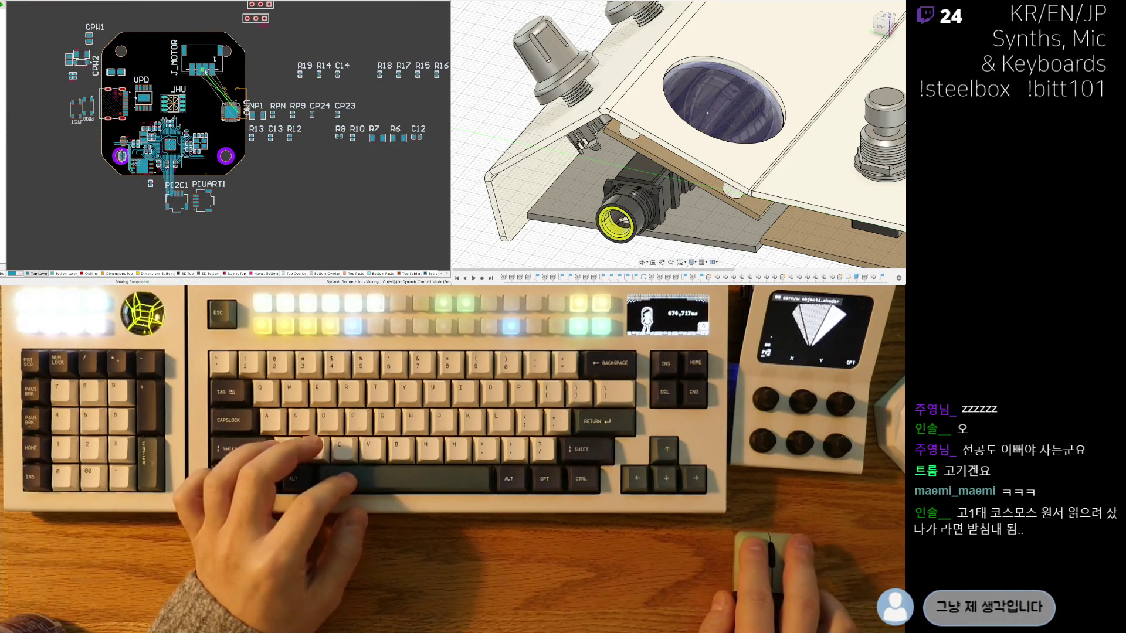
pyautogui.keyDown('ctrl'); pyautogui.scroll(2, 229, 116); pyautogui.keyUp('ctrl')
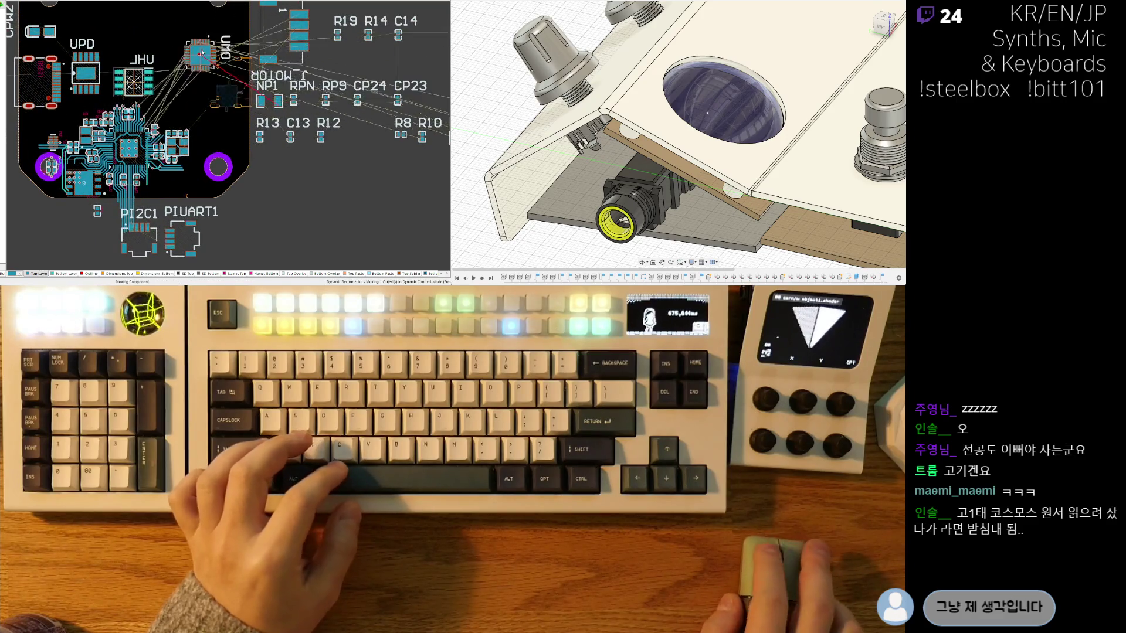
pyautogui.press('space')
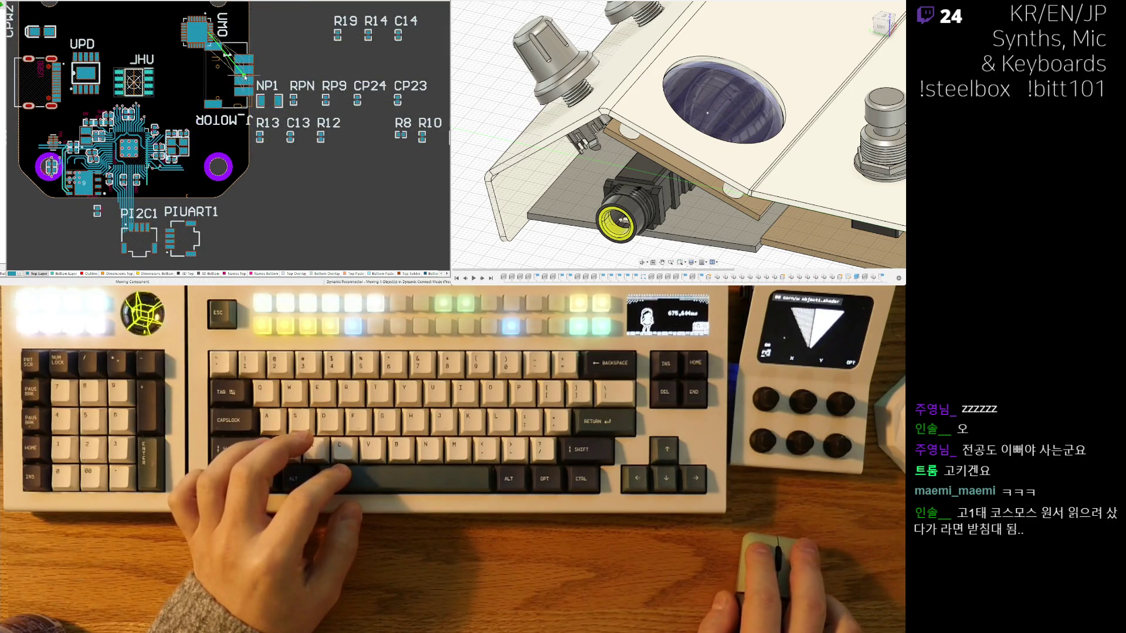
pyautogui.press('space')
pyautogui.press('space')
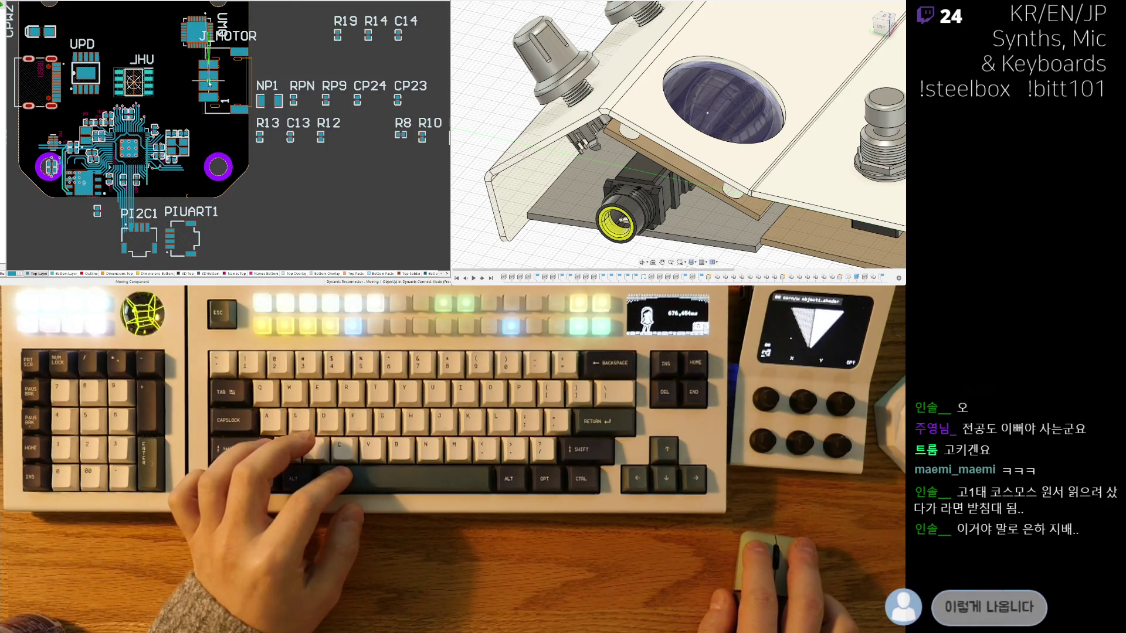
pyautogui.click(215, 86)
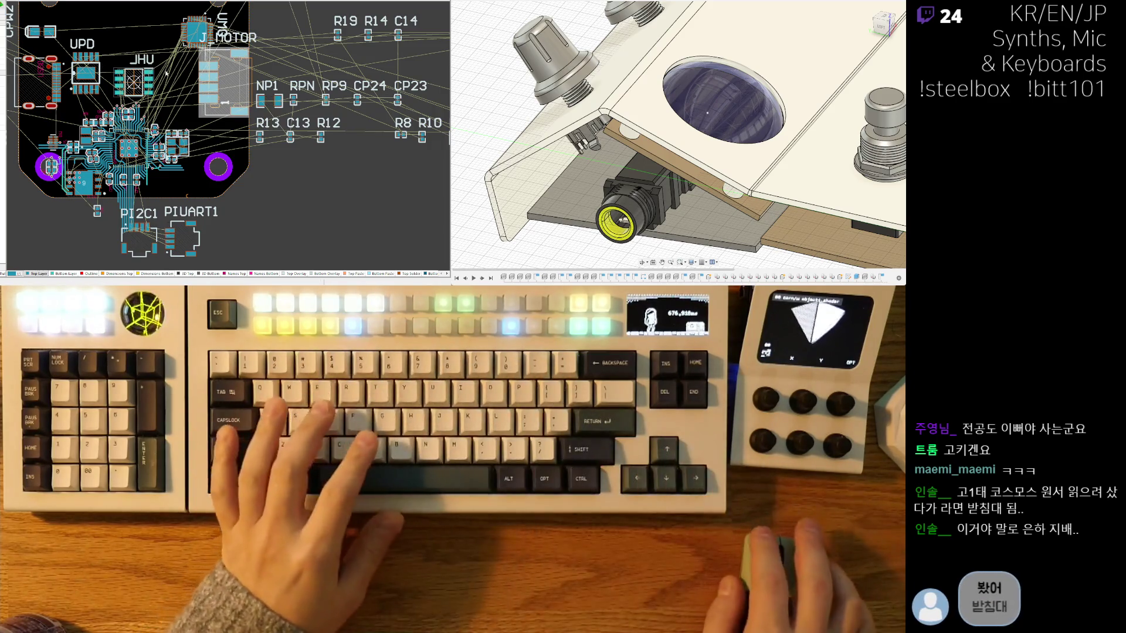
pyautogui.keyDown('ctrl'); pyautogui.scroll(3, 240, 105); pyautogui.keyUp('ctrl')
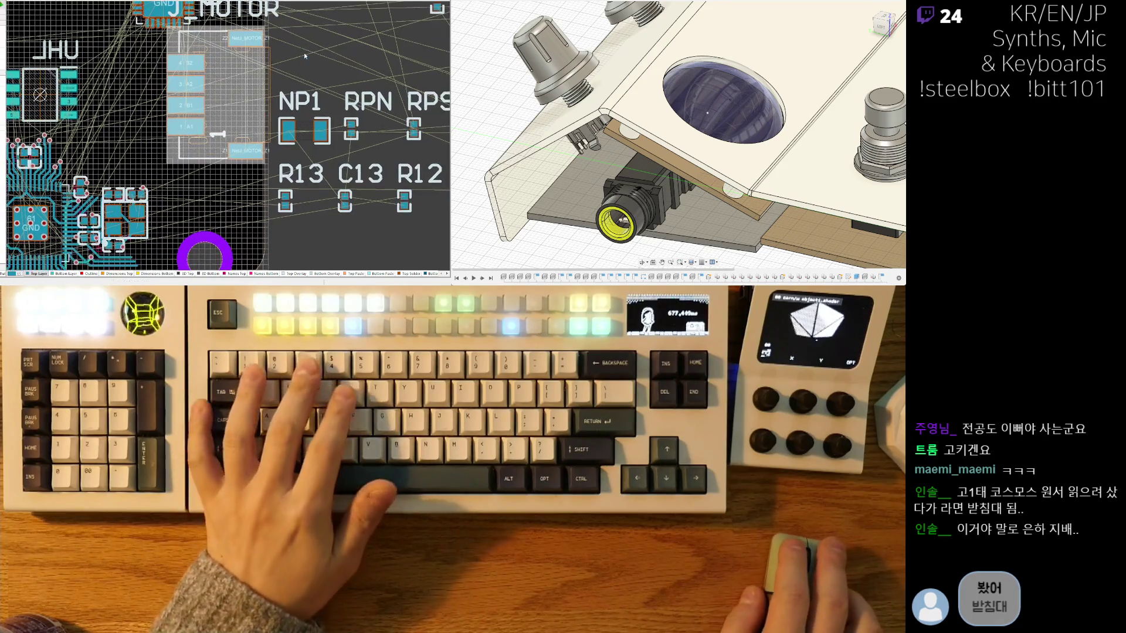
# Step: Check the J_MOTOR placement in 3D and return to the 2D layout
pyautogui.press('3')
pyautogui.keyDown('ctrl'); pyautogui.scroll(-3, 134, 115); pyautogui.keyUp('ctrl')
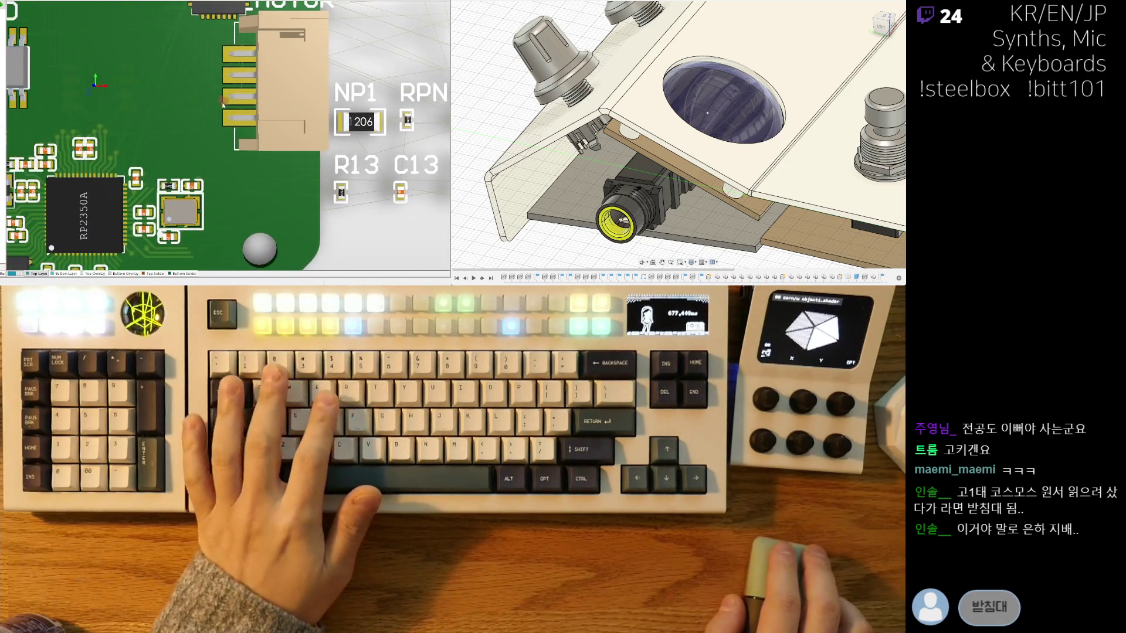
pyautogui.keyDown('ctrl'); pyautogui.scroll(-3, 134, 115); pyautogui.keyUp('ctrl')
pyautogui.press('2')
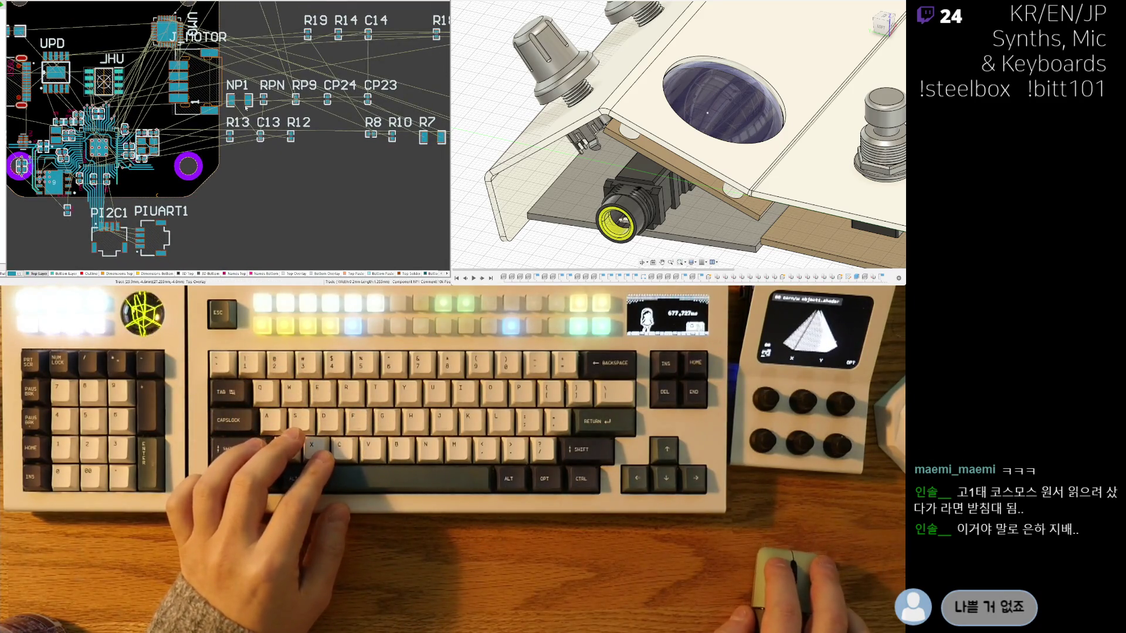
pyautogui.moveTo(196, 168); pyautogui.dragTo(297, 137, button='middle')
pyautogui.keyDown('ctrl'); pyautogui.scroll(3, 213, 195); pyautogui.keyUp('ctrl')
# Step: Place PIUART1 horizontally on the board's upper area near J_MOTOR
pyautogui.moveTo(290, 211)
pyautogui.mouseDown()
pyautogui.moveTo(281, 105)
pyautogui.moveTo(390, 97)
pyautogui.mouseUp()
pyautogui.press('space')
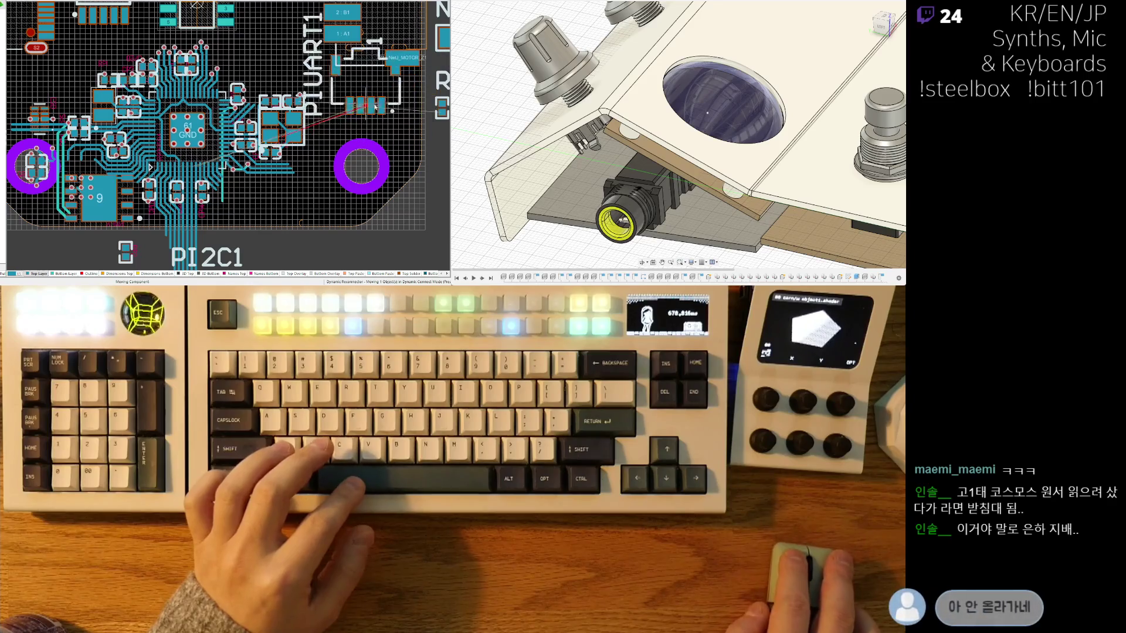
pyautogui.press('space')
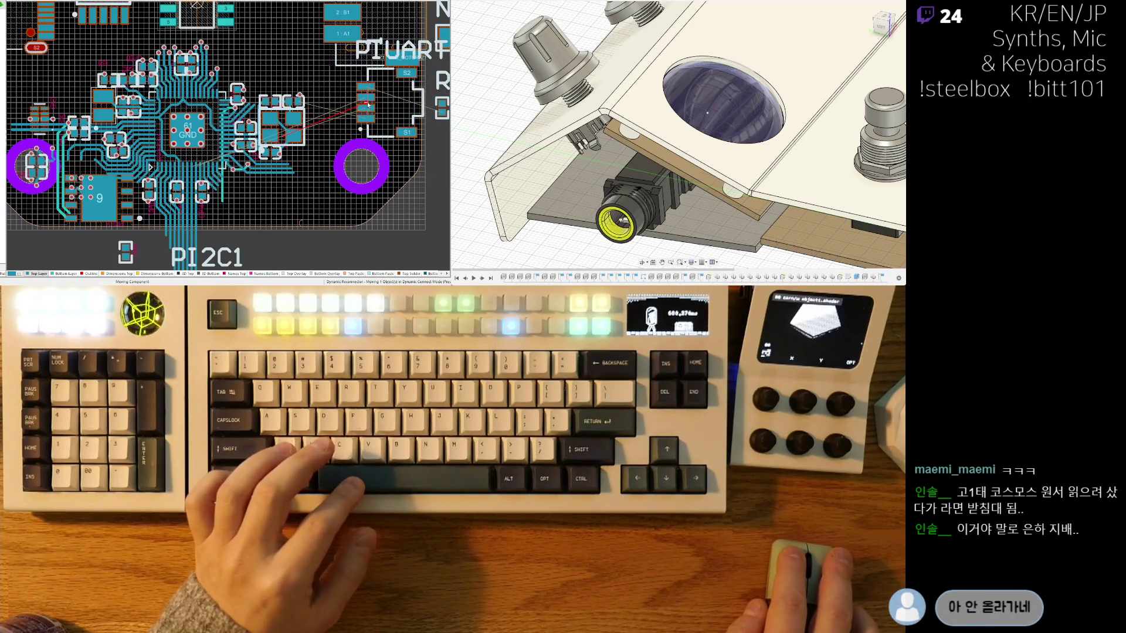
pyautogui.click(367, 105)
pyautogui.keyDown('ctrl'); pyautogui.scroll(-4, 367, 105); pyautogui.keyUp('ctrl')
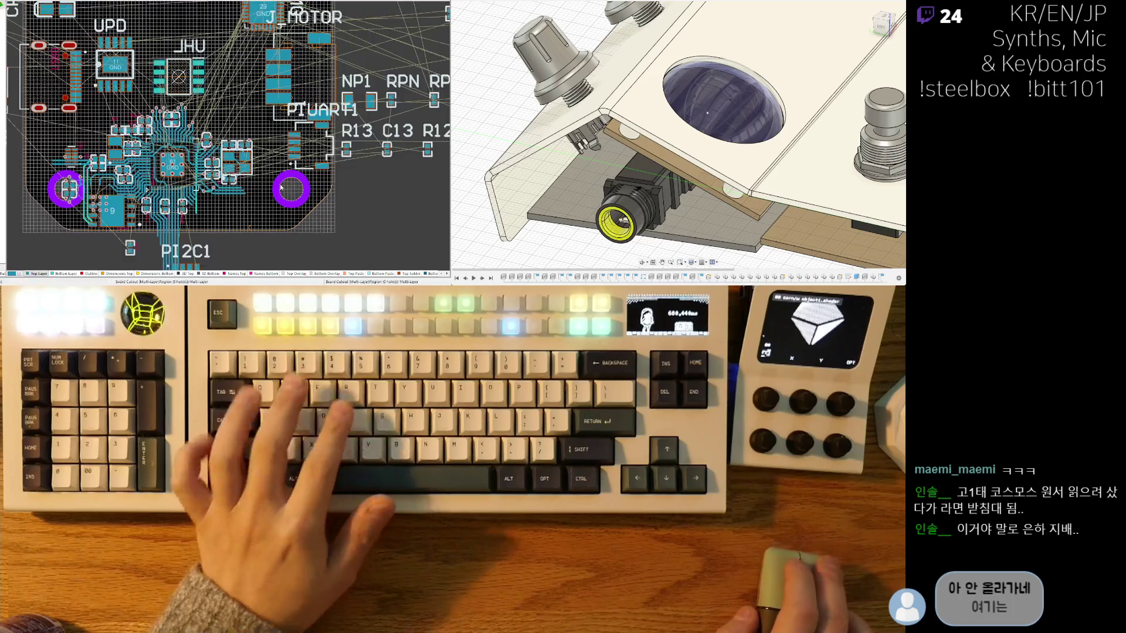
# Step: Check the board in 3D, then move and rotate PI2C1 near the lower-right mounting hole
pyautogui.press('3')
pyautogui.keyDown('ctrl'); pyautogui.scroll(-3, 229, 194); pyautogui.keyUp('ctrl')
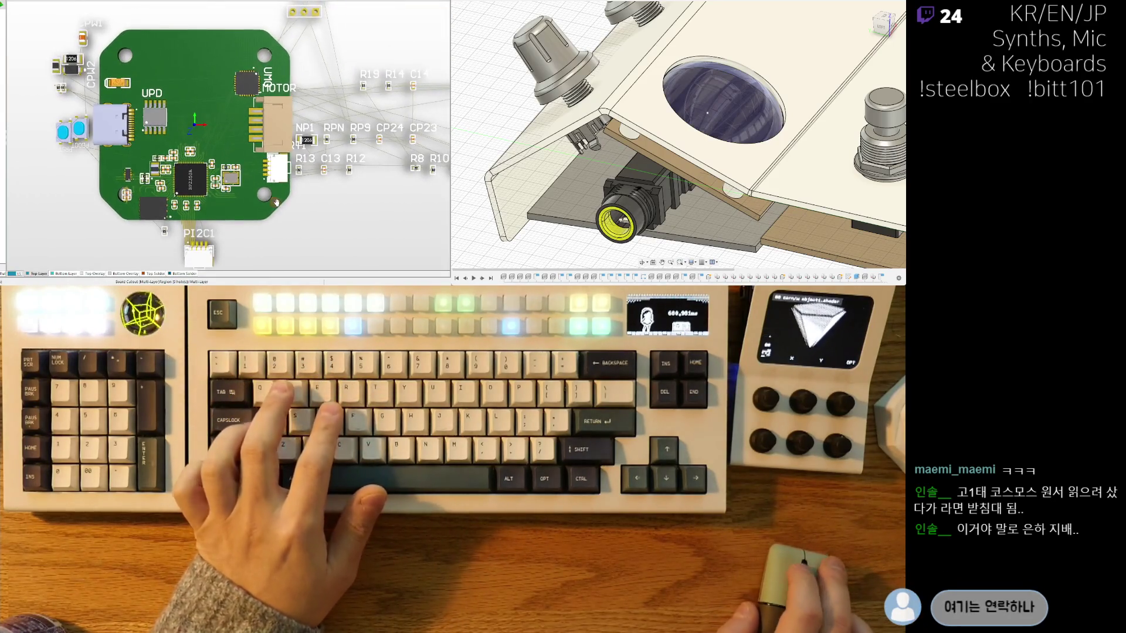
pyautogui.press('2')
pyautogui.keyDown('ctrl'); pyautogui.scroll(2, 245, 219); pyautogui.keyUp('ctrl')
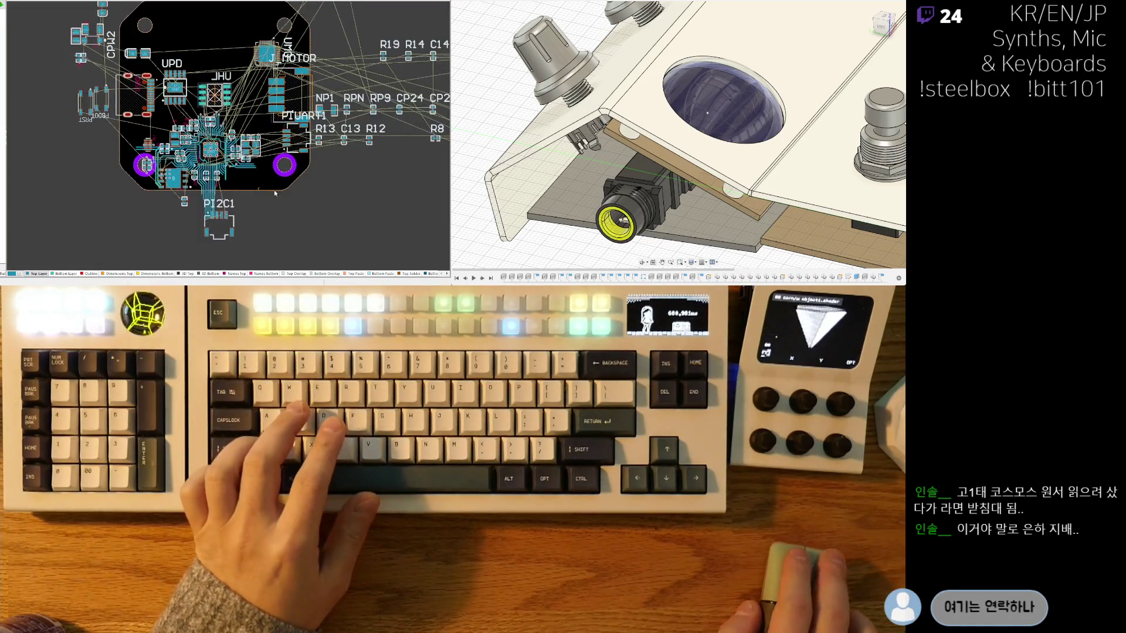
pyautogui.keyDown('ctrl'); pyautogui.scroll(2, 260, 180); pyautogui.keyUp('ctrl')
pyautogui.keyDown('ctrl'); pyautogui.scroll(2, 259, 180); pyautogui.keyUp('ctrl')
pyautogui.moveTo(228, 182); pyautogui.dragTo(295, 91)
pyautogui.press('space')
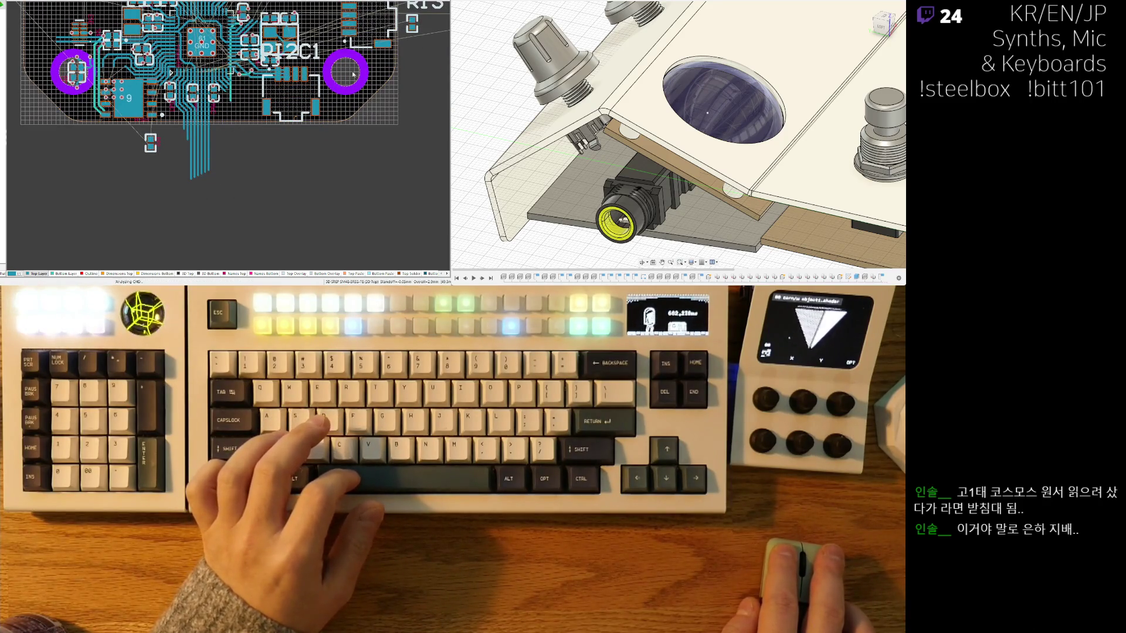
pyautogui.keyDown('ctrl'); pyautogui.scroll(-2, 348, 75); pyautogui.keyUp('ctrl')
pyautogui.keyDown('ctrl'); pyautogui.scroll(-2, 348, 75); pyautogui.keyUp('ctrl')
pyautogui.keyDown('ctrl'); pyautogui.scroll(-1, 348, 75); pyautogui.keyUp('ctrl')
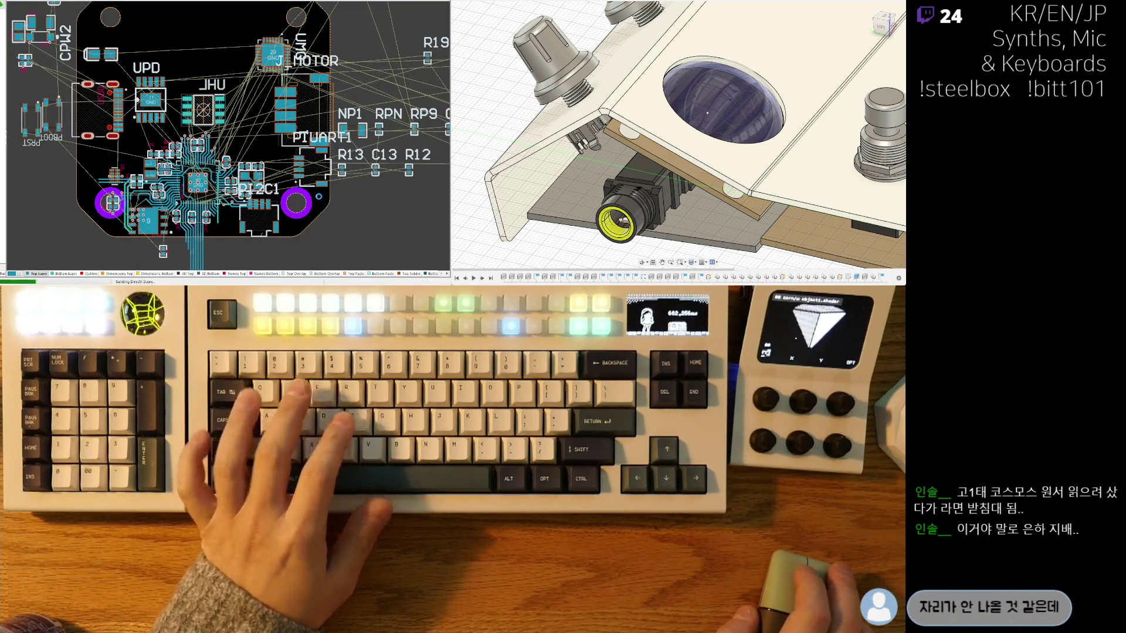
pyautogui.keyDown('ctrl'); pyautogui.scroll(2, 339, 202); pyautogui.keyUp('ctrl')
pyautogui.keyDown('ctrl'); pyautogui.scroll(2, 340, 203); pyautogui.keyUp('ctrl')
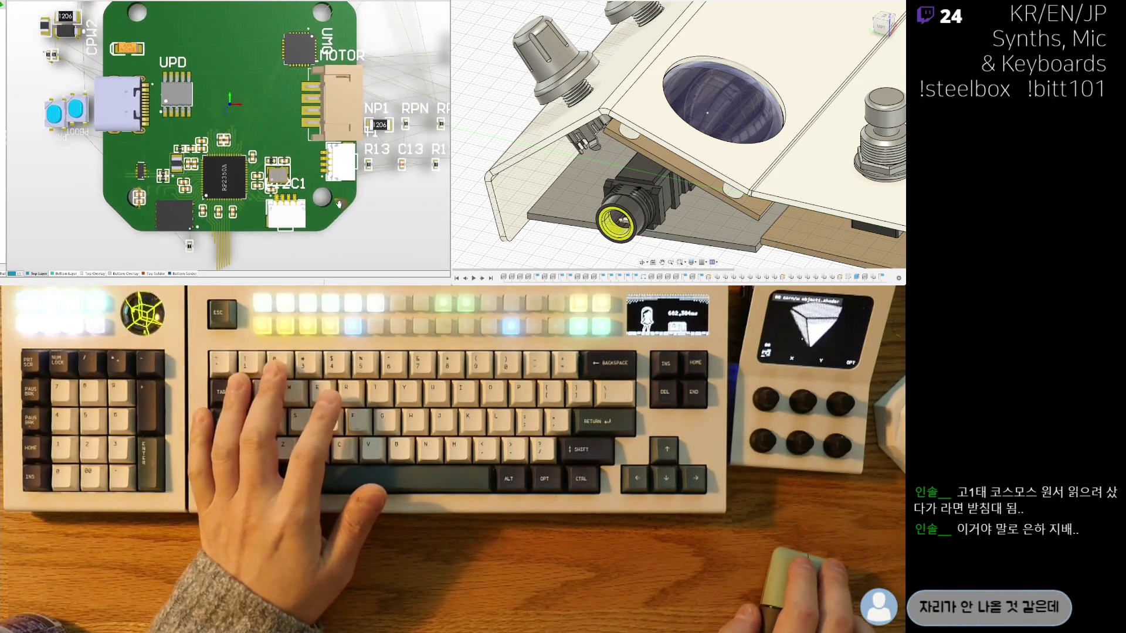
pyautogui.press('2')
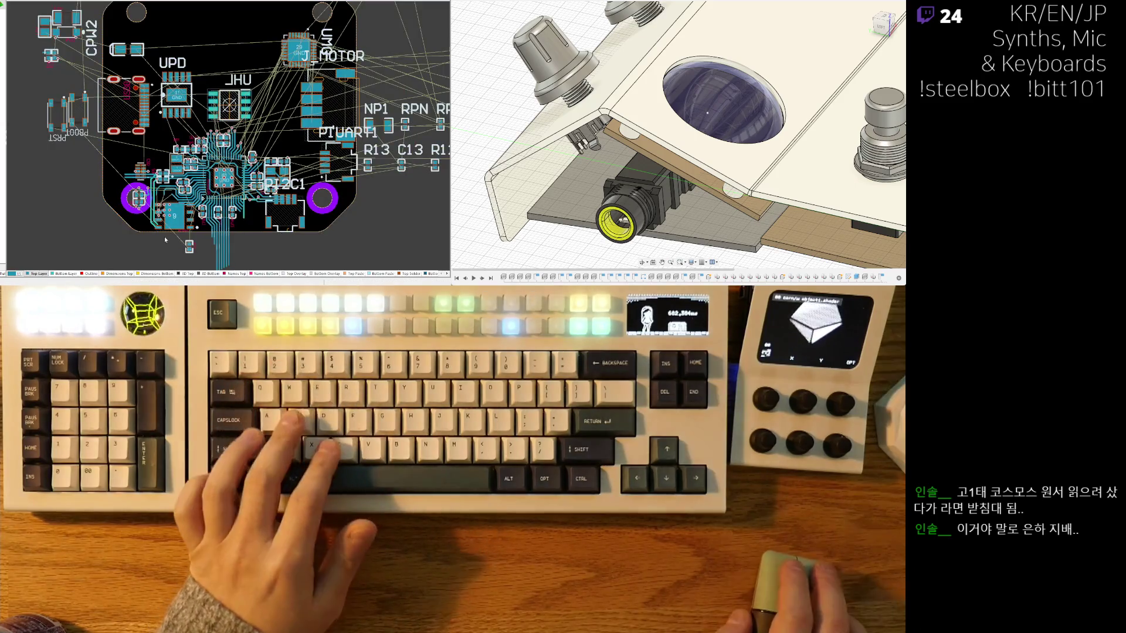
pyautogui.keyDown('ctrl'); pyautogui.scroll(3, 171, 229); pyautogui.keyUp('ctrl')
pyautogui.keyDown('ctrl'); pyautogui.scroll(2, 215, 221); pyautogui.keyUp('ctrl')
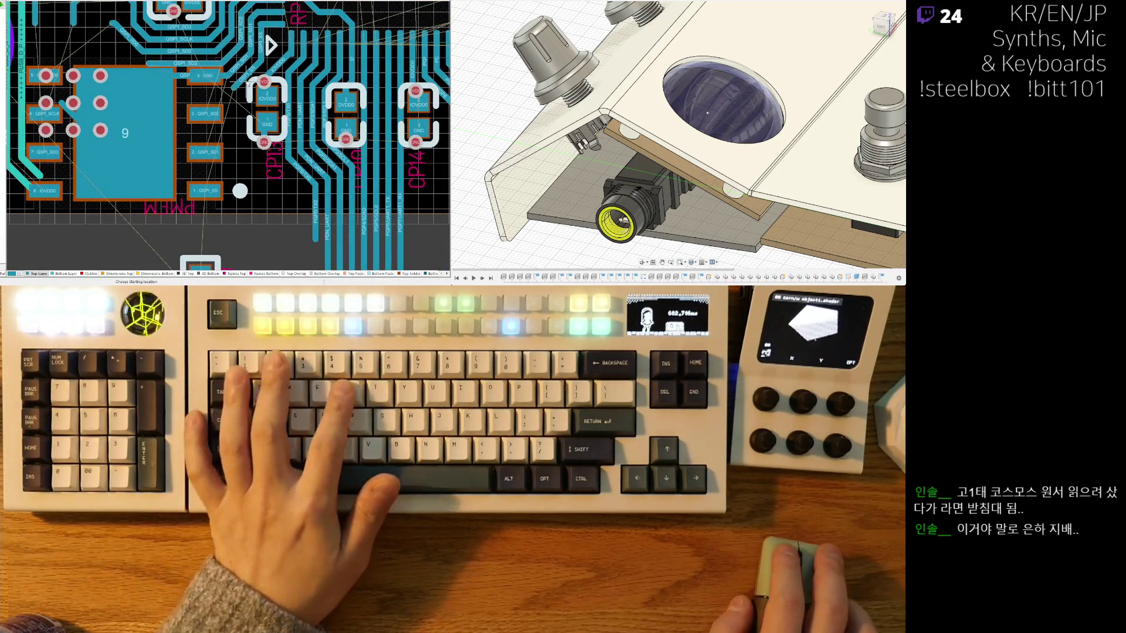
# Step: Route a track from the flash pad onto the QSPI_SS pad
pyautogui.click(243, 94)
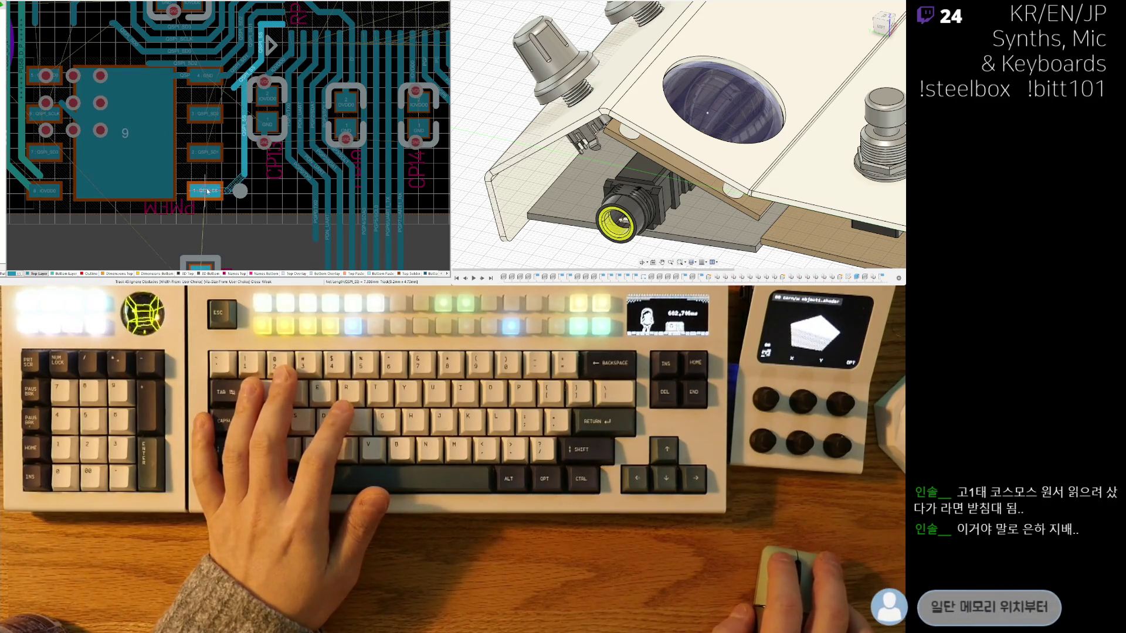
pyautogui.click(205, 193)
pyautogui.keyDown('ctrl'); pyautogui.scroll(1, 240, 92); pyautogui.keyUp('ctrl')
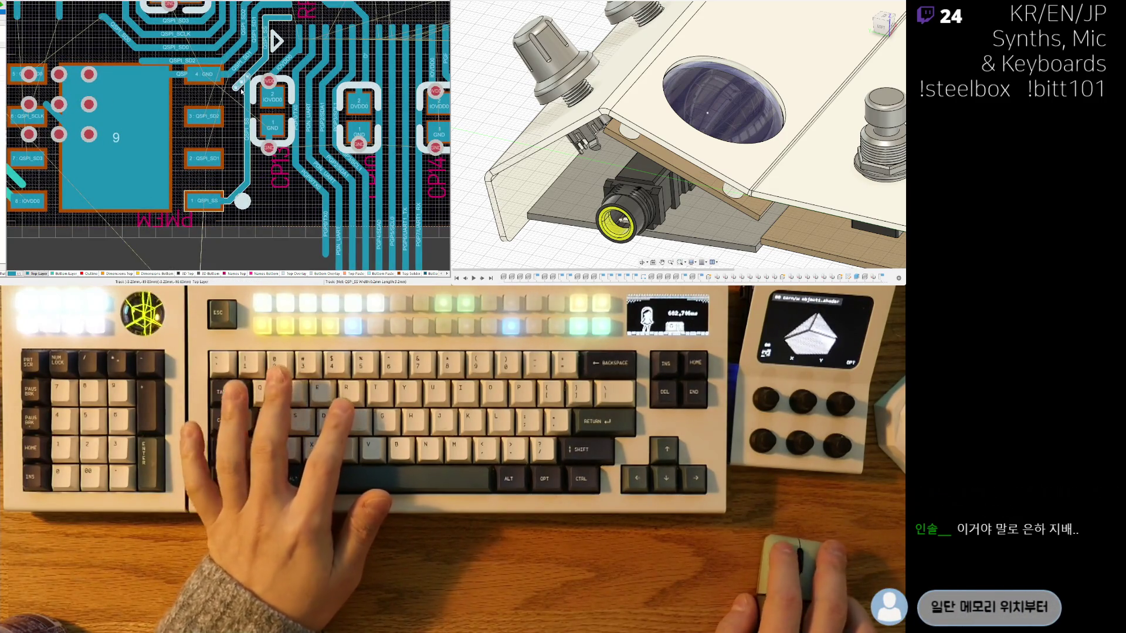
pyautogui.keyDown('ctrl'); pyautogui.scroll(1, 238, 93); pyautogui.keyUp('ctrl')
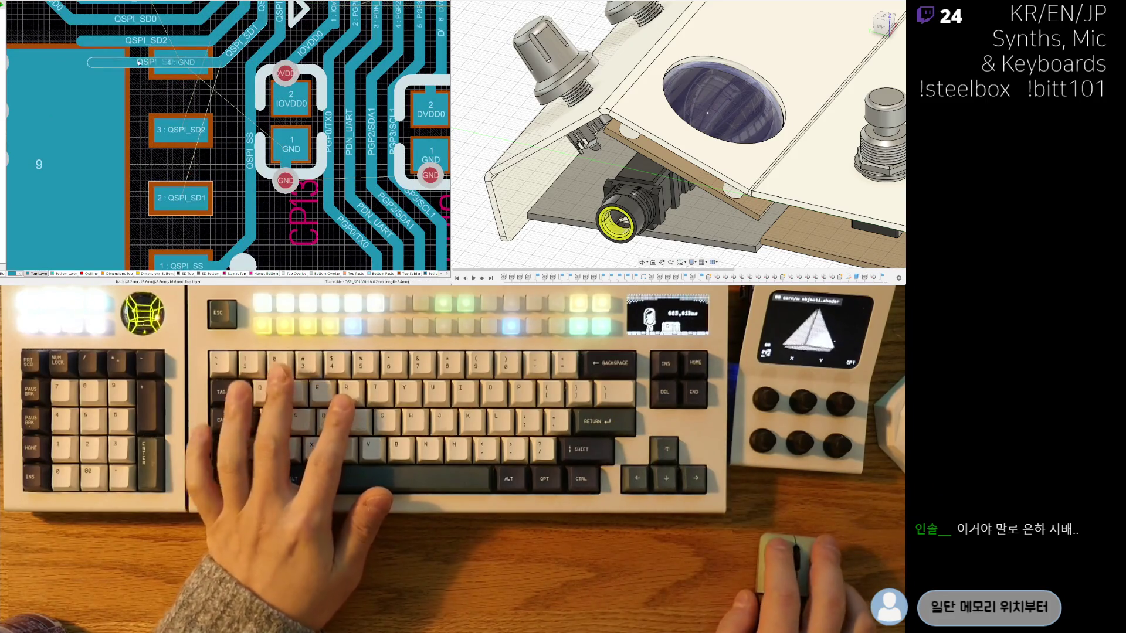
pyautogui.click(226, 61)
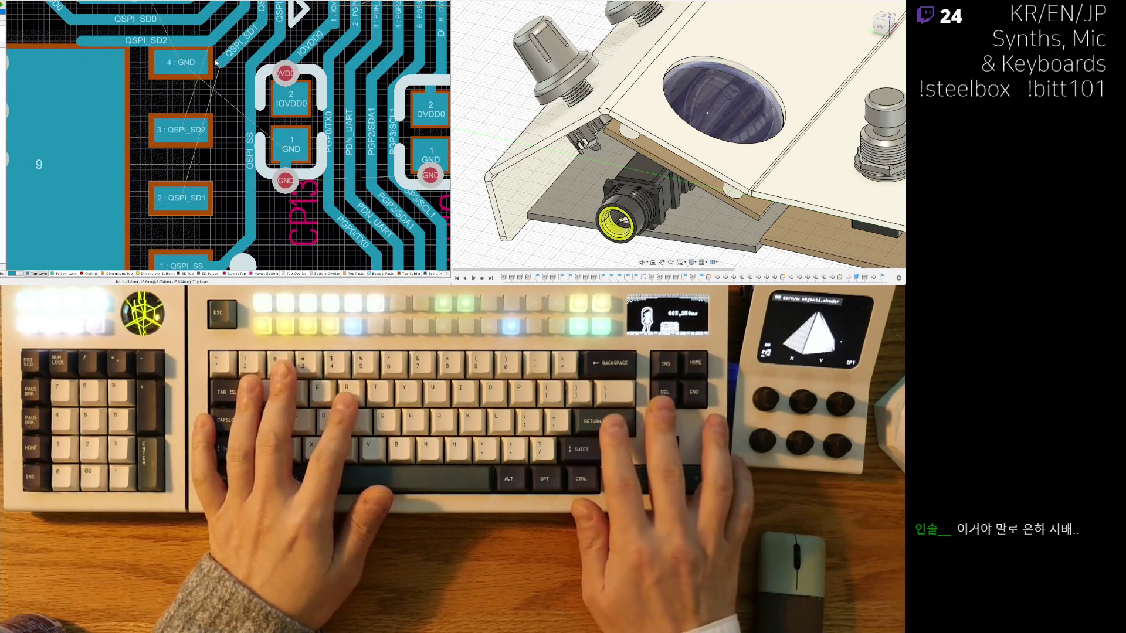
# Step: Route a track from the QSPI_SD1 trace end onto the flash's QSPI_SD1 pad
pyautogui.press('Escape')
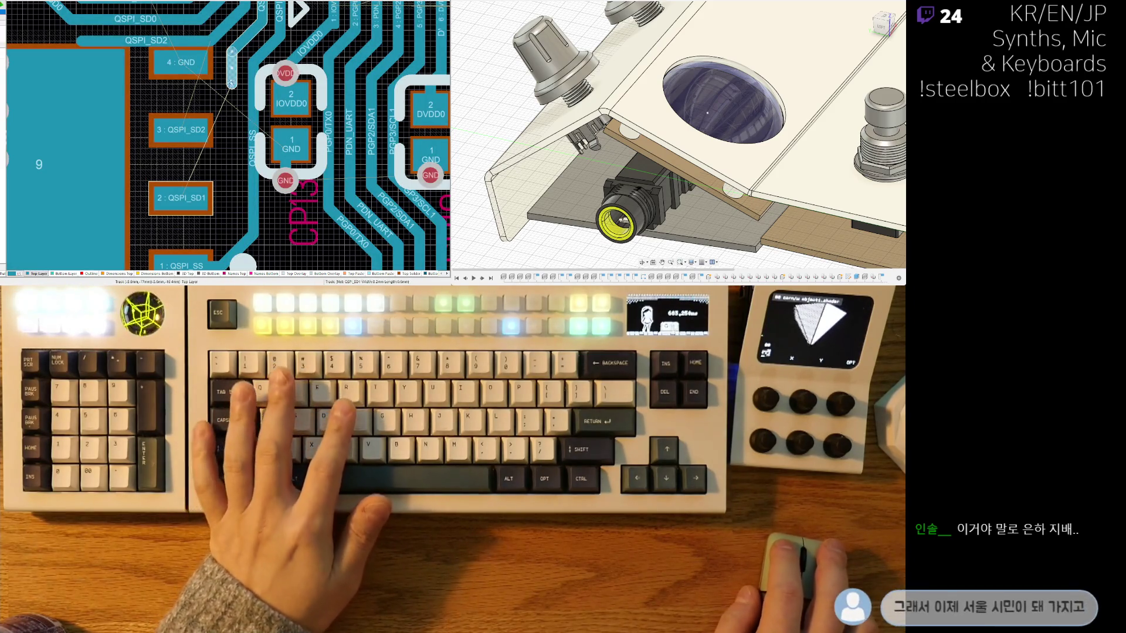
pyautogui.click(233, 67)
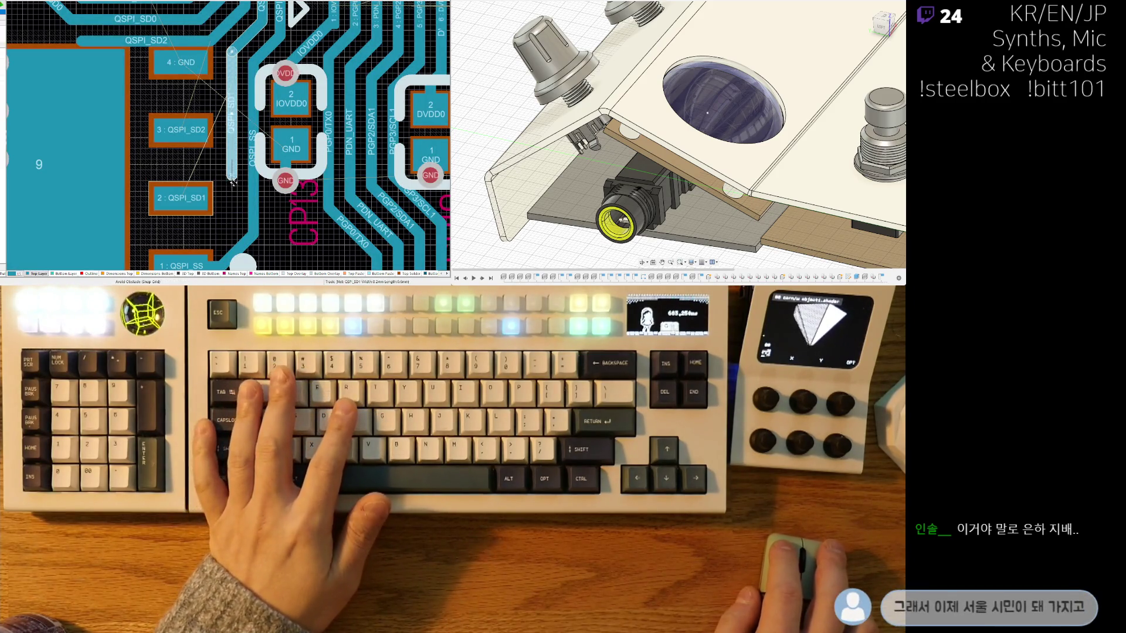
pyautogui.click(186, 203)
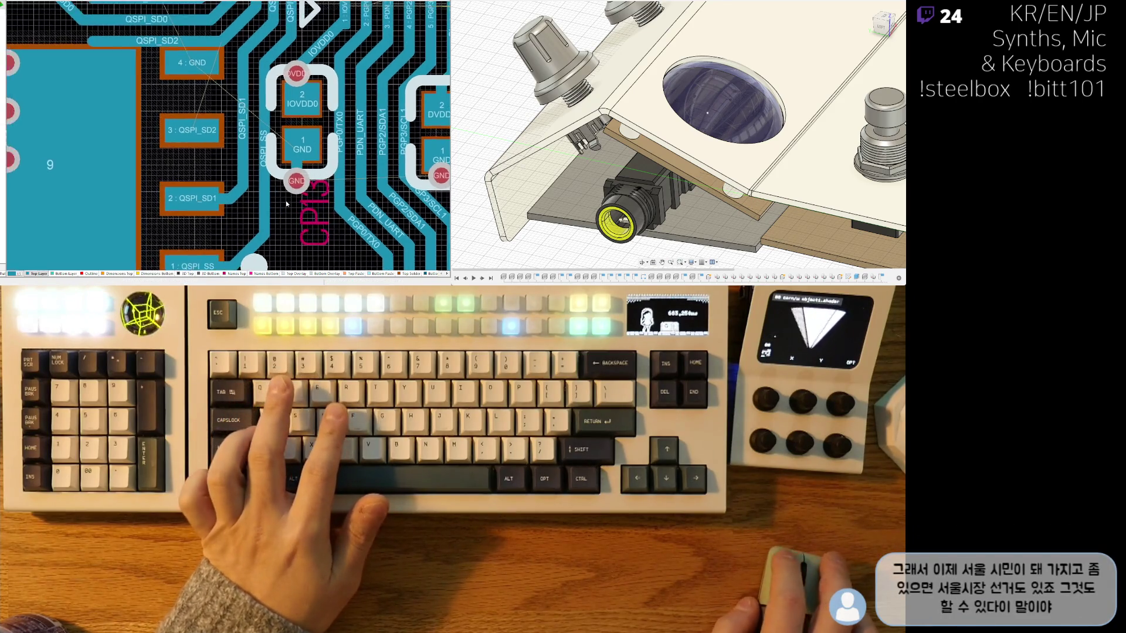
pyautogui.scroll(3, 269, 93)
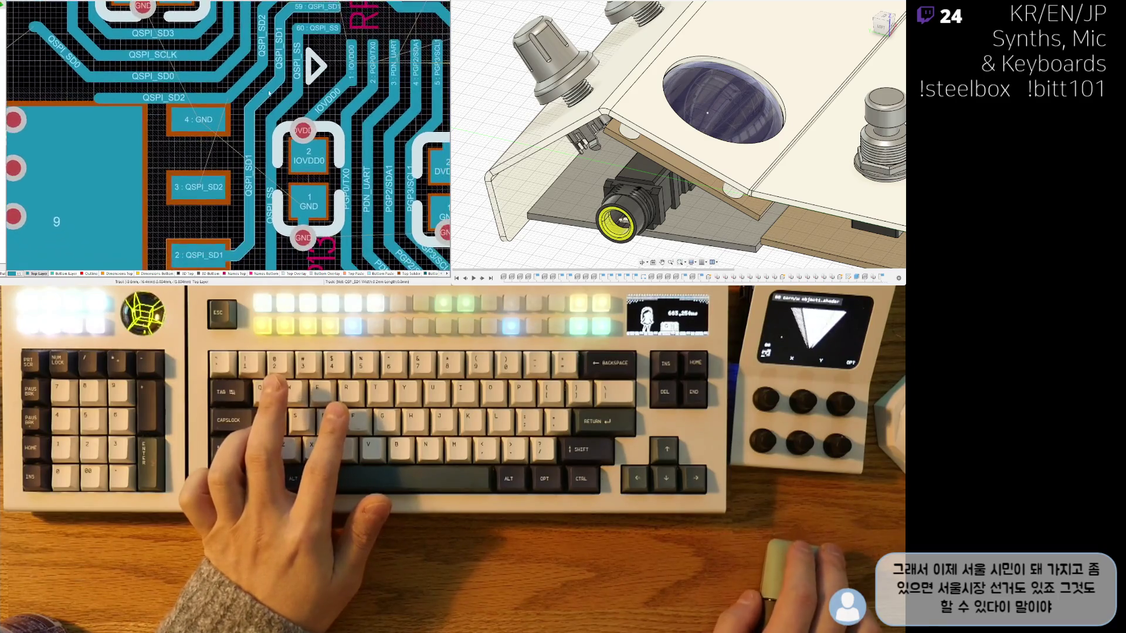
pyautogui.keyDown('ctrl'); pyautogui.scroll(-2, 269, 93); pyautogui.keyUp('ctrl')
pyautogui.keyDown('ctrl'); pyautogui.scroll(-2, 310, 107); pyautogui.keyUp('ctrl')
pyautogui.keyDown('shift'); pyautogui.hscroll(3, 327, 106); pyautogui.keyUp('shift')
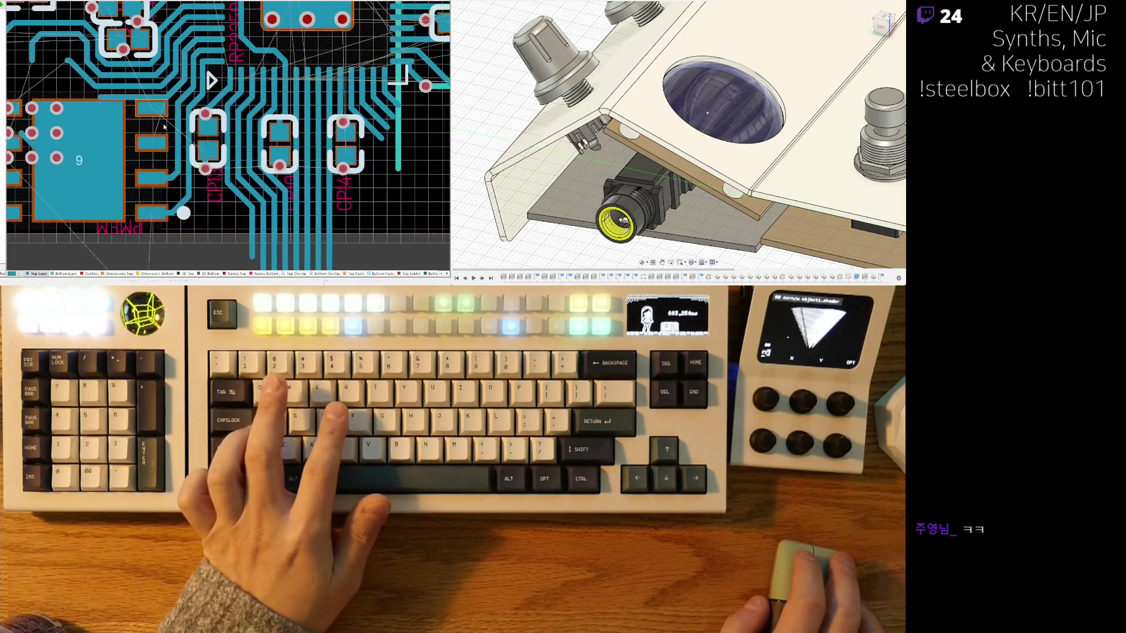
pyautogui.keyDown('ctrl'); pyautogui.scroll(-3, 307, 135); pyautogui.keyUp('ctrl')
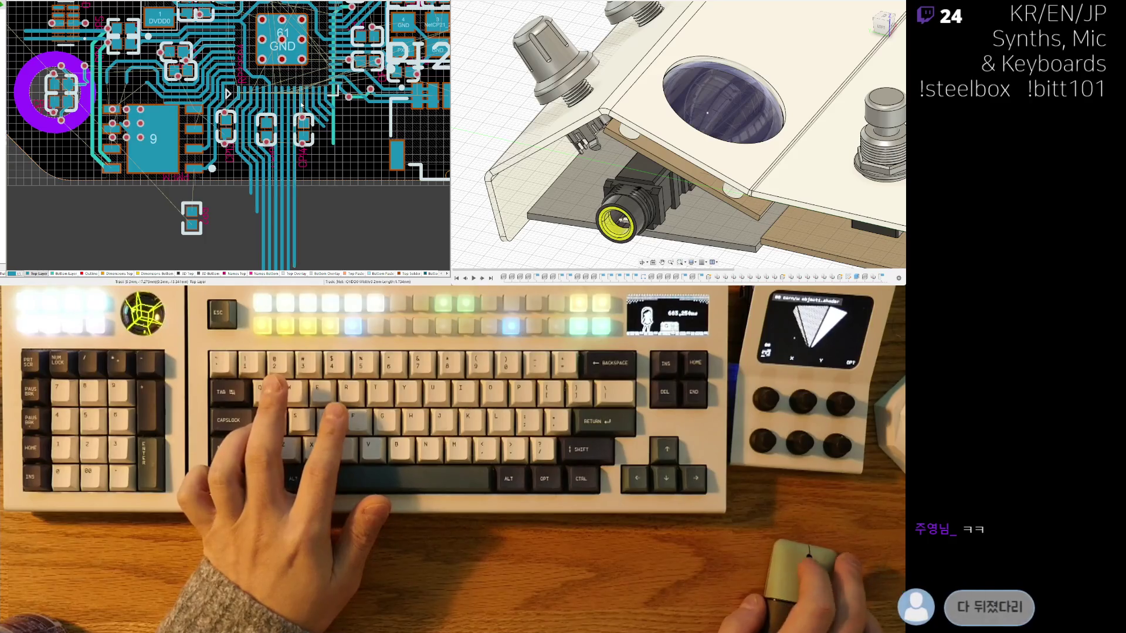
pyautogui.keyDown('ctrl'); pyautogui.scroll(-2, 255, 120); pyautogui.keyUp('ctrl')
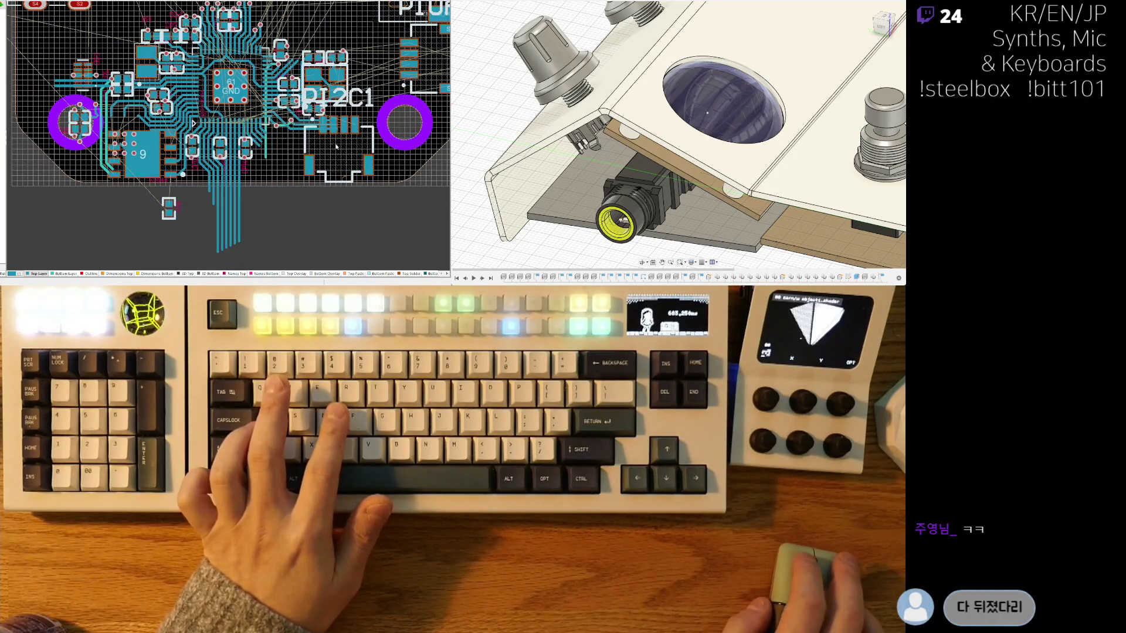
# Step: Move PI2C1 below the board and select the part inside the mounting ring
pyautogui.moveTo(337, 147); pyautogui.dragTo(343, 232)
pyautogui.keyDown('ctrl'); pyautogui.scroll(-2, 330, 97); pyautogui.keyUp('ctrl')
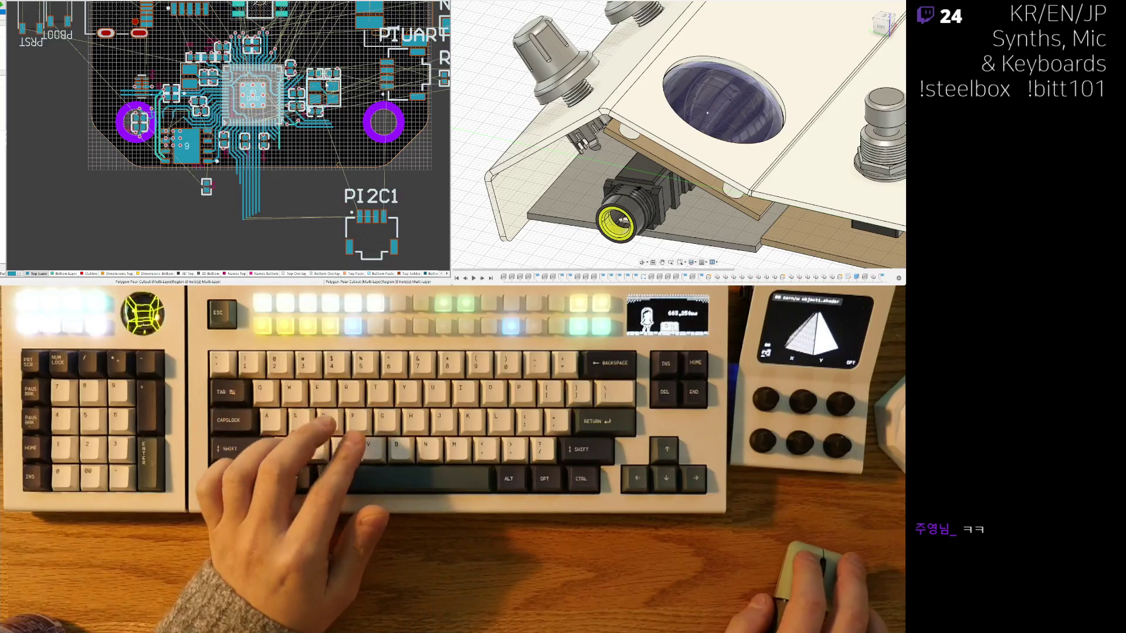
pyautogui.click(328, 26)
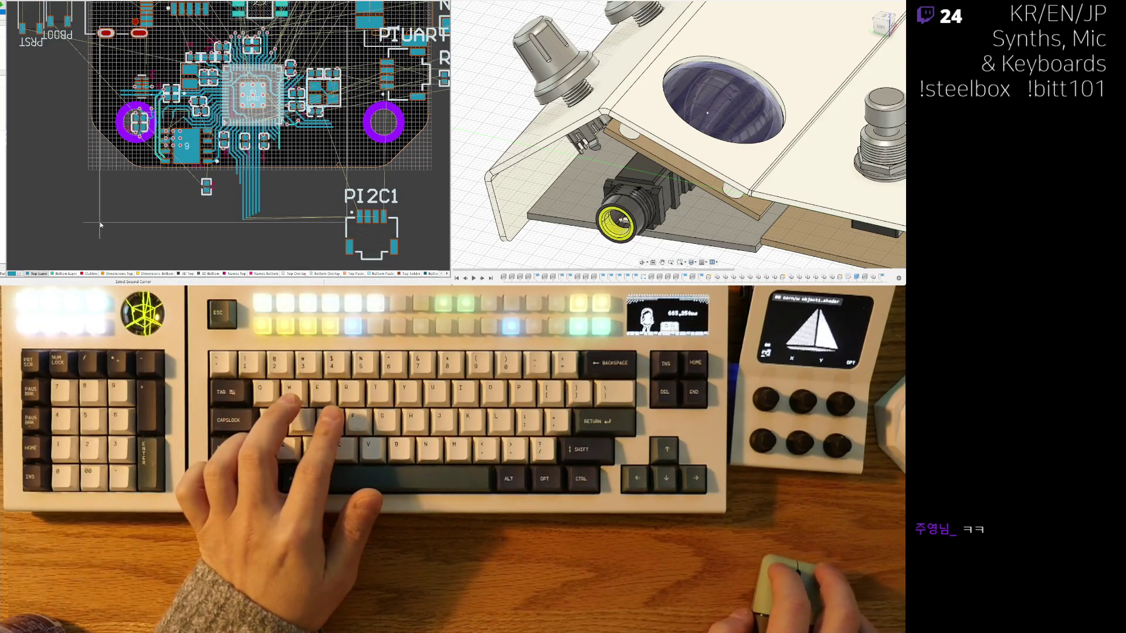
pyautogui.keyDown('ctrl'); pyautogui.scroll(2, 114, 159); pyautogui.keyUp('ctrl')
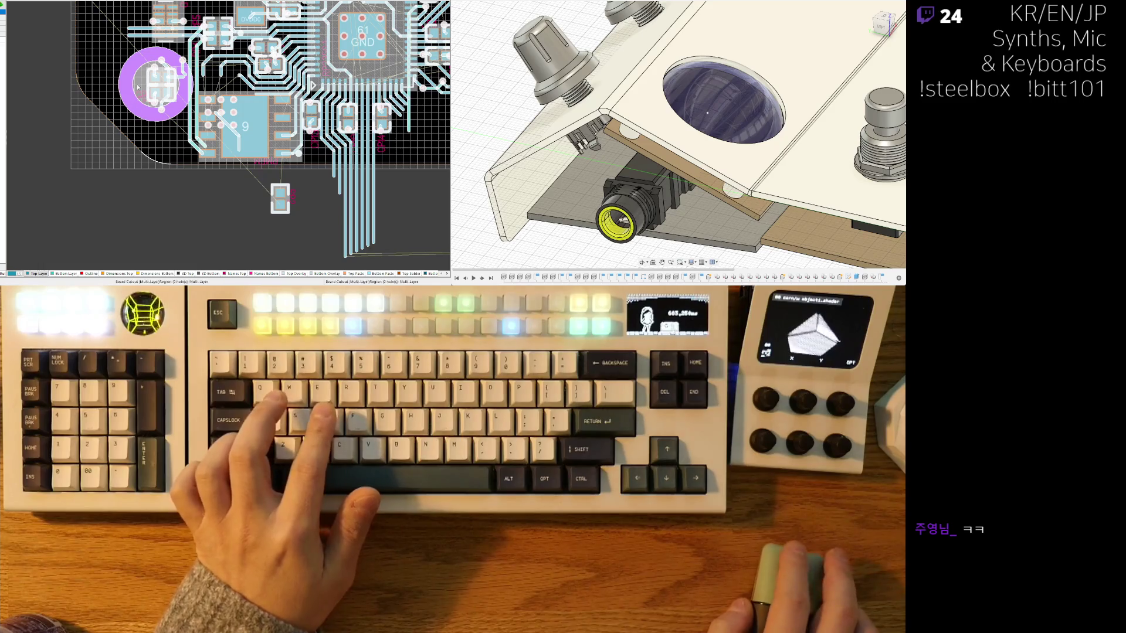
pyautogui.keyDown('ctrl'); pyautogui.scroll(2, 135, 85); pyautogui.keyUp('ctrl')
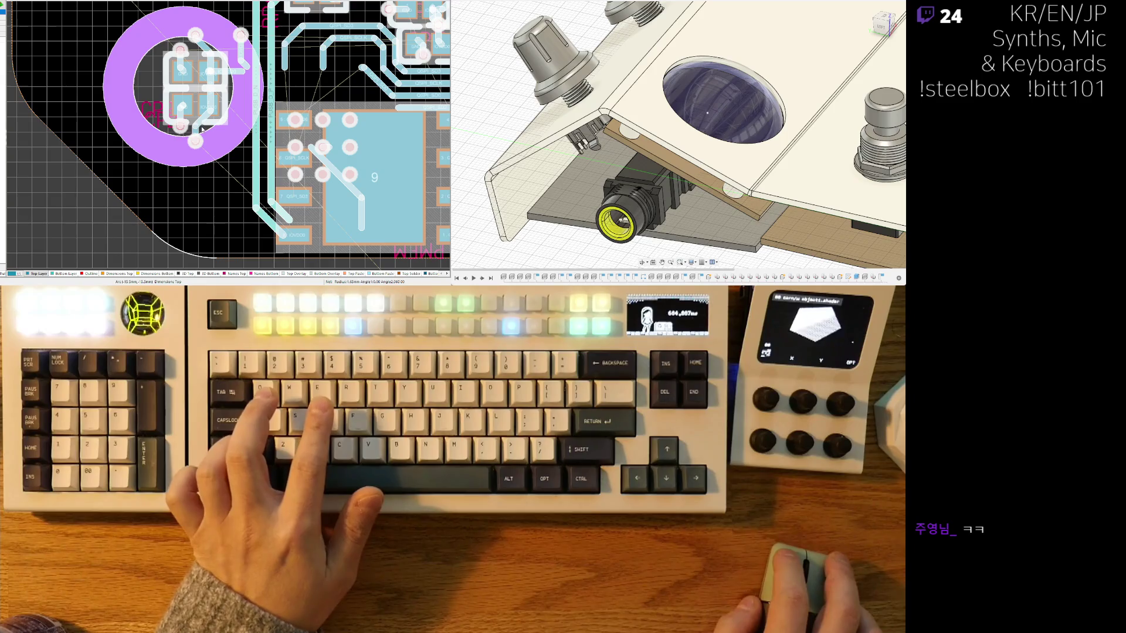
pyautogui.moveTo(201, 131); pyautogui.dragTo(90, 43)
pyautogui.click(129, 62)
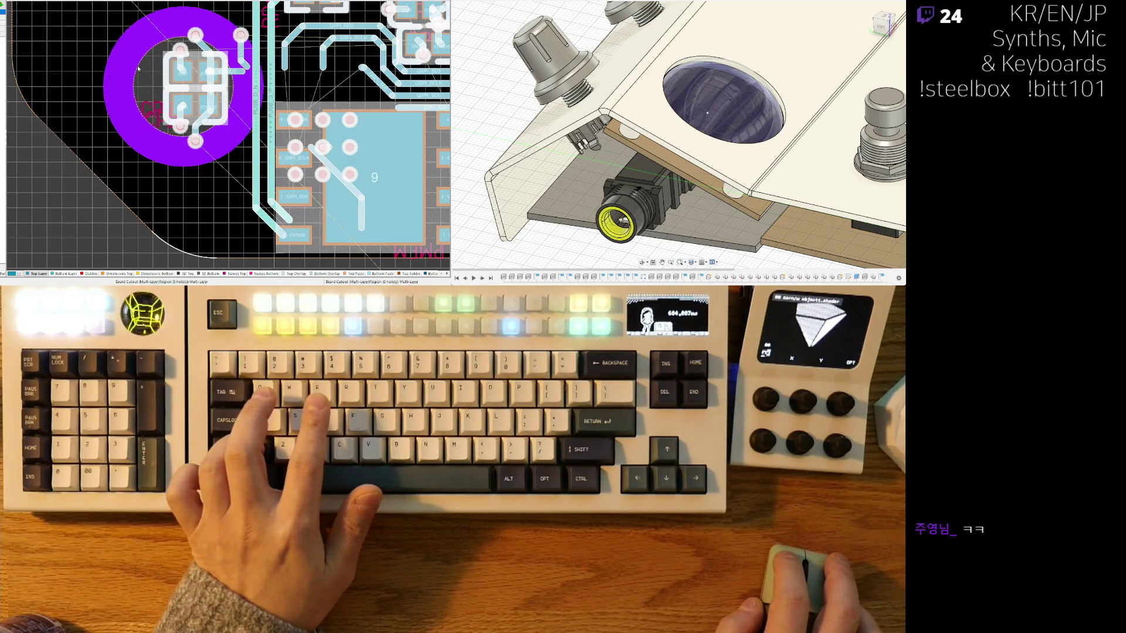
pyautogui.keyDown('ctrl'); pyautogui.scroll(-1, 176, 79); pyautogui.keyUp('ctrl')
pyautogui.keyDown('ctrl'); pyautogui.scroll(-1, 159, 101); pyautogui.keyUp('ctrl')
pyautogui.keyDown('ctrl'); pyautogui.scroll(-1, 136, 132); pyautogui.keyUp('ctrl')
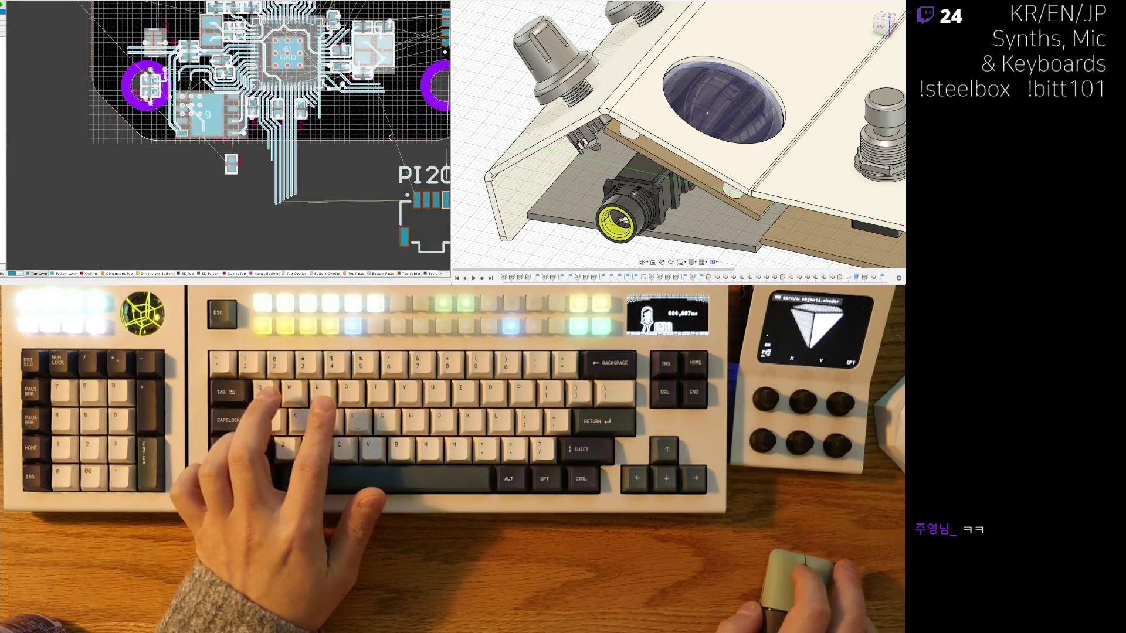
pyautogui.keyDown('ctrl'); pyautogui.scroll(-2, 111, 171); pyautogui.keyUp('ctrl')
pyautogui.scroll(-1, 111, 172)
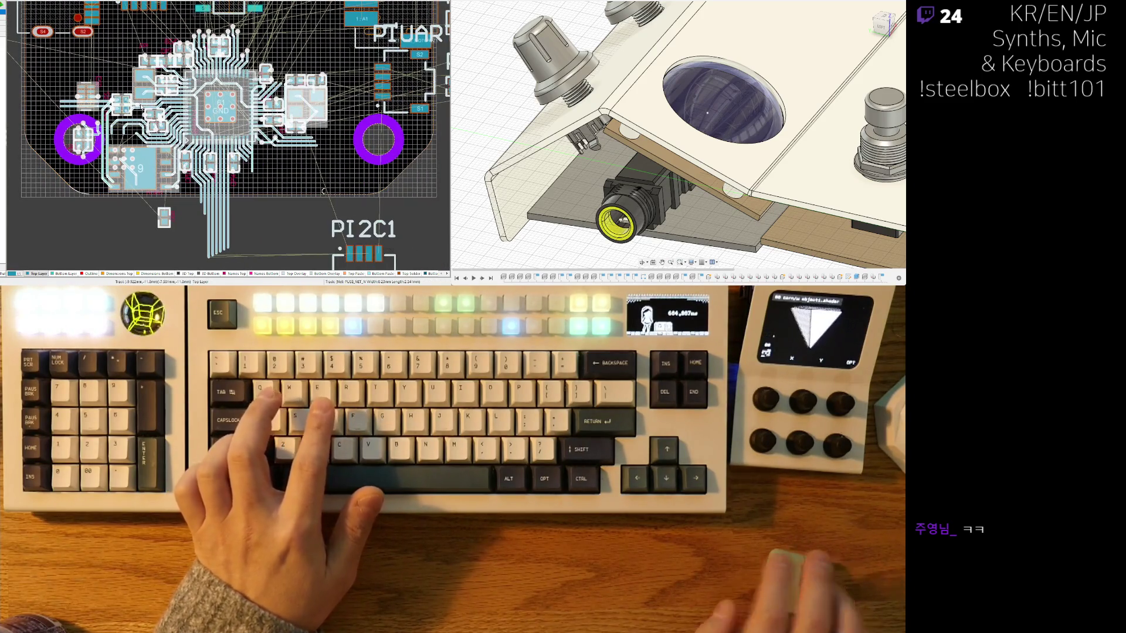
# Step: Nudge the selected component group right and down with the arrow keys
pyautogui.press('Right')
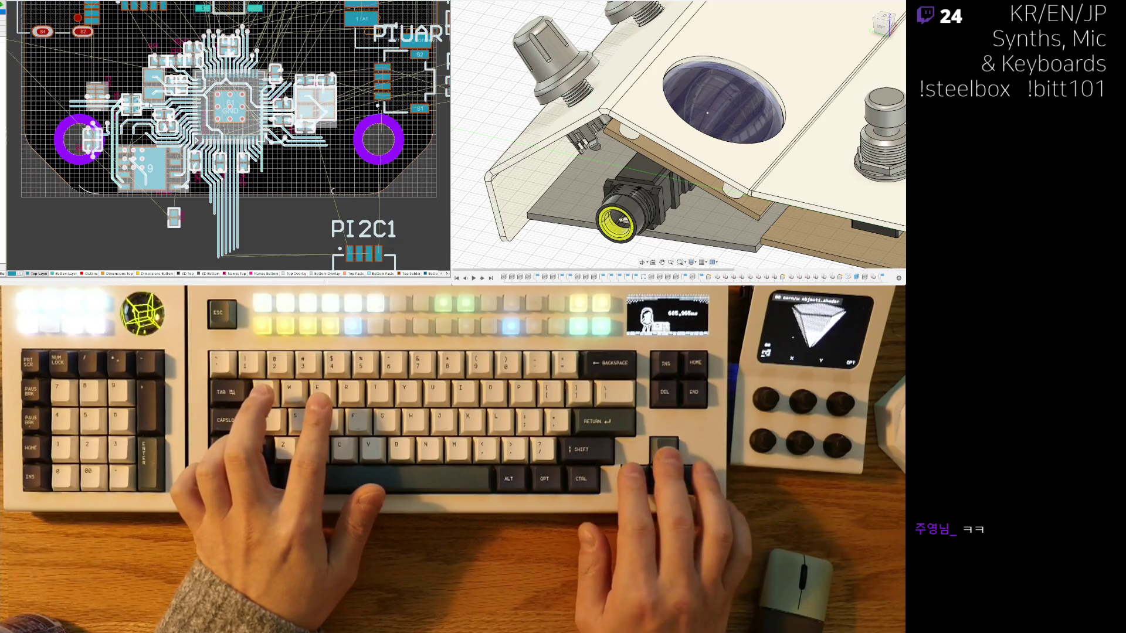
pyautogui.press('Down')
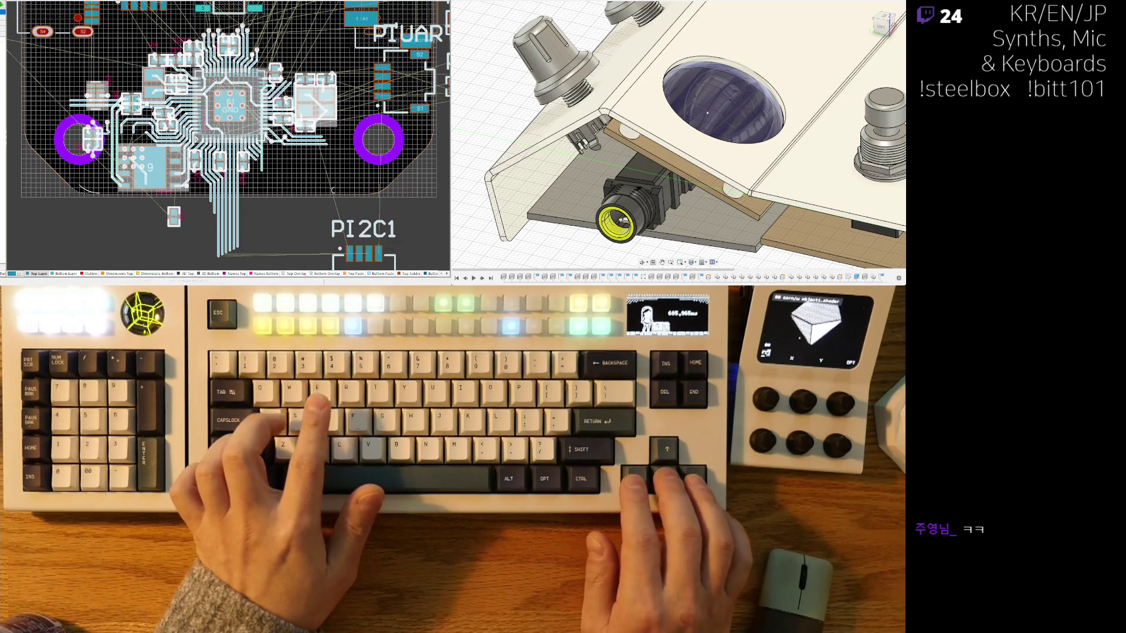
pyautogui.press('Down')
pyautogui.press('Down')
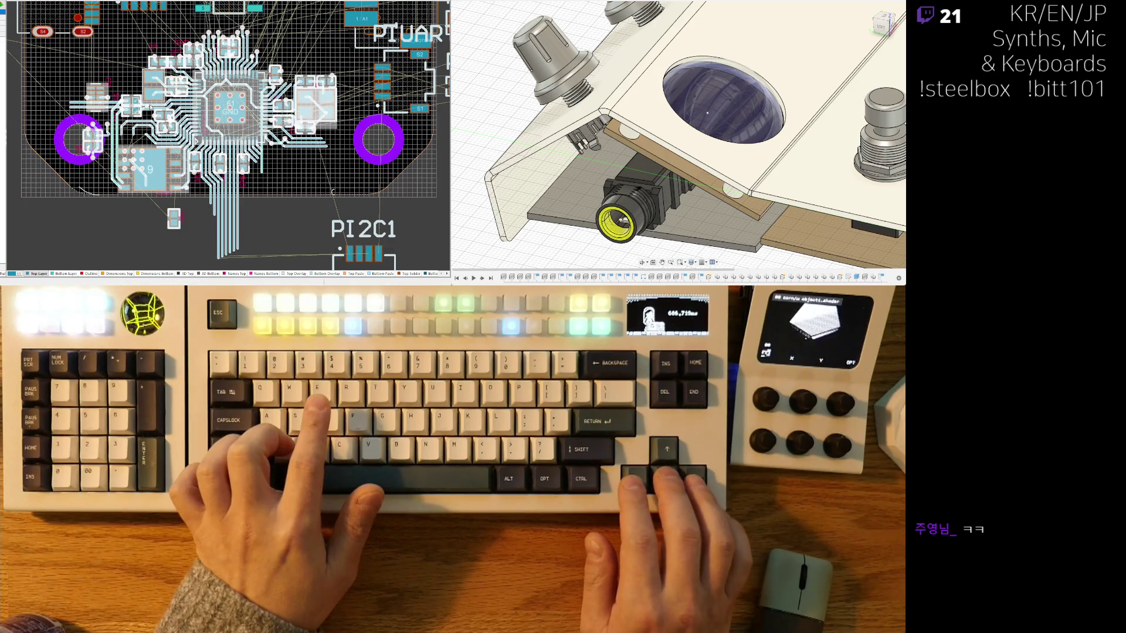
pyautogui.press('Up')
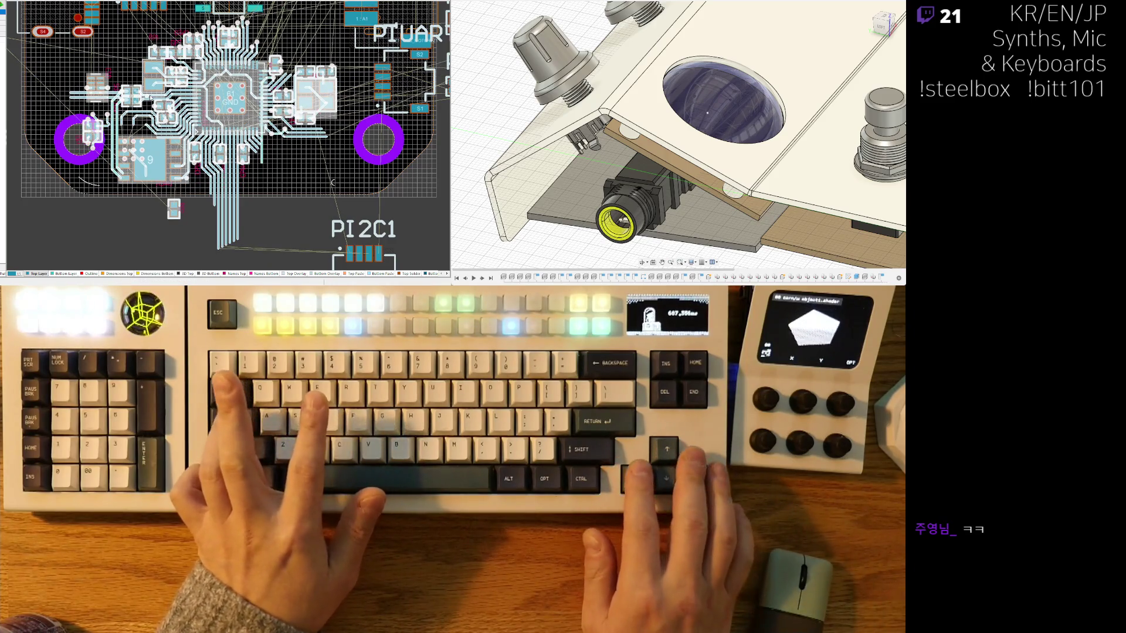
pyautogui.press('Down')
pyautogui.press('Down')
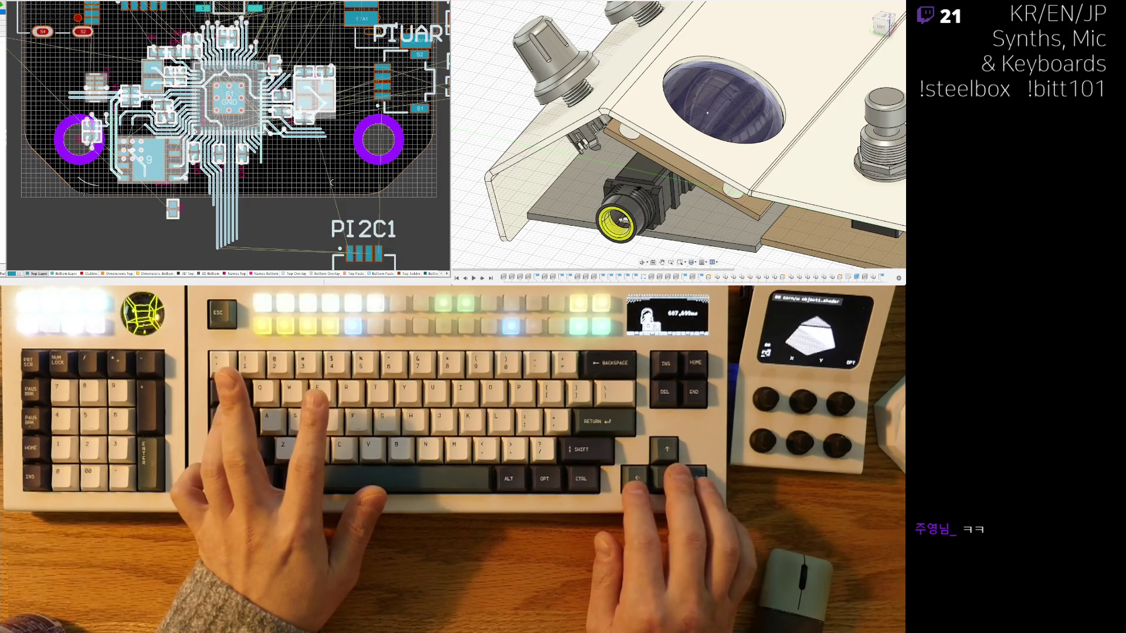
# Step: Deselect the moved group, briefly select the central chip group and clear it
pyautogui.click(254, 121)
pyautogui.click(229, 98)
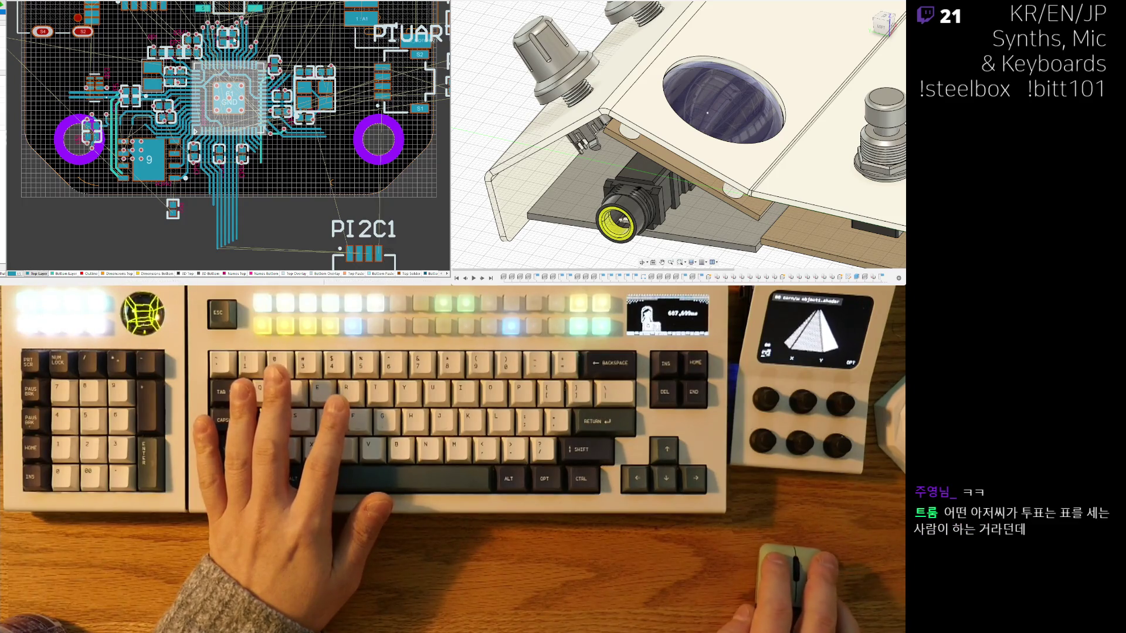
pyautogui.click(195, 130)
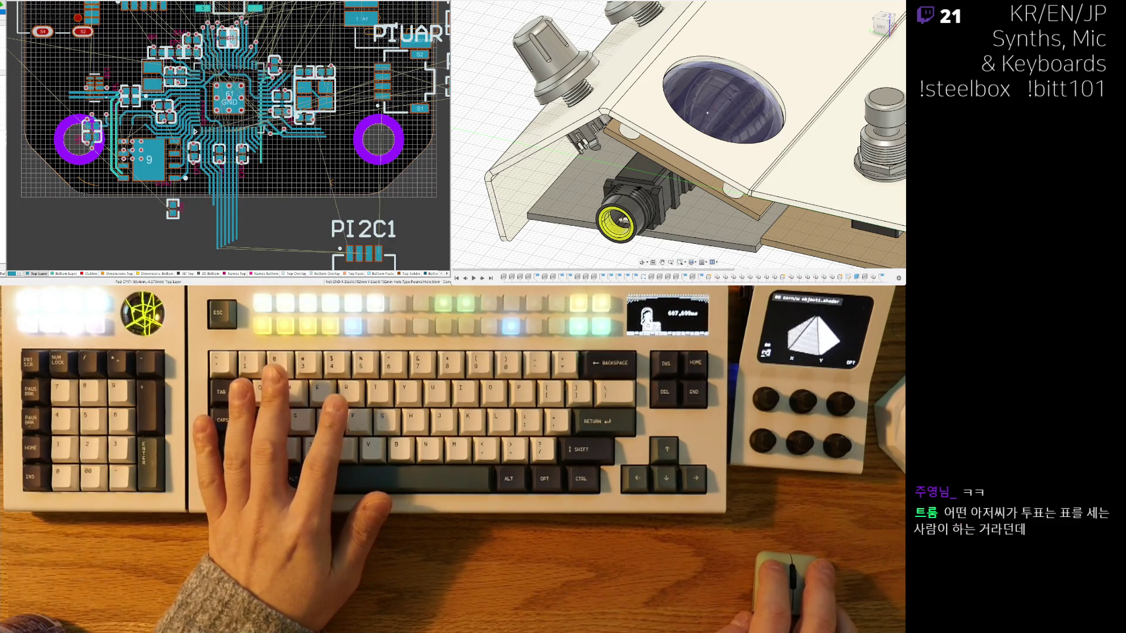
pyautogui.scroll(2, 194, 131)
pyautogui.scroll(2, 220, 134)
pyautogui.scroll(2, 248, 138)
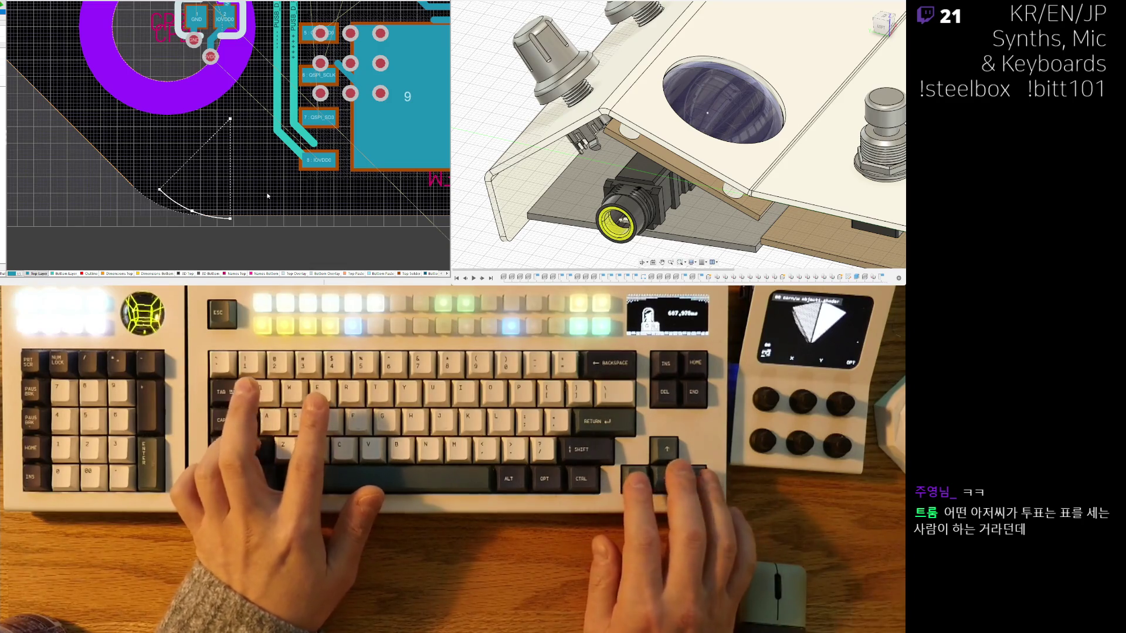
# Step: Nudge the arc left and down onto the board's lower-left corner
pyautogui.press('Left')
pyautogui.press('Down')
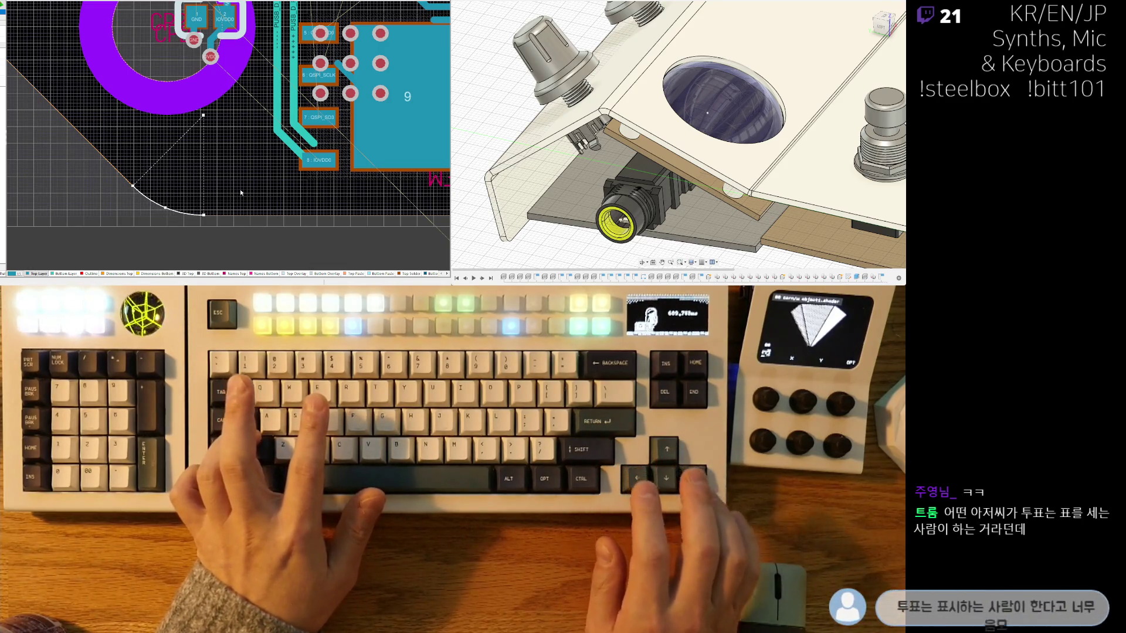
pyautogui.scroll(-2, 225, 169)
pyautogui.keyDown('shift'); pyautogui.hscroll(1, 175, 199); pyautogui.keyUp('shift')
pyautogui.keyDown('shift'); pyautogui.hscroll(1, 185, 194); pyautogui.keyUp('shift')
pyautogui.keyDown('shift'); pyautogui.hscroll(1, 200, 184); pyautogui.keyUp('shift')
pyautogui.scroll(-1, 209, 182)
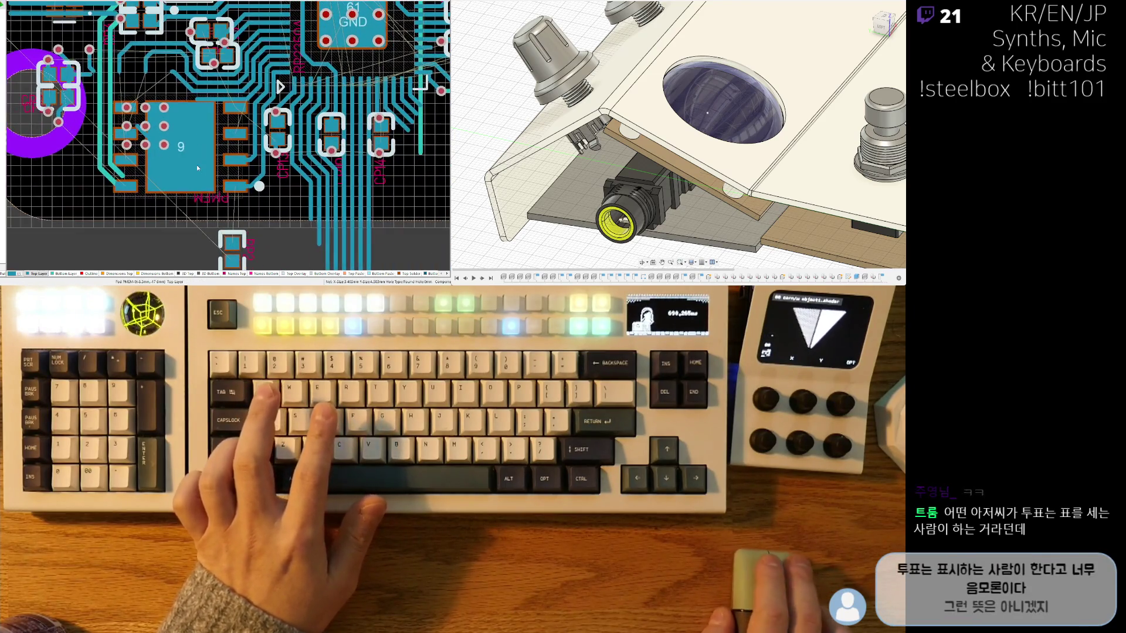
# Step: Move the PMEM flash footprint further left and down
pyautogui.click(205, 139)
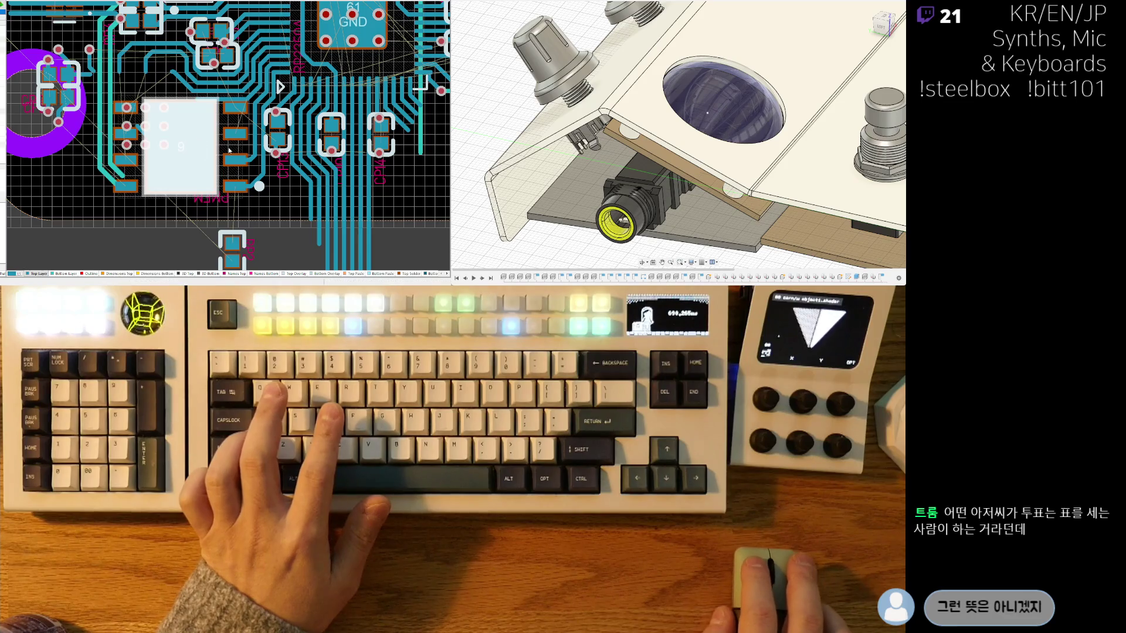
pyautogui.click(228, 150)
pyautogui.moveTo(230, 147); pyautogui.dragTo(174, 157)
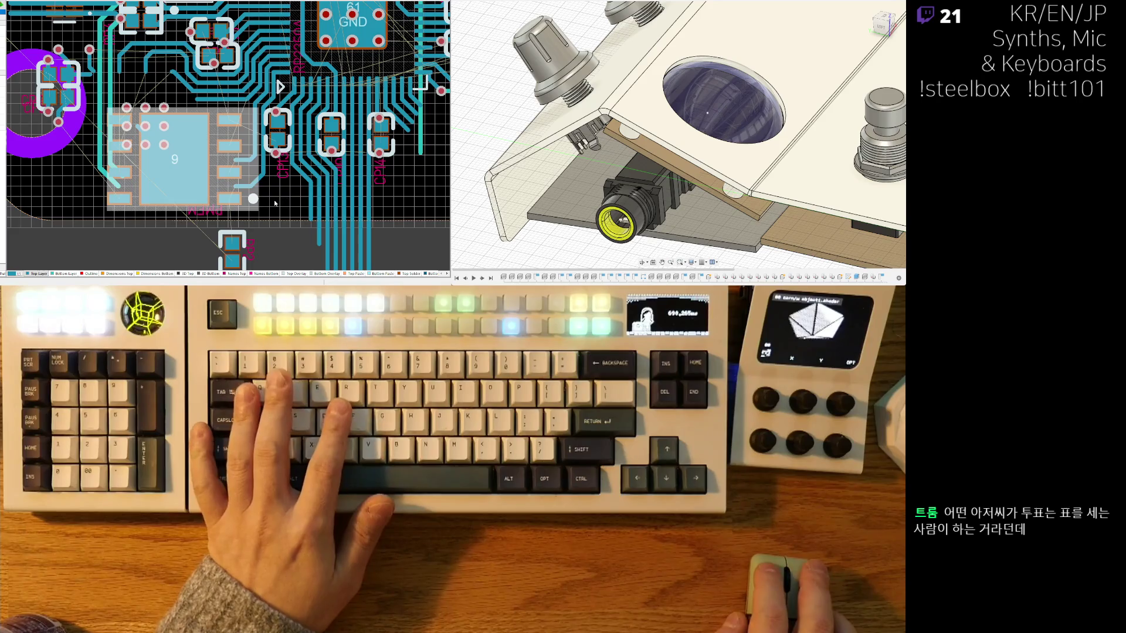
pyautogui.keyDown('ctrl'); pyautogui.scroll(2, 255, 194); pyautogui.keyUp('ctrl')
pyautogui.keyDown('ctrl'); pyautogui.scroll(2, 220, 177); pyautogui.keyUp('ctrl')
pyautogui.keyDown('ctrl'); pyautogui.scroll(2, 187, 159); pyautogui.keyUp('ctrl')
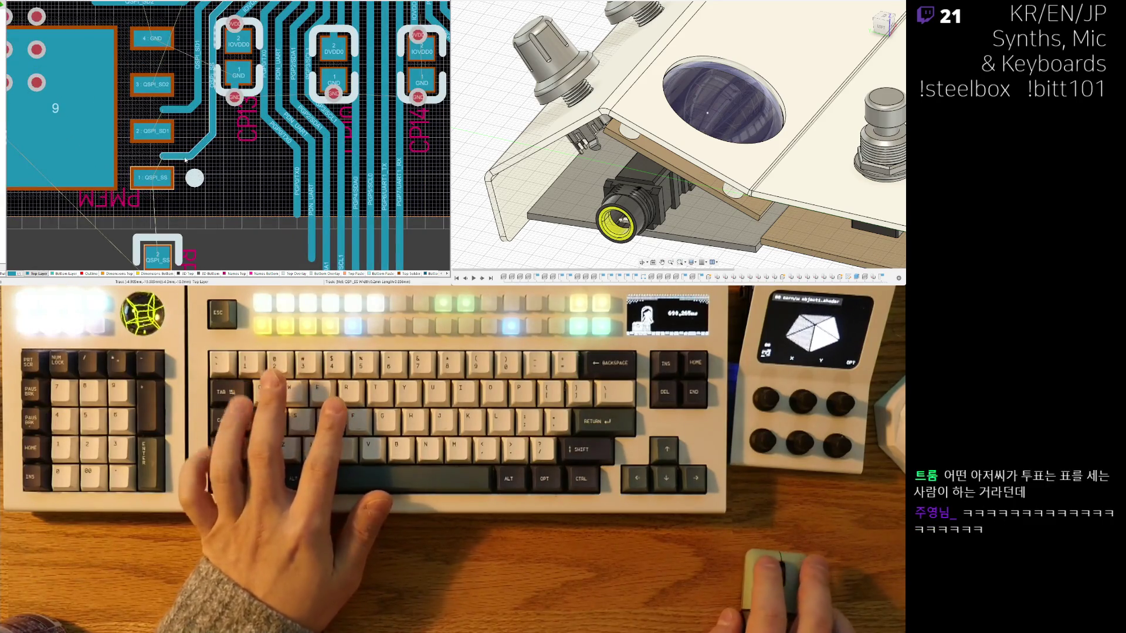
# Step: Delete the old QSPI_SD1 segment and reroute a QSPI_SD1 track toward the flash pad
pyautogui.click(187, 157)
pyautogui.press('Delete')
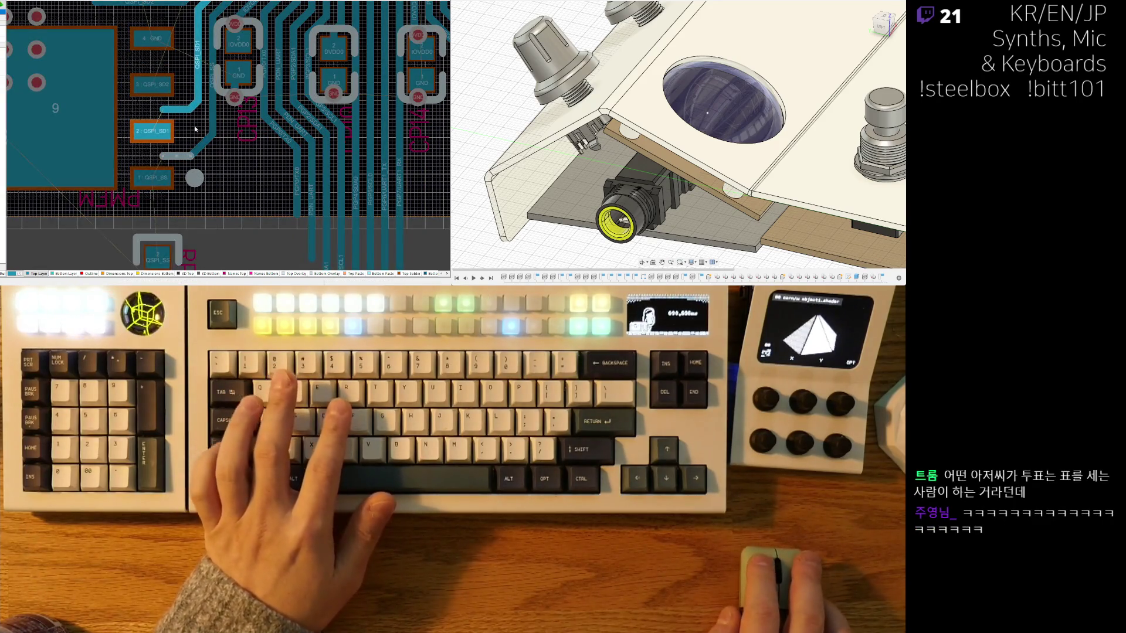
pyautogui.hotkey('ctrl', 'w')
pyautogui.click(153, 130)
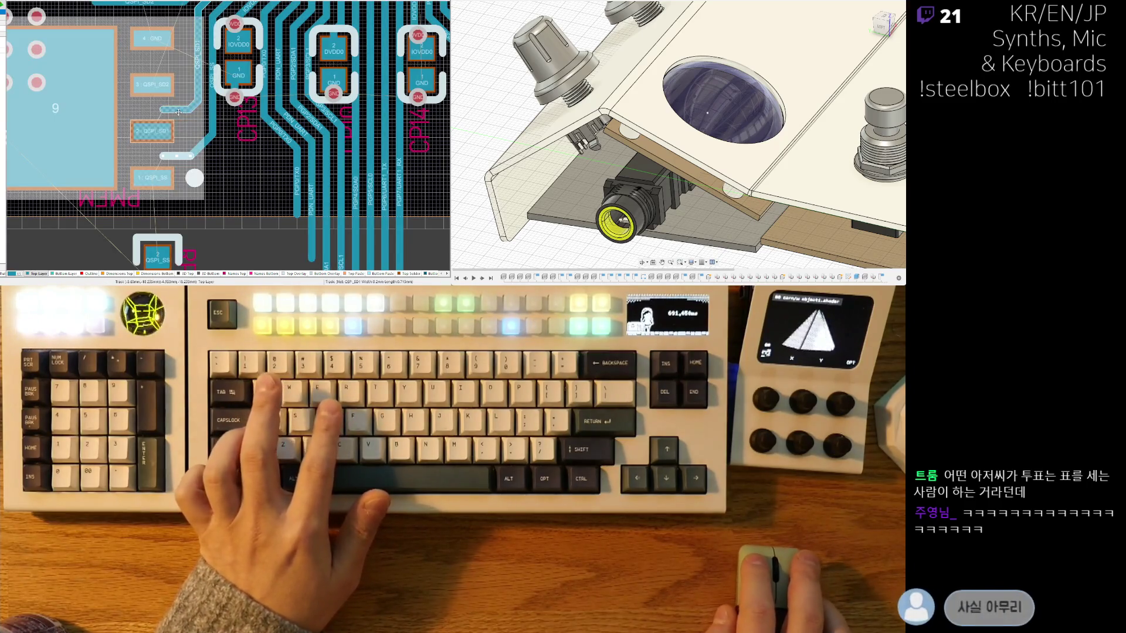
pyautogui.press('Escape')
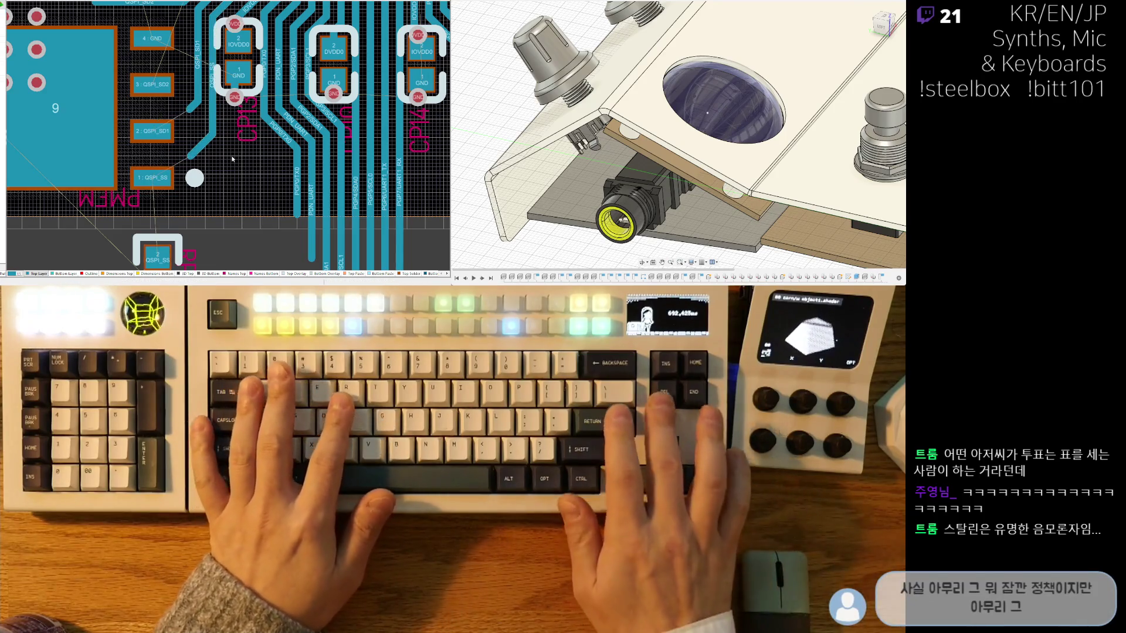
# Step: Reroute the QSPI_SS track to its pad and on to the via
pyautogui.click(202, 150)
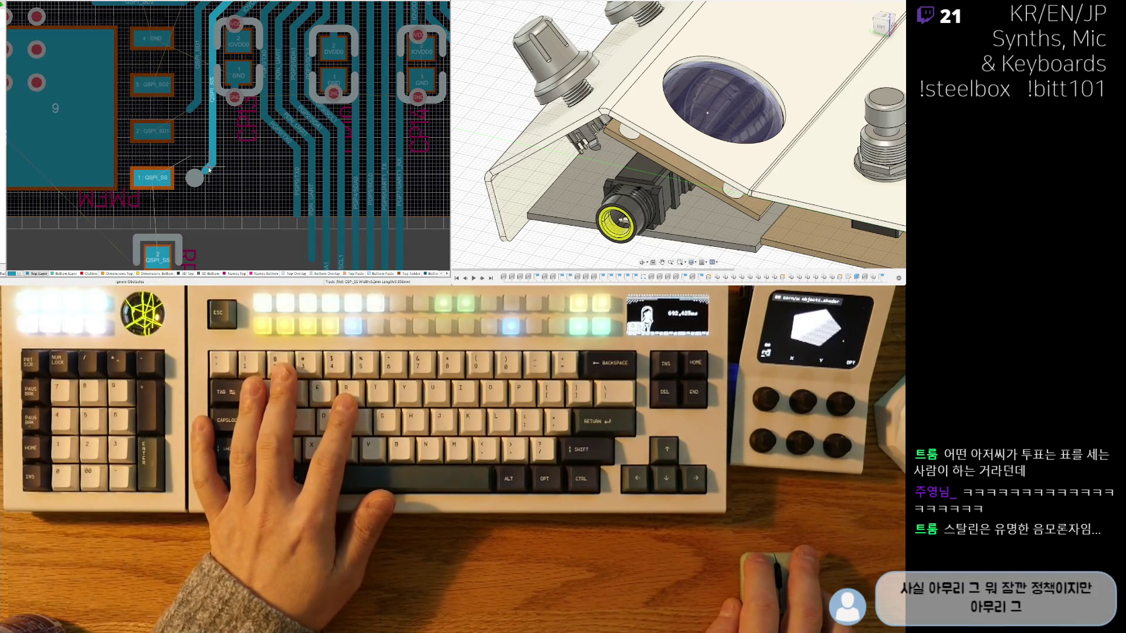
pyautogui.click(208, 170)
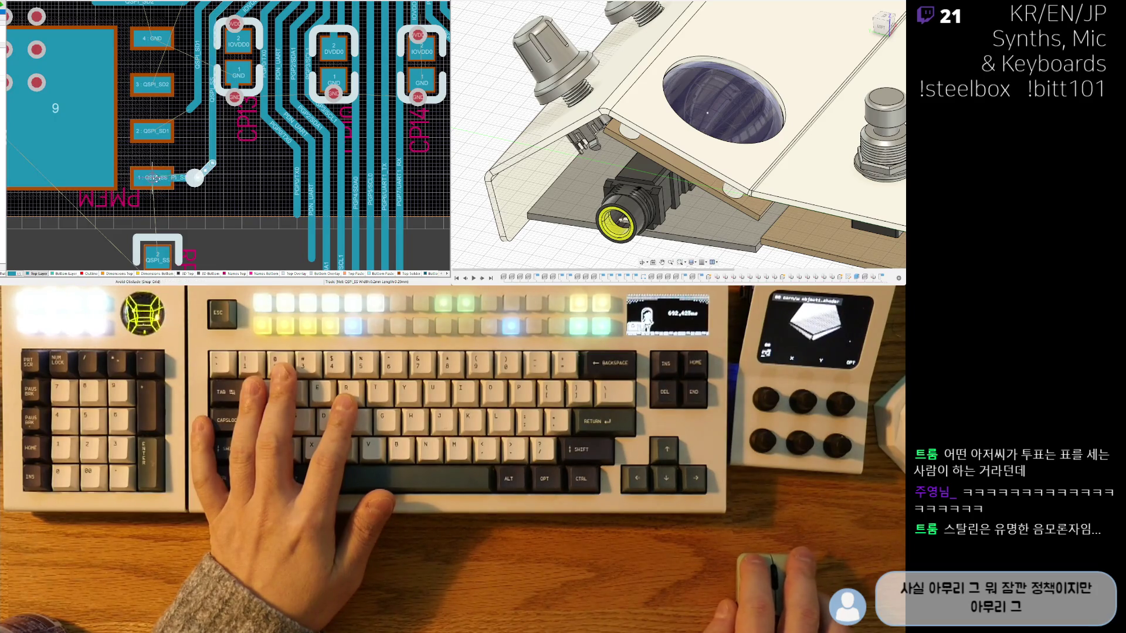
pyautogui.click(197, 173)
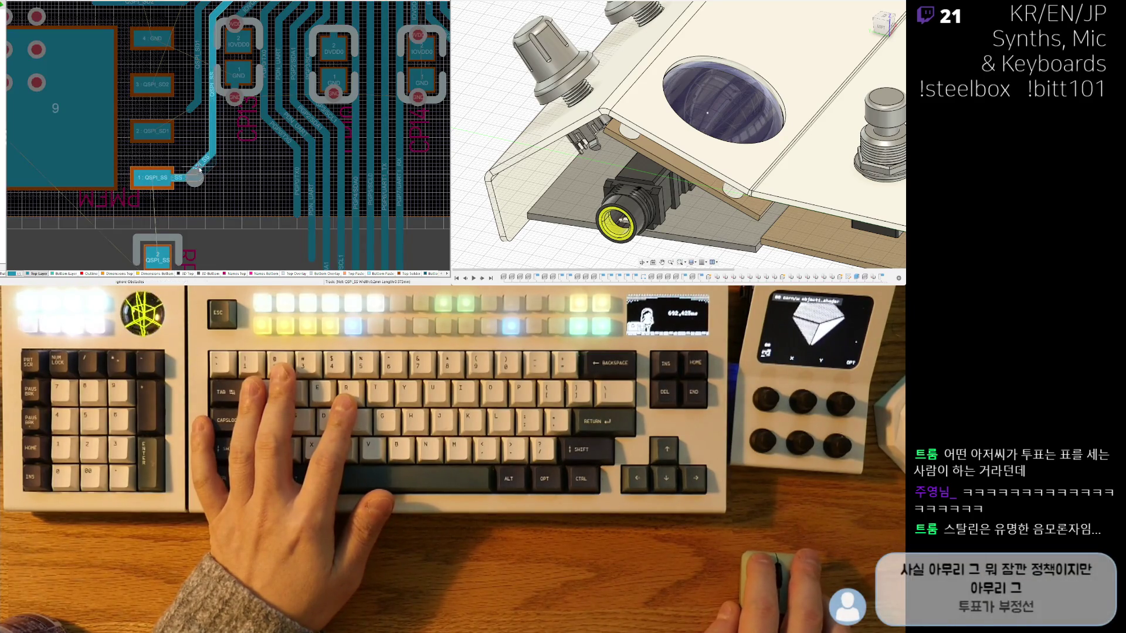
pyautogui.click(202, 174)
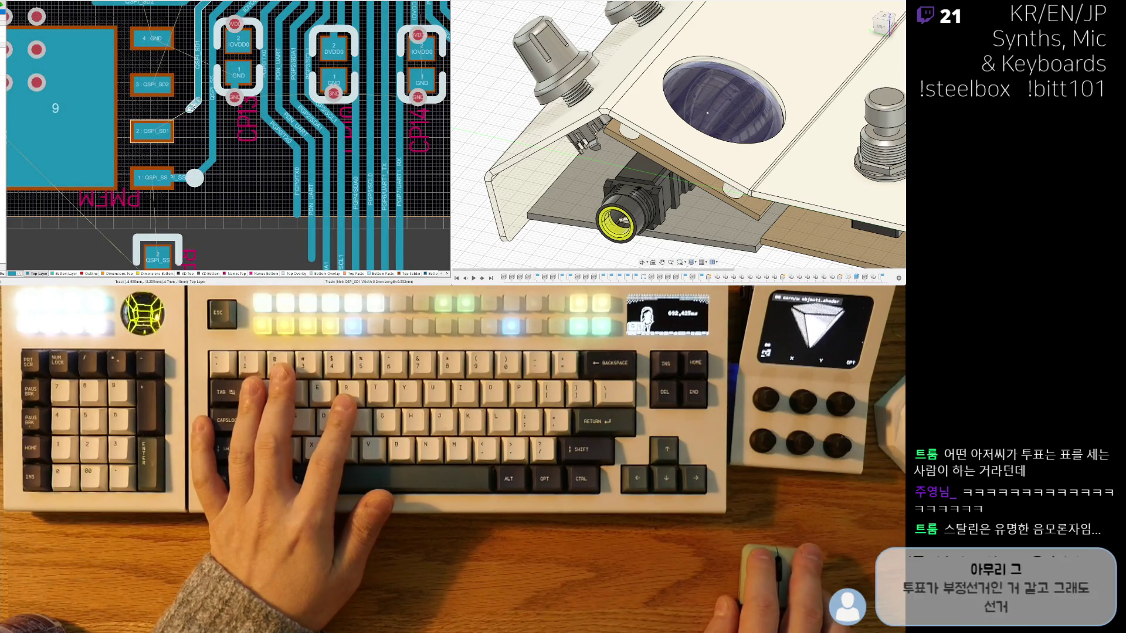
# Step: Start and abandon further QSPI_SD1 and QSPI_SS tracks, then pick up the two-pad part
pyautogui.hotkey('ctrl', 'w')
pyautogui.click(199, 104)
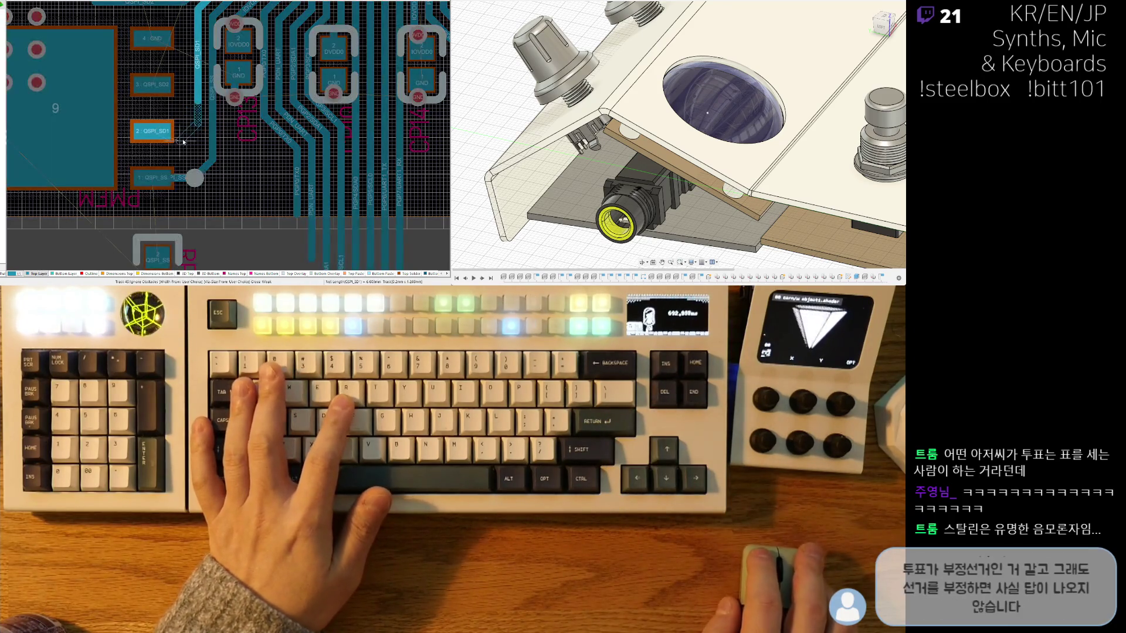
pyautogui.keyDown('ctrl'); pyautogui.scroll(2, 153, 134); pyautogui.keyUp('ctrl')
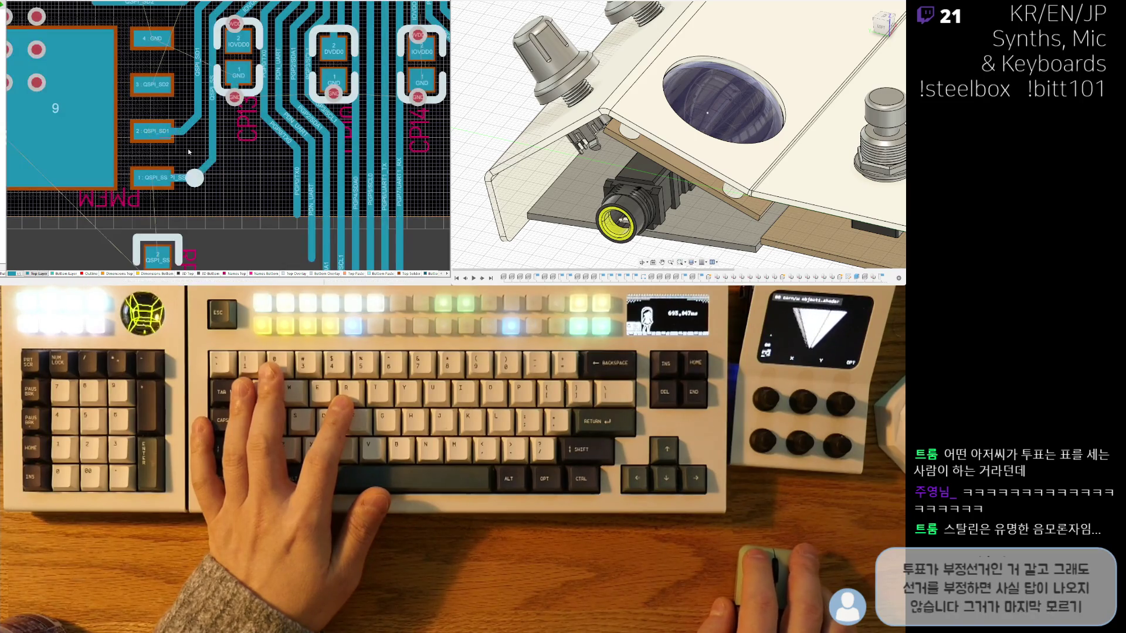
pyautogui.press('Escape')
pyautogui.click(225, 173)
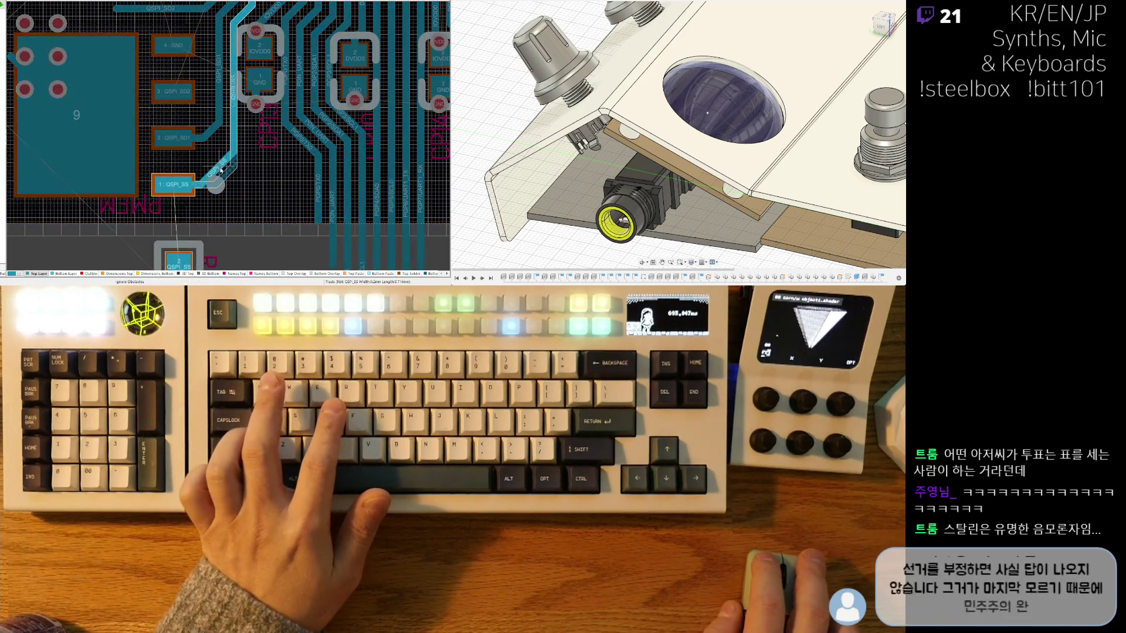
pyautogui.press('Escape')
pyautogui.keyDown('ctrl'); pyautogui.scroll(-2, 220, 171); pyautogui.keyUp('ctrl')
# Step: Rotate the two-pad BOOTSEL part and set it down beside the flash's QSPI_SS pad
pyautogui.moveTo(224, 187)
pyautogui.mouseDown()
pyautogui.moveTo(255, 201)
pyautogui.moveTo(262, 151)
pyautogui.mouseUp()
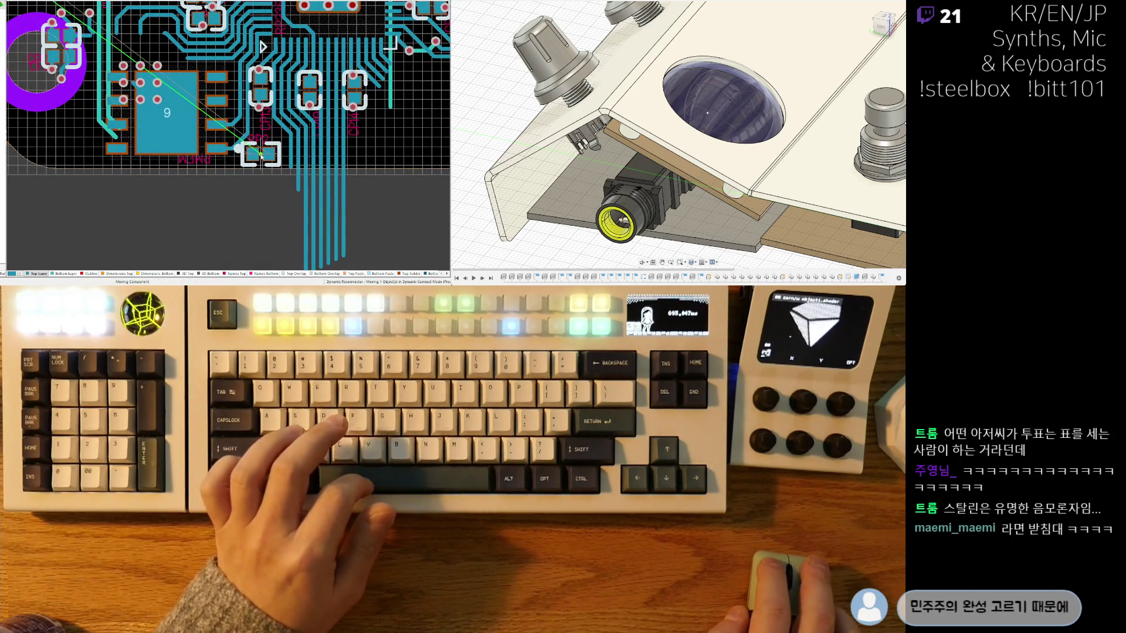
pyautogui.press('space')
pyautogui.press('space')
pyautogui.keyDown('ctrl'); pyautogui.scroll(2, 254, 152); pyautogui.keyUp('ctrl')
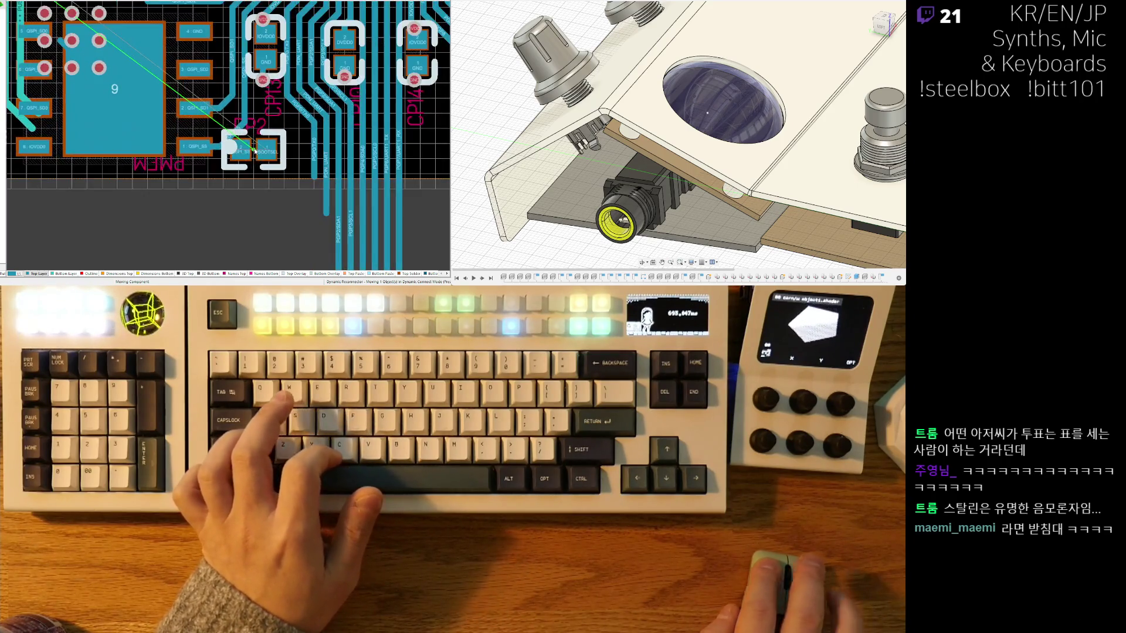
pyautogui.keyDown('ctrl'); pyautogui.scroll(2, 250, 150); pyautogui.keyUp('ctrl')
pyautogui.moveTo(246, 144); pyautogui.dragTo(257, 145)
pyautogui.click(260, 145)
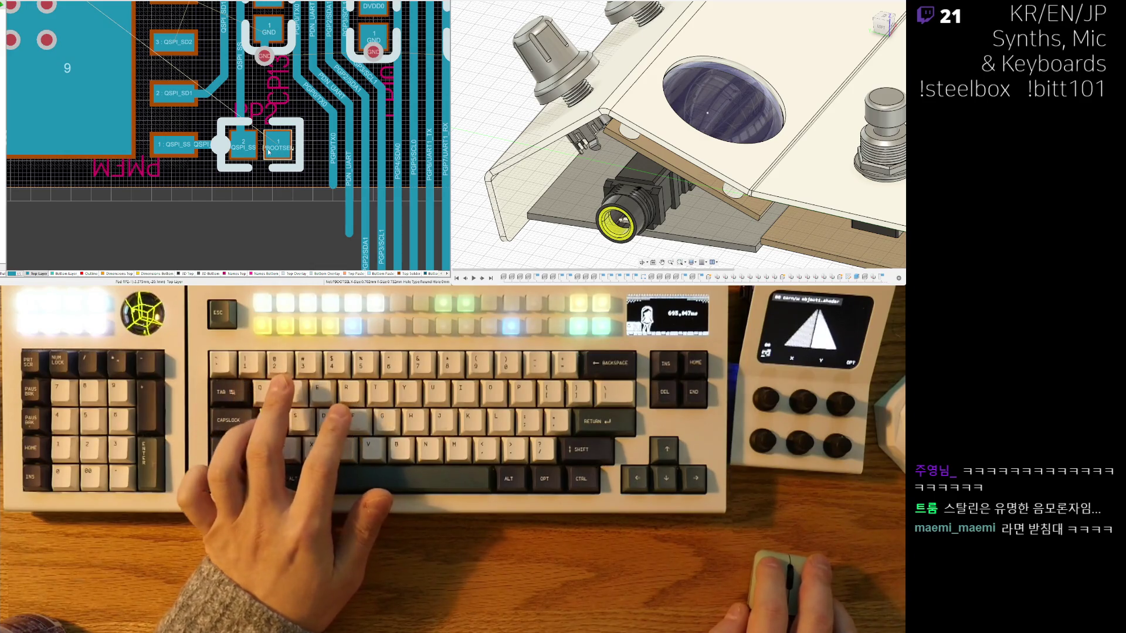
pyautogui.moveTo(260, 144); pyautogui.dragTo(256, 144)
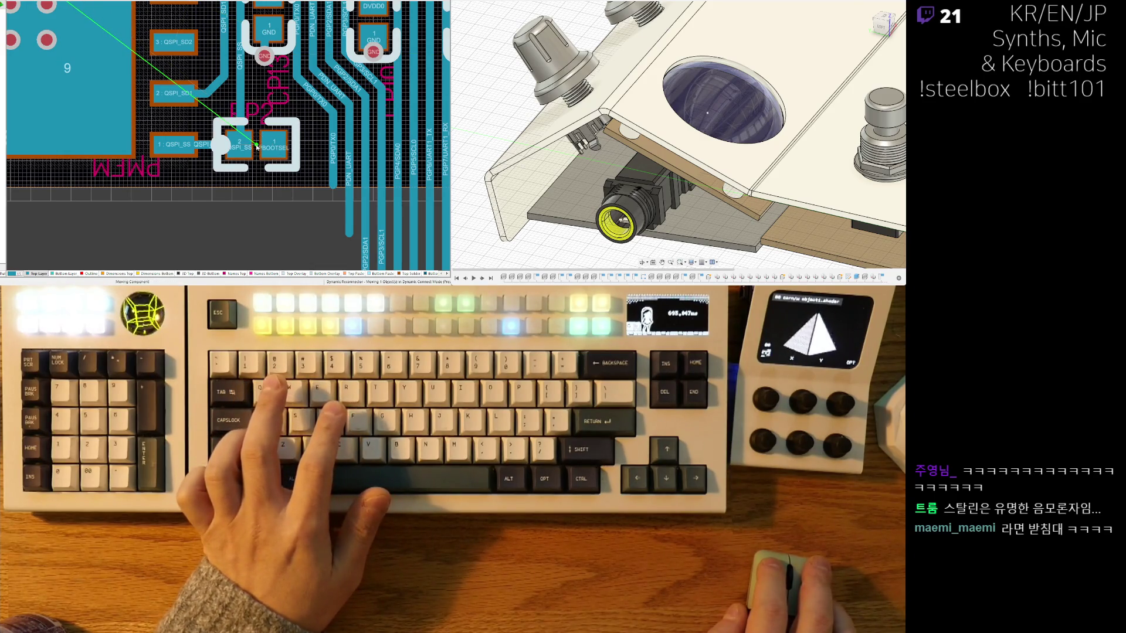
pyautogui.keyDown('ctrl'); pyautogui.scroll(-3, 259, 167); pyautogui.keyUp('ctrl')
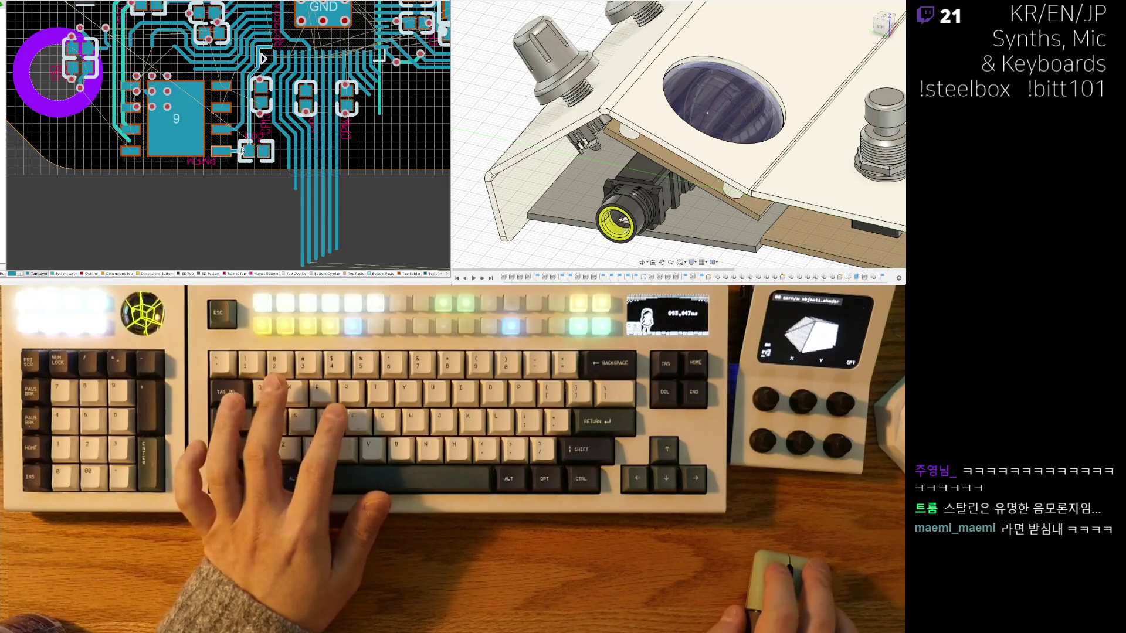
pyautogui.keyDown('ctrl'); pyautogui.scroll(3, 258, 150); pyautogui.keyUp('ctrl')
pyautogui.keyDown('ctrl'); pyautogui.scroll(3, 238, 106); pyautogui.keyUp('ctrl')
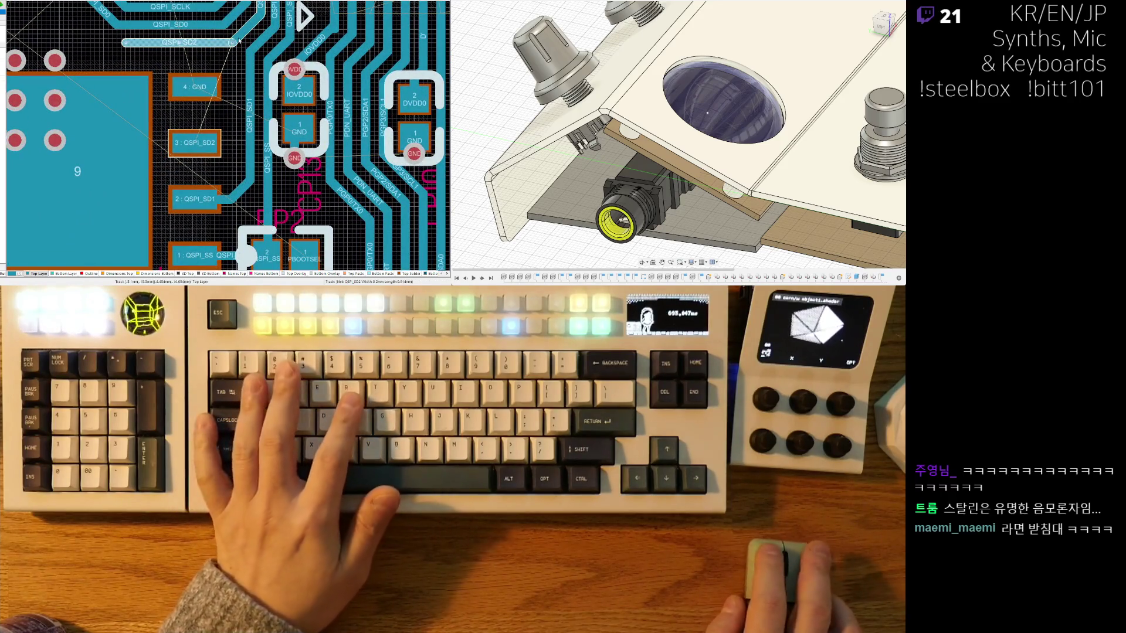
# Step: Route the QSPI_SD2 track to the flash's pad 3
pyautogui.hotkey('ctrl', 'w')
pyautogui.click(228, 44)
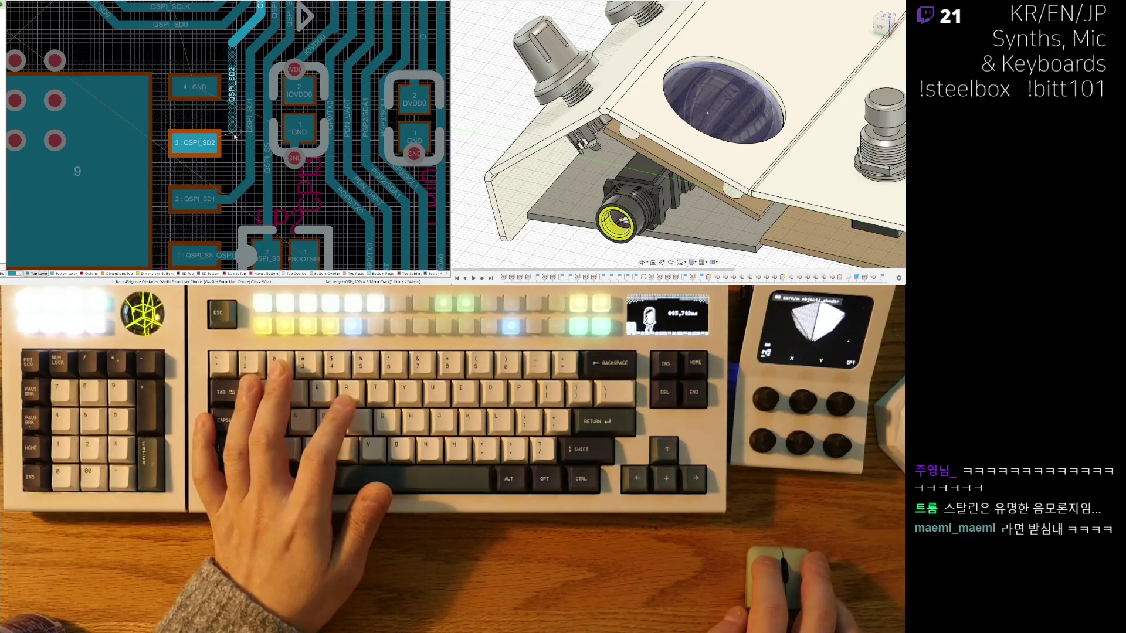
pyautogui.click(193, 145)
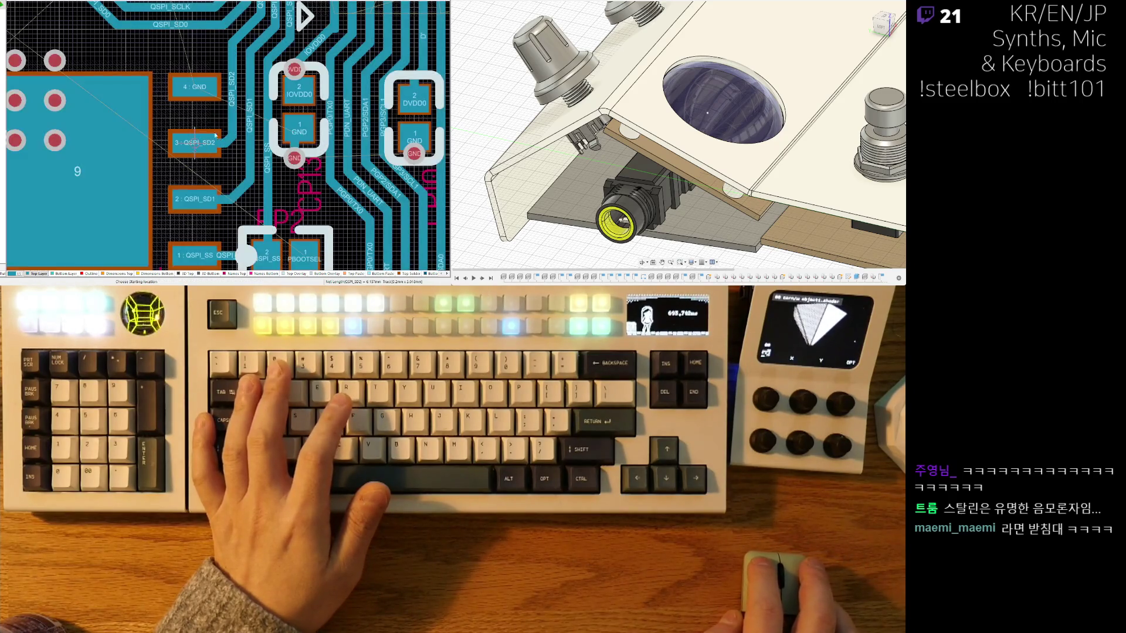
pyautogui.keyDown('ctrl'); pyautogui.scroll(-2, 192, 145); pyautogui.keyUp('ctrl')
pyautogui.keyDown('ctrl'); pyautogui.scroll(2, 232, 179); pyautogui.keyUp('ctrl')
# Step: Nudge the PMEM flash footprint slightly up and left and drop it in place
pyautogui.moveTo(244, 162); pyautogui.dragTo(224, 153)
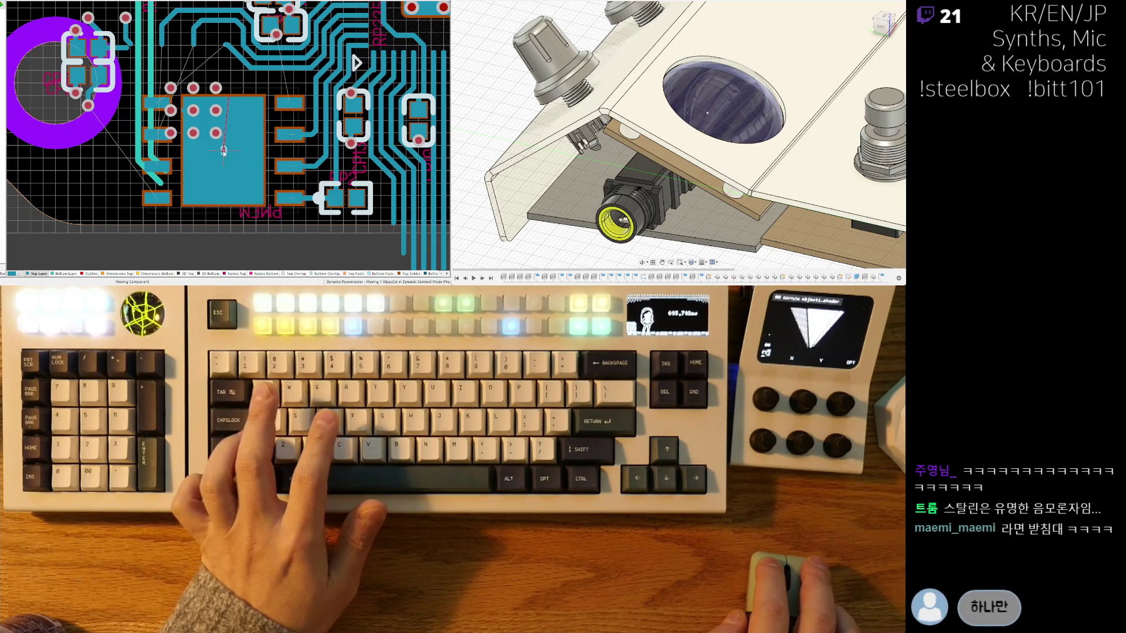
pyautogui.click(284, 154)
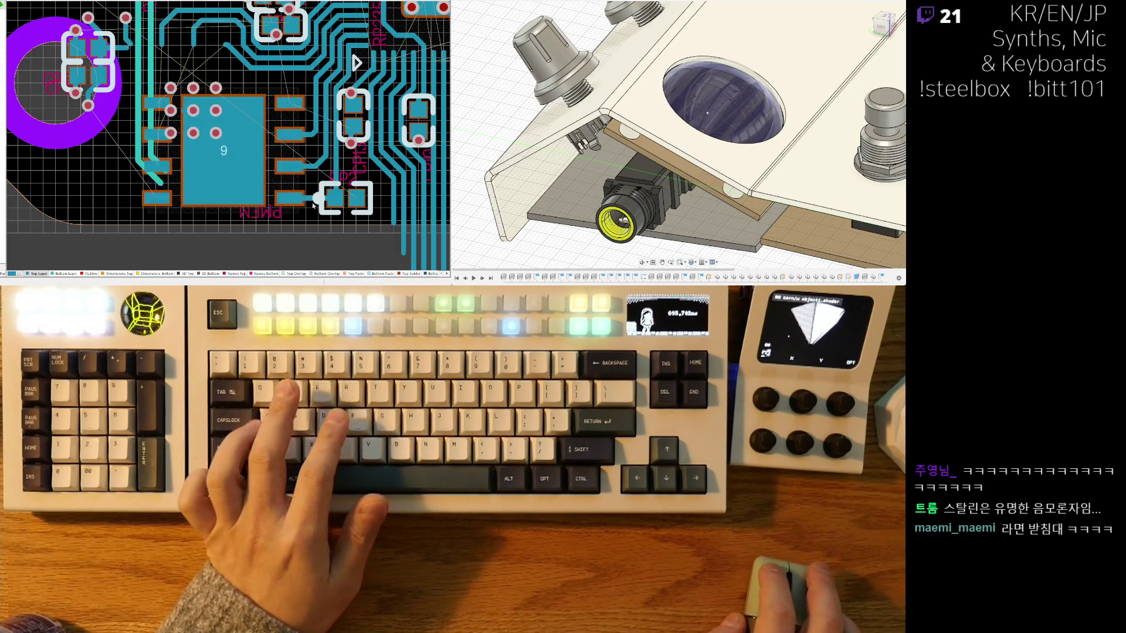
pyautogui.keyDown('ctrl'); pyautogui.scroll(2, 293, 157); pyautogui.keyUp('ctrl')
pyautogui.hotkey('ctrl', 'w')
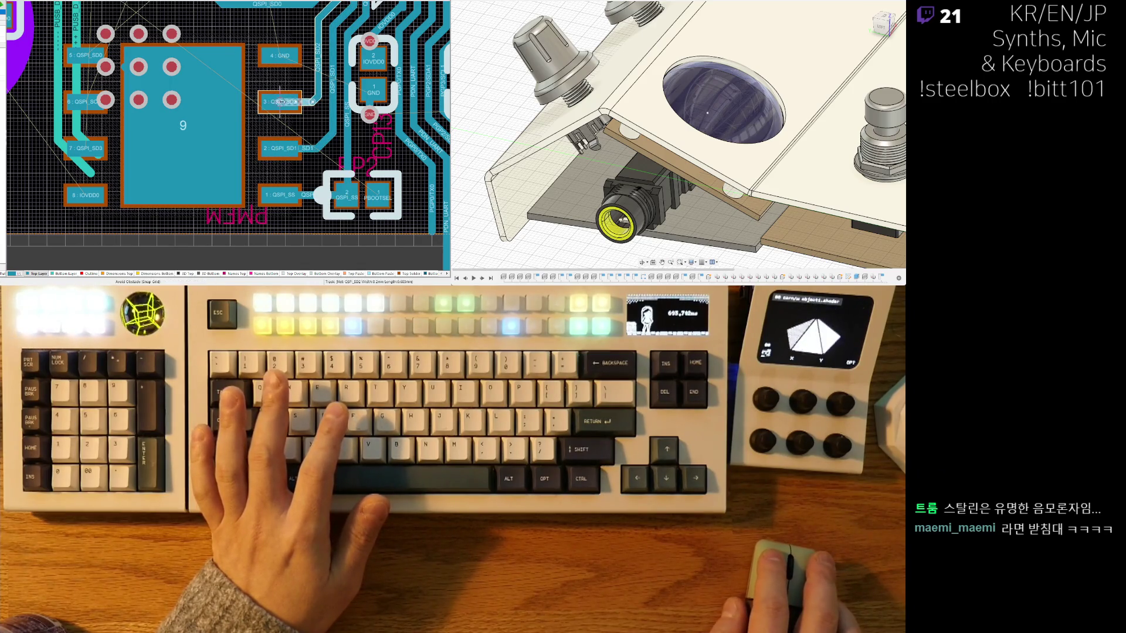
pyautogui.keyDown('ctrl'); pyautogui.scroll(1, 321, 117); pyautogui.keyUp('ctrl')
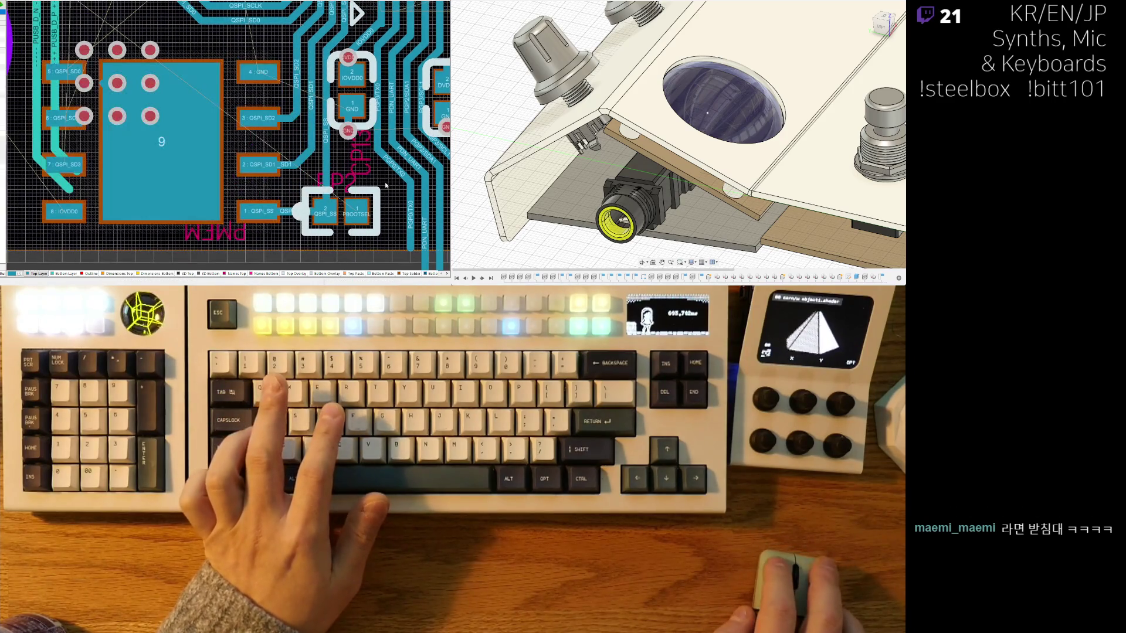
pyautogui.keyDown('ctrl'); pyautogui.scroll(1, 368, 223); pyautogui.keyUp('ctrl')
pyautogui.keyDown('ctrl'); pyautogui.scroll(2, 369, 223); pyautogui.keyUp('ctrl')
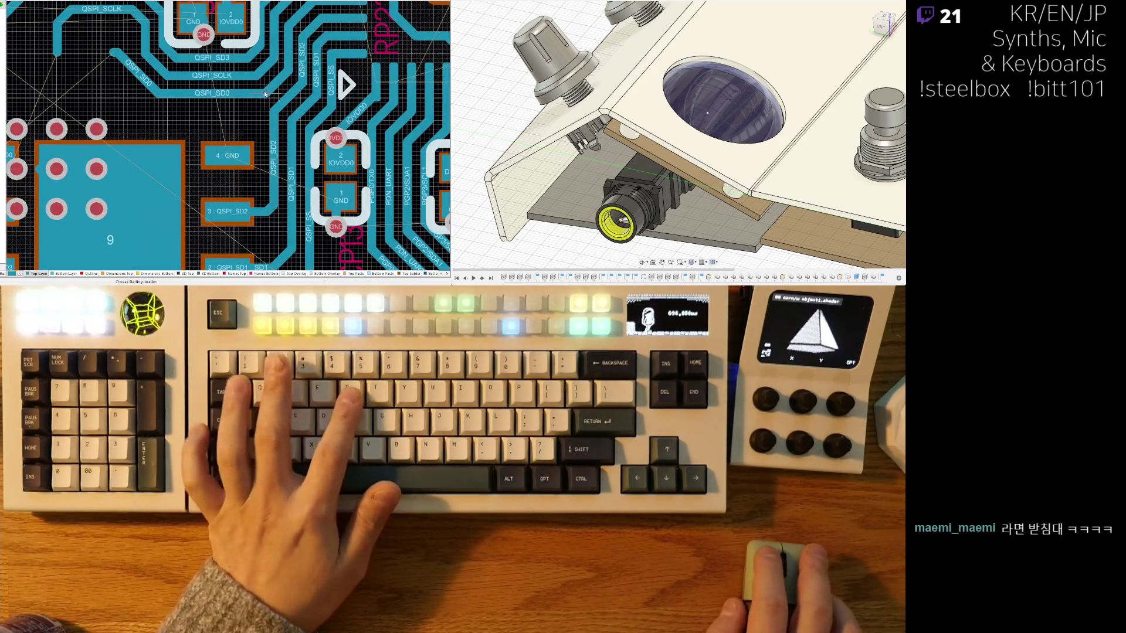
# Step: Route the QSPI_SD0 track from its trace end over the flash chip to pad 5, then undo the last change
pyautogui.click(265, 97)
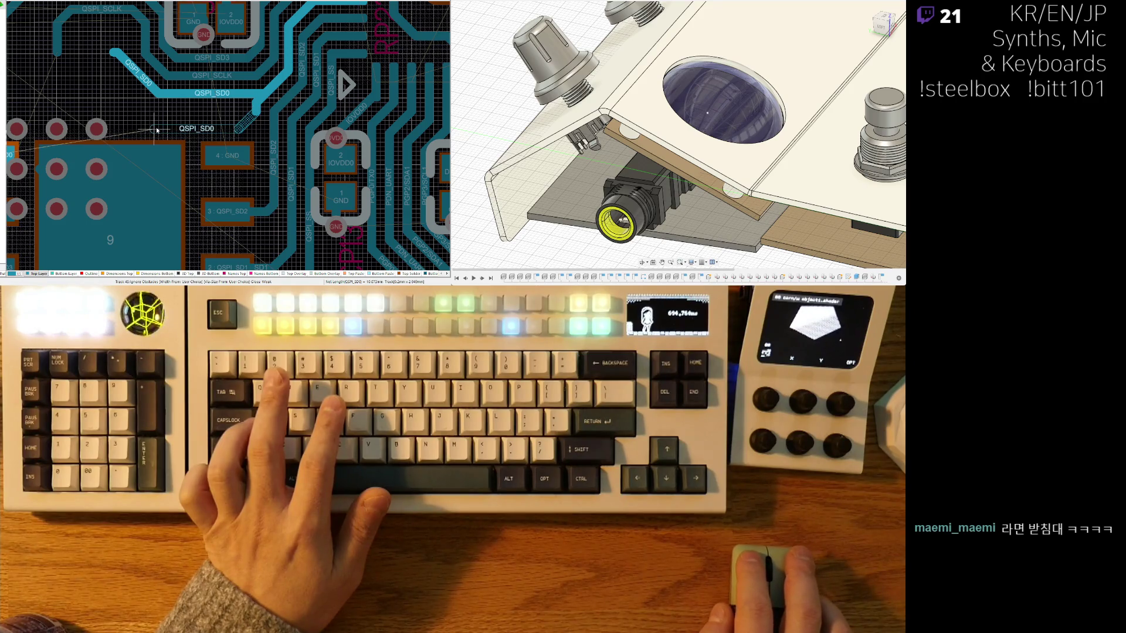
pyautogui.keyDown('shift'); pyautogui.hscroll(-2, 133, 141); pyautogui.keyUp('shift')
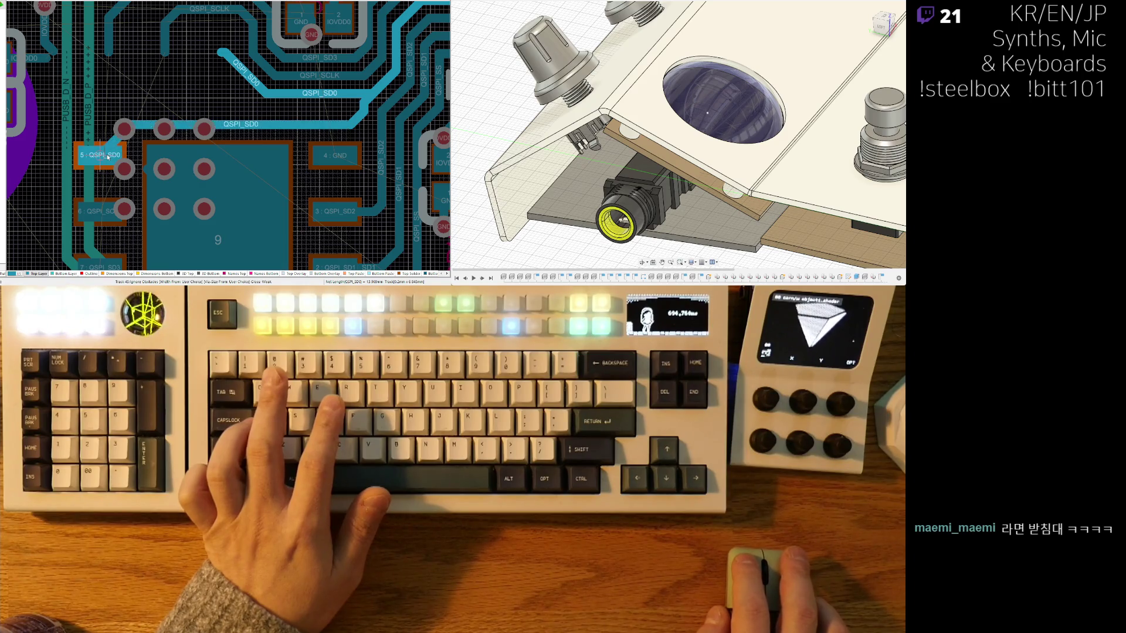
pyautogui.click(109, 156)
pyautogui.moveTo(109, 157); pyautogui.dragTo(137, 95, button='right')
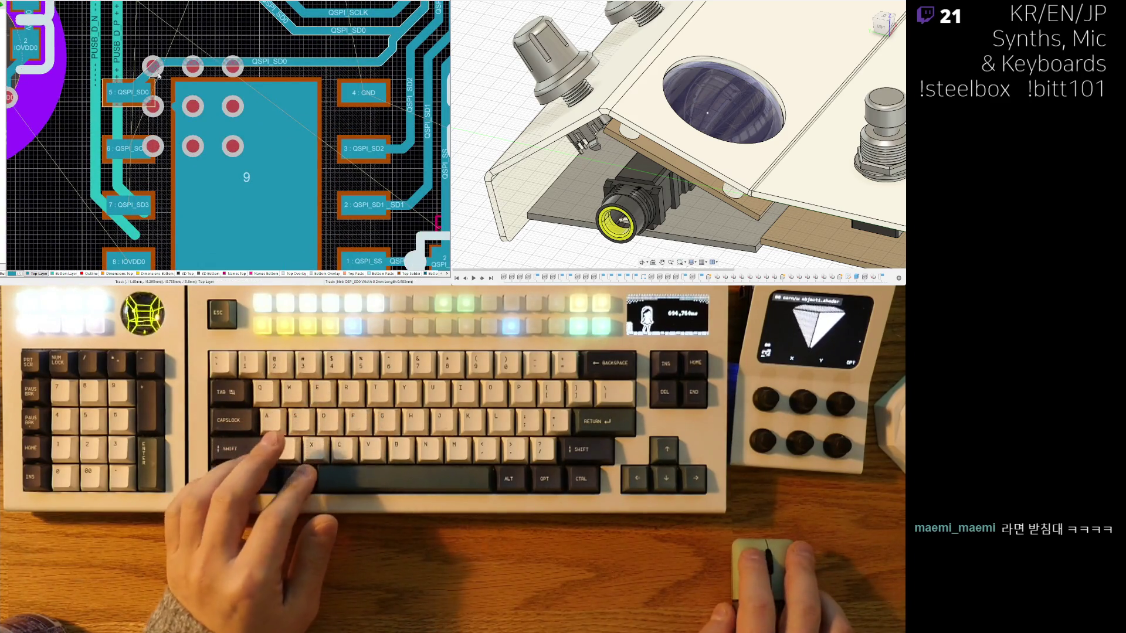
pyautogui.hotkey('ctrl', 'z')
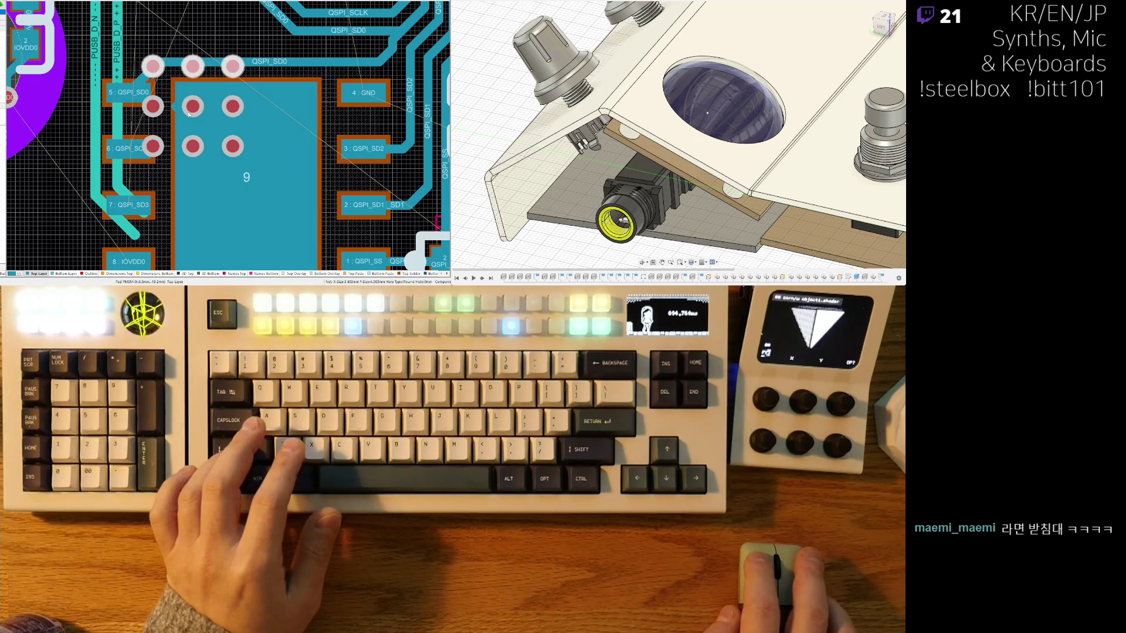
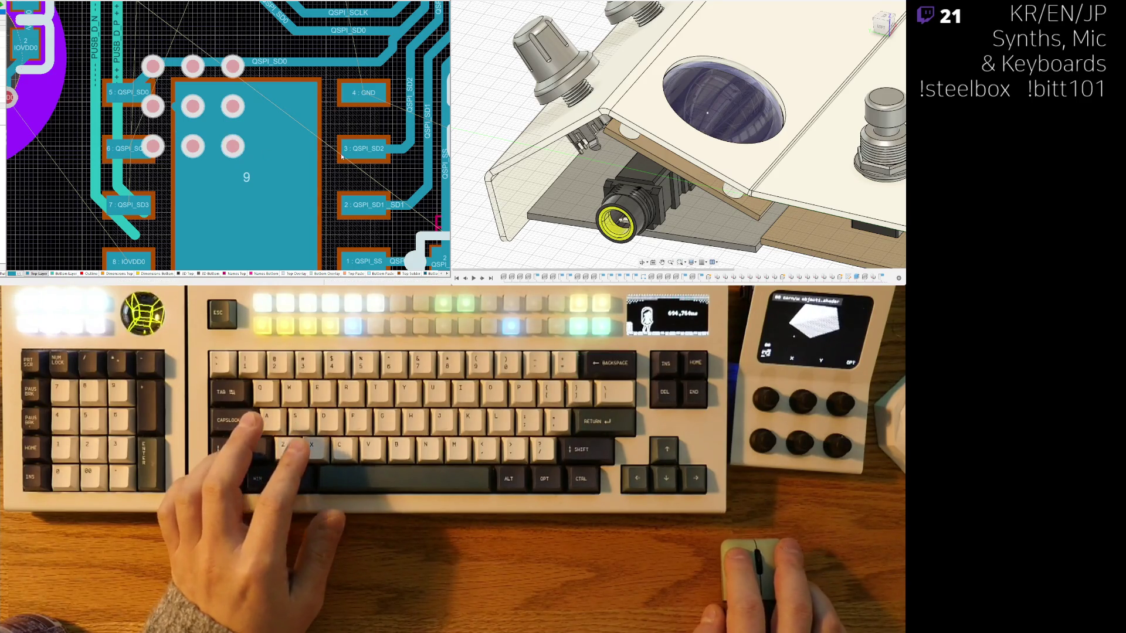
# Step: Nudge the via array toward the pad centre and delete the stray diagonal track across the pad
pyautogui.press('Down')
pyautogui.press('Right')
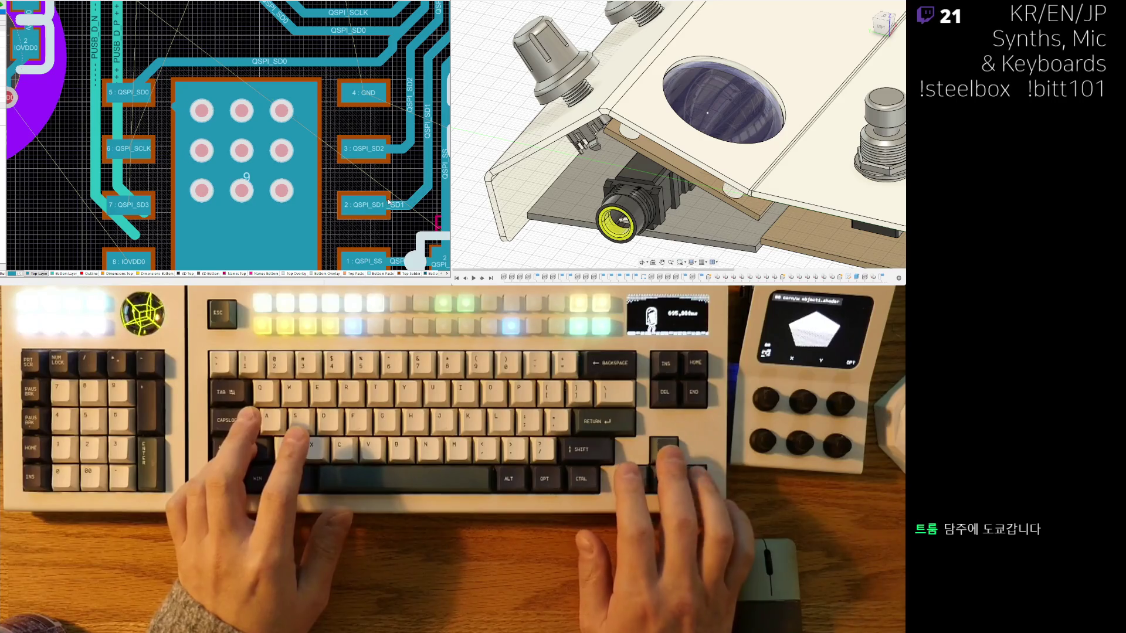
pyautogui.press('Right')
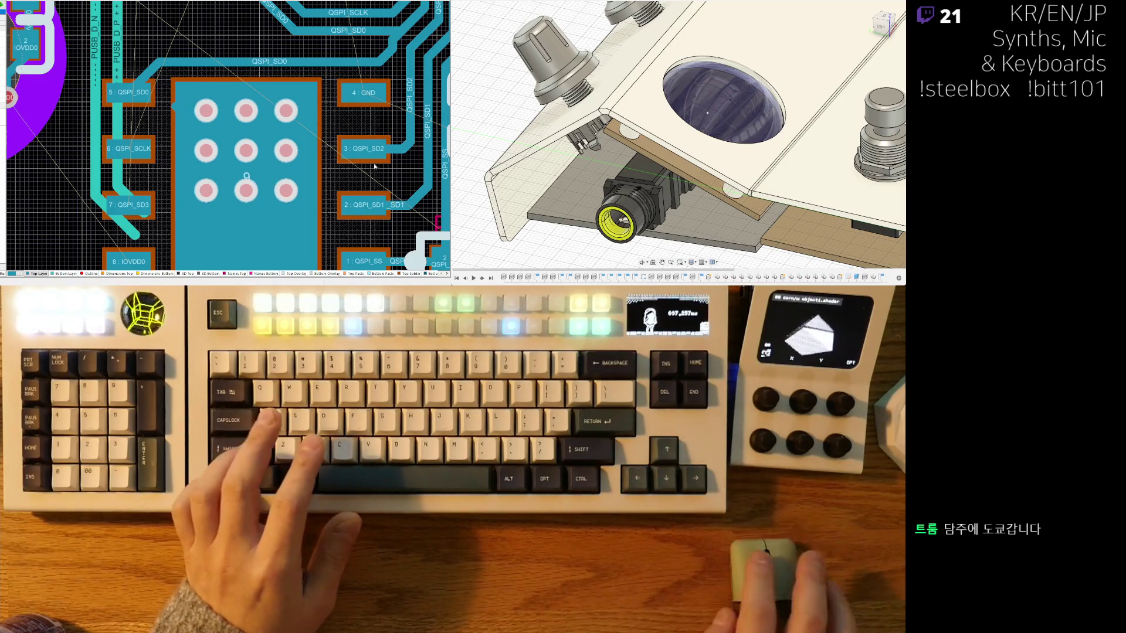
pyautogui.scroll(-2, 302, 102)
pyautogui.keyDown('ctrl'); pyautogui.scroll(-2, 302, 103); pyautogui.keyUp('ctrl')
pyautogui.keyDown('ctrl'); pyautogui.scroll(2, 303, 103); pyautogui.keyUp('ctrl')
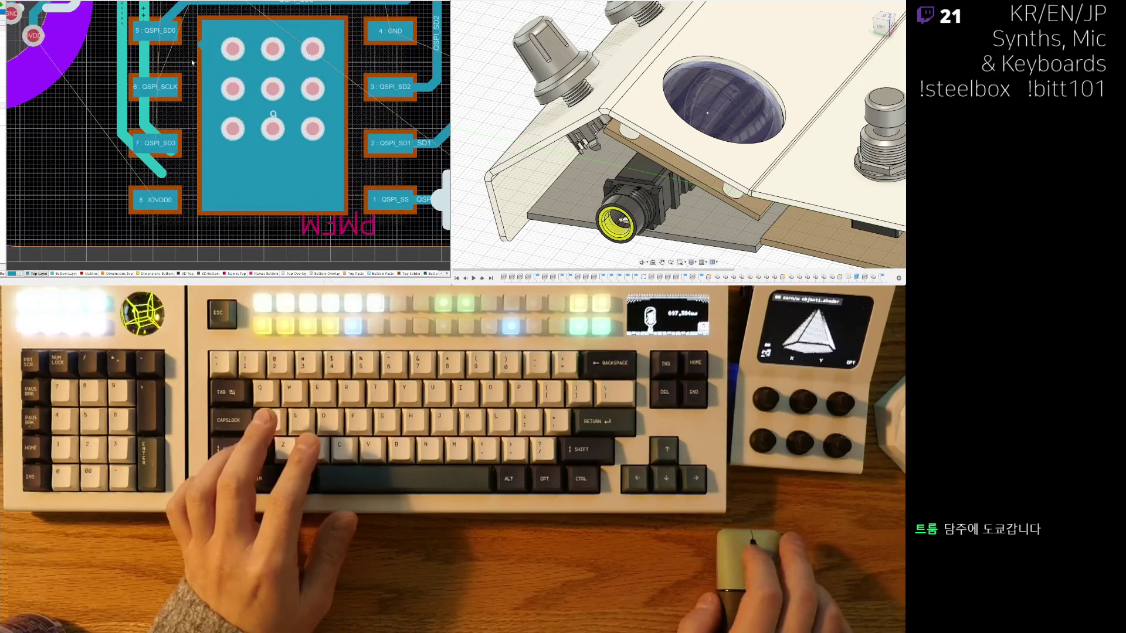
pyautogui.keyDown('ctrl'); pyautogui.scroll(2, 303, 103); pyautogui.keyUp('ctrl')
pyautogui.moveTo(303, 103); pyautogui.dragTo(319, 150)
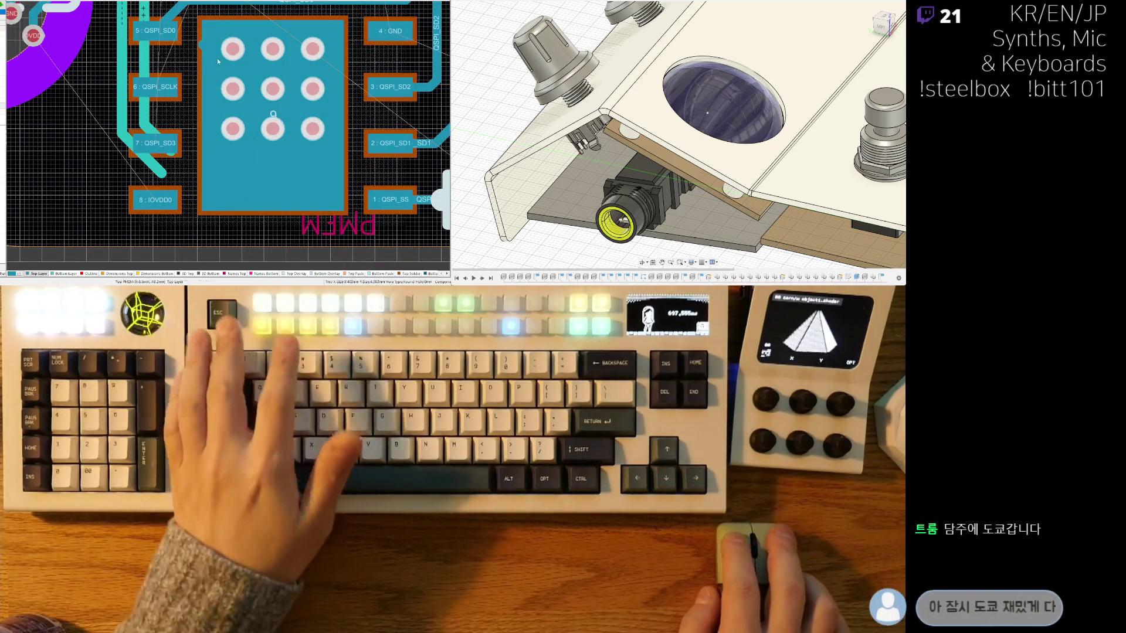
pyautogui.click(196, 27)
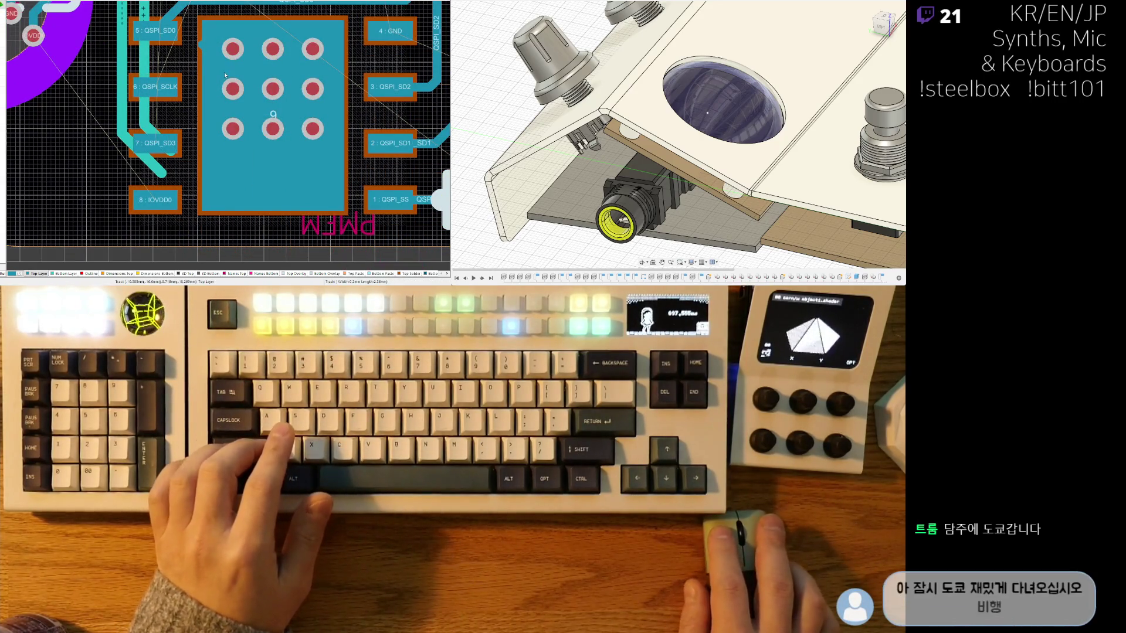
pyautogui.click(251, 95)
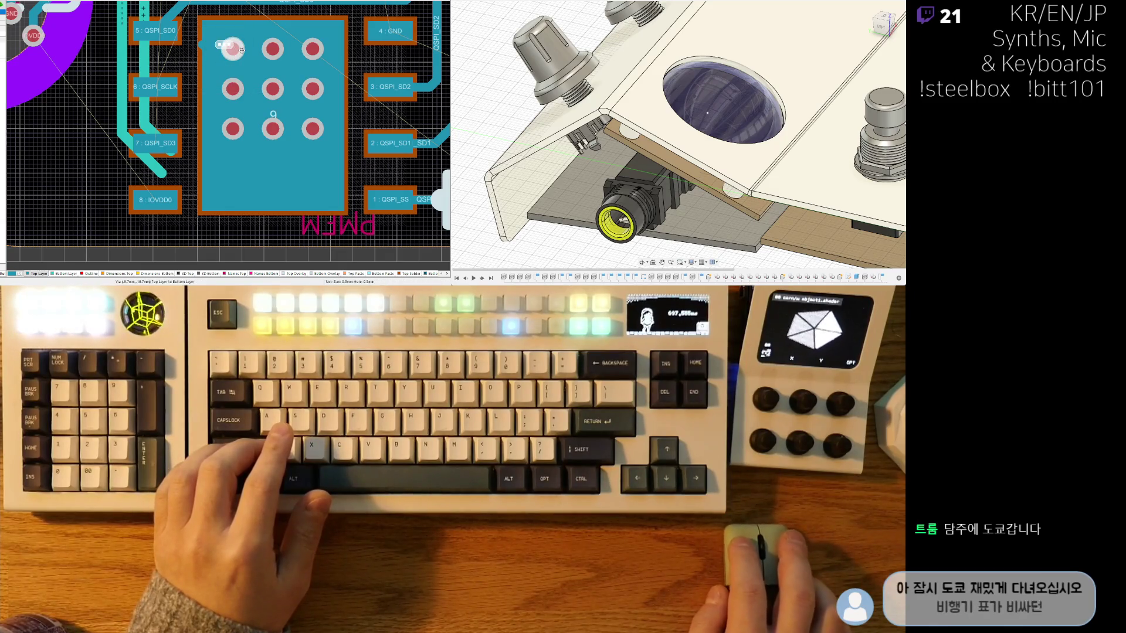
pyautogui.click(201, 49)
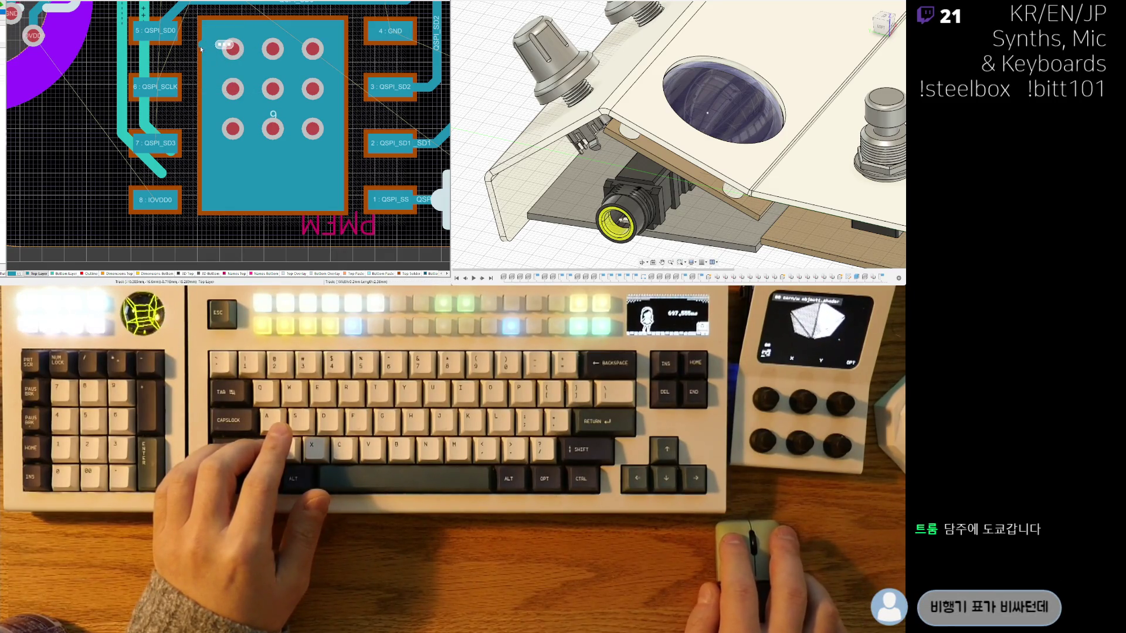
pyautogui.press('Delete')
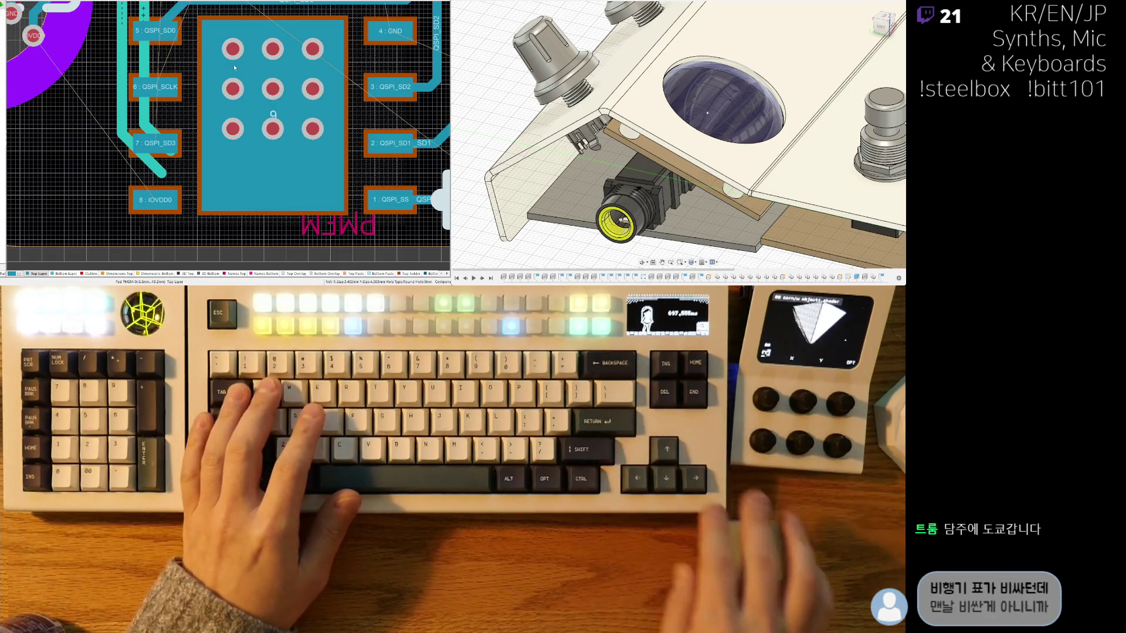
# Step: Copy a via row to make the thermal-pad grid 3×4 and clear the leftover segment between the centre vias
pyautogui.moveTo(195, 100); pyautogui.dragTo(174, 124, button='right')
pyautogui.click(315, 167)
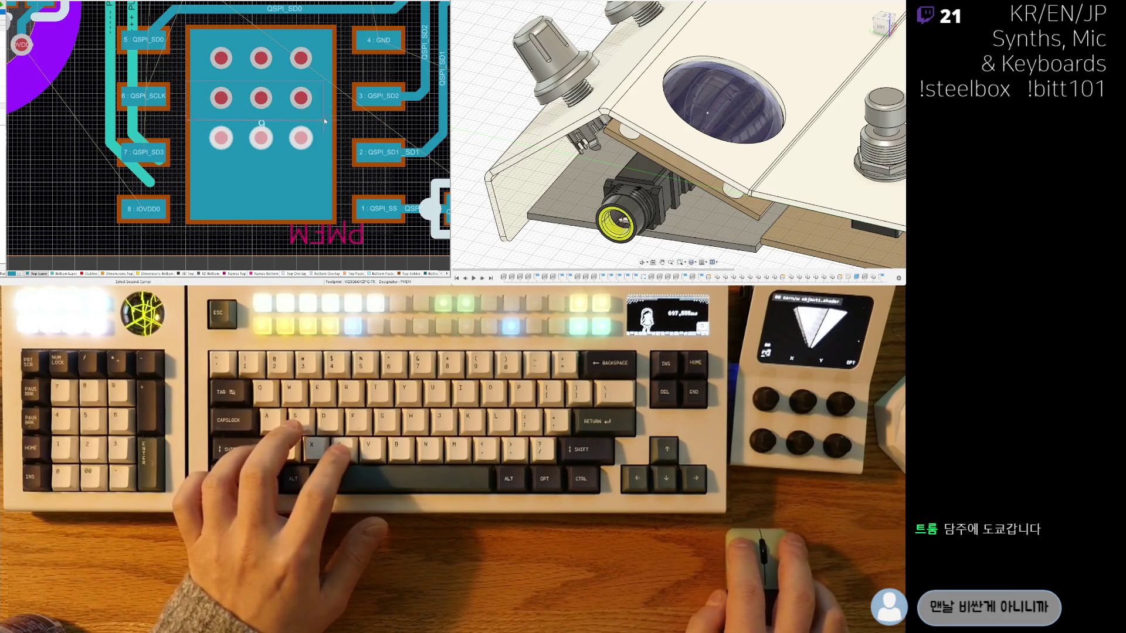
pyautogui.click(222, 137)
pyautogui.click(221, 137)
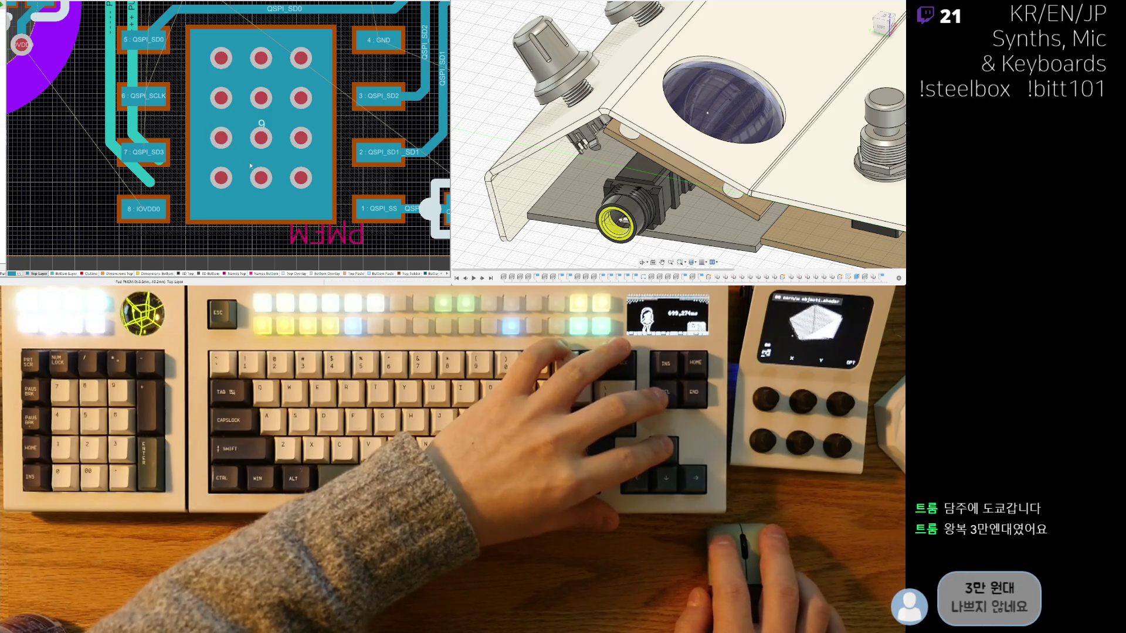
pyautogui.moveTo(156, 32); pyautogui.dragTo(322, 226)
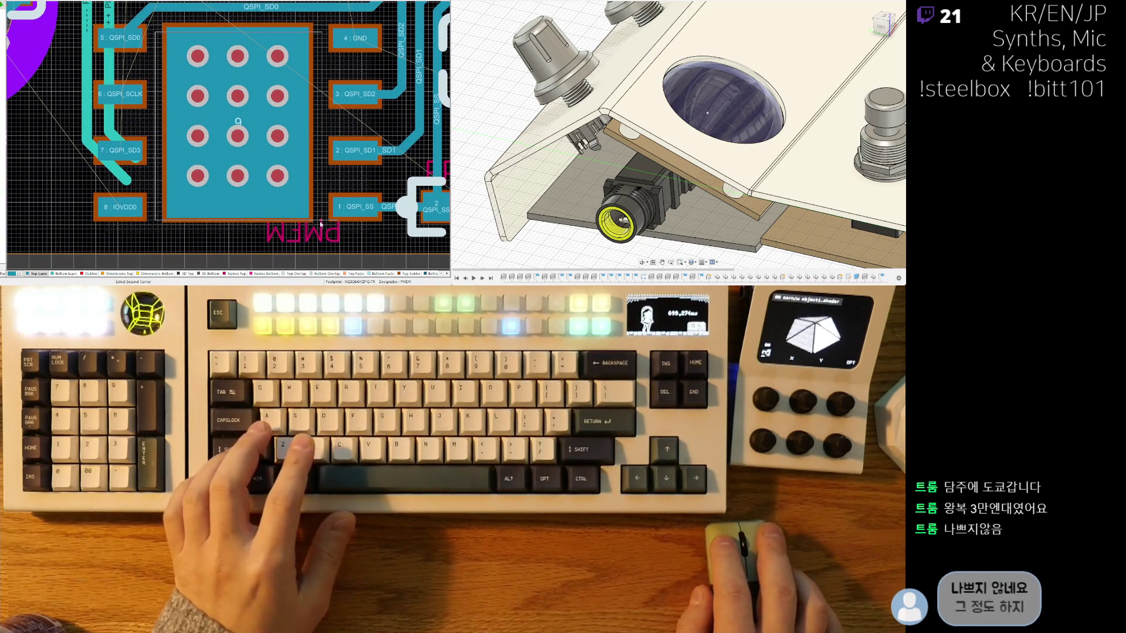
pyautogui.click(321, 227)
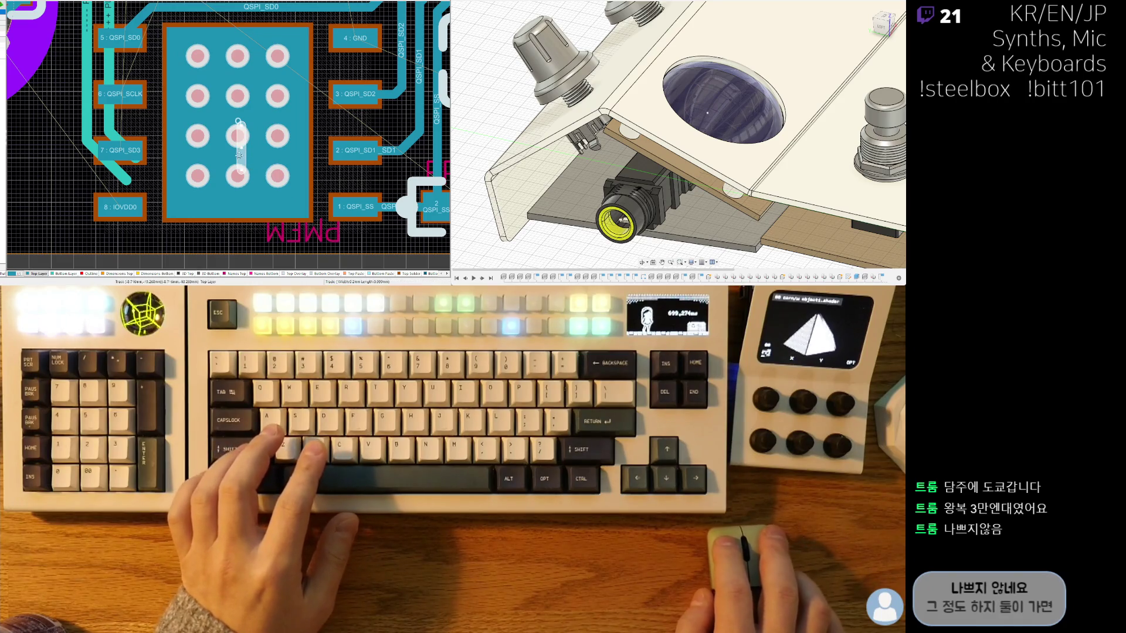
pyautogui.press('Escape')
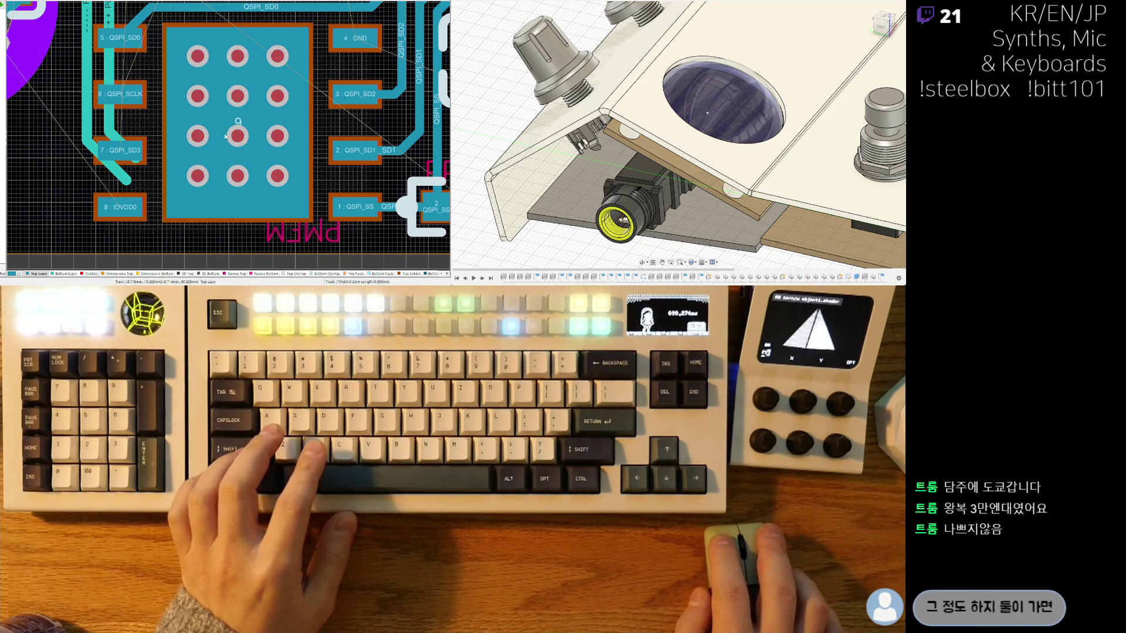
pyautogui.hotkey('ctrl', 'z')
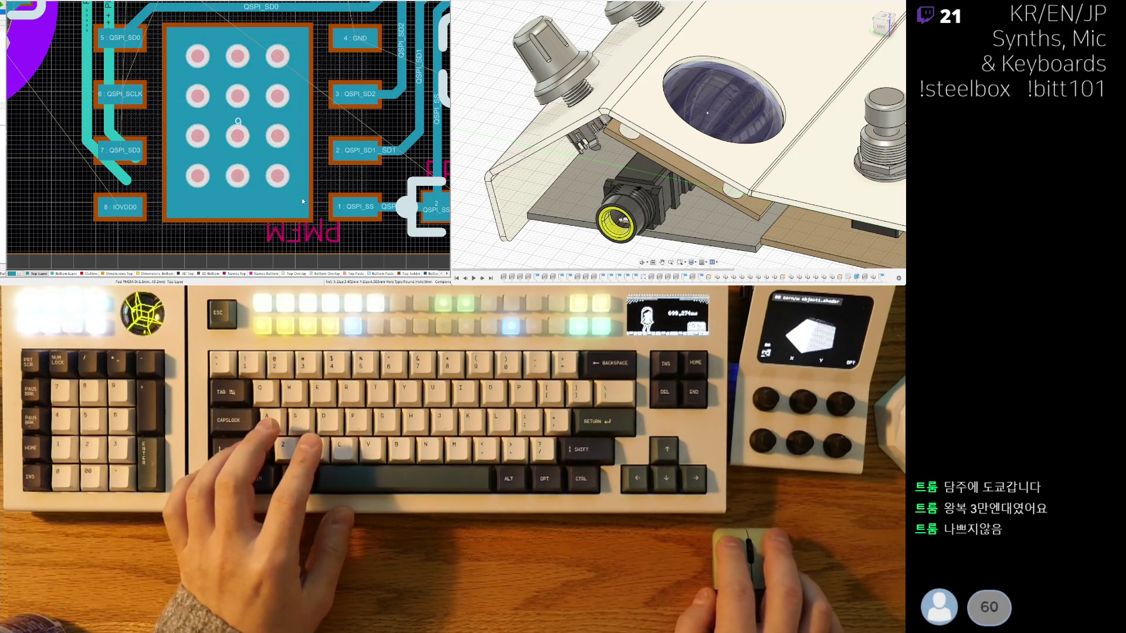
pyautogui.press('Down')
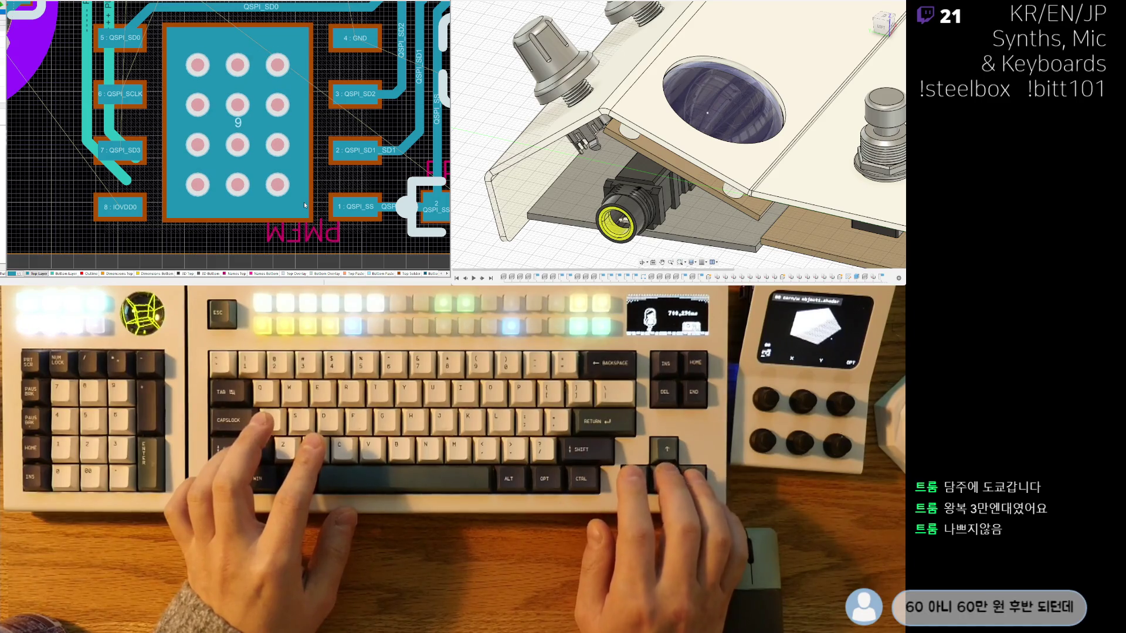
# Step: Fine-tune the via grid so it sits centred in the flash chip's pad
pyautogui.press('Up')
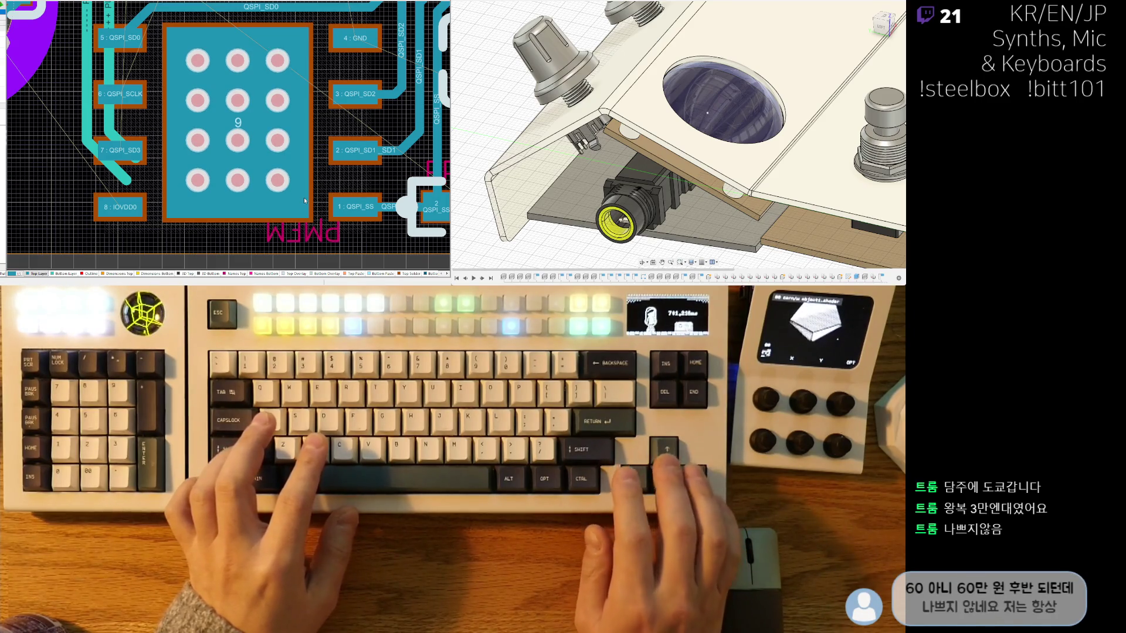
pyautogui.scroll(-3, 297, 149)
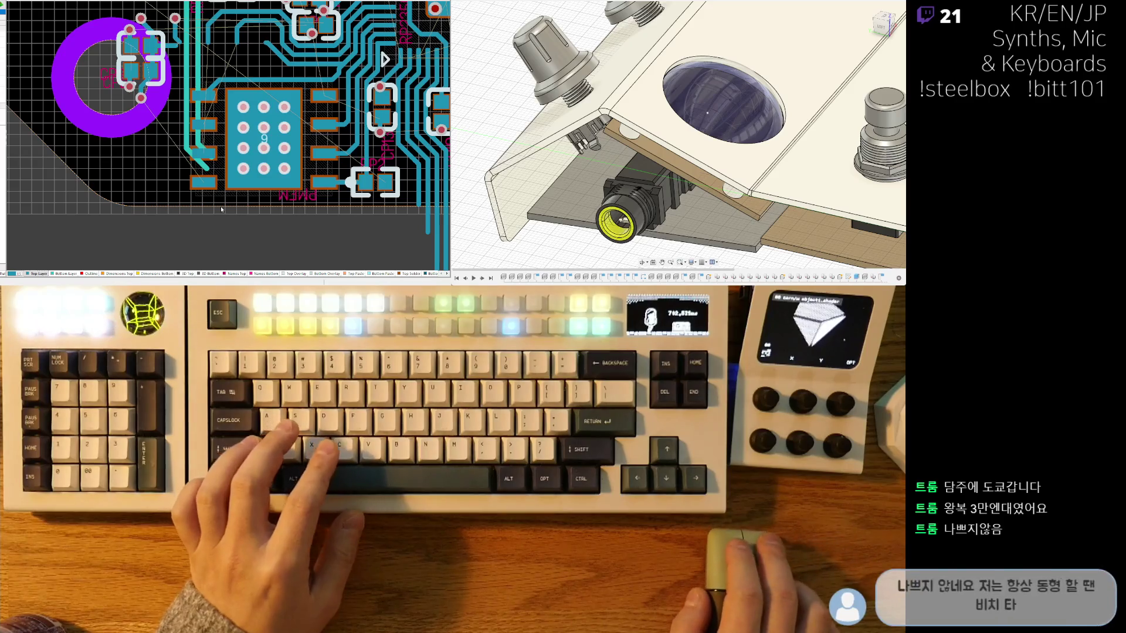
pyautogui.scroll(3, 220, 206)
pyautogui.scroll(-1, 143, 230)
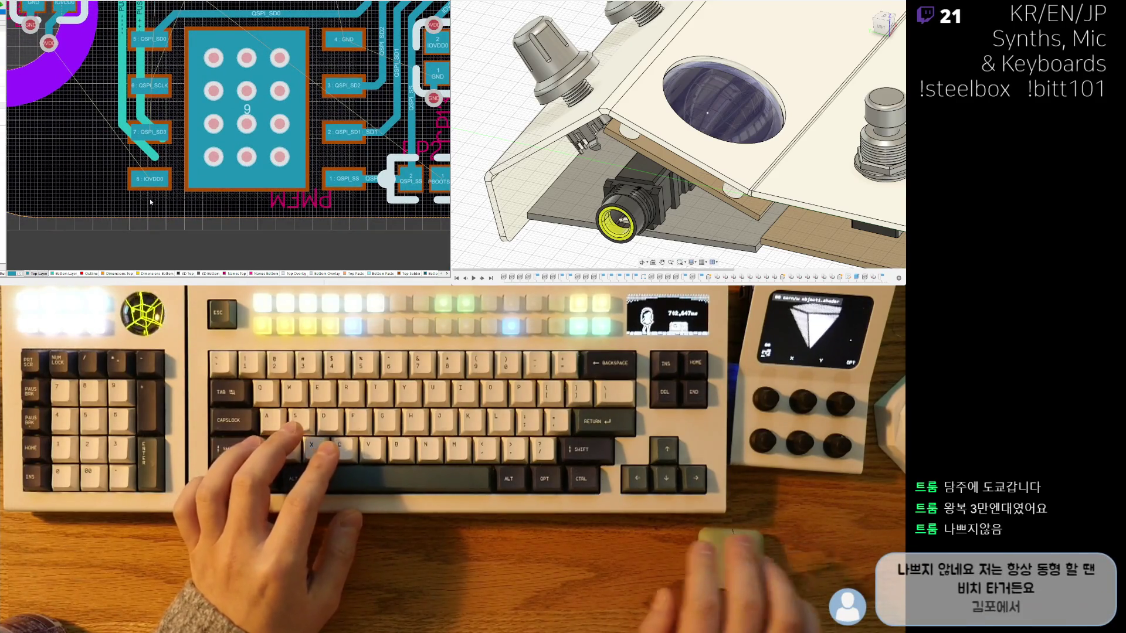
pyautogui.press('Right')
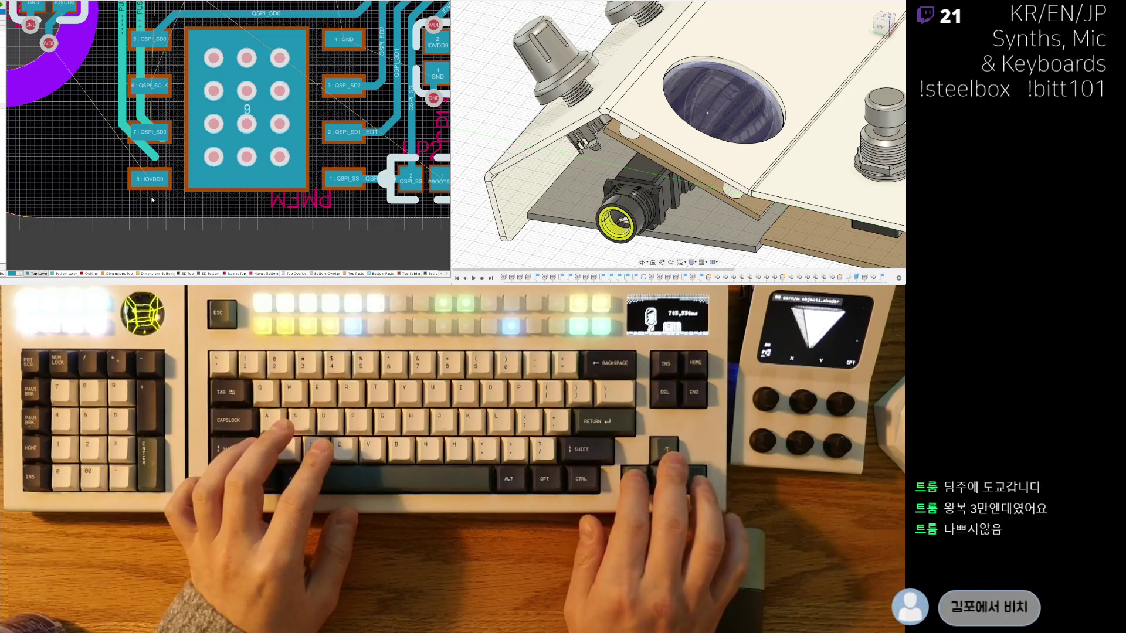
pyautogui.press('Left')
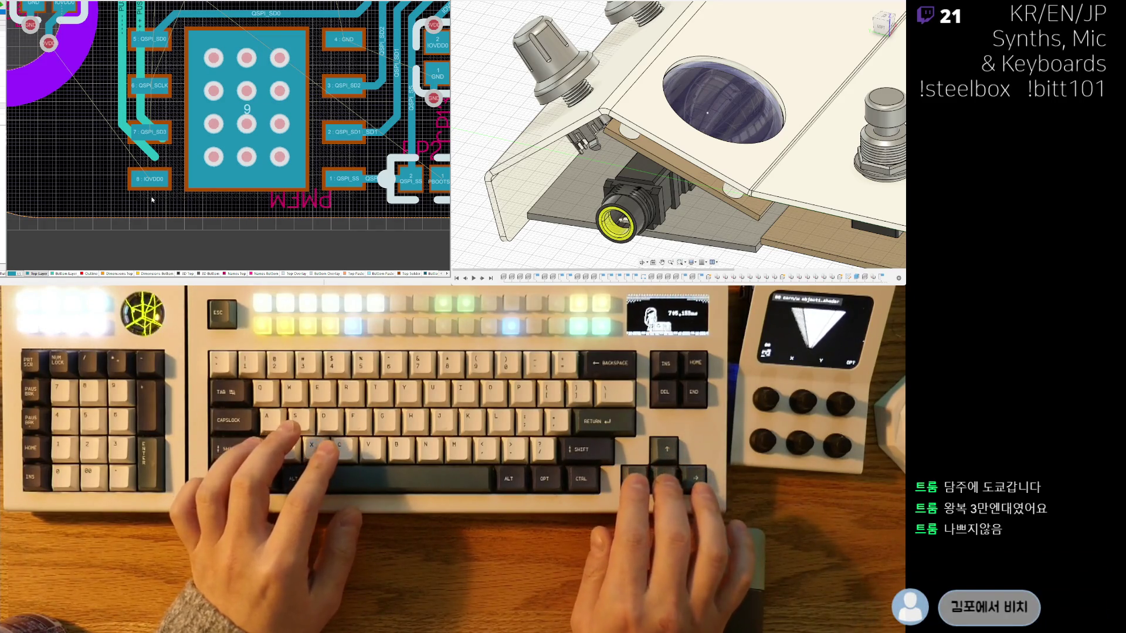
pyautogui.keyDown('ctrl'); pyautogui.scroll(1, 168, 189); pyautogui.keyUp('ctrl')
pyautogui.keyDown('ctrl'); pyautogui.scroll(1, 179, 181); pyautogui.keyUp('ctrl')
pyautogui.moveTo(179, 181)
pyautogui.mouseDown(button='right')
pyautogui.moveTo(196, 236)
pyautogui.moveTo(193, 80)
pyautogui.mouseUp(button='right')
# Step: Remove the old track and interactively reroute QSPI_SCLK down to pad 6
pyautogui.hotkey('ctrl', 'w')
pyautogui.keyDown('ctrl'); pyautogui.scroll(2, 196, 237); pyautogui.keyUp('ctrl')
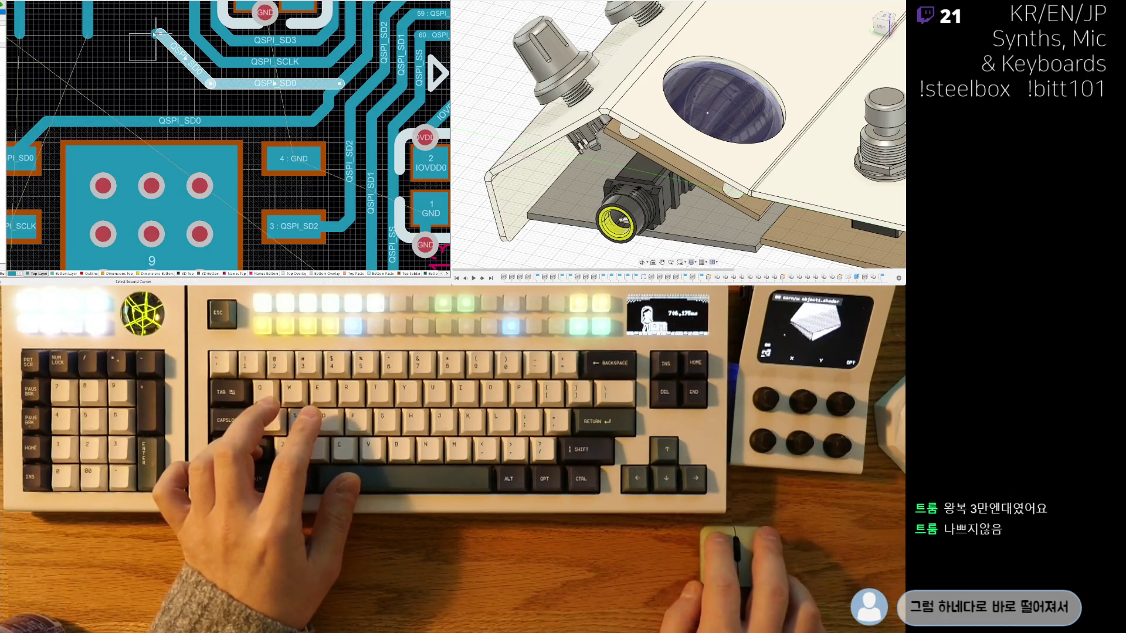
pyautogui.press('Delete')
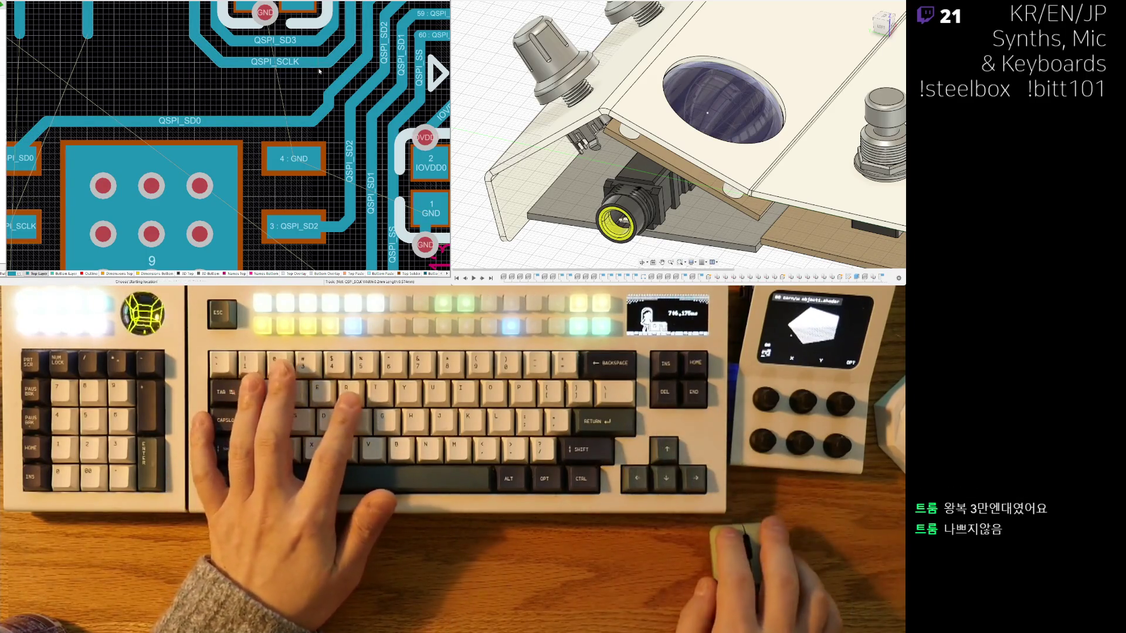
pyautogui.click(308, 103)
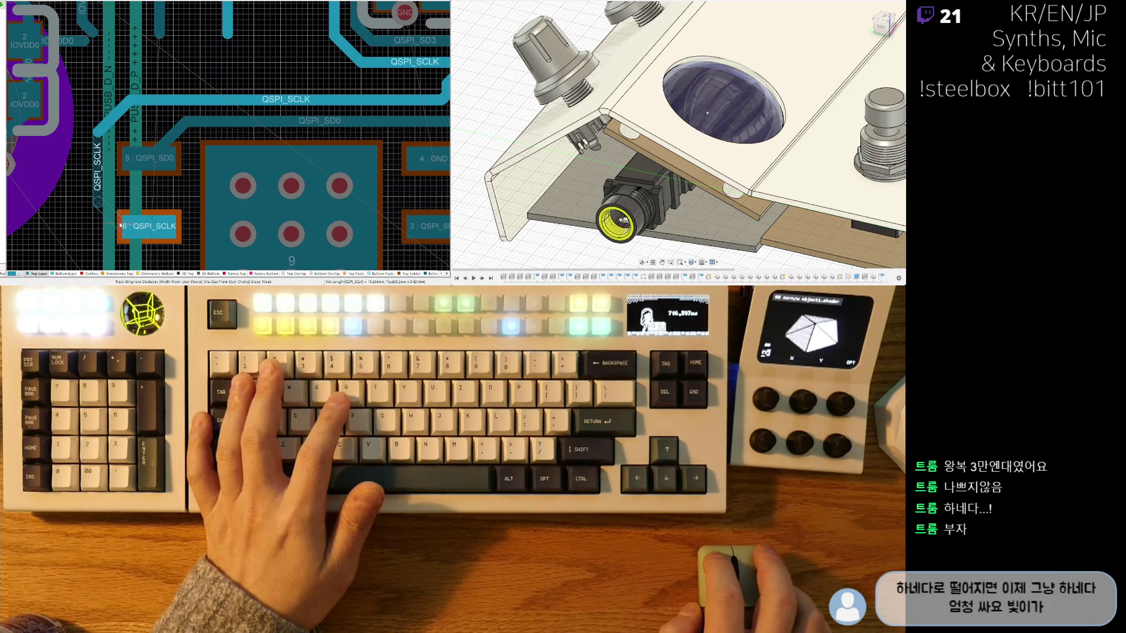
pyautogui.click(146, 226)
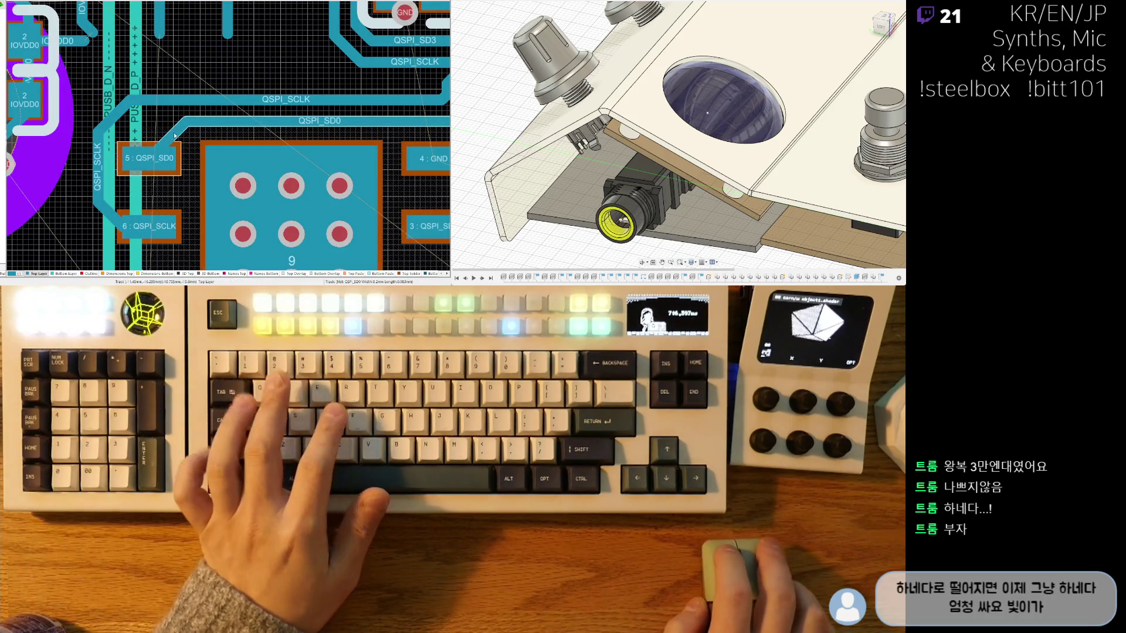
pyautogui.rightClick(155, 135)
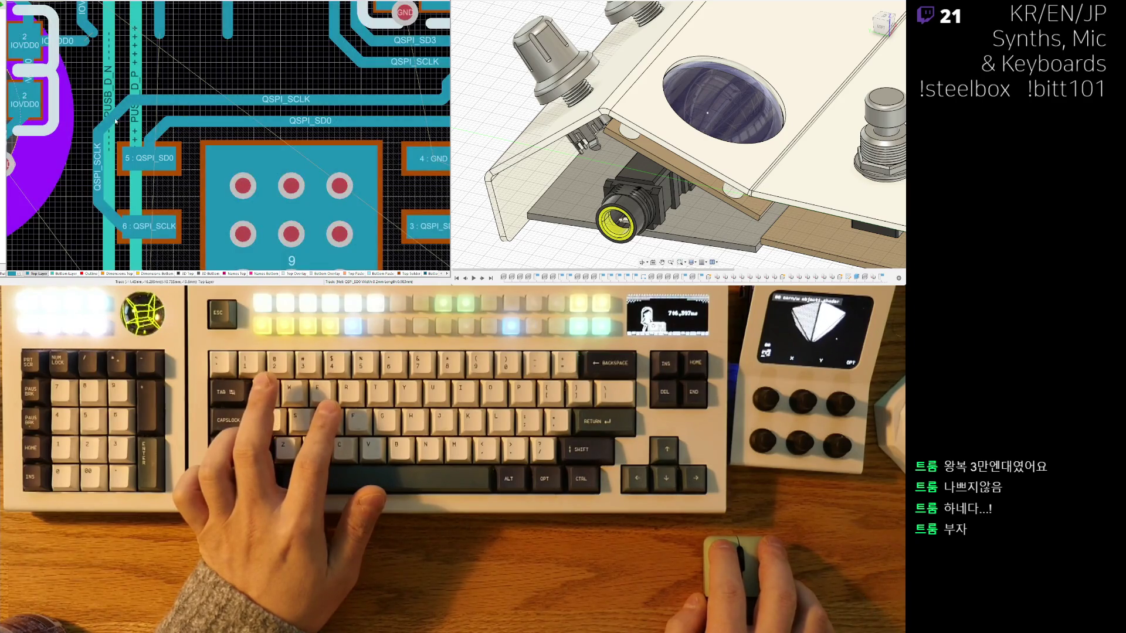
pyautogui.keyDown('ctrl'); pyautogui.scroll(-3, 121, 119); pyautogui.keyUp('ctrl')
pyautogui.keyDown('ctrl'); pyautogui.scroll(-3, 176, 132); pyautogui.keyUp('ctrl')
pyautogui.keyDown('ctrl'); pyautogui.scroll(-2, 234, 139); pyautogui.keyUp('ctrl')
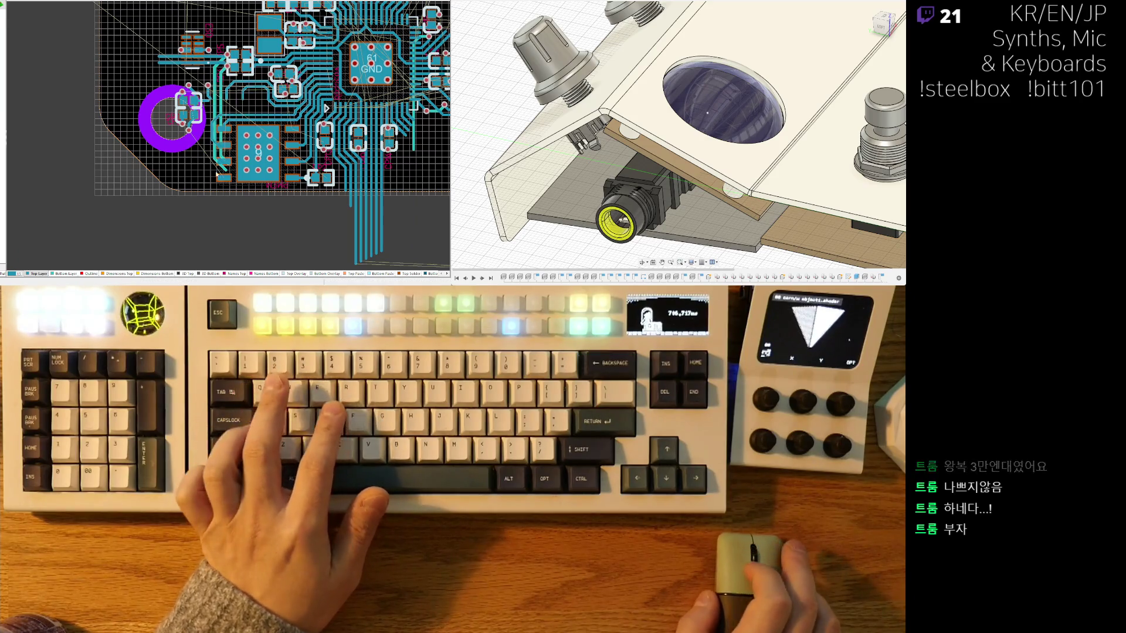
pyautogui.keyDown('ctrl'); pyautogui.scroll(4, 230, 150); pyautogui.keyUp('ctrl')
pyautogui.keyDown('ctrl'); pyautogui.scroll(-3, 223, 183); pyautogui.keyUp('ctrl')
pyautogui.keyDown('ctrl'); pyautogui.scroll(2, 352, 97); pyautogui.keyUp('ctrl')
pyautogui.keyDown('ctrl'); pyautogui.scroll(1, 381, 84); pyautogui.keyUp('ctrl')
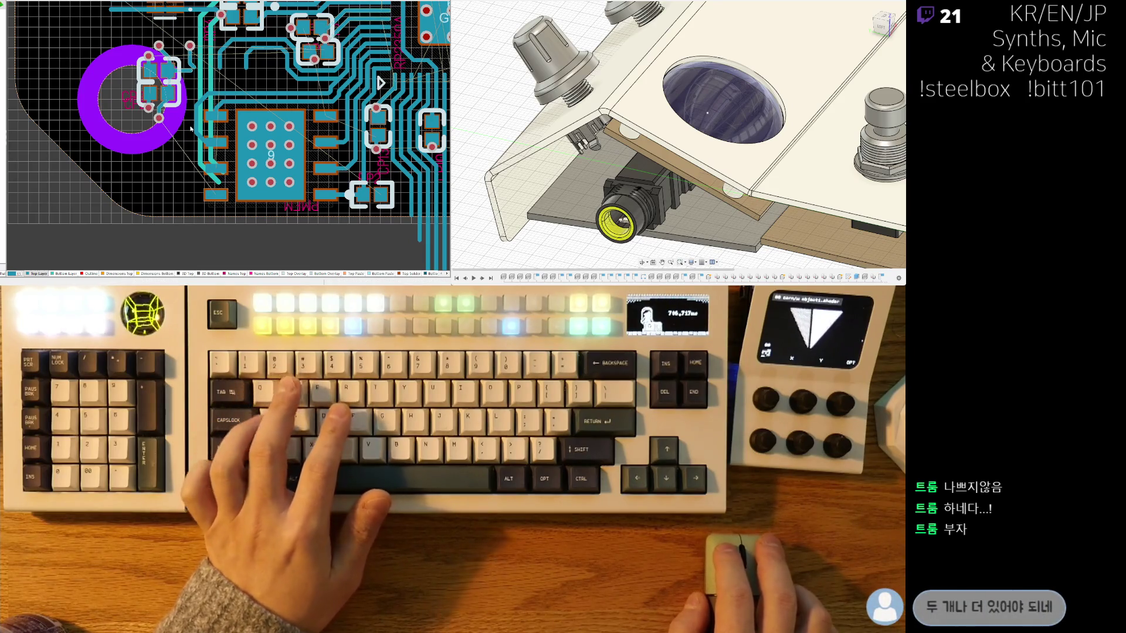
pyautogui.keyDown('ctrl'); pyautogui.scroll(-2, 298, 143); pyautogui.keyUp('ctrl')
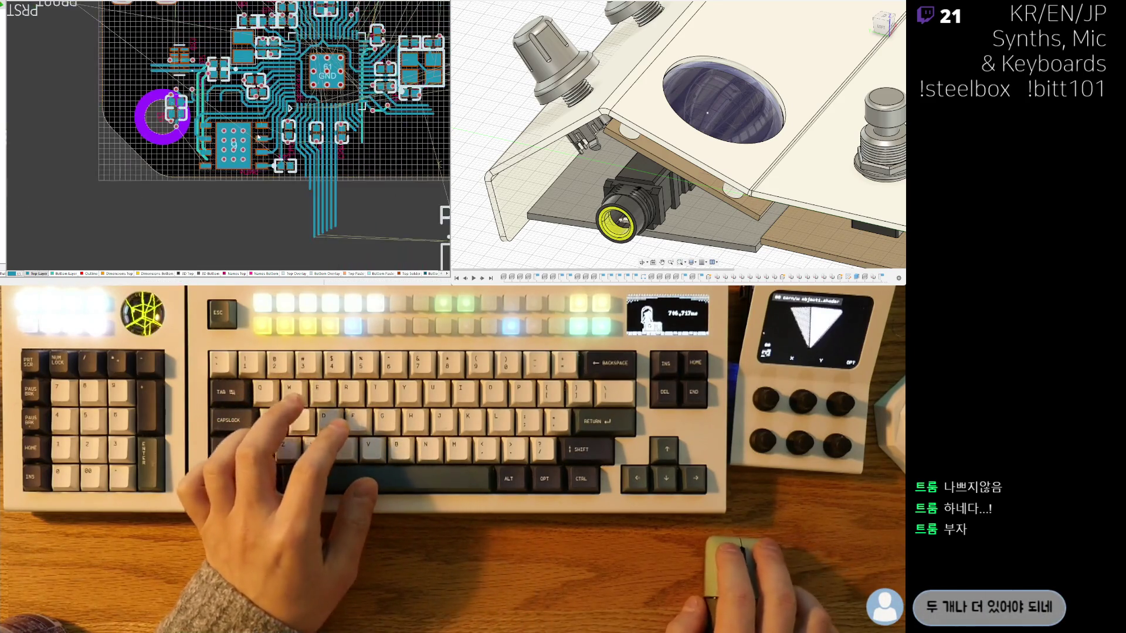
pyautogui.keyDown('ctrl'); pyautogui.scroll(-1, 297, 143); pyautogui.keyUp('ctrl')
pyautogui.keyDown('ctrl'); pyautogui.scroll(-1, 297, 144); pyautogui.keyUp('ctrl')
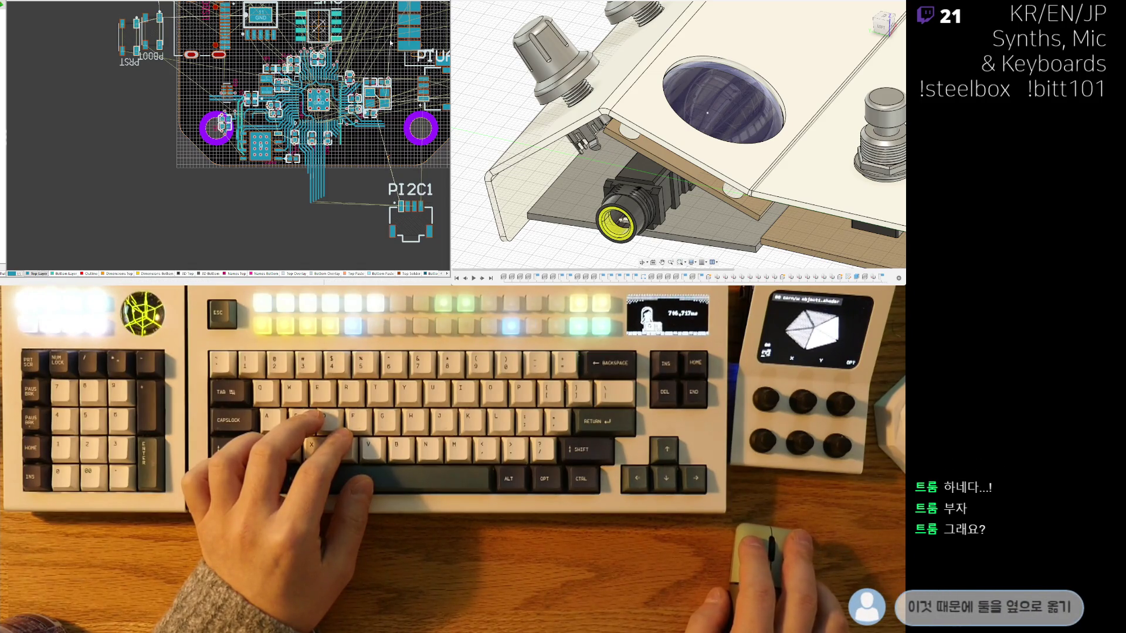
pyautogui.click(294, 171)
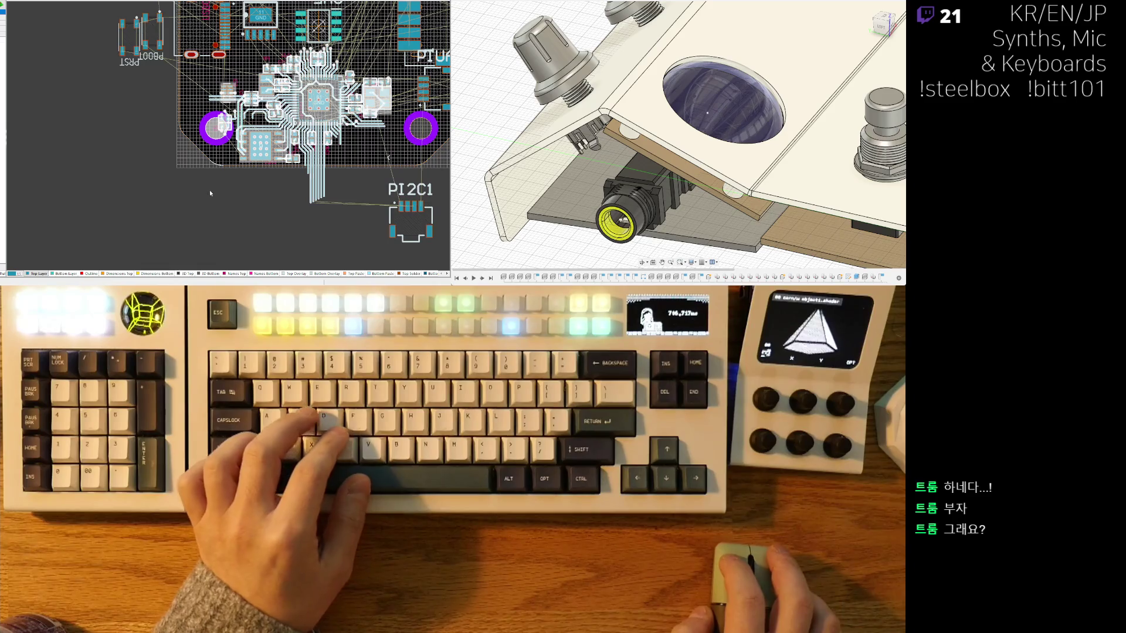
pyautogui.click(223, 143)
pyautogui.keyDown('ctrl'); pyautogui.scroll(2, 222, 142); pyautogui.keyUp('ctrl')
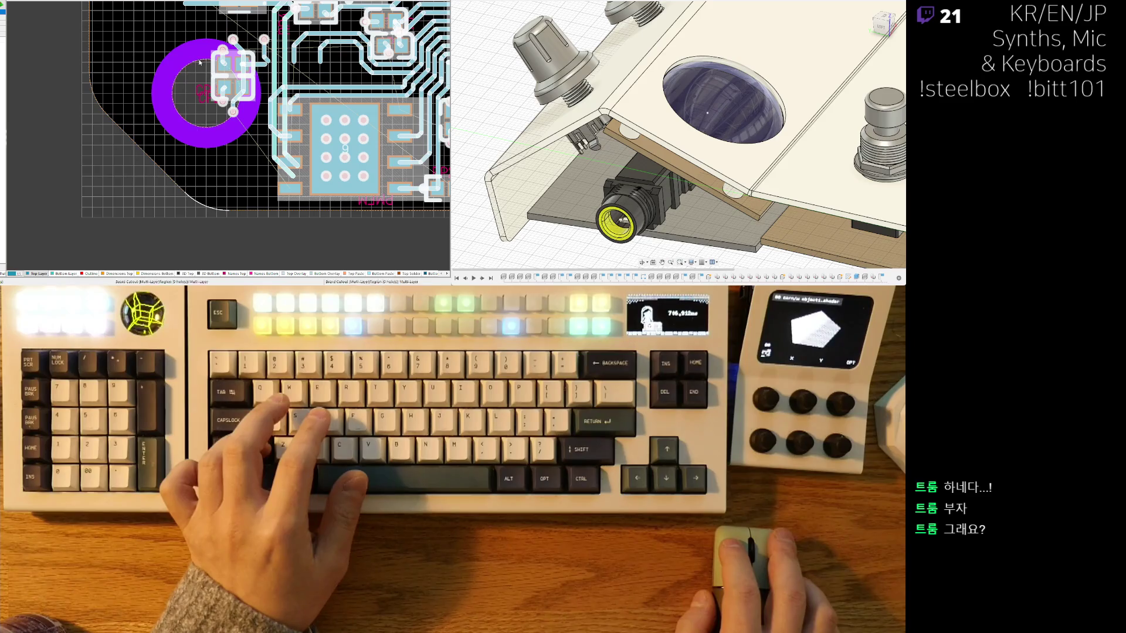
pyautogui.keyDown('ctrl'); pyautogui.scroll(-1, 233, 121); pyautogui.keyUp('ctrl')
pyautogui.keyDown('ctrl'); pyautogui.scroll(-1, 414, 171); pyautogui.keyUp('ctrl')
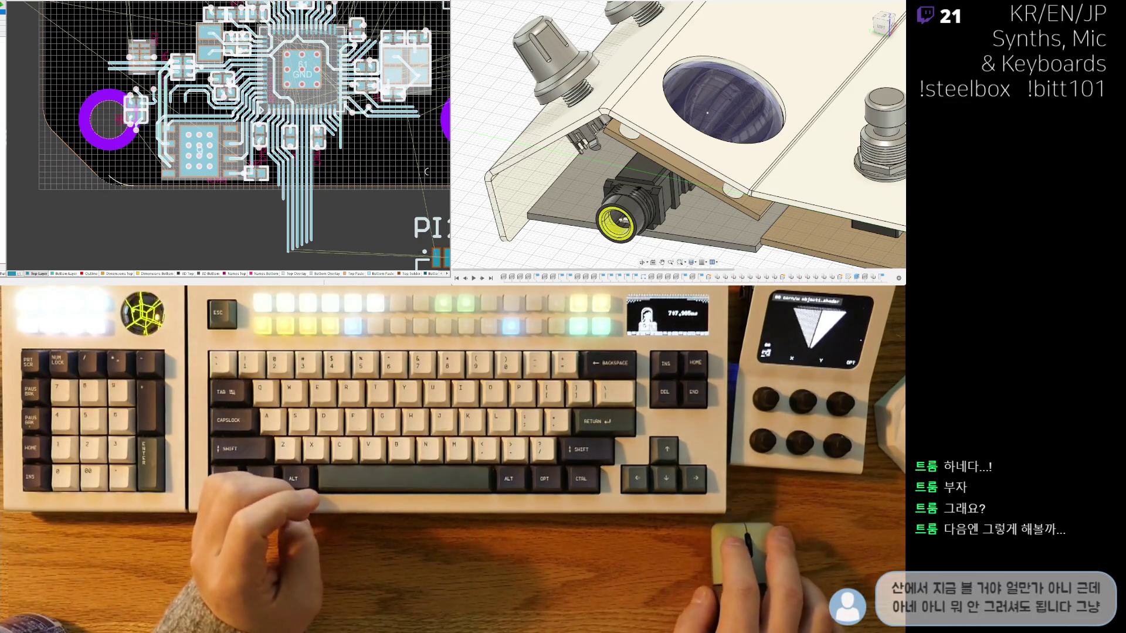
pyautogui.scroll(-2, 219, 179)
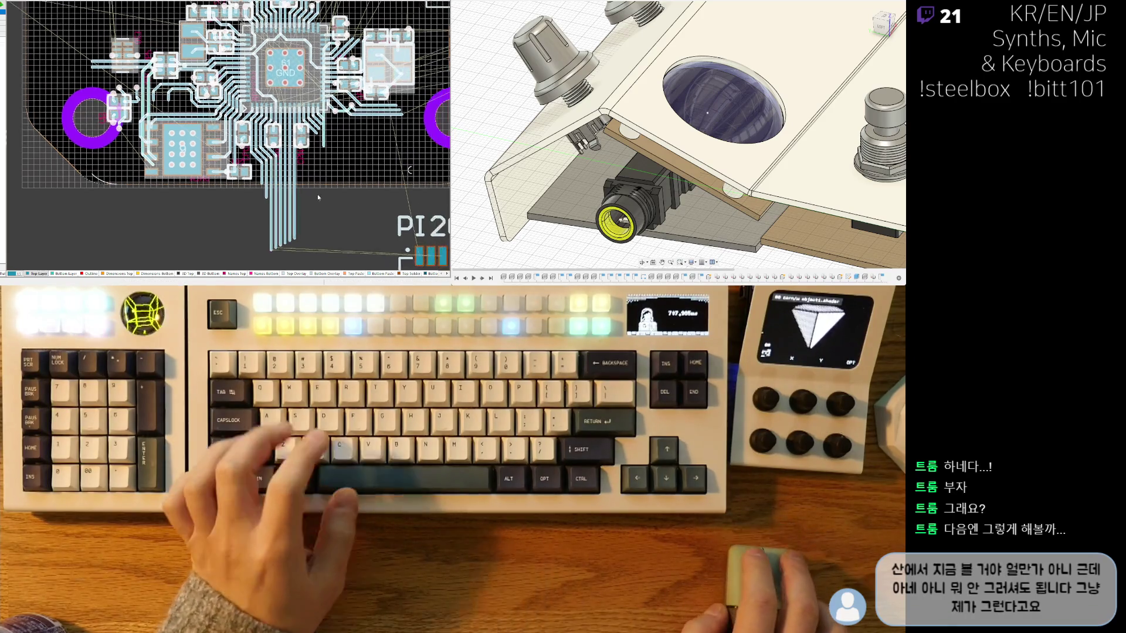
pyautogui.scroll(1, 219, 178)
pyautogui.scroll(1, 220, 180)
pyautogui.scroll(2, 224, 159)
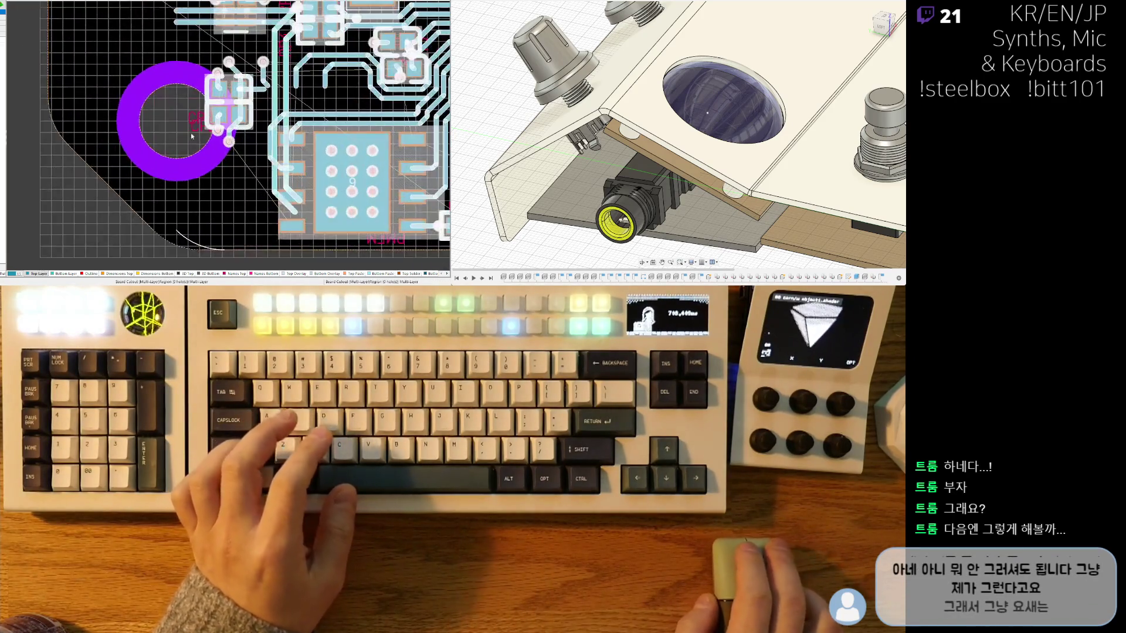
pyautogui.scroll(1, 229, 136)
pyautogui.scroll(1, 232, 122)
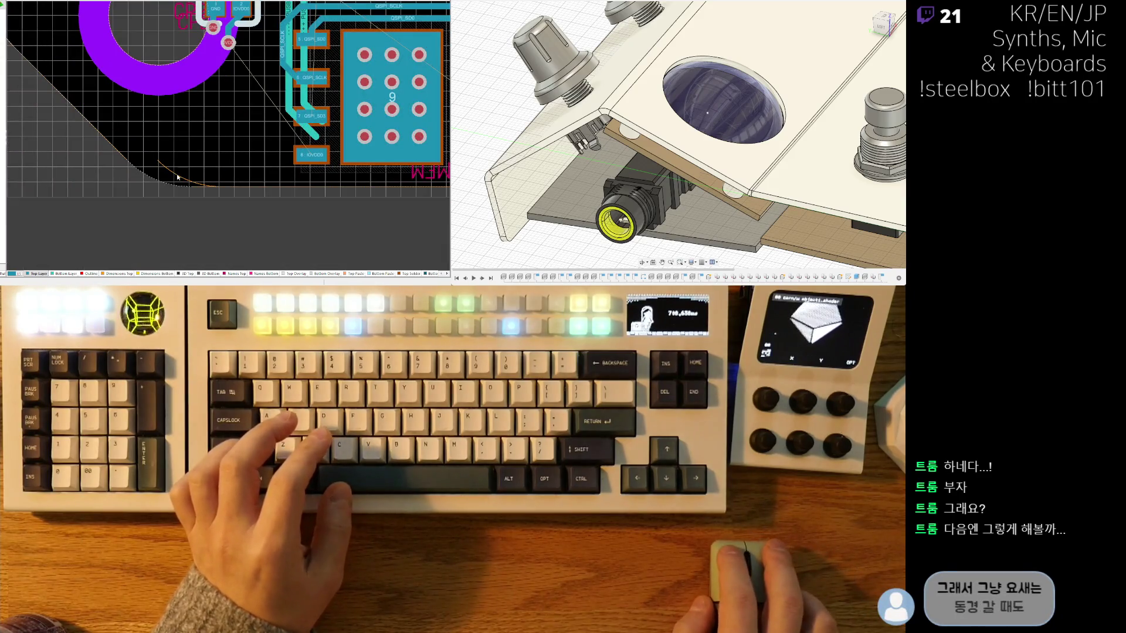
# Step: Pick up the four-pad GND/IOVDD0 part and nudge it down and right toward the chip
pyautogui.moveTo(193, 173)
pyautogui.mouseDown(button='right')
pyautogui.moveTo(297, 129)
pyautogui.moveTo(220, 102)
pyautogui.mouseUp(button='right')
pyautogui.scroll(1, 216, 98)
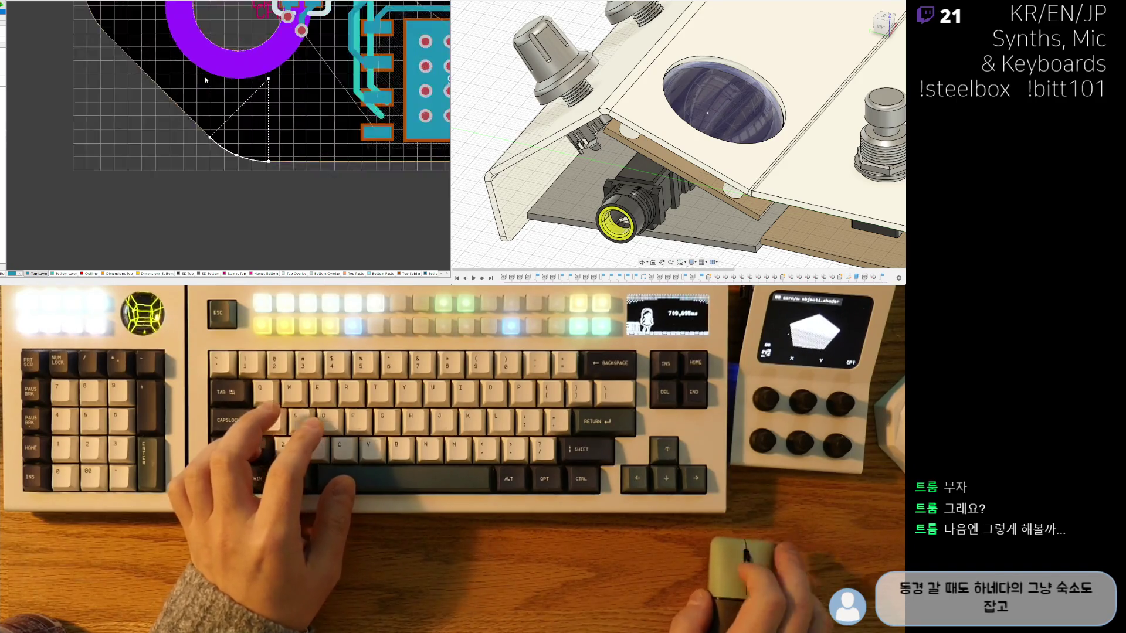
pyautogui.scroll(1, 211, 92)
pyautogui.scroll(-1, 264, 123)
pyautogui.scroll(-1, 163, 168)
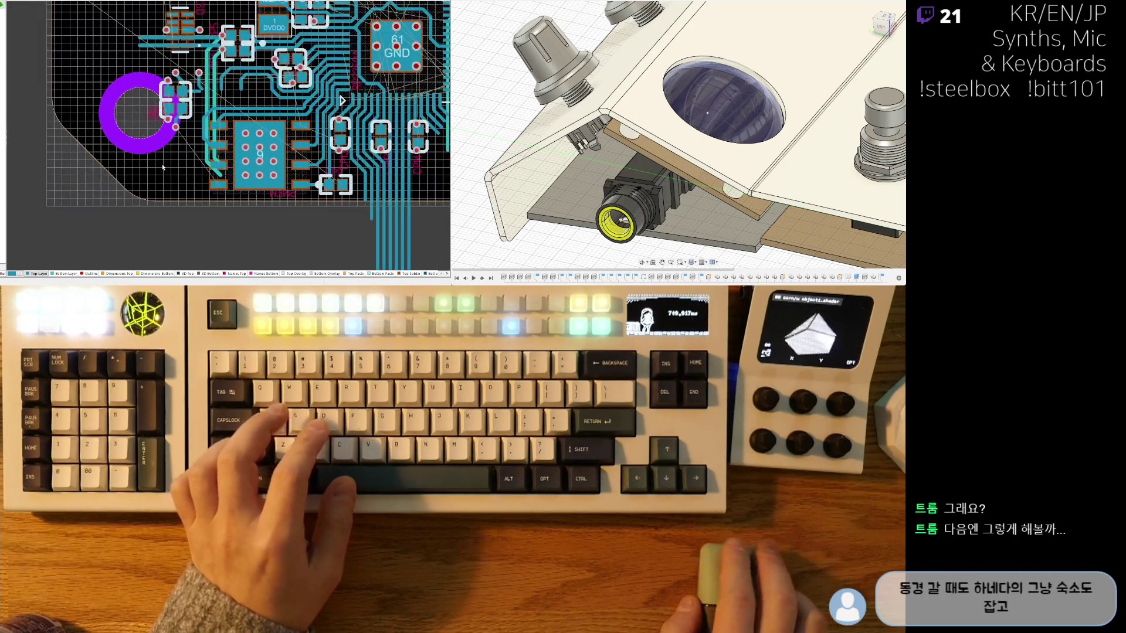
pyautogui.scroll(2, 181, 139)
pyautogui.scroll(1, 203, 73)
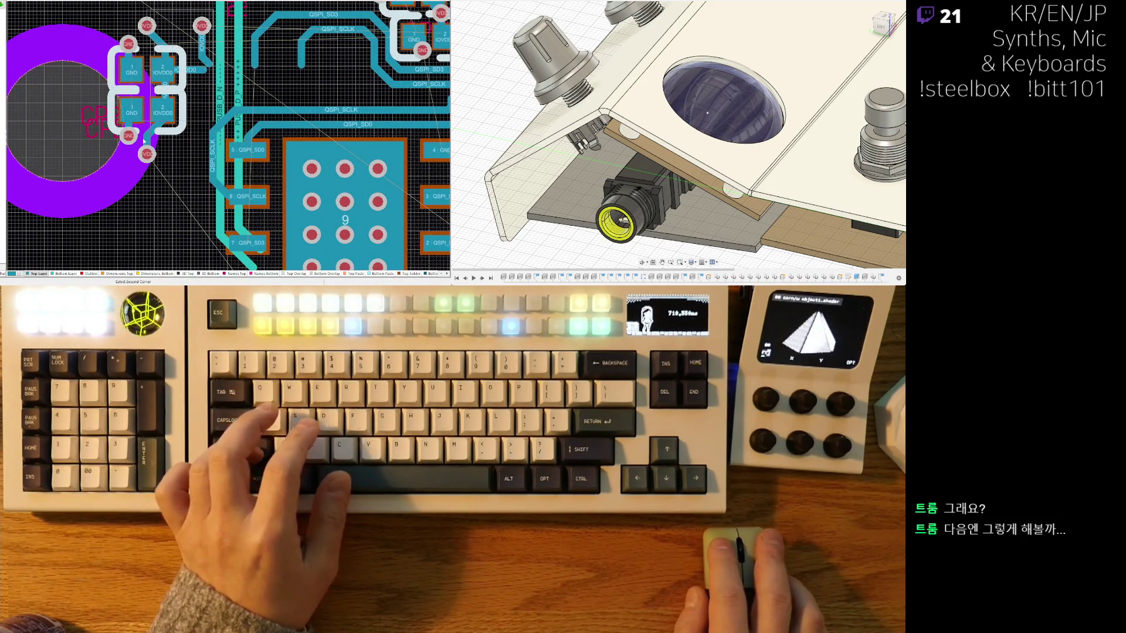
pyautogui.click(147, 88)
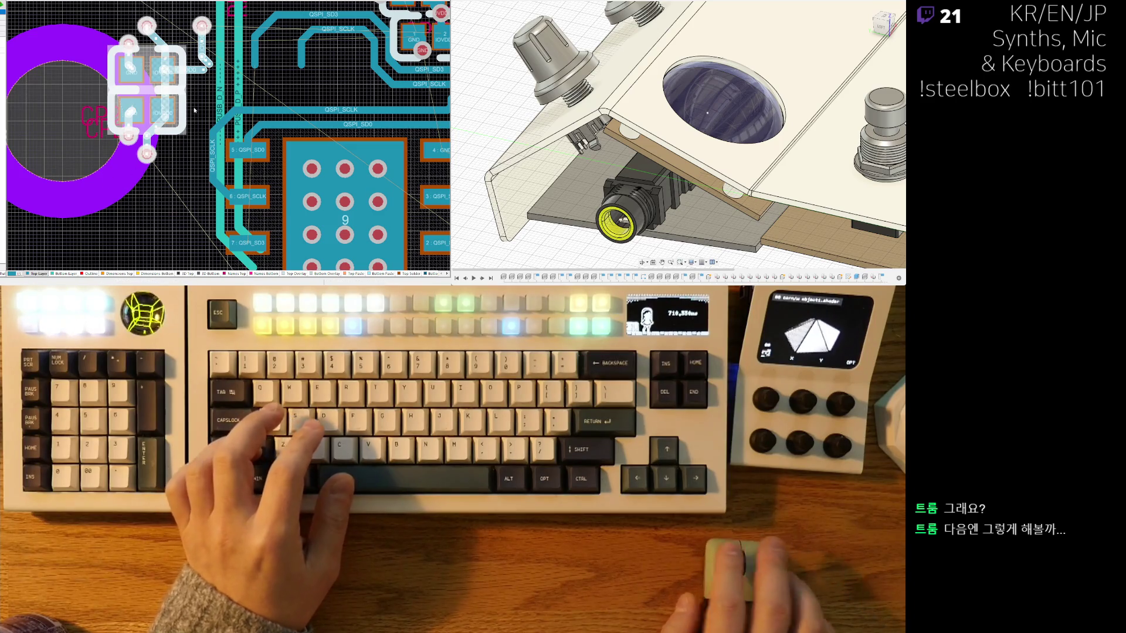
pyautogui.press('Down')
pyautogui.press('Down')
pyautogui.press('Down')
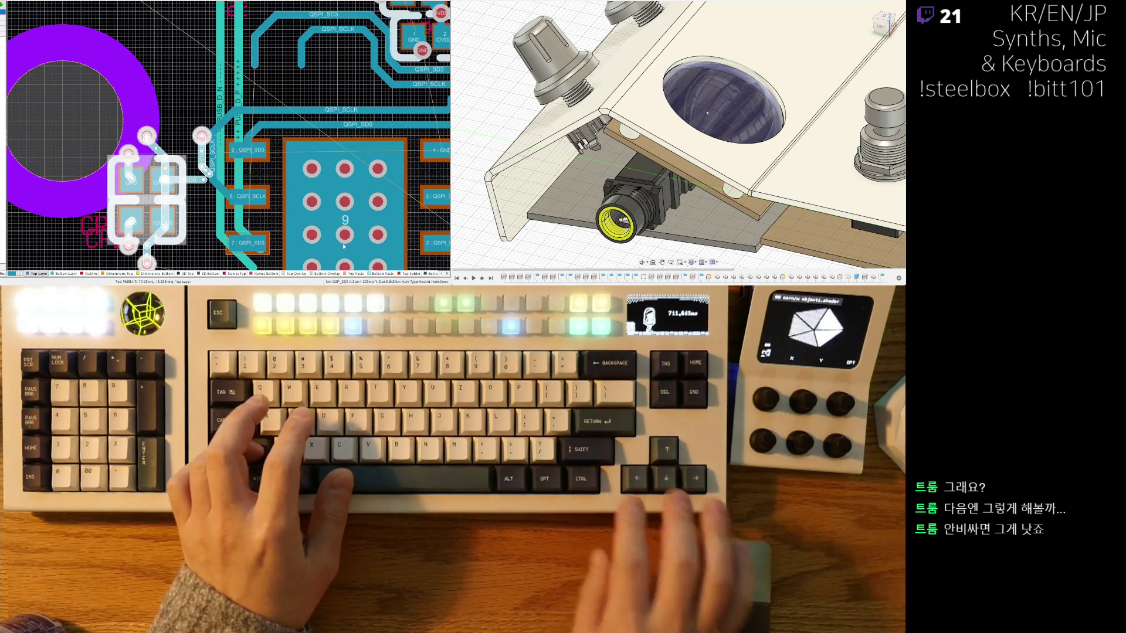
pyautogui.scroll(-2, 208, 163)
pyautogui.moveTo(208, 162); pyautogui.dragTo(268, 118, button='right')
pyautogui.press('Down')
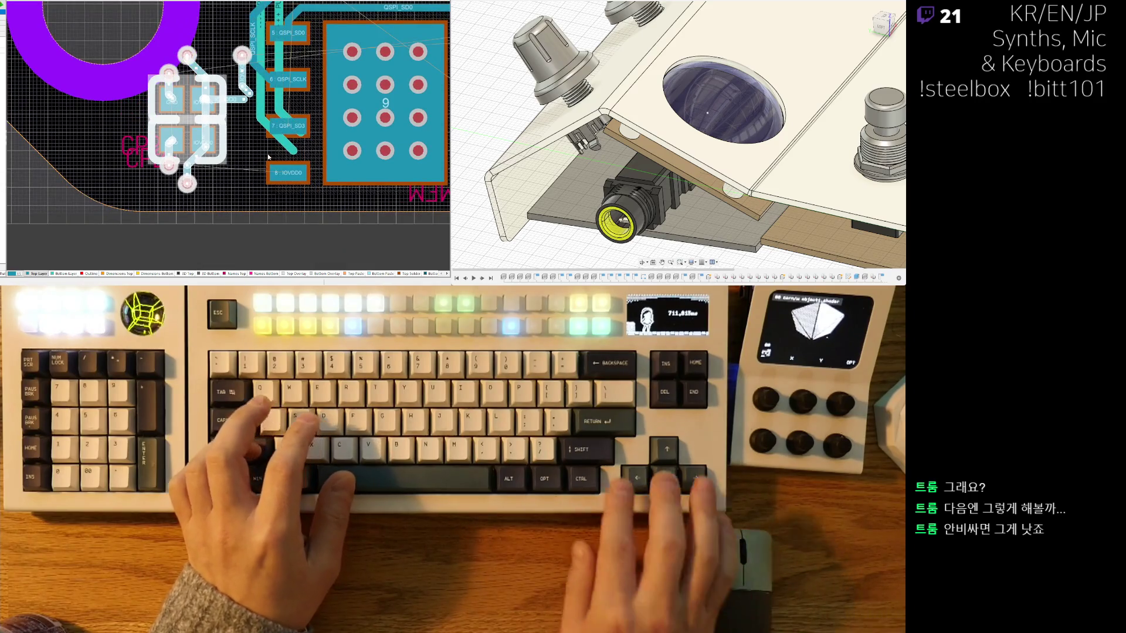
pyautogui.press('Down')
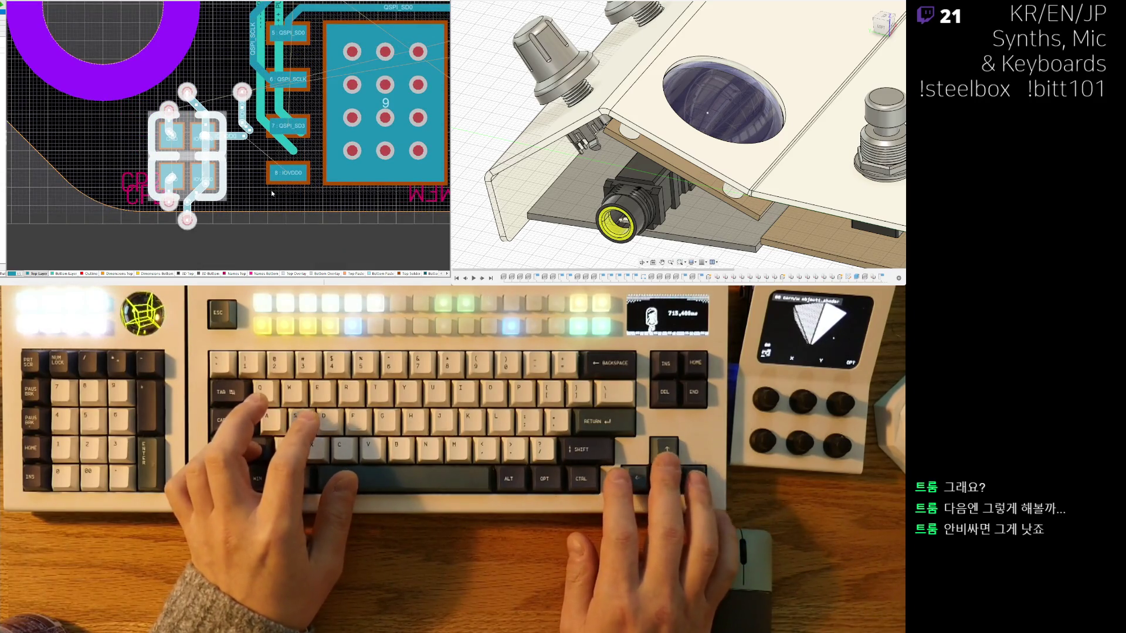
pyautogui.press('Right')
pyautogui.press('Down')
pyautogui.press('Right')
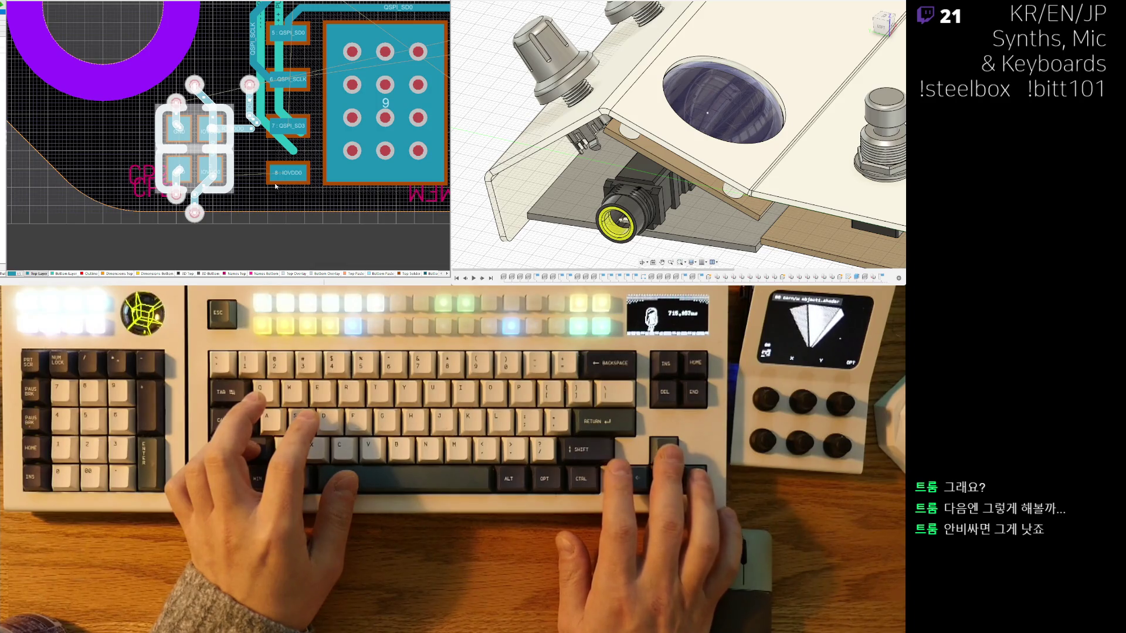
pyautogui.press('Right')
pyautogui.press('Right')
pyautogui.press('Right')
pyautogui.press('Right')
pyautogui.press('Right')
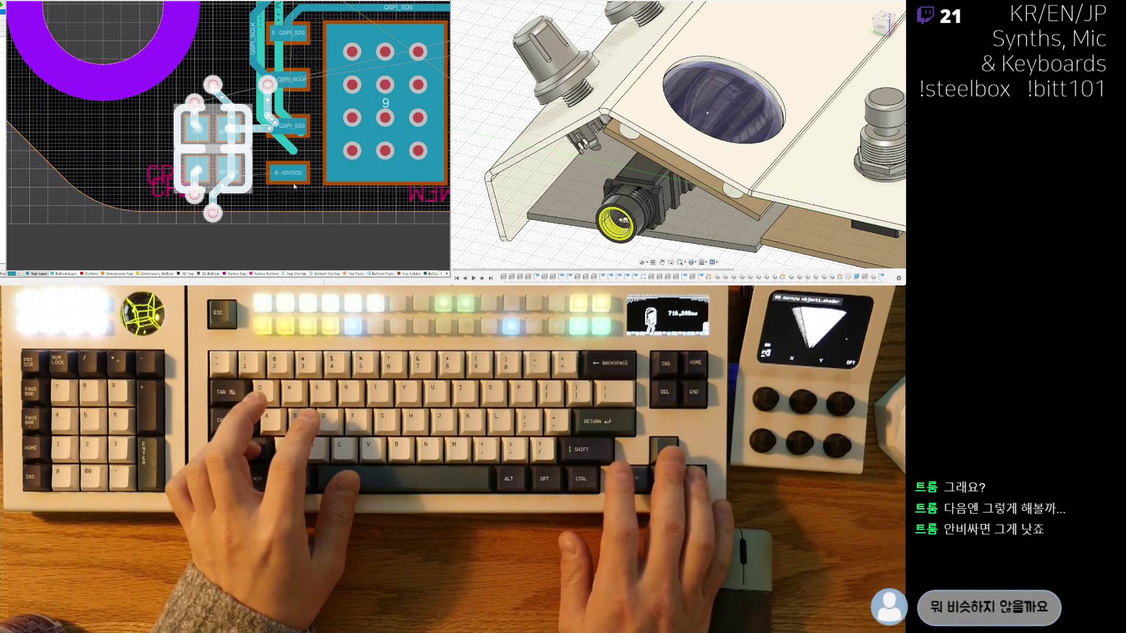
# Step: Fine-tune the part's position beside pin 8 above the curved board edge and drop it there
pyautogui.press('Down')
pyautogui.press('Down')
pyautogui.press('Down')
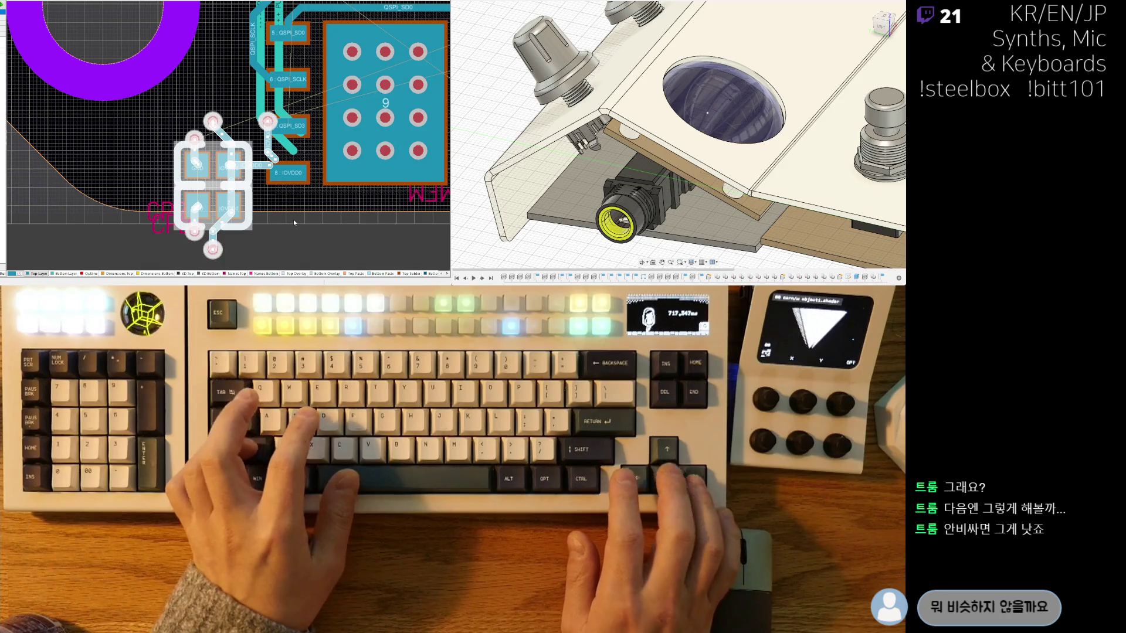
pyautogui.press('Down')
pyautogui.press('Right')
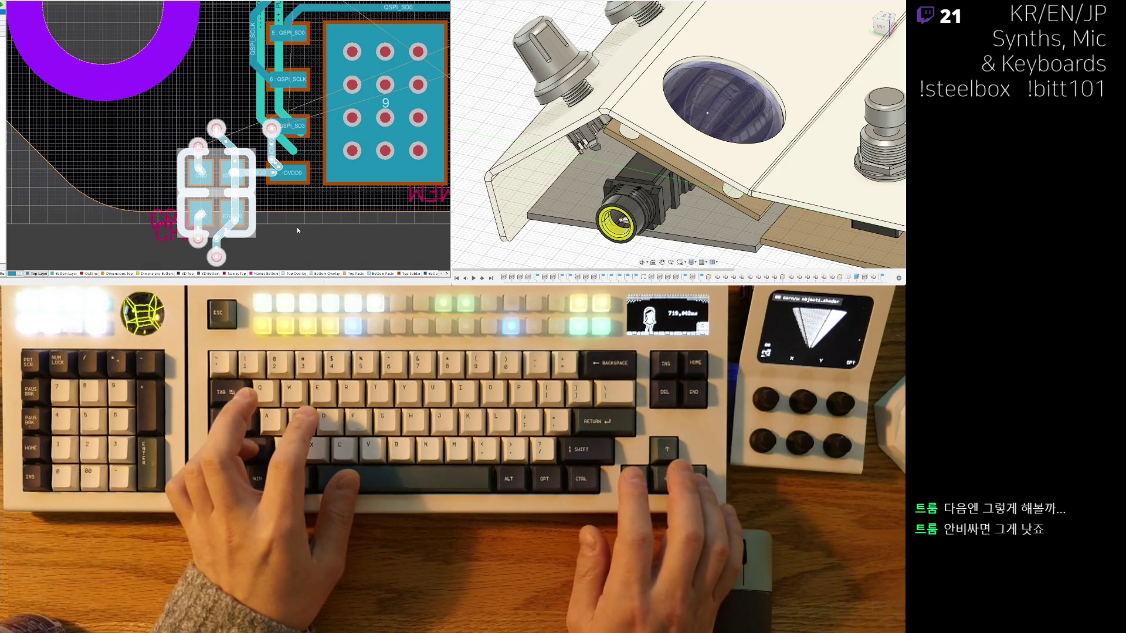
pyautogui.press('Left')
pyautogui.press('Left')
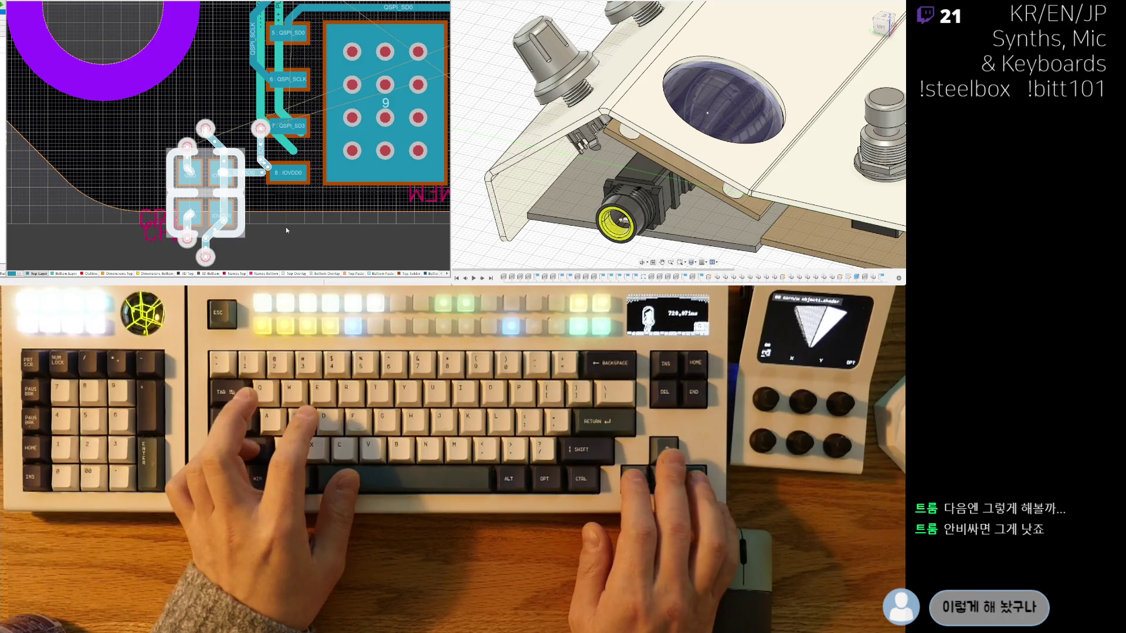
pyautogui.press('Up')
pyautogui.press('Up')
pyautogui.press('Up')
pyautogui.press('Up')
pyautogui.press('Up')
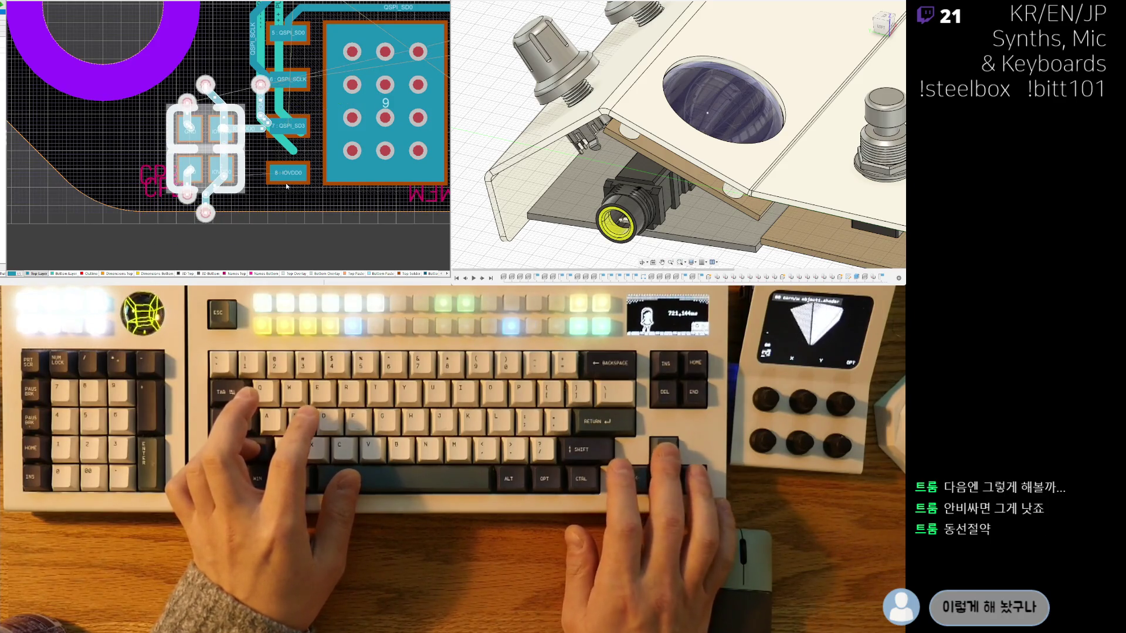
pyautogui.press('Right')
pyautogui.press('Right')
pyautogui.press('Up')
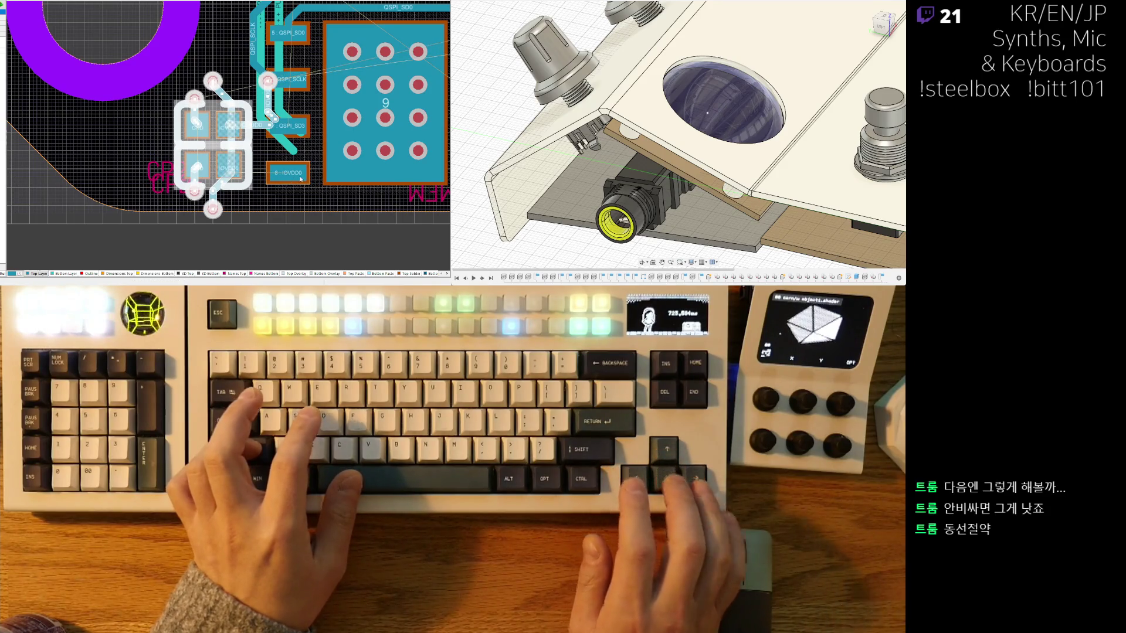
pyautogui.click(226, 185)
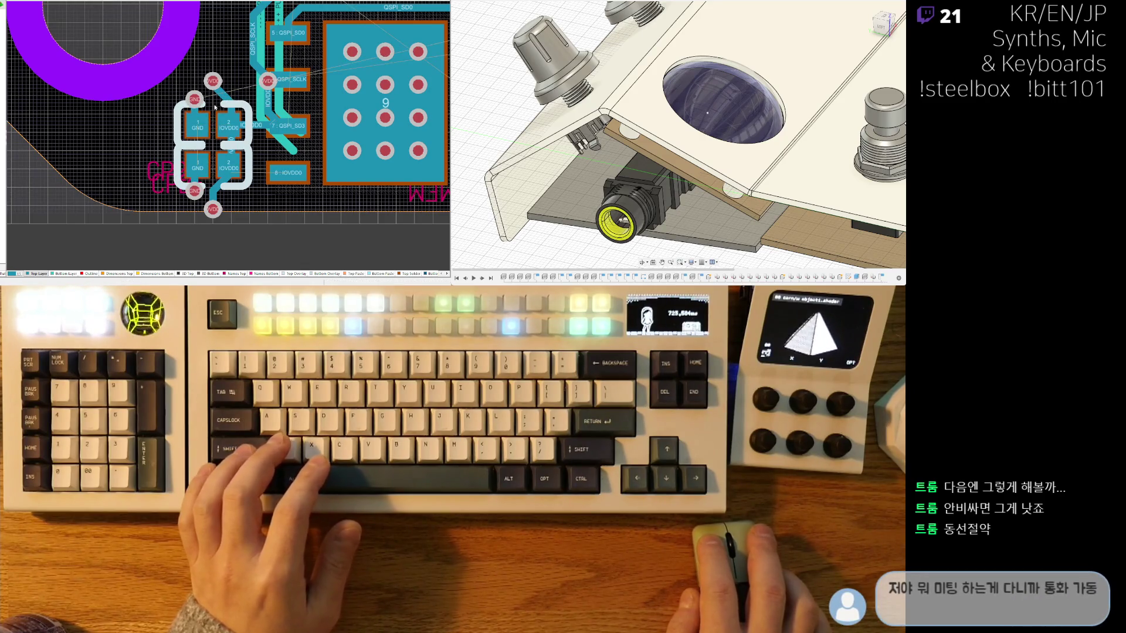
pyautogui.keyDown('shift'); pyautogui.hscroll(1, 220, 124); pyautogui.keyUp('shift')
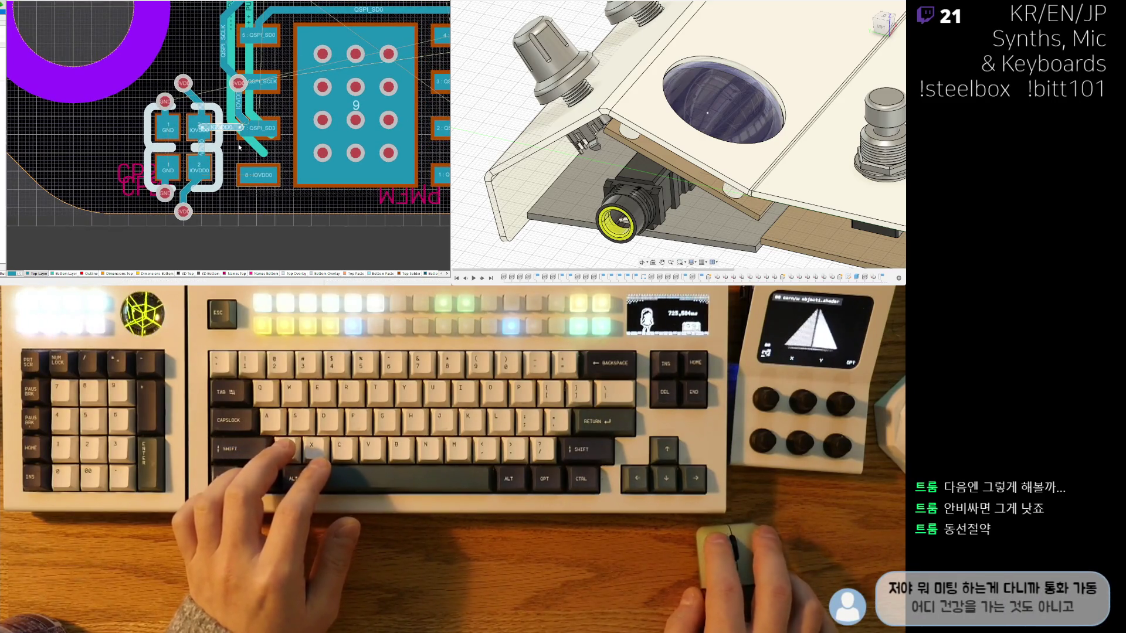
pyautogui.keyDown('ctrl'); pyautogui.scroll(2, 216, 95); pyautogui.keyUp('ctrl')
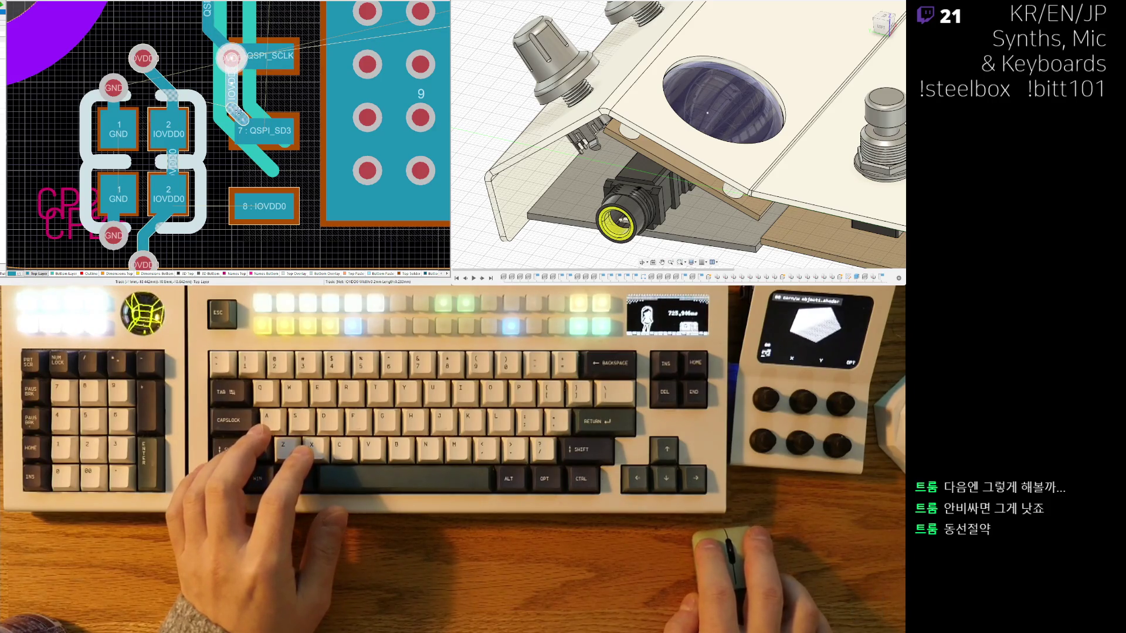
pyautogui.moveTo(231, 107); pyautogui.dragTo(193, 124, button='right')
pyautogui.keyDown('ctrl'); pyautogui.scroll(-2, 161, 134); pyautogui.keyUp('ctrl')
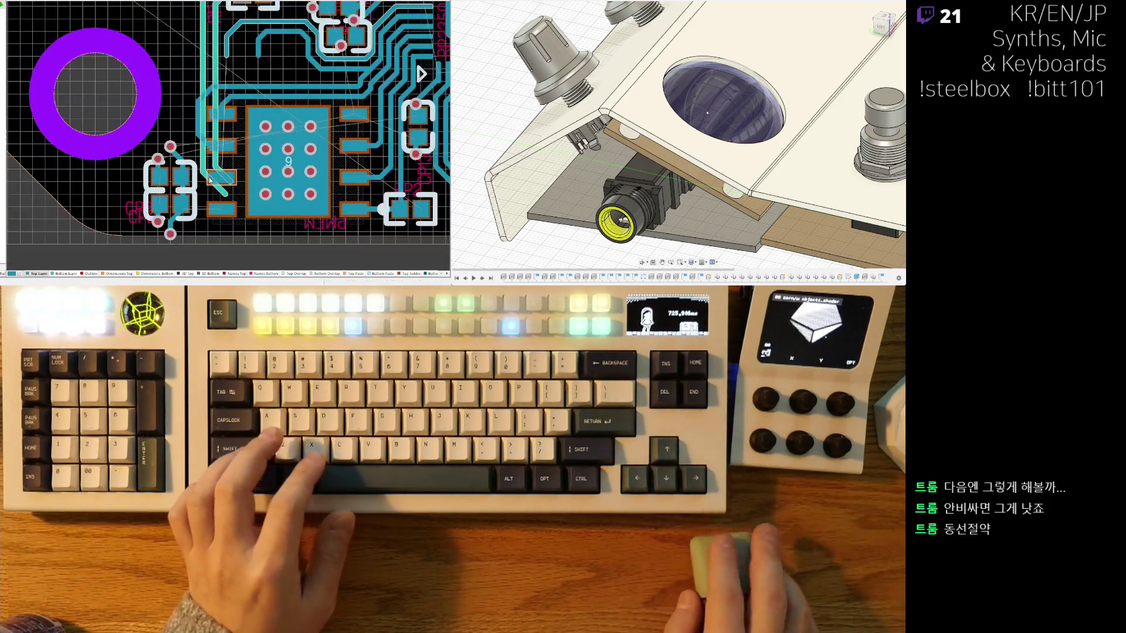
pyautogui.keyDown('ctrl'); pyautogui.scroll(2, 294, 87); pyautogui.keyUp('ctrl')
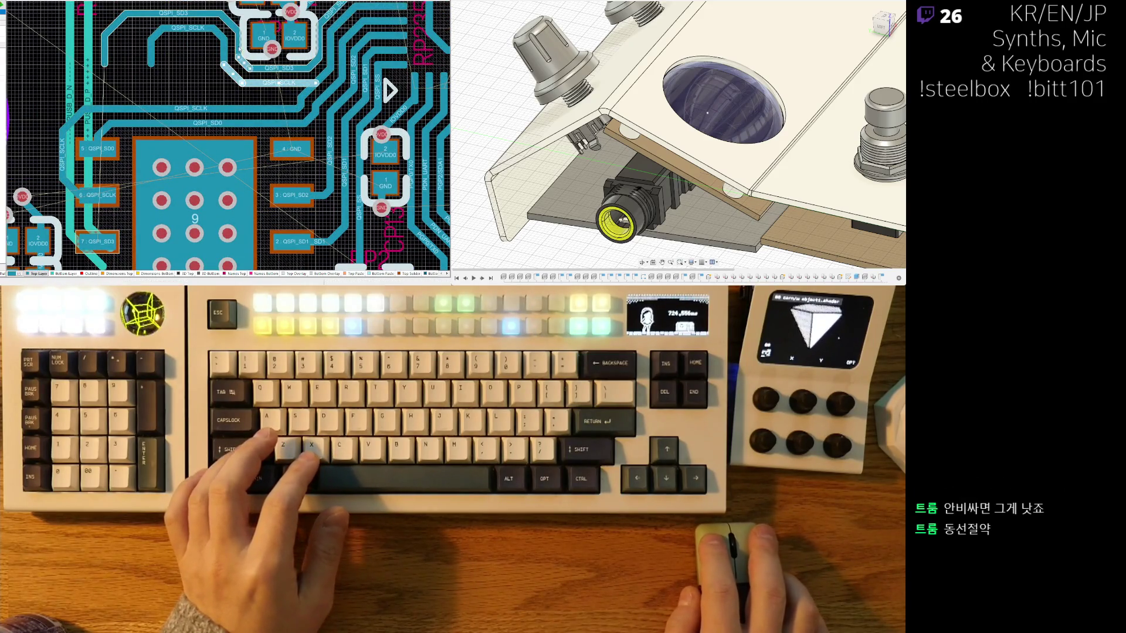
pyautogui.scroll(2, 176, 50)
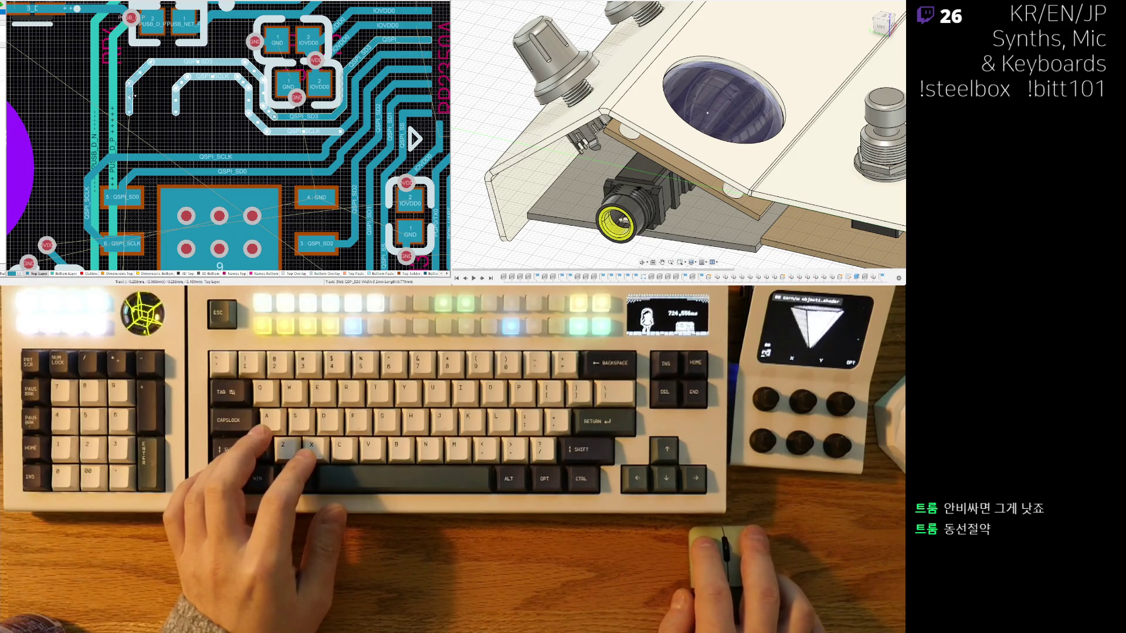
pyautogui.scroll(-2, 295, 102)
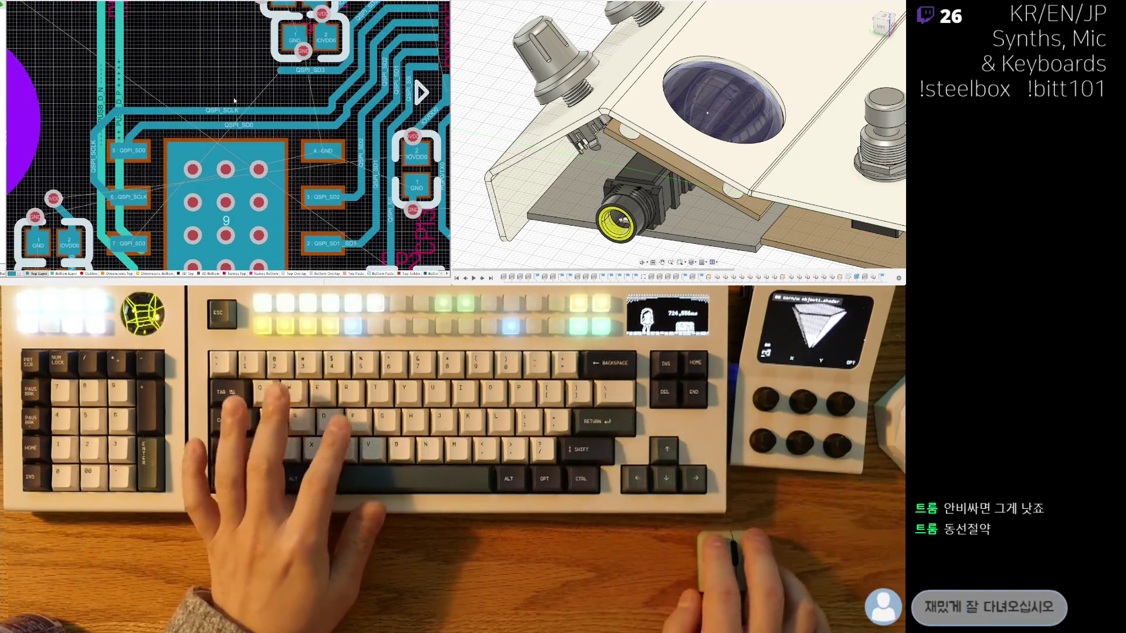
pyautogui.scroll(-1, 282, 117)
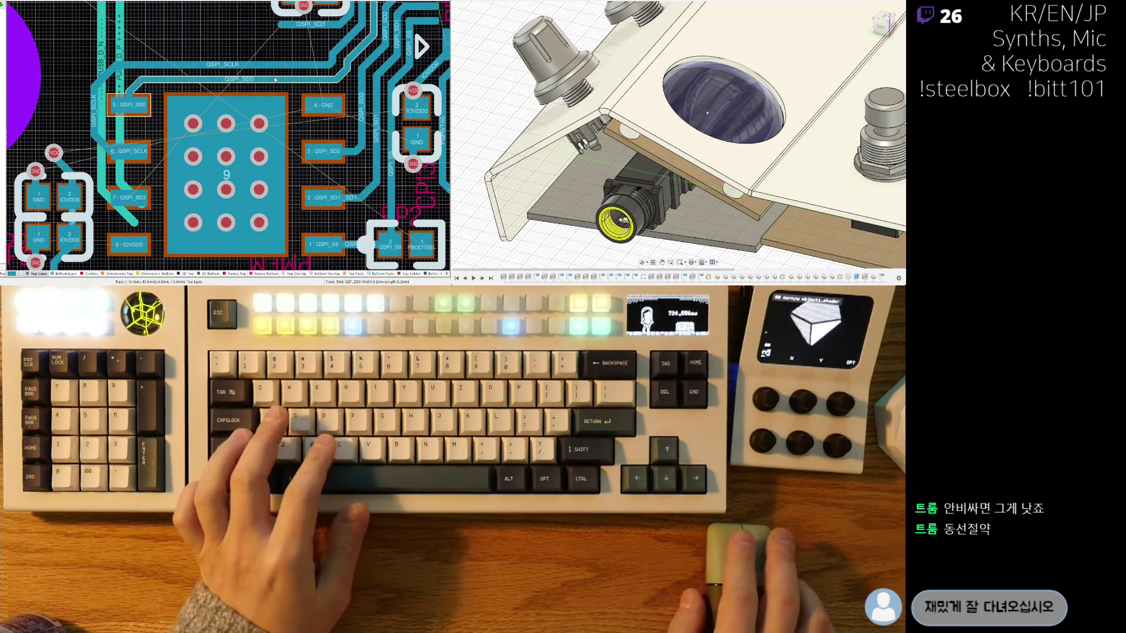
pyautogui.scroll(-2, 265, 28)
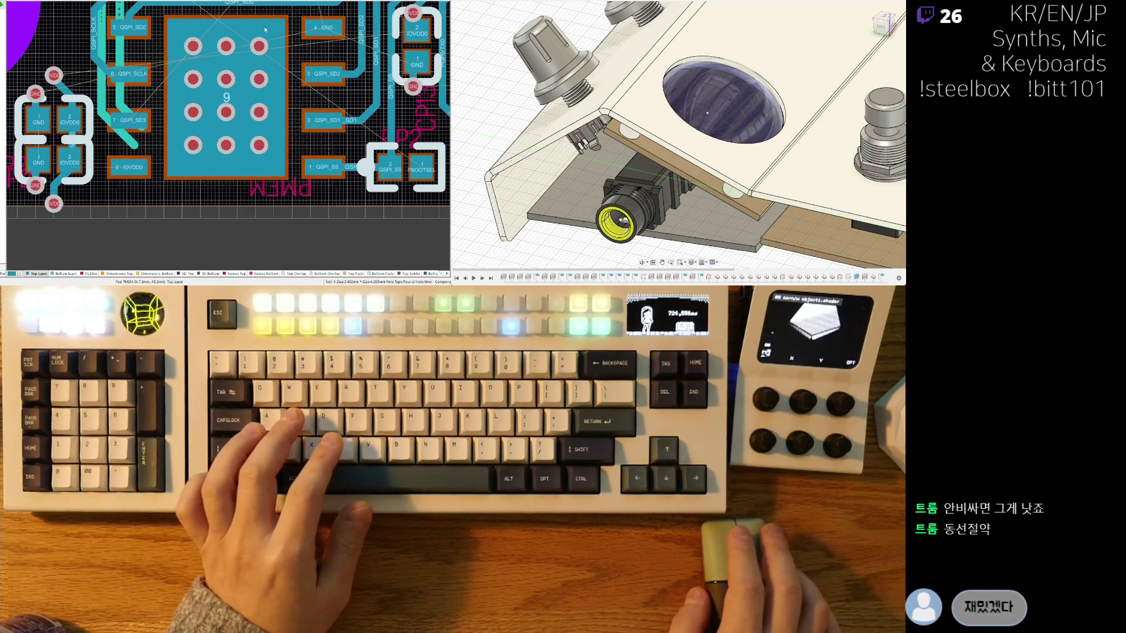
pyautogui.scroll(2, 246, 106)
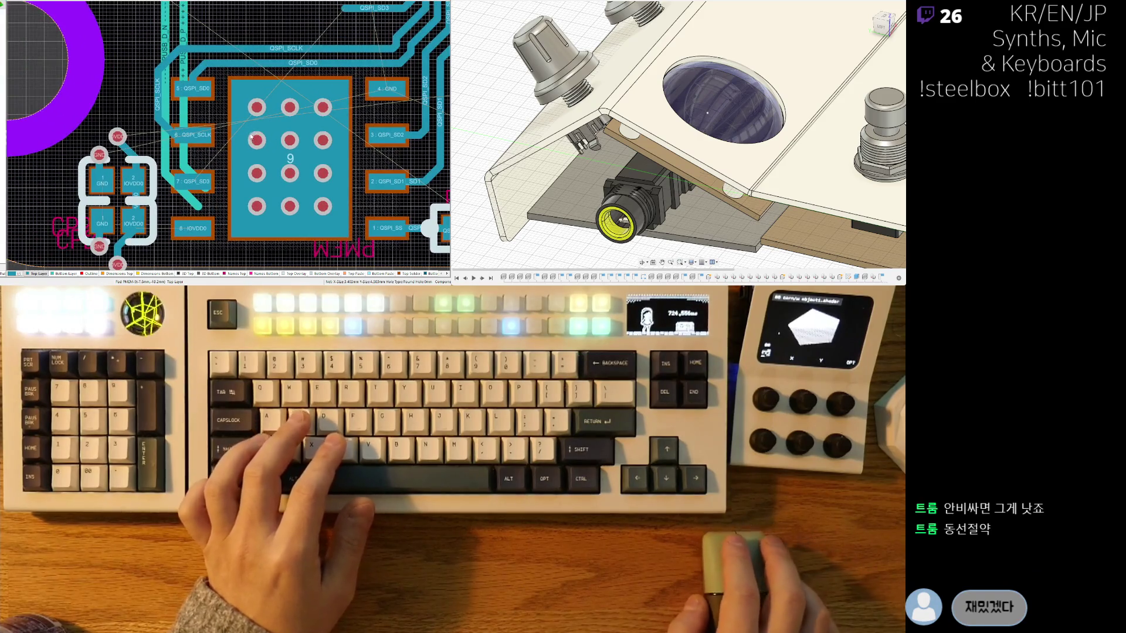
pyautogui.scroll(2, 226, 187)
pyautogui.keyDown('ctrl'); pyautogui.scroll(-1, 225, 186); pyautogui.keyUp('ctrl')
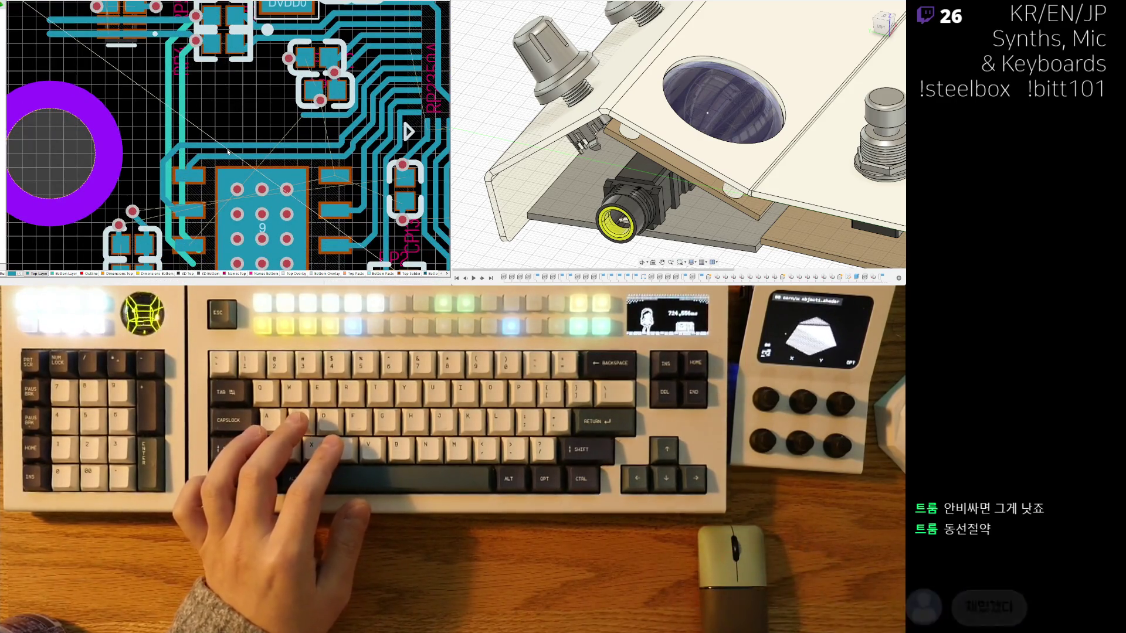
pyautogui.keyDown('ctrl'); pyautogui.scroll(2, 227, 151); pyautogui.keyUp('ctrl')
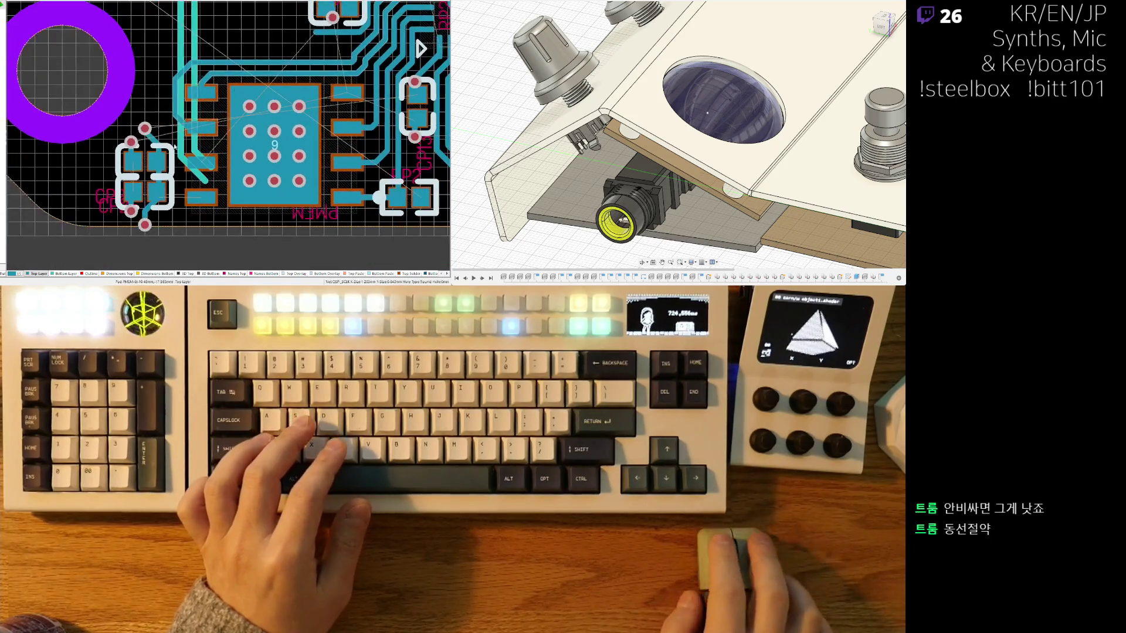
pyautogui.keyDown('ctrl'); pyautogui.scroll(2, 203, 145); pyautogui.keyUp('ctrl')
pyautogui.keyDown('ctrl'); pyautogui.scroll(2, 183, 137); pyautogui.keyUp('ctrl')
pyautogui.keyDown('ctrl'); pyautogui.scroll(-2, 183, 137); pyautogui.keyUp('ctrl')
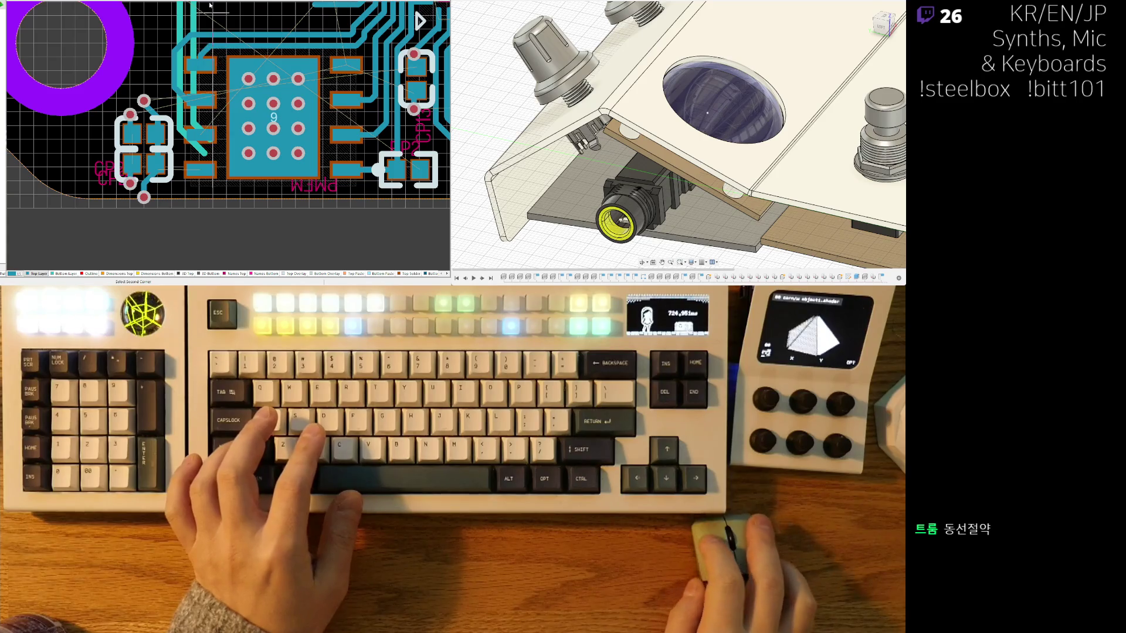
pyautogui.scroll(3, 175, 93)
# Step: Delete the stray vertical track beside the chip and pull the lower IOVDD0 via toward its capacitor pad
pyautogui.click(173, 63)
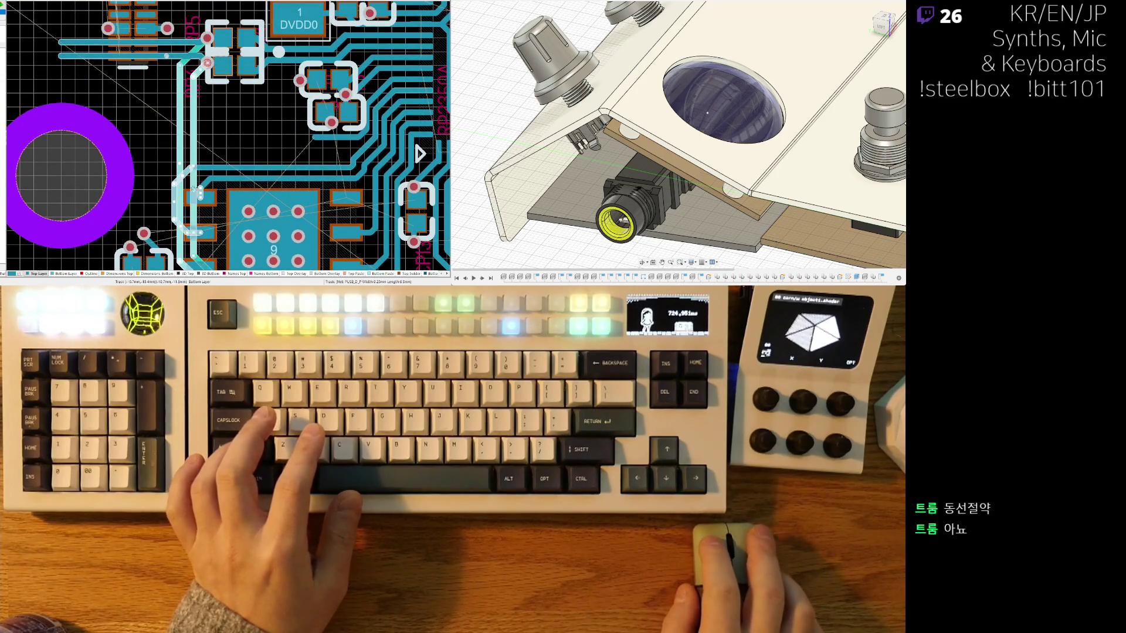
pyautogui.moveTo(421, 154); pyautogui.dragTo(444, 63, button='right')
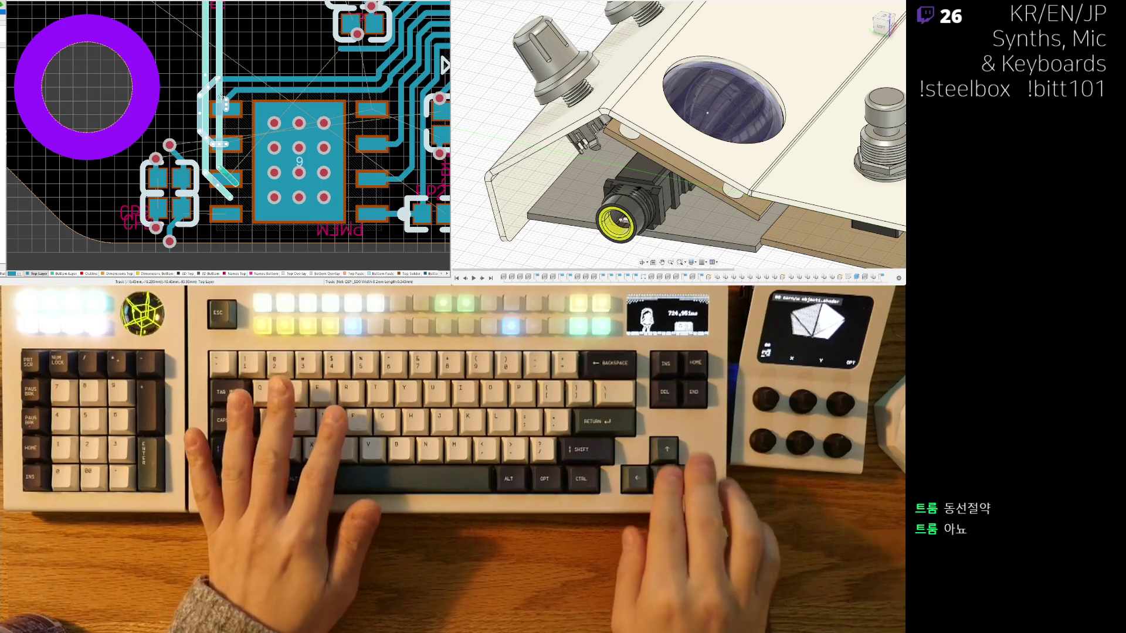
pyautogui.press('Delete')
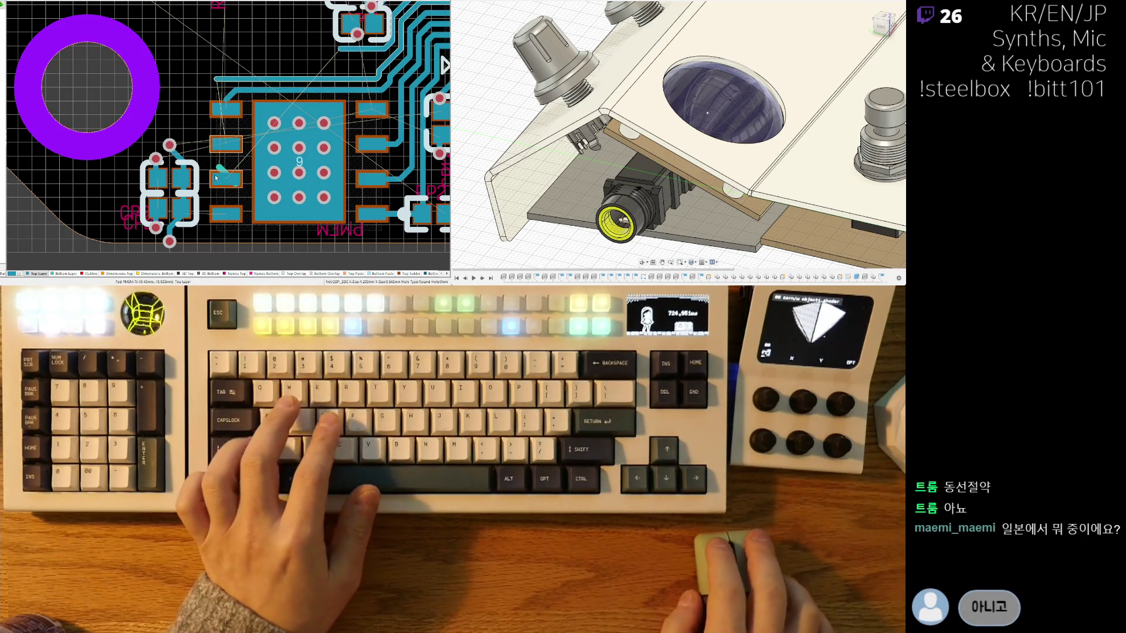
pyautogui.click(227, 175)
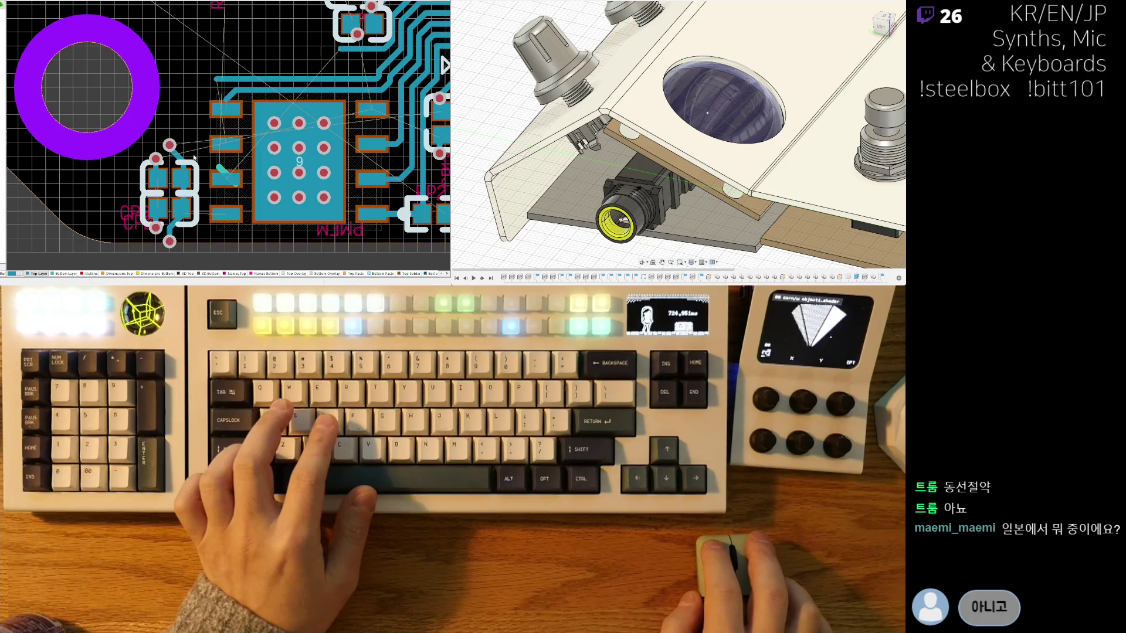
pyautogui.scroll(1, 202, 185)
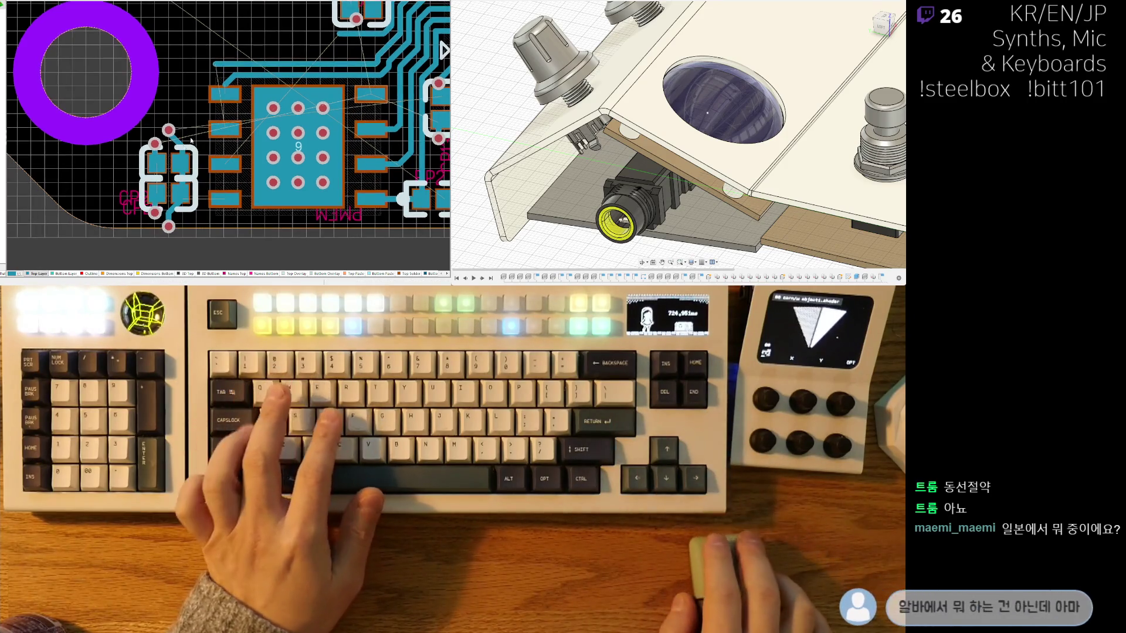
pyautogui.scroll(2, 180, 236)
pyautogui.scroll(1, 180, 236)
pyautogui.moveTo(143, 232)
pyautogui.mouseDown()
pyautogui.moveTo(177, 191)
pyautogui.moveTo(163, 192)
pyautogui.mouseUp()
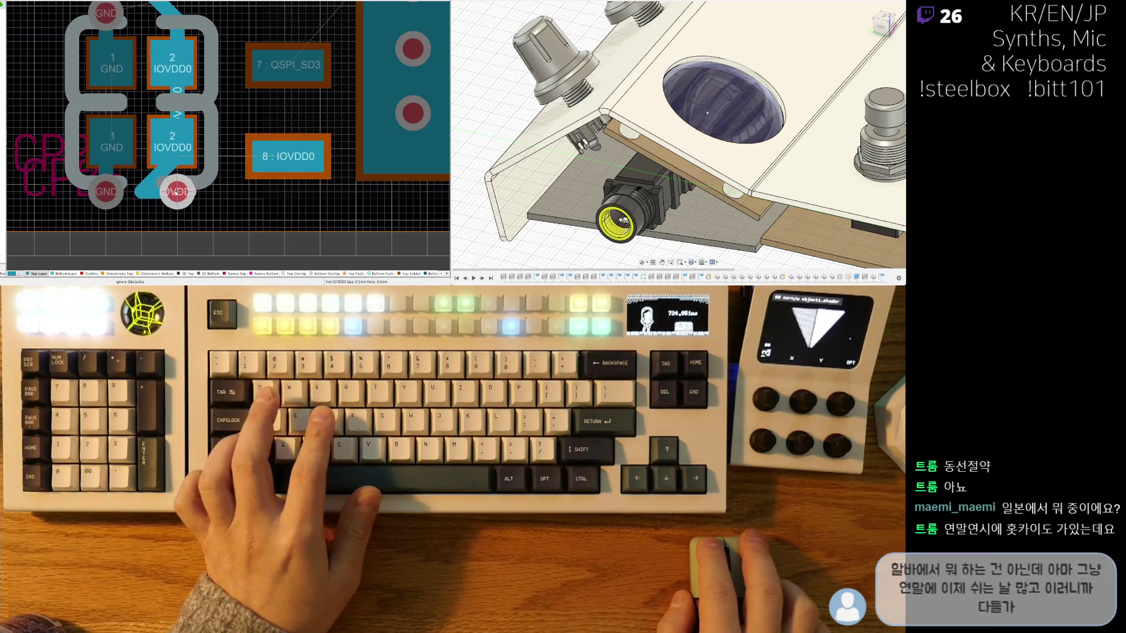
# Step: Reposition the IOVDD0 via and join it to its capacitor pad with a short track
pyautogui.press('w')
pyautogui.moveTo(186, 159); pyautogui.dragTo(207, 264, button='right')
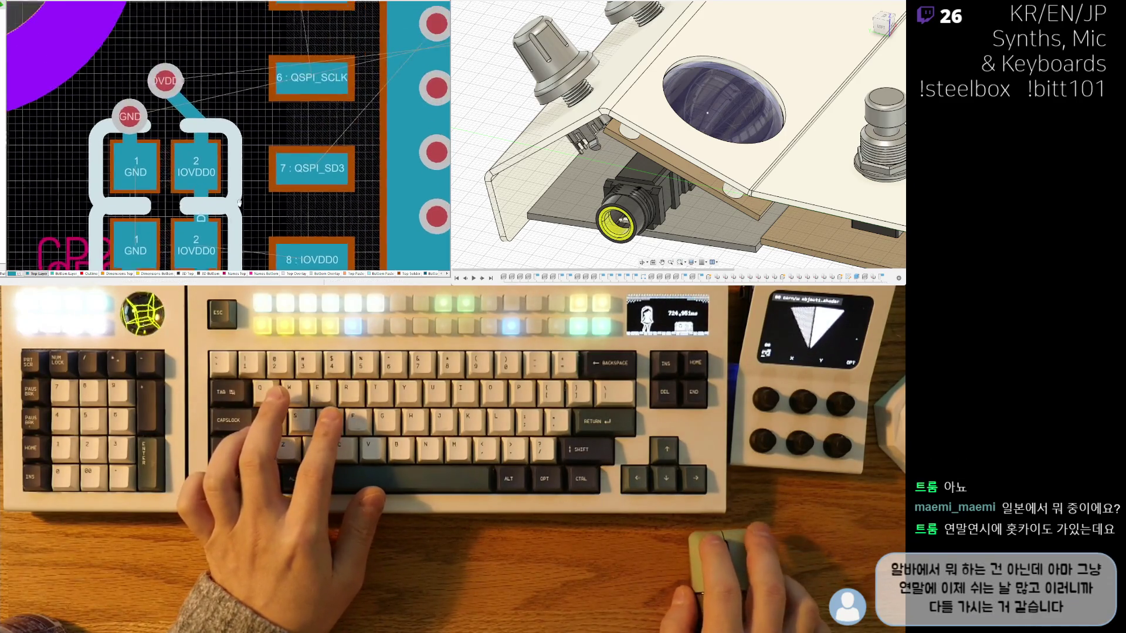
pyautogui.moveTo(171, 88); pyautogui.dragTo(193, 84)
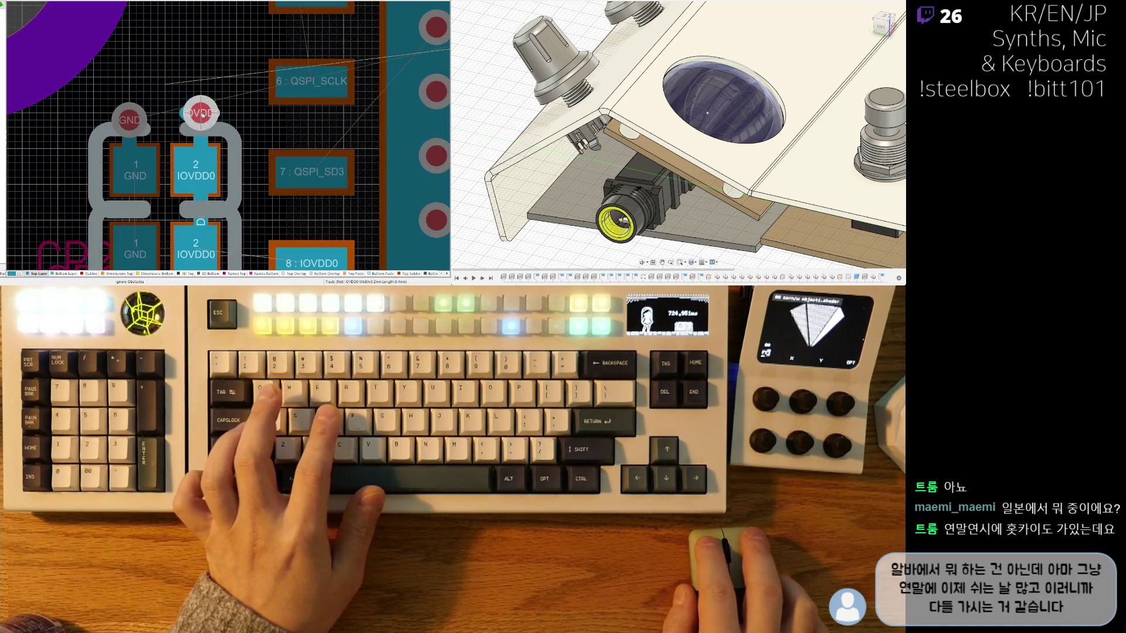
pyautogui.click(202, 115)
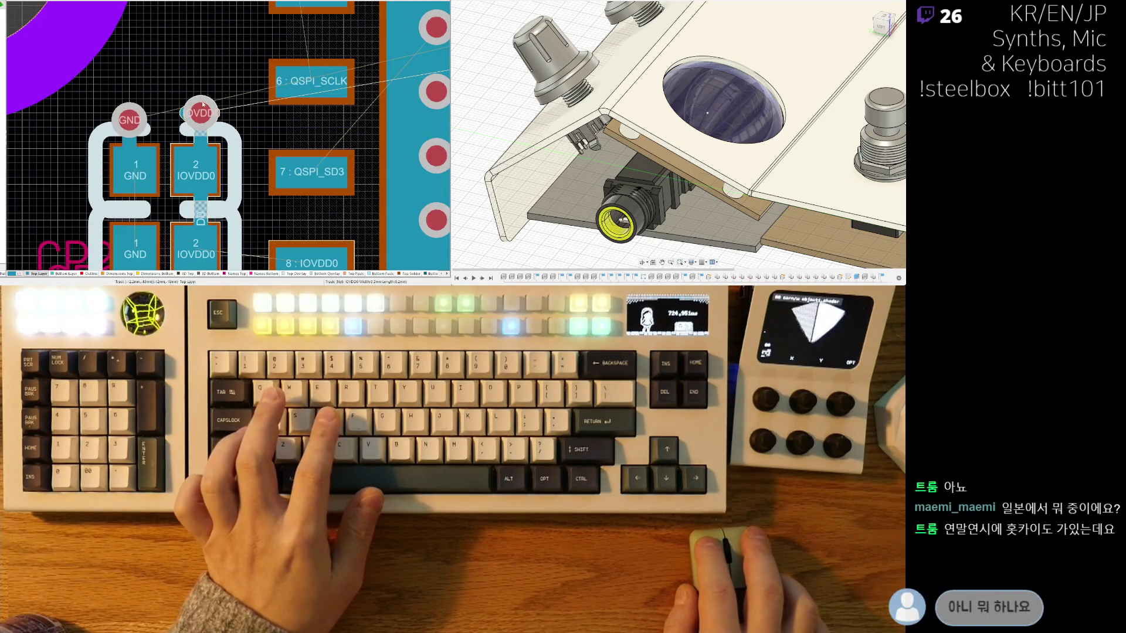
pyautogui.click(204, 115)
pyautogui.click(201, 113)
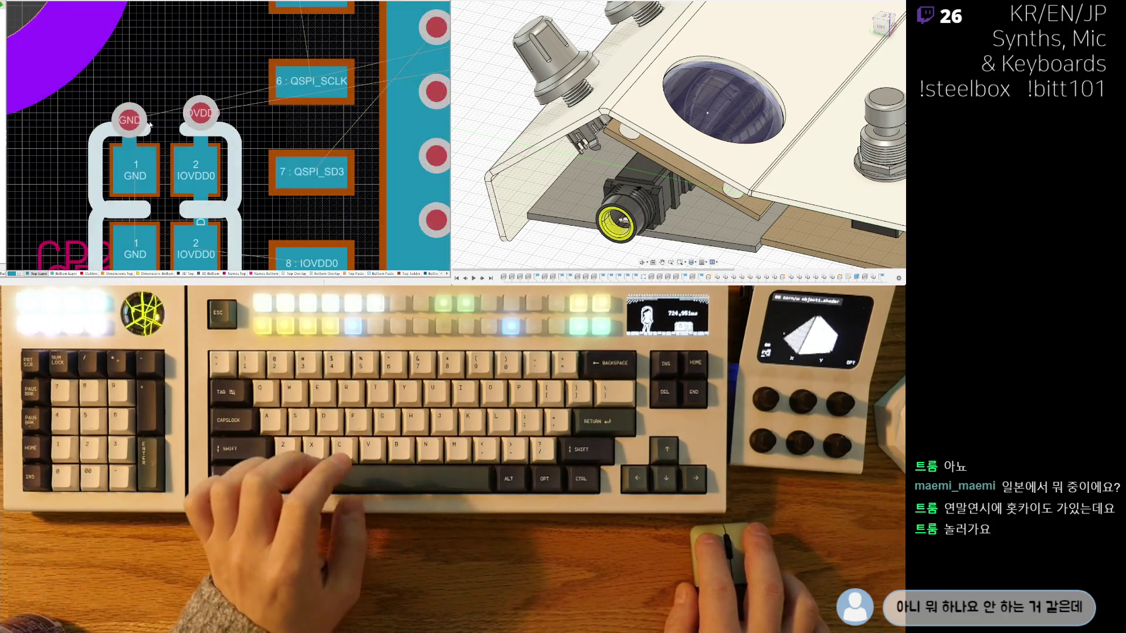
pyautogui.scroll(-2, 188, 103)
pyautogui.scroll(-1, 168, 100)
pyautogui.scroll(2, 168, 99)
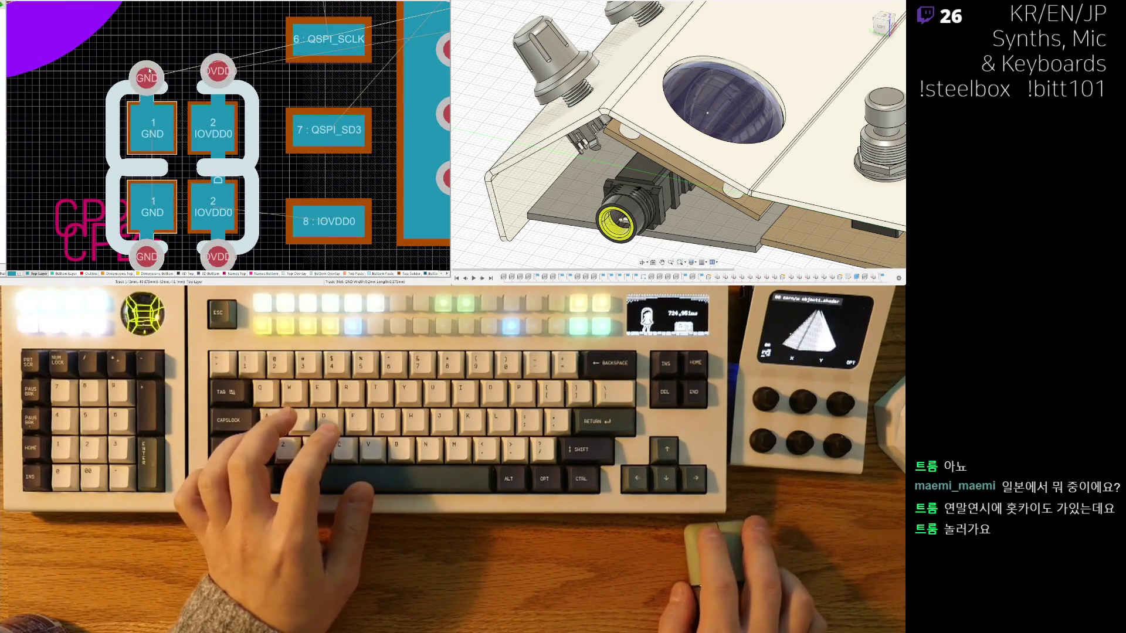
pyautogui.scroll(-2, 150, 106)
pyautogui.scroll(-1, 147, 176)
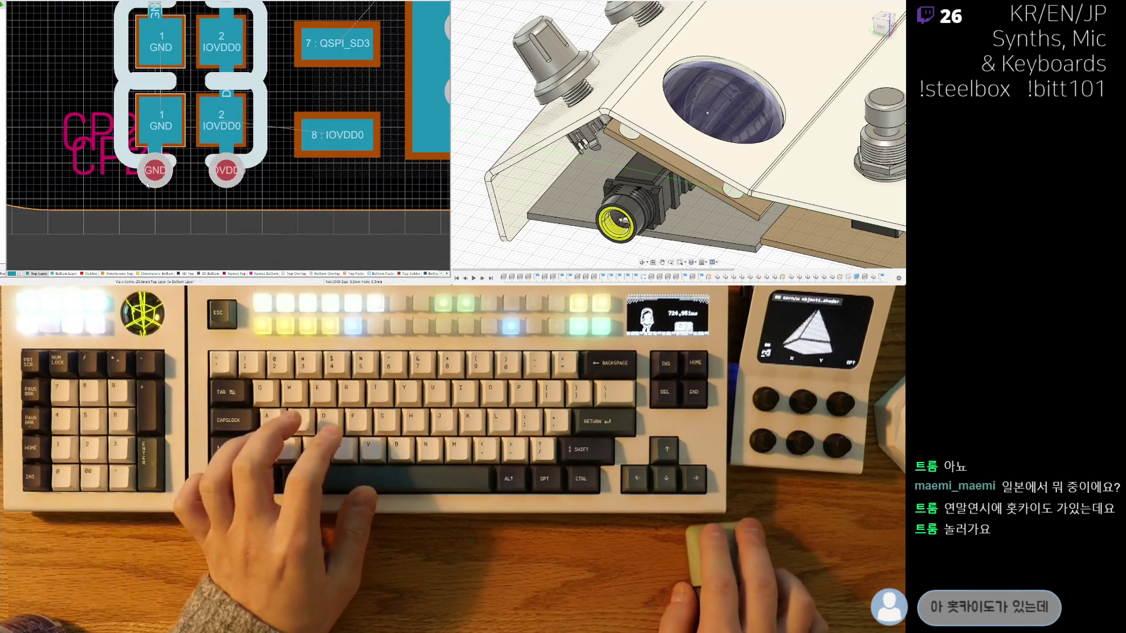
# Step: Route a short track from the GND via to its pad and leave routing mode
pyautogui.hotkey('ctrl', 'w')
pyautogui.click(157, 175)
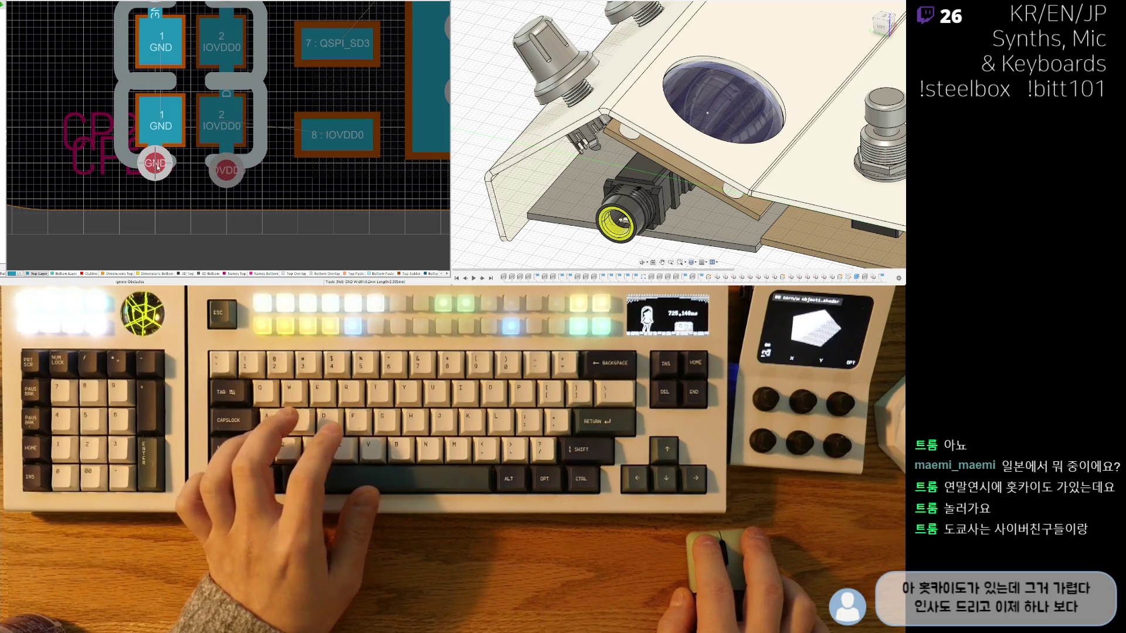
pyautogui.rightClick(157, 171)
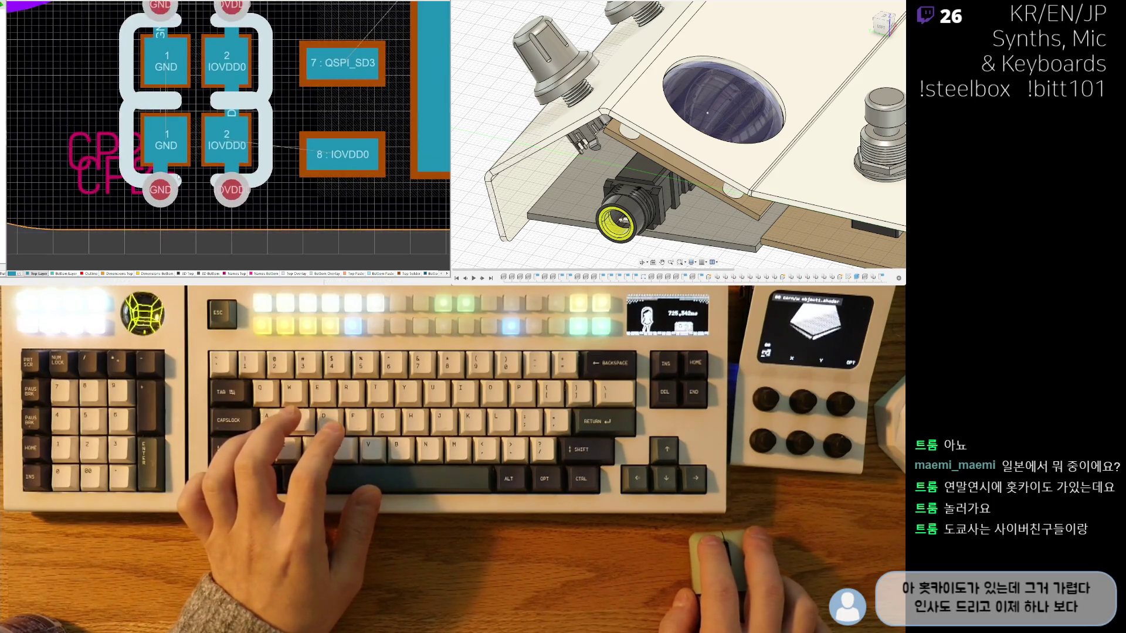
pyautogui.scroll(-1, 193, 193)
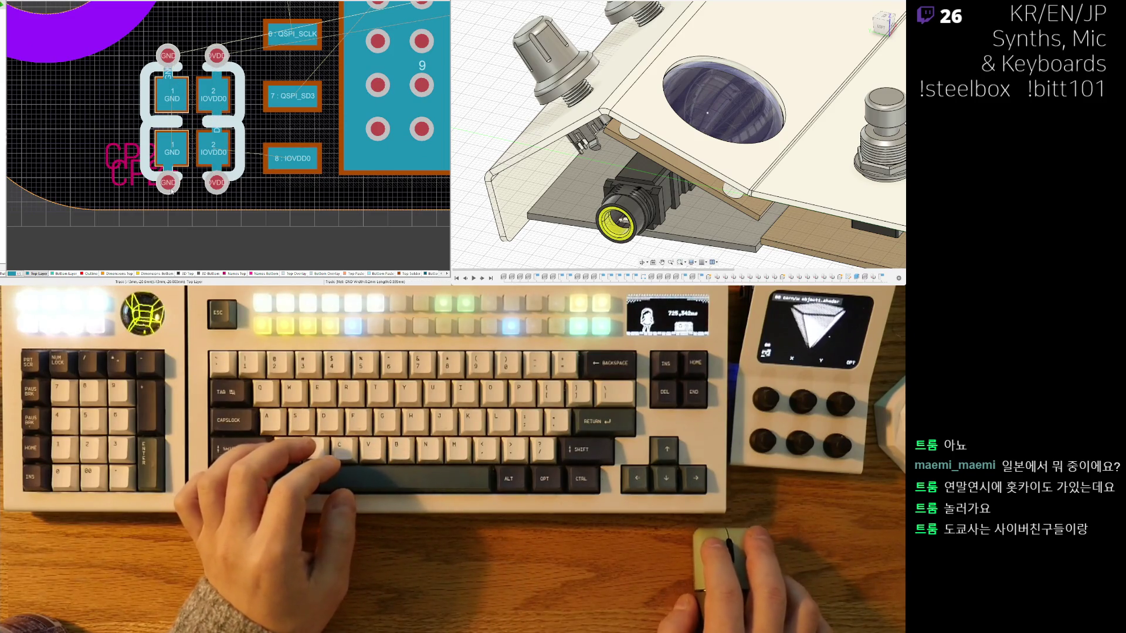
pyautogui.moveTo(198, 154); pyautogui.dragTo(159, 152, button='right')
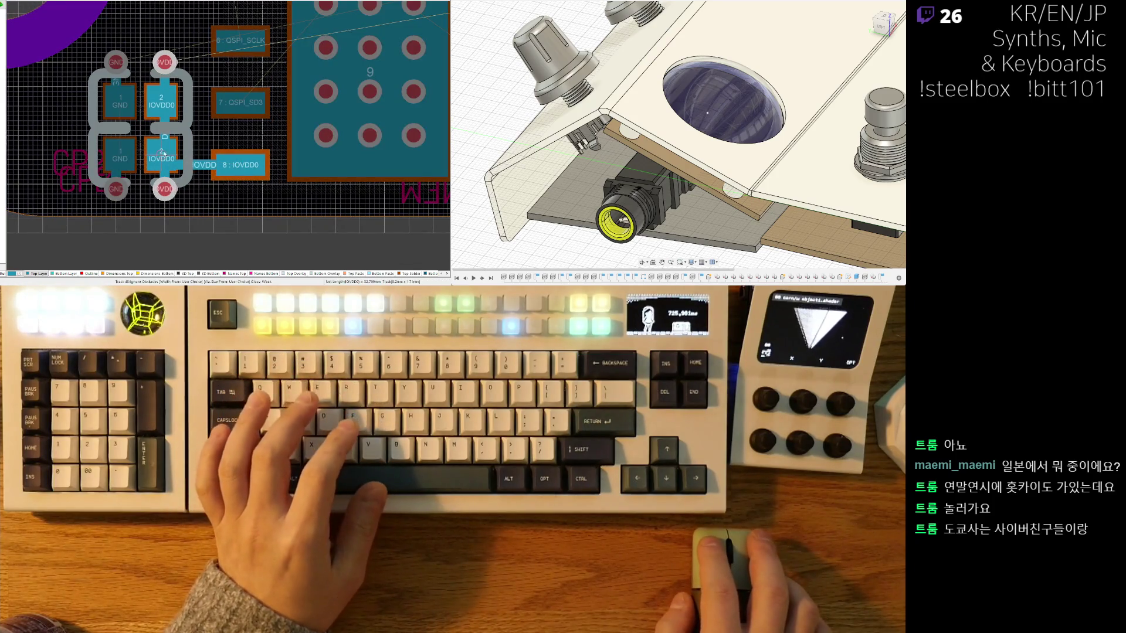
pyautogui.rightClick(160, 153)
pyautogui.scroll(-2, 195, 159)
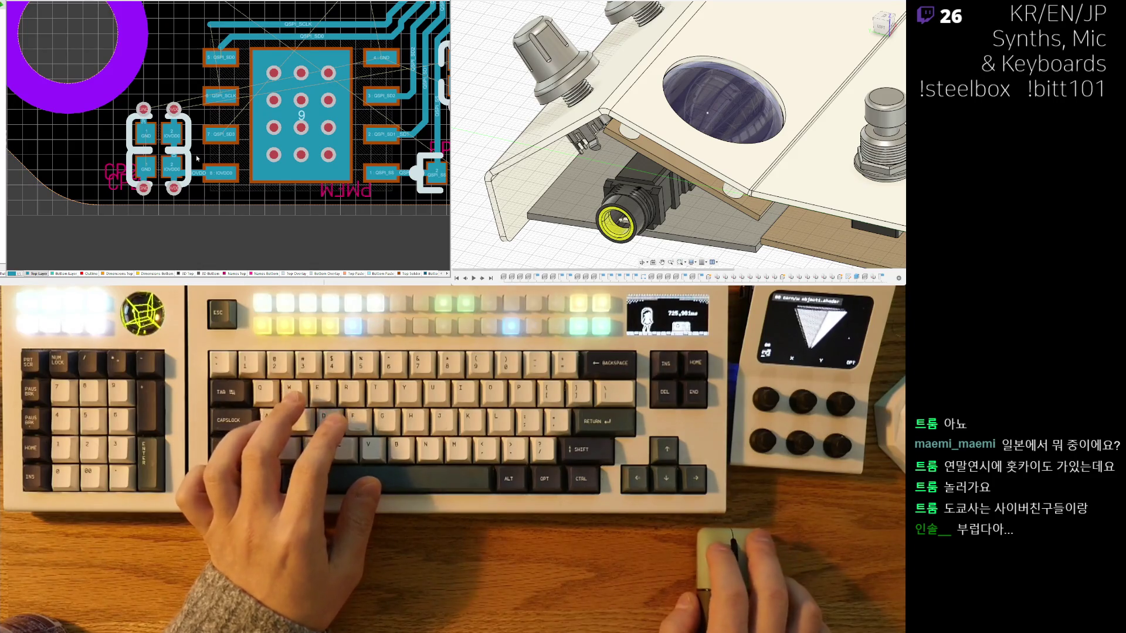
pyautogui.scroll(-1, 200, 162)
pyautogui.scroll(-1, 204, 158)
pyautogui.scroll(2, 264, 128)
pyautogui.keyDown('shift'); pyautogui.hscroll(2, 257, 109); pyautogui.keyUp('shift')
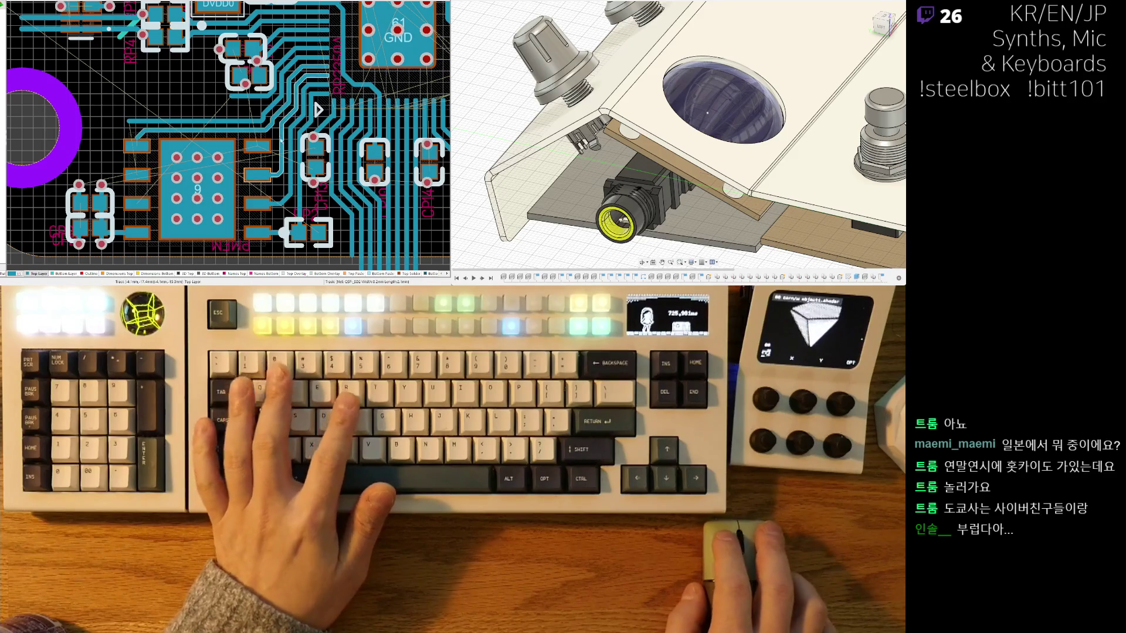
pyautogui.scroll(-2, 212, 141)
pyautogui.keyDown('shift'); pyautogui.hscroll(1, 237, 128); pyautogui.keyUp('shift')
pyautogui.scroll(1, 236, 128)
pyautogui.scroll(1, 268, 88)
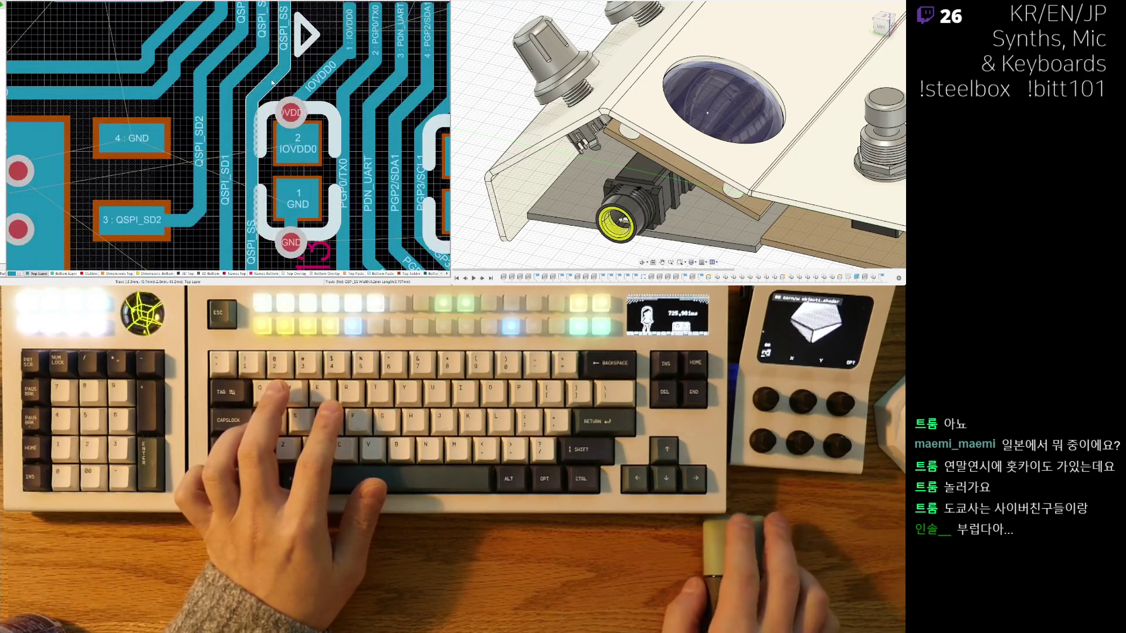
# Step: Shift the diagonal QSPI_SD2 segment further left and nudge the QSPI_SD0 diagonal
pyautogui.click(243, 75)
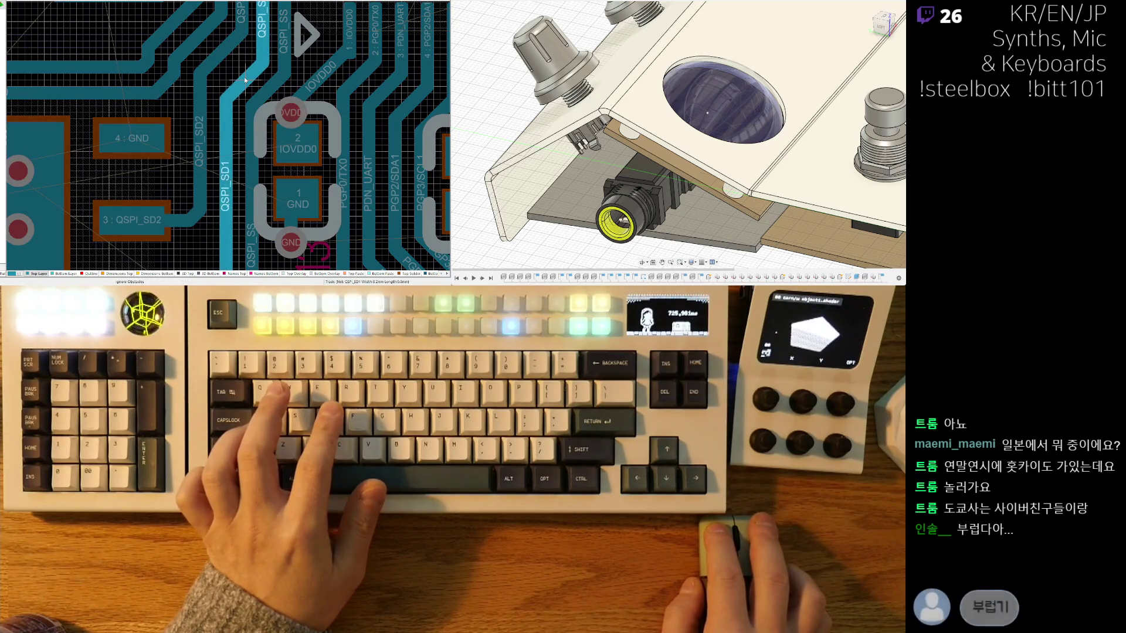
pyautogui.scroll(-1, 244, 76)
pyautogui.scroll(1, 268, 99)
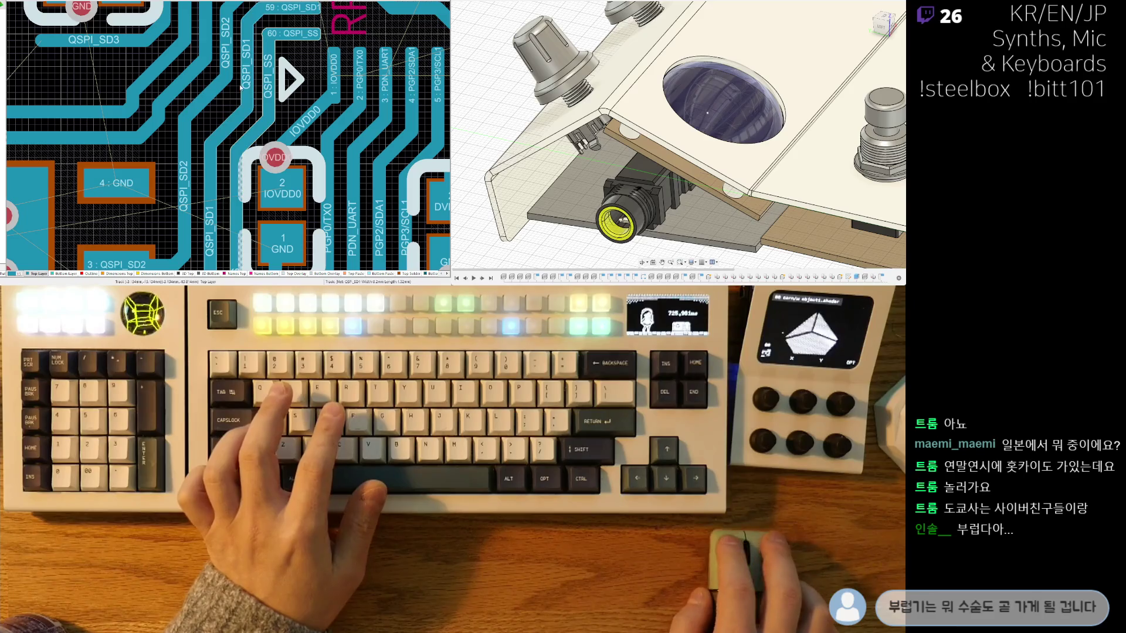
pyautogui.click(202, 102)
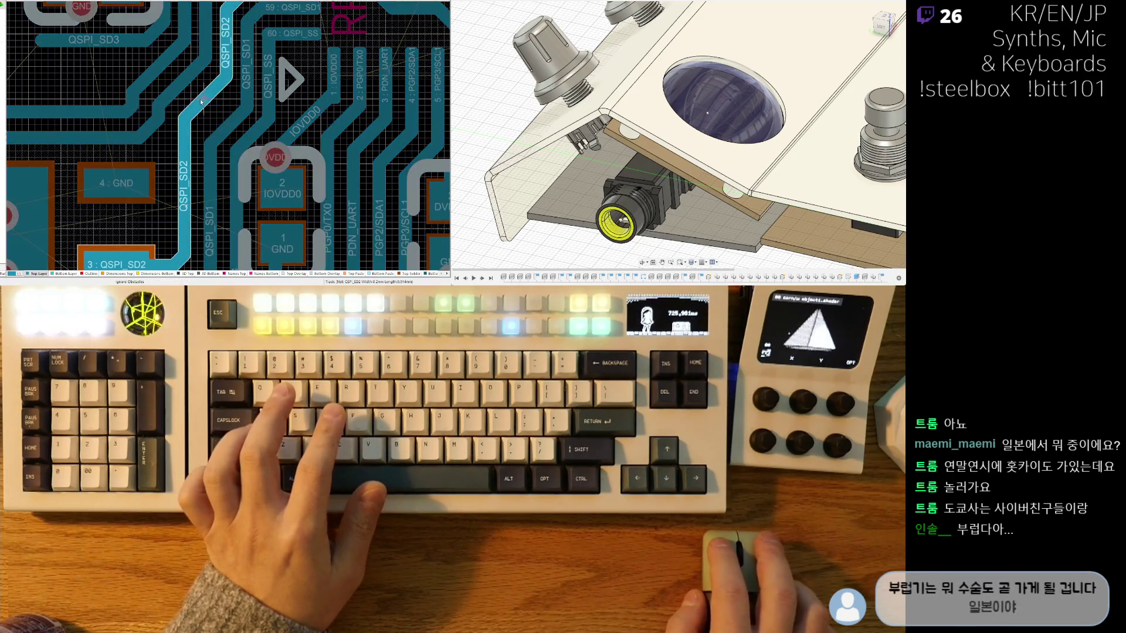
pyautogui.scroll(1, 206, 107)
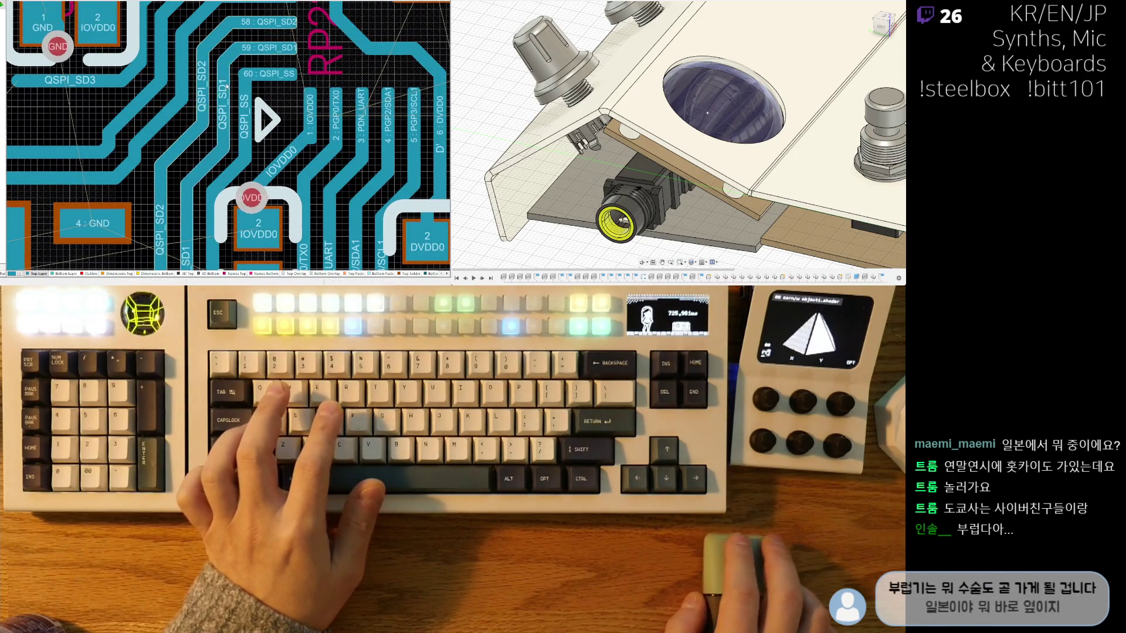
pyautogui.scroll(-1, 236, 94)
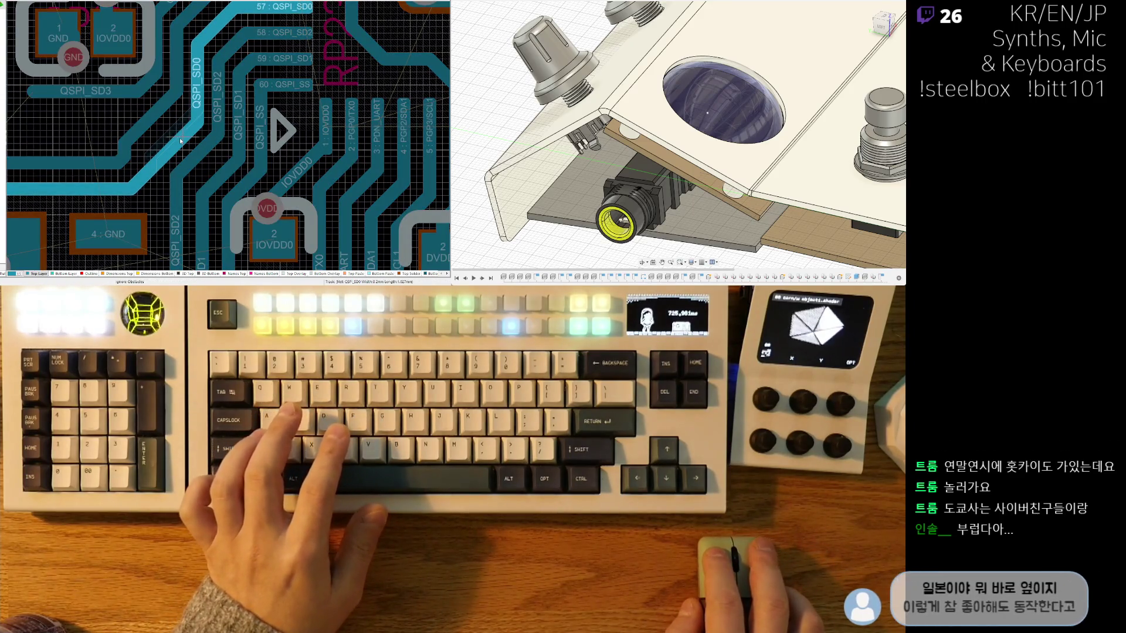
pyautogui.moveTo(180, 132); pyautogui.dragTo(203, 164)
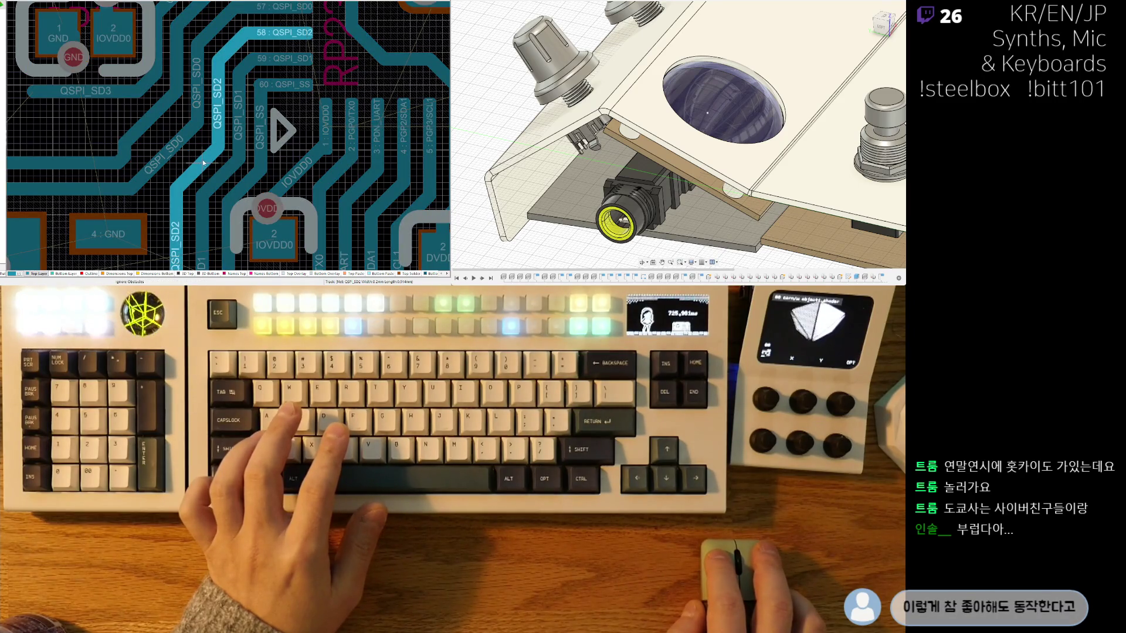
pyautogui.click(203, 163)
pyautogui.click(176, 149)
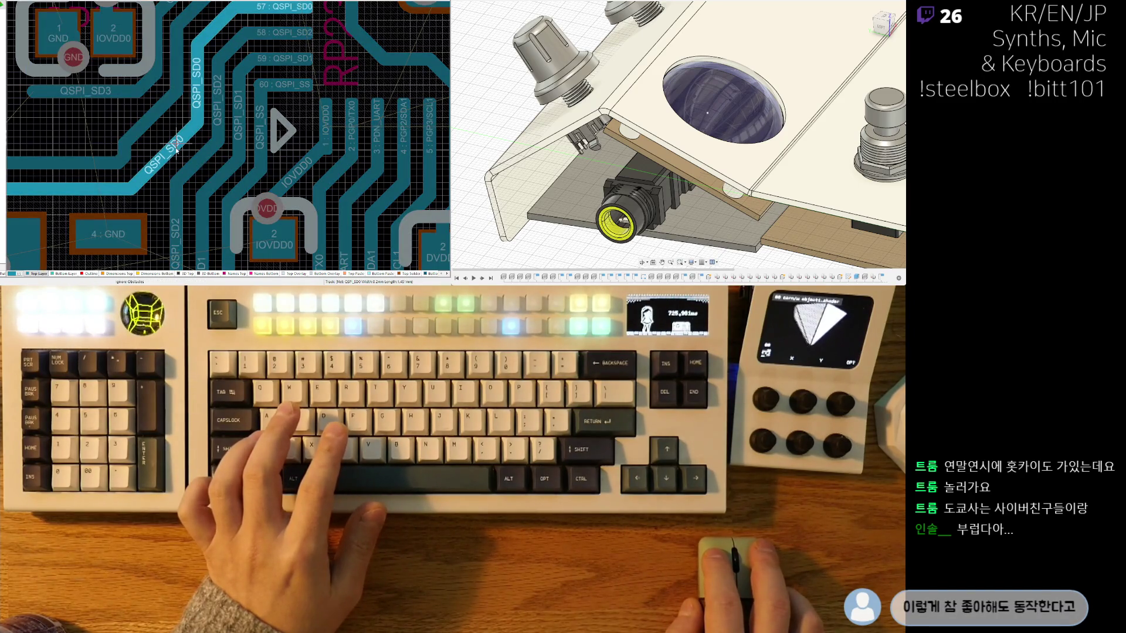
pyautogui.moveTo(176, 150); pyautogui.dragTo(178, 152)
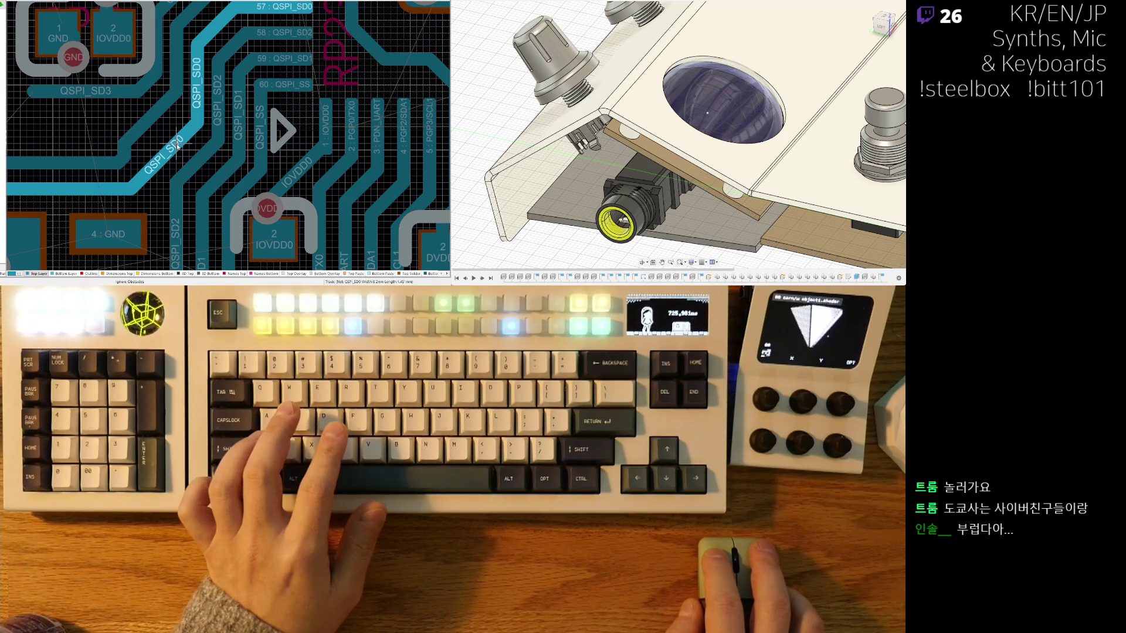
# Step: Move the QSPI_SD2 diagonal downward and reshape the QSPI_SD0 diagonal near the flash chip
pyautogui.moveTo(176, 149); pyautogui.dragTo(187, 94, button='right')
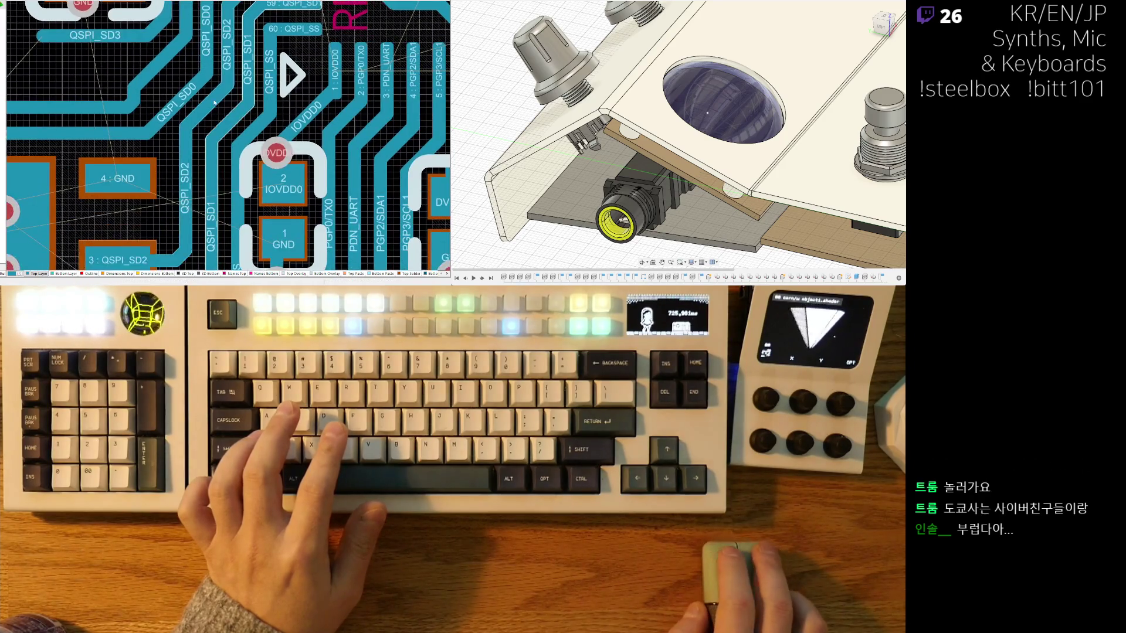
pyautogui.click(209, 113)
pyautogui.moveTo(209, 114); pyautogui.dragTo(209, 116)
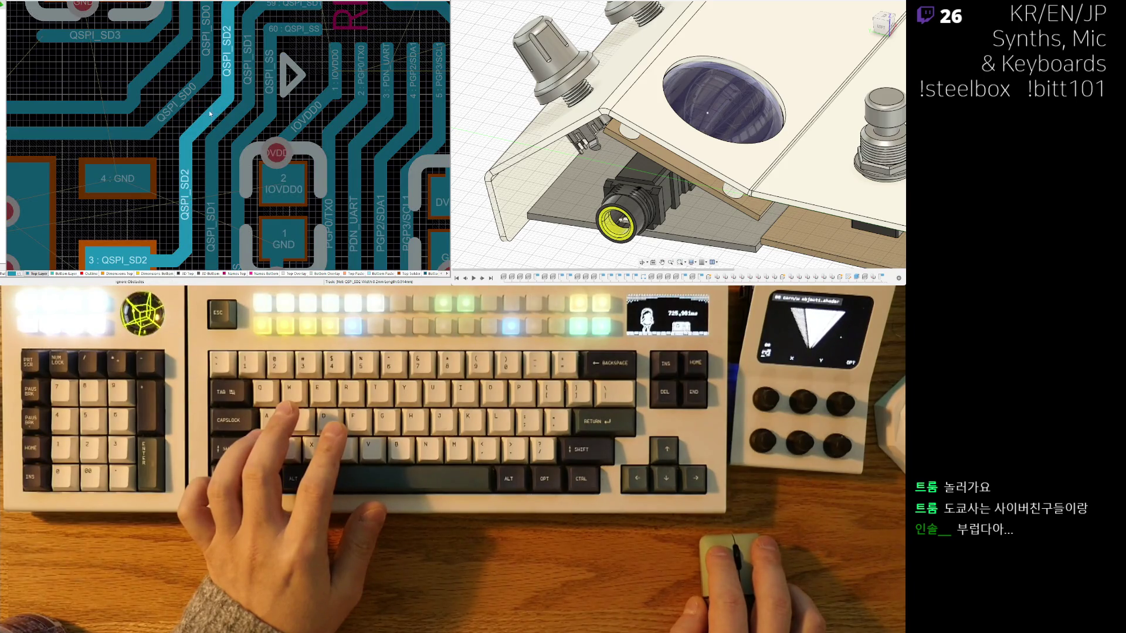
pyautogui.click(180, 110)
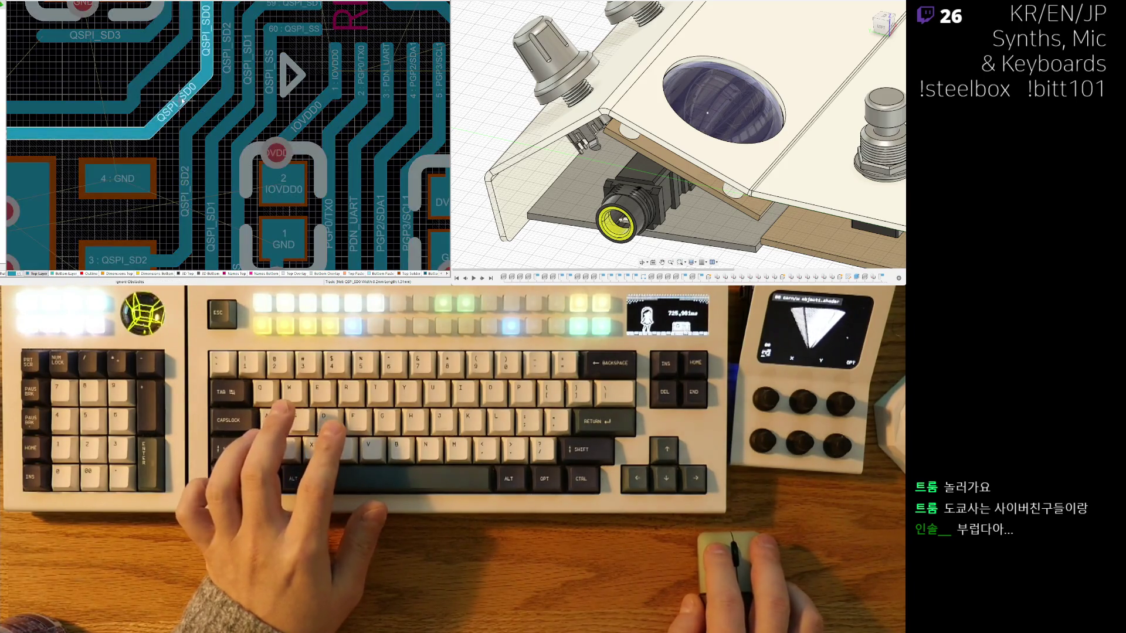
pyautogui.moveTo(181, 110)
pyautogui.mouseDown()
pyautogui.moveTo(167, 80)
pyautogui.moveTo(165, 89)
pyautogui.mouseUp()
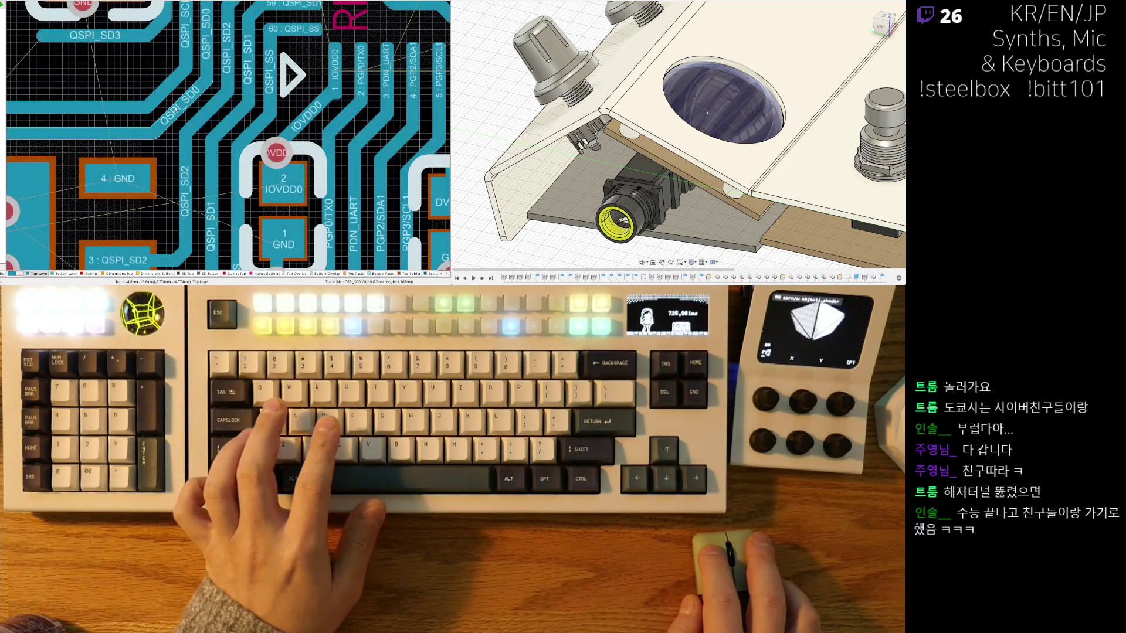
pyautogui.keyDown('ctrl'); pyautogui.scroll(-2, 165, 89); pyautogui.keyUp('ctrl')
pyautogui.keyDown('ctrl'); pyautogui.scroll(-2, 293, 113); pyautogui.keyUp('ctrl')
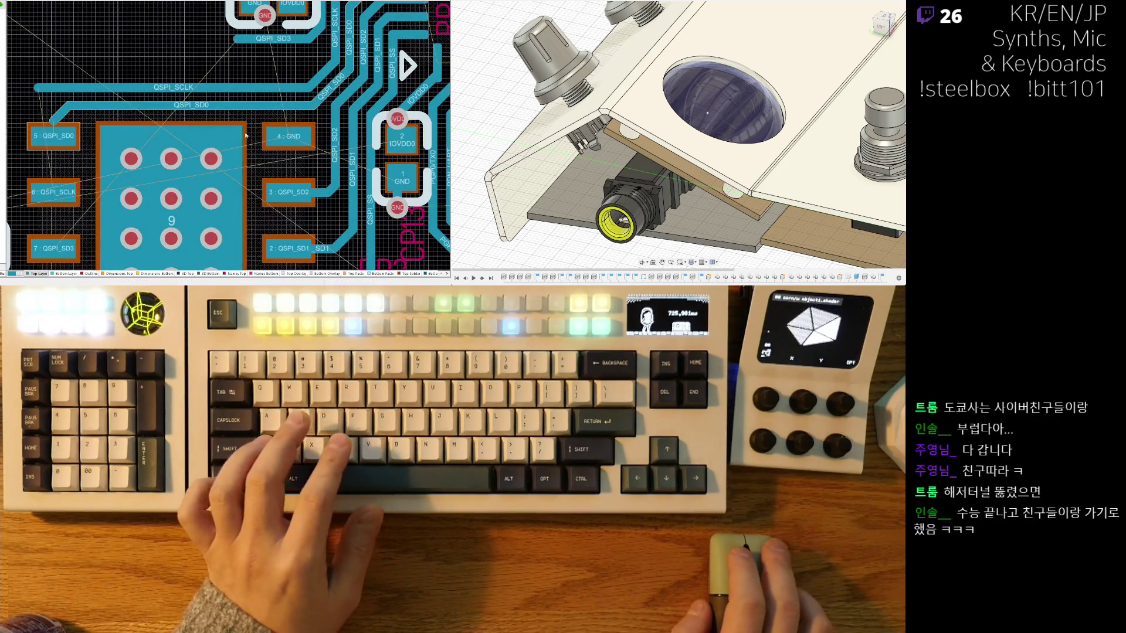
pyautogui.keyDown('shift'); pyautogui.hscroll(-2, 299, 132); pyautogui.keyUp('shift')
pyautogui.keyDown('shift'); pyautogui.hscroll(-2, 308, 150); pyautogui.keyUp('shift')
pyautogui.keyDown('shift'); pyautogui.hscroll(2, 265, 141); pyautogui.keyUp('shift')
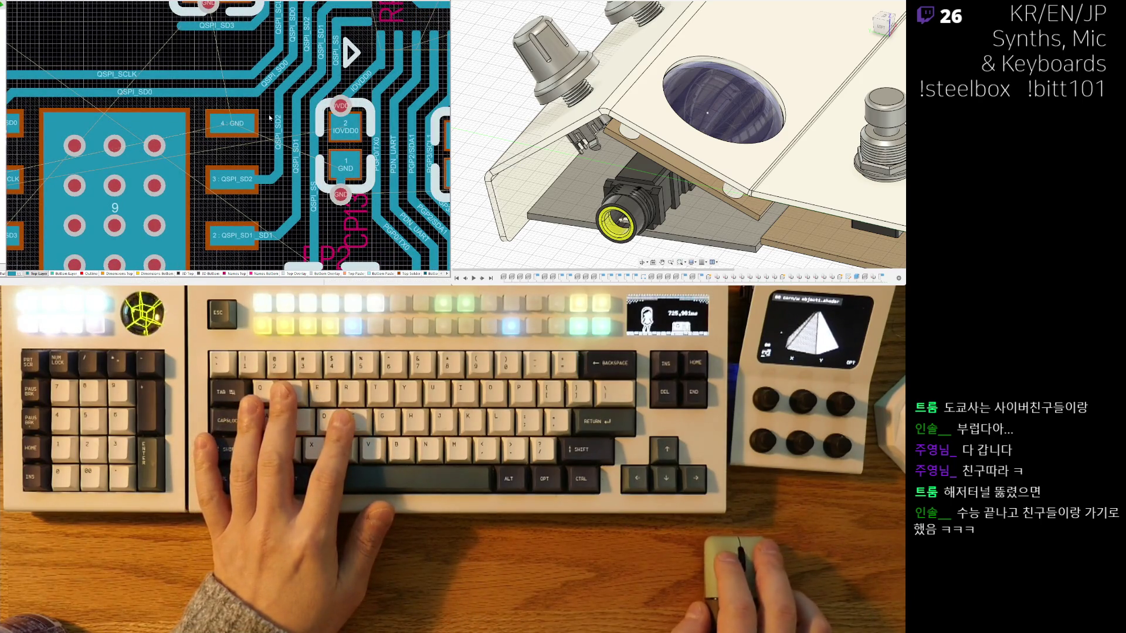
pyautogui.scroll(-1, 230, 97)
pyautogui.keyDown('shift'); pyautogui.hscroll(-2, 193, 79); pyautogui.keyUp('shift')
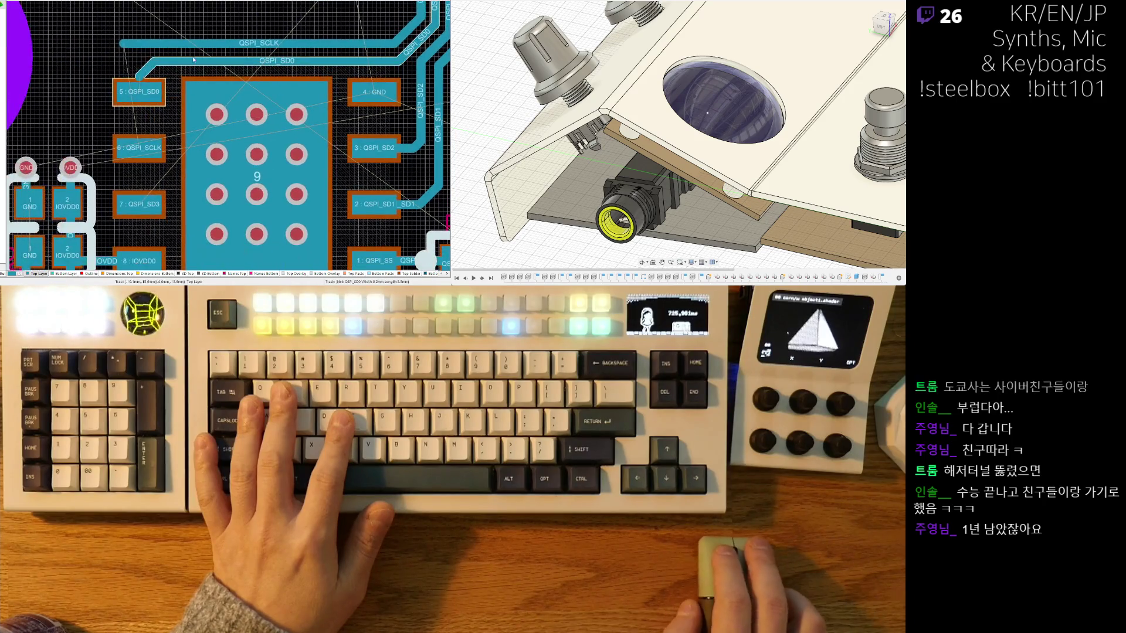
# Step: Finish the QSPI_SD0 track on the flash chip's pad 5
pyautogui.click(144, 92)
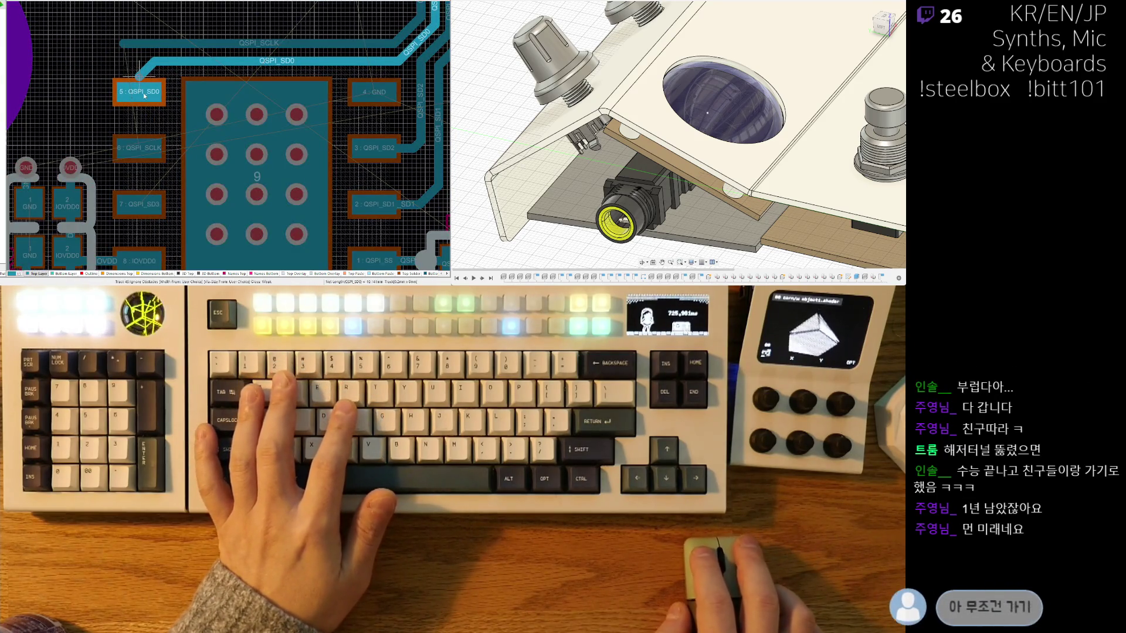
pyautogui.press('Escape')
pyautogui.hotkey('ctrl', 'w')
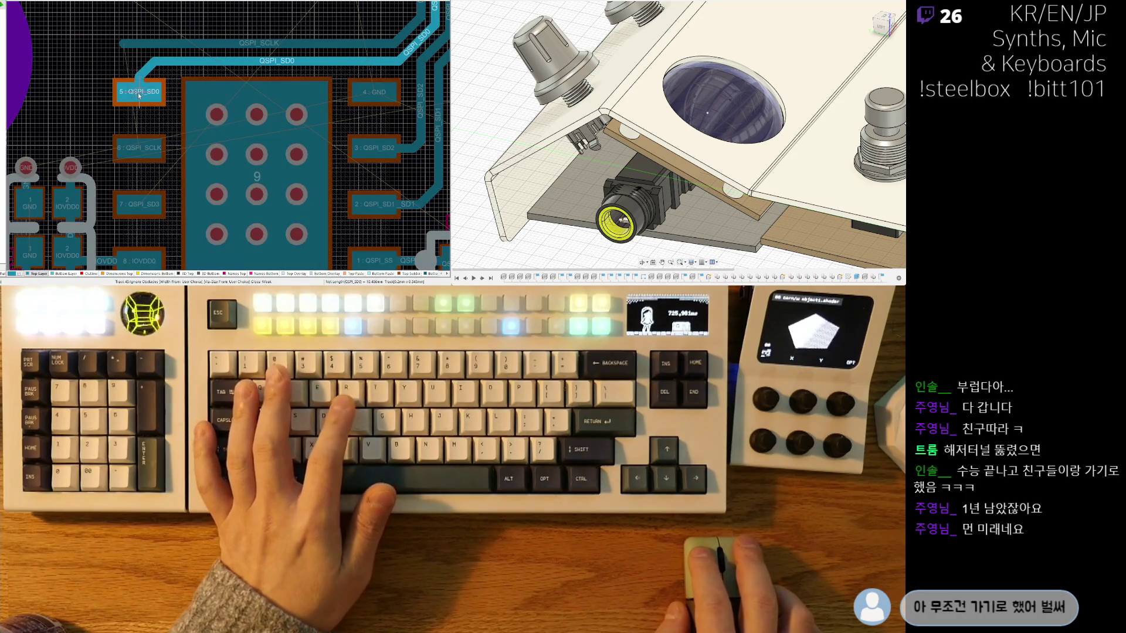
# Step: Pull the QSPI_SCLK track end over and connect it diagonally down to pad 6
pyautogui.click(127, 44)
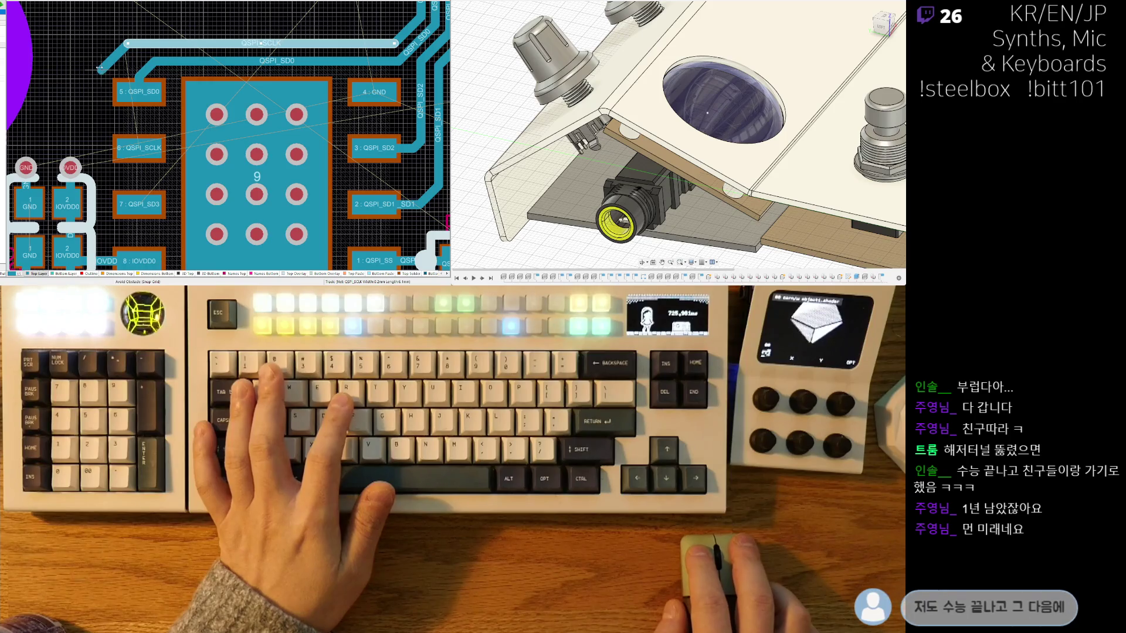
pyautogui.moveTo(141, 43); pyautogui.dragTo(103, 66)
pyautogui.click(99, 95)
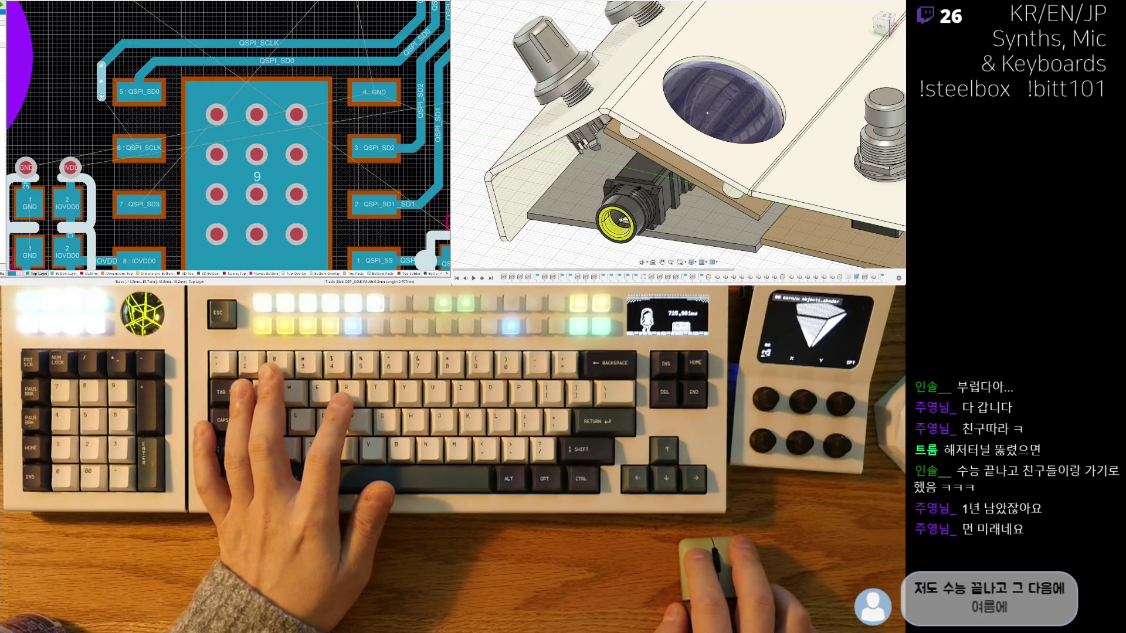
pyautogui.click(132, 151)
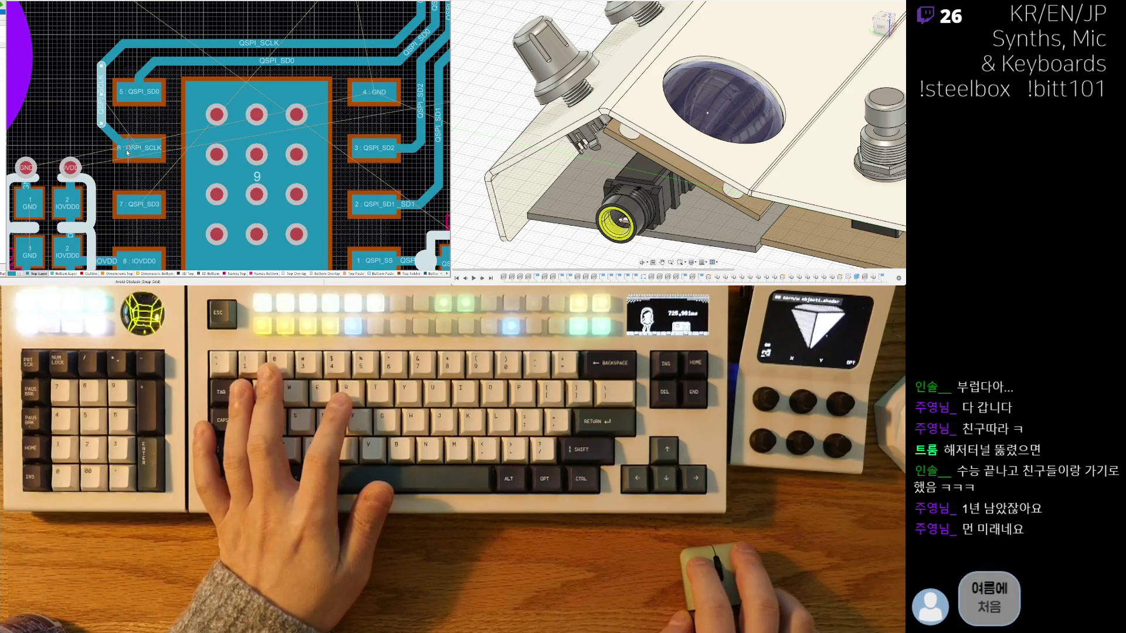
pyautogui.keyDown('ctrl'); pyautogui.scroll(-3, 97, 121); pyautogui.keyUp('ctrl')
pyautogui.keyDown('ctrl'); pyautogui.scroll(2, 132, 70); pyautogui.keyUp('ctrl')
pyautogui.keyDown('ctrl'); pyautogui.scroll(1, 132, 70); pyautogui.keyUp('ctrl')
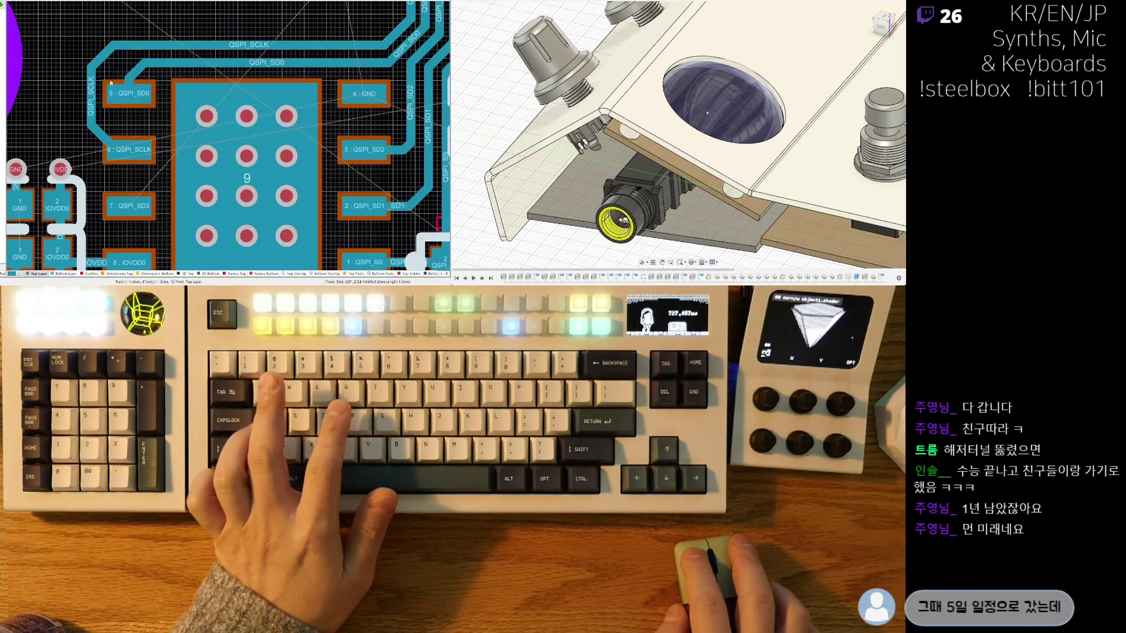
pyautogui.keyDown('ctrl'); pyautogui.scroll(-1, 105, 61); pyautogui.keyUp('ctrl')
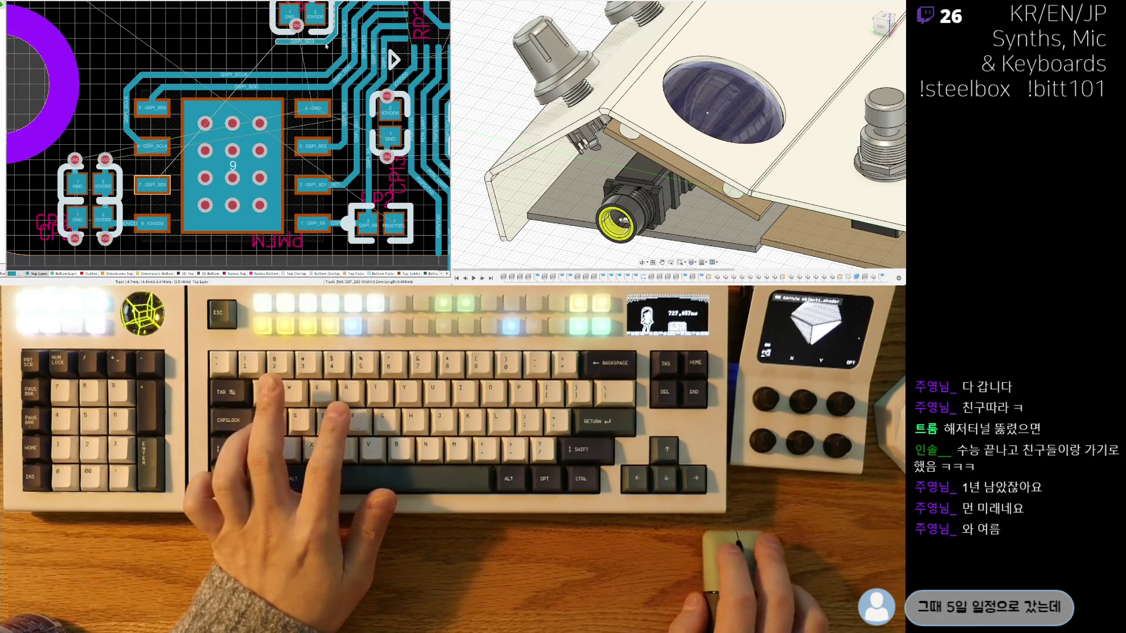
pyautogui.keyDown('ctrl'); pyautogui.scroll(2, 321, 46); pyautogui.keyUp('ctrl')
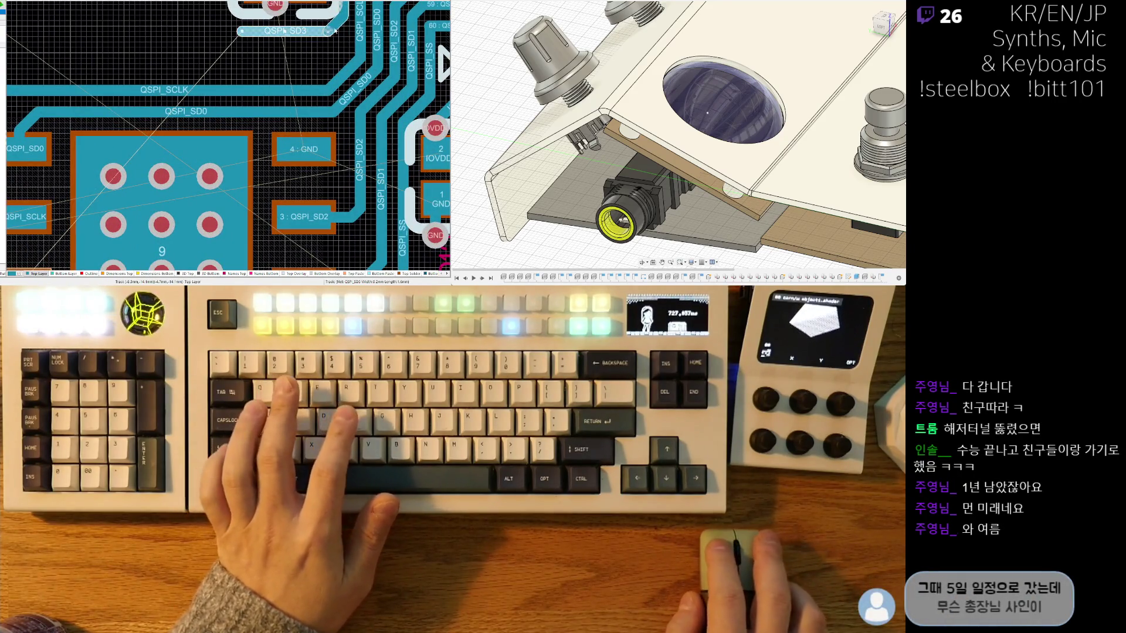
# Step: Route QSPI_SD3 across the top and down the chip's left side to pad 7
pyautogui.moveTo(334, 25); pyautogui.dragTo(308, 64, button='right')
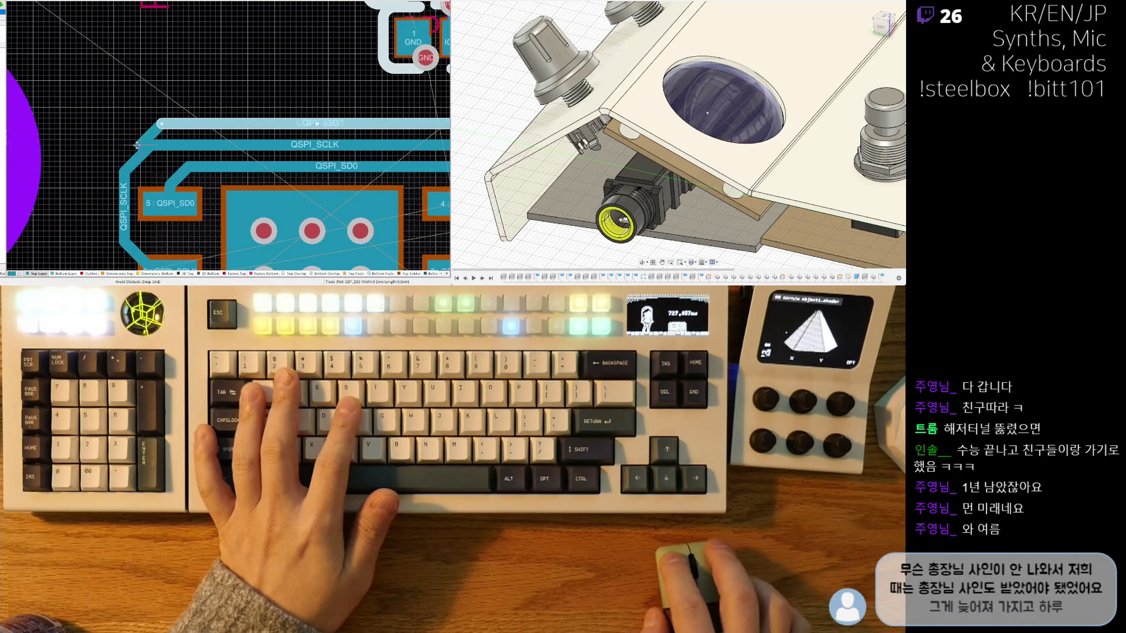
pyautogui.click(101, 160)
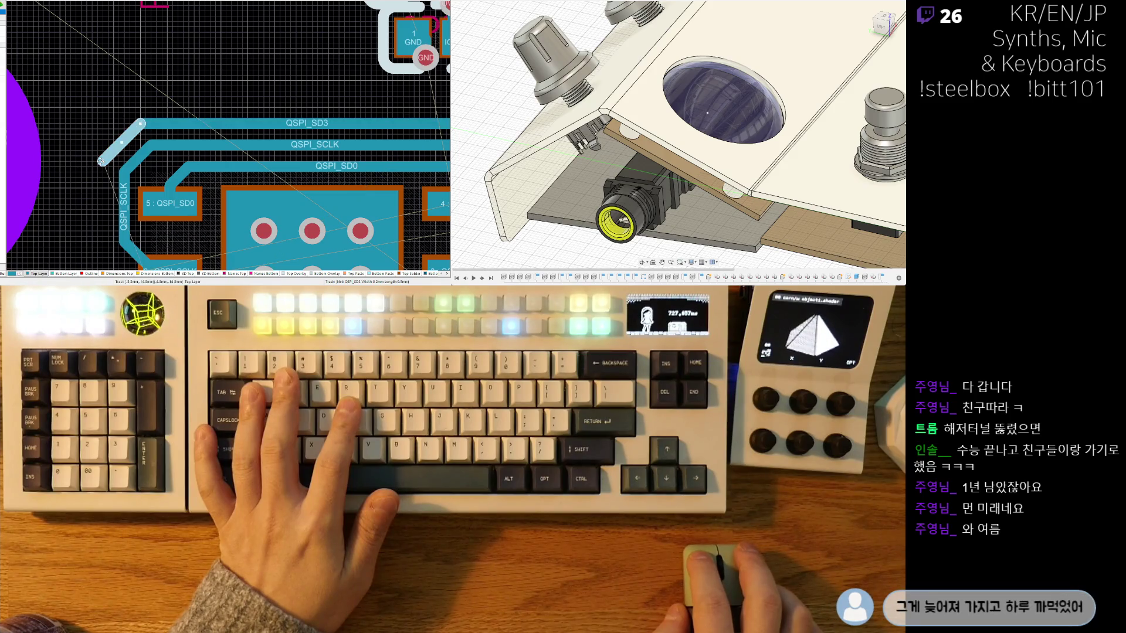
pyautogui.click(103, 203)
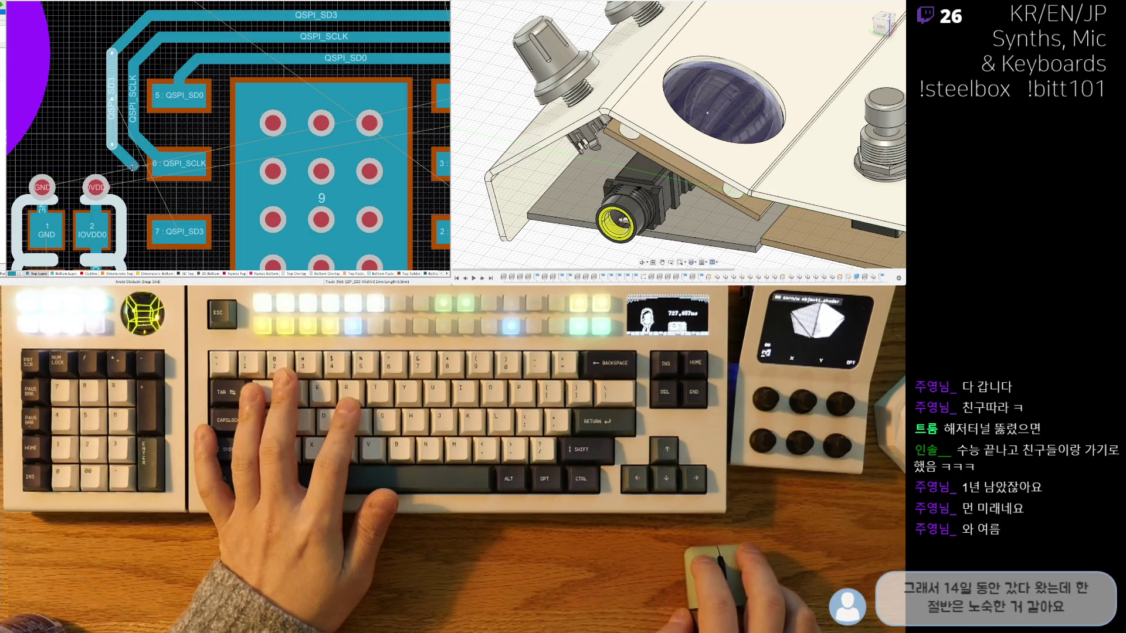
pyautogui.rightClick(133, 176)
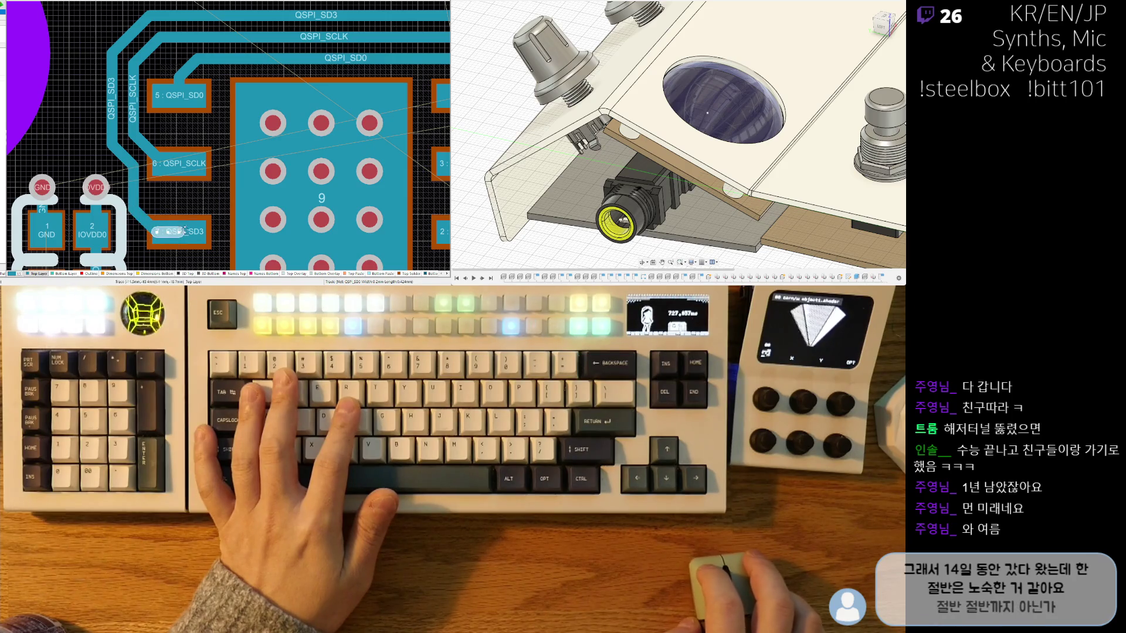
pyautogui.scroll(-5, 229, 112)
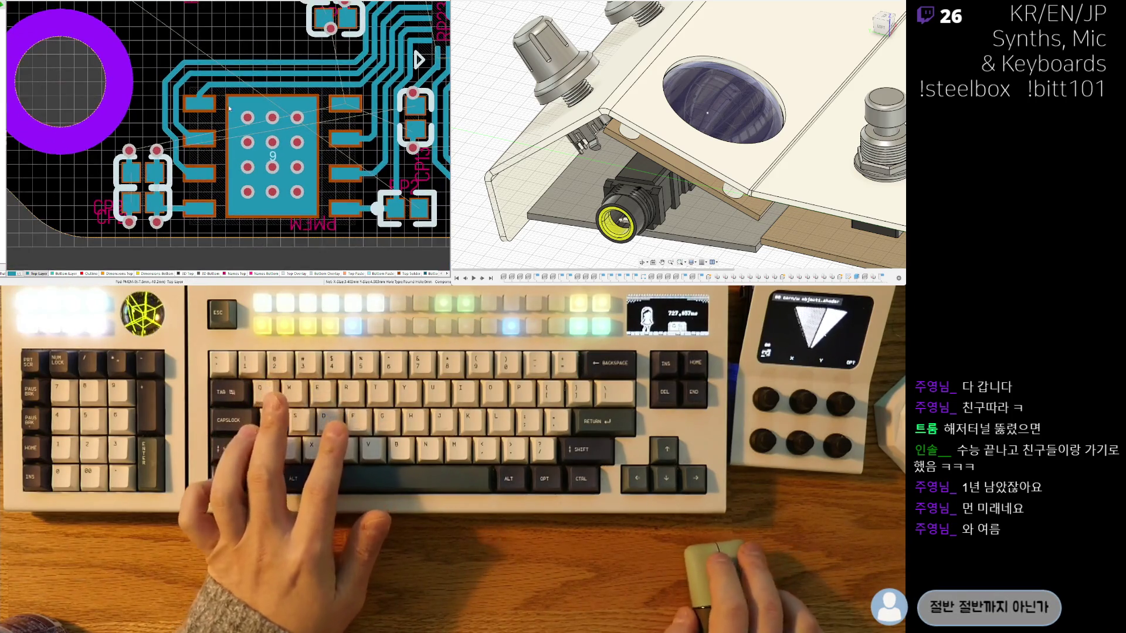
pyautogui.scroll(3, 211, 106)
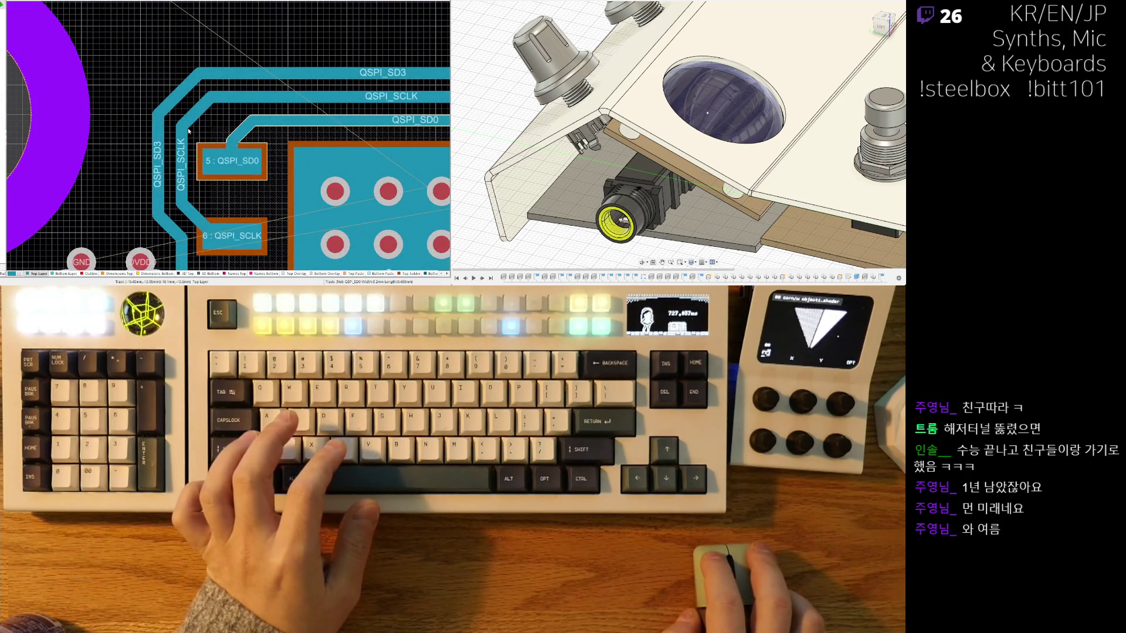
pyautogui.click(230, 146)
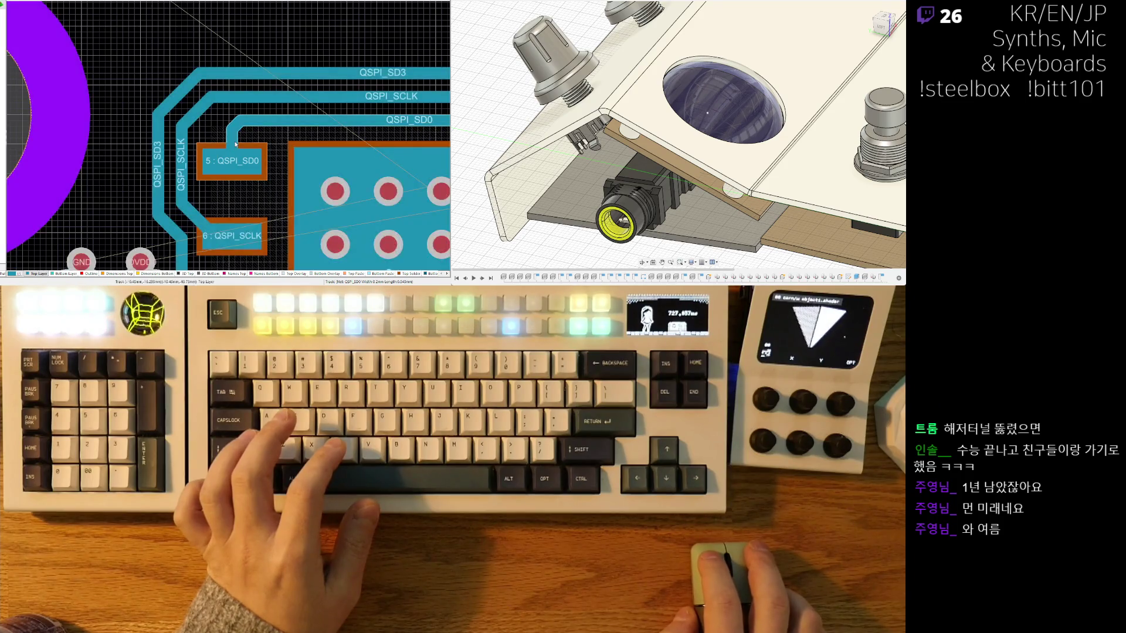
pyautogui.click(228, 147)
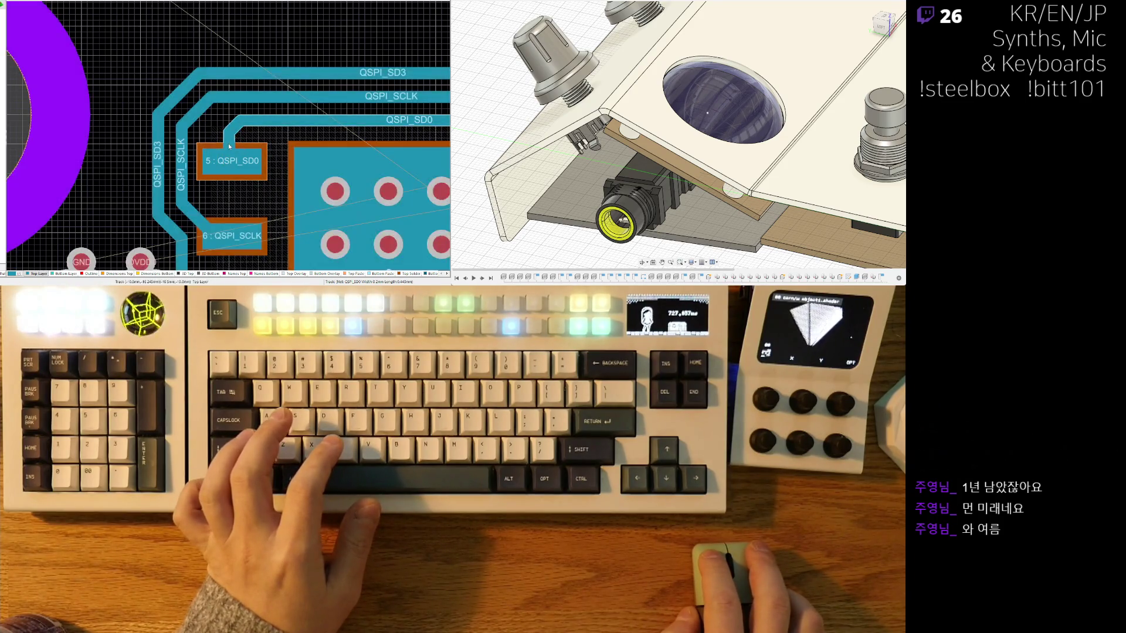
pyautogui.rightClick(223, 153)
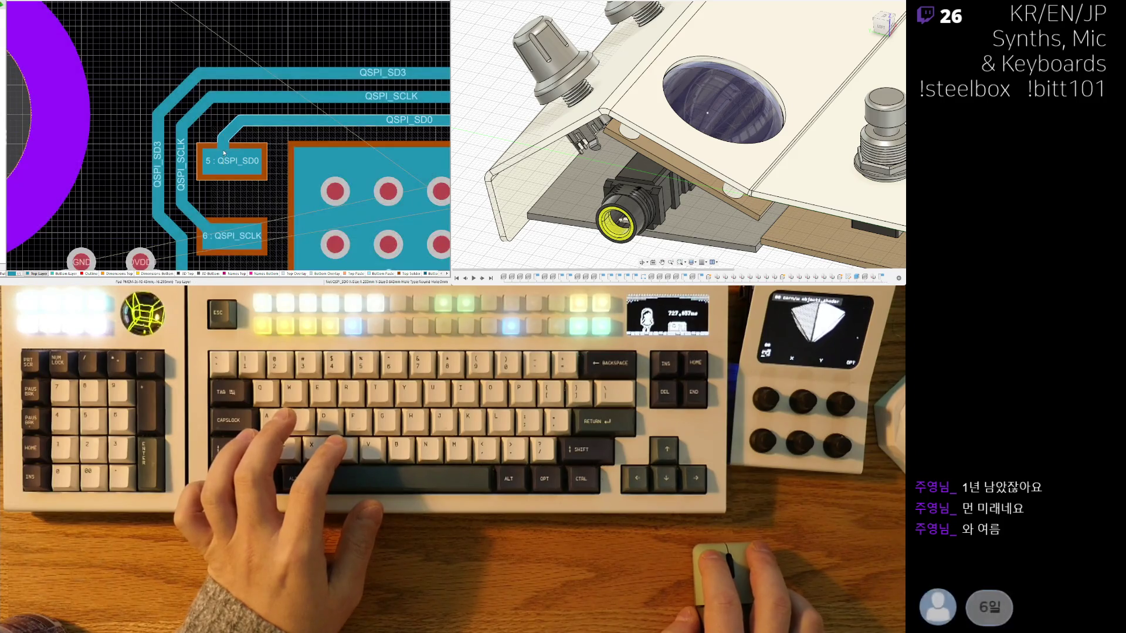
pyautogui.click(226, 151)
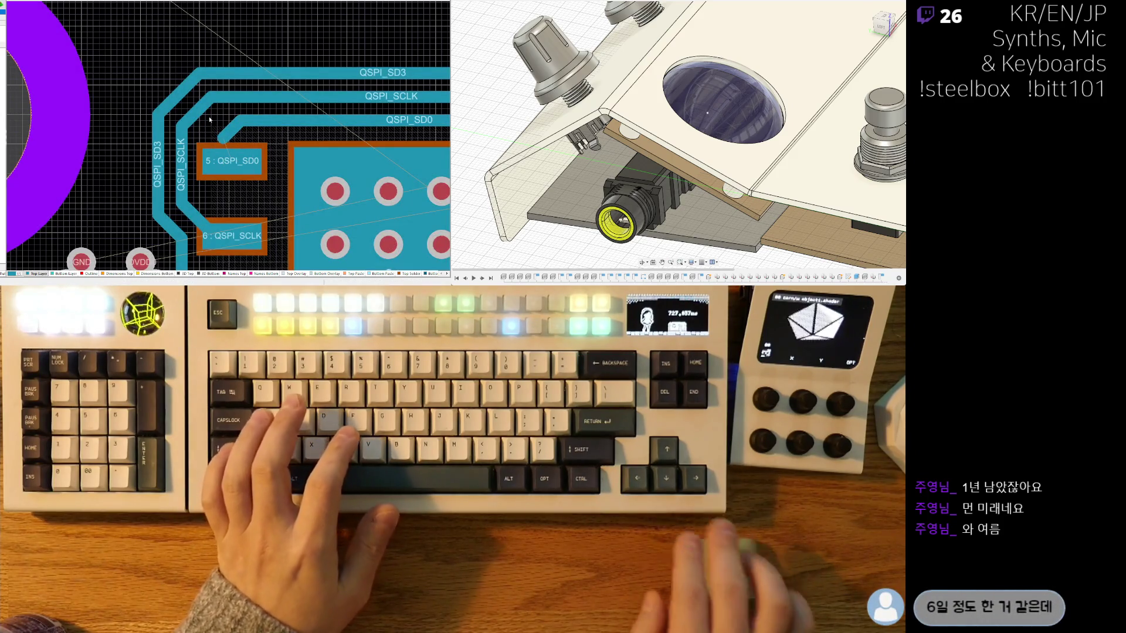
pyautogui.press('Delete')
pyautogui.hotkey('ctrl', 'w')
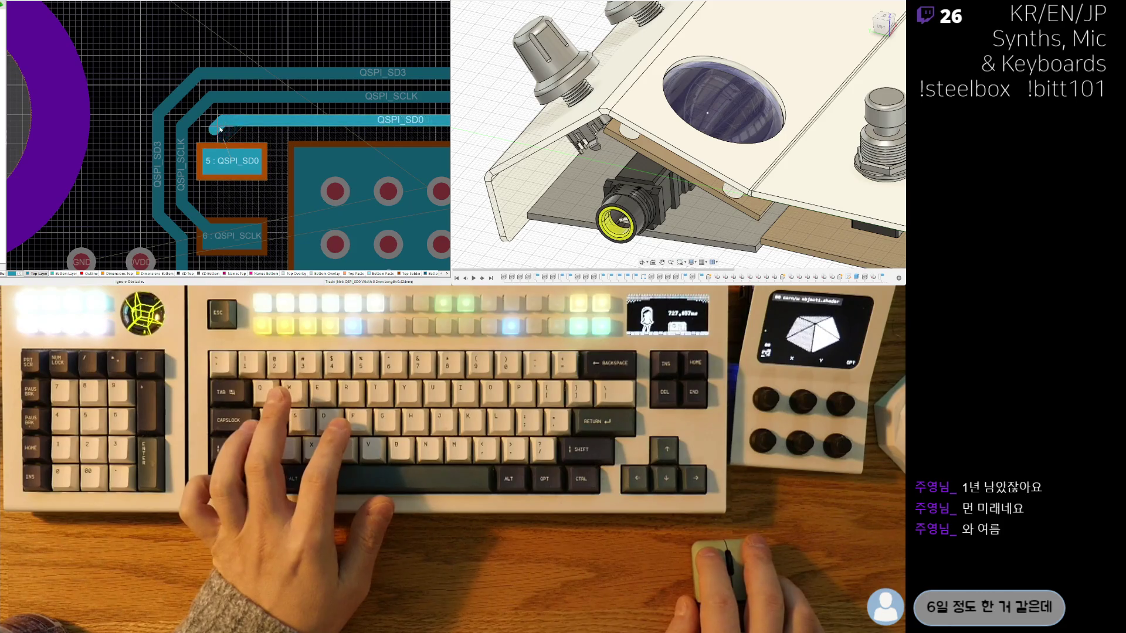
pyautogui.click(211, 146)
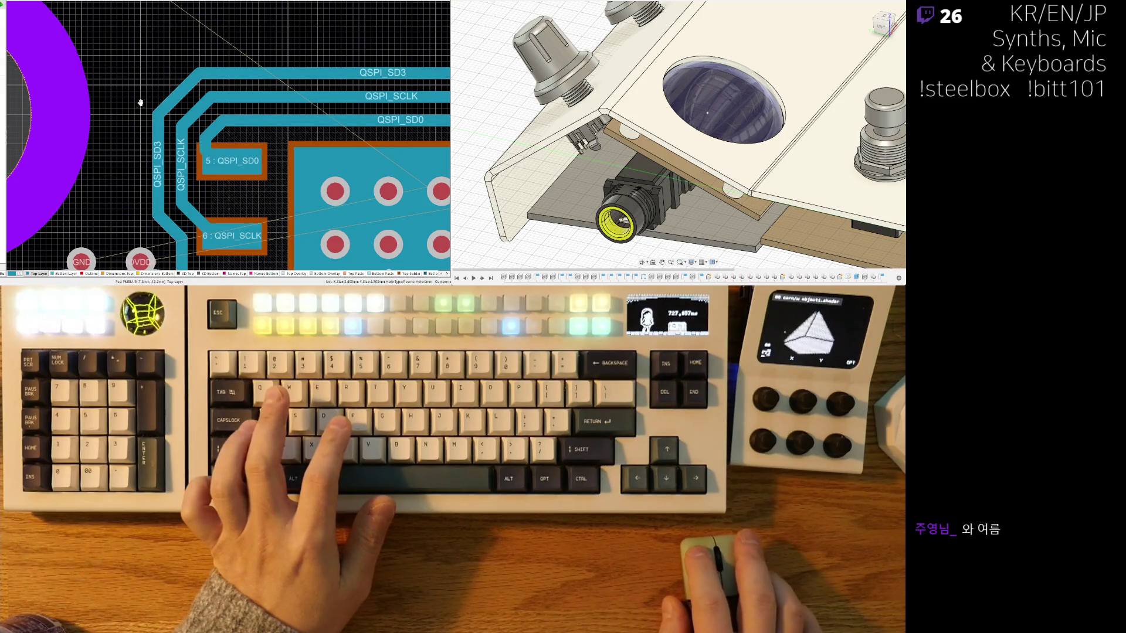
pyautogui.keyDown('ctrl'); pyautogui.scroll(-2, 140, 97); pyautogui.keyUp('ctrl')
pyautogui.keyDown('ctrl'); pyautogui.scroll(1, 158, 115); pyautogui.keyUp('ctrl')
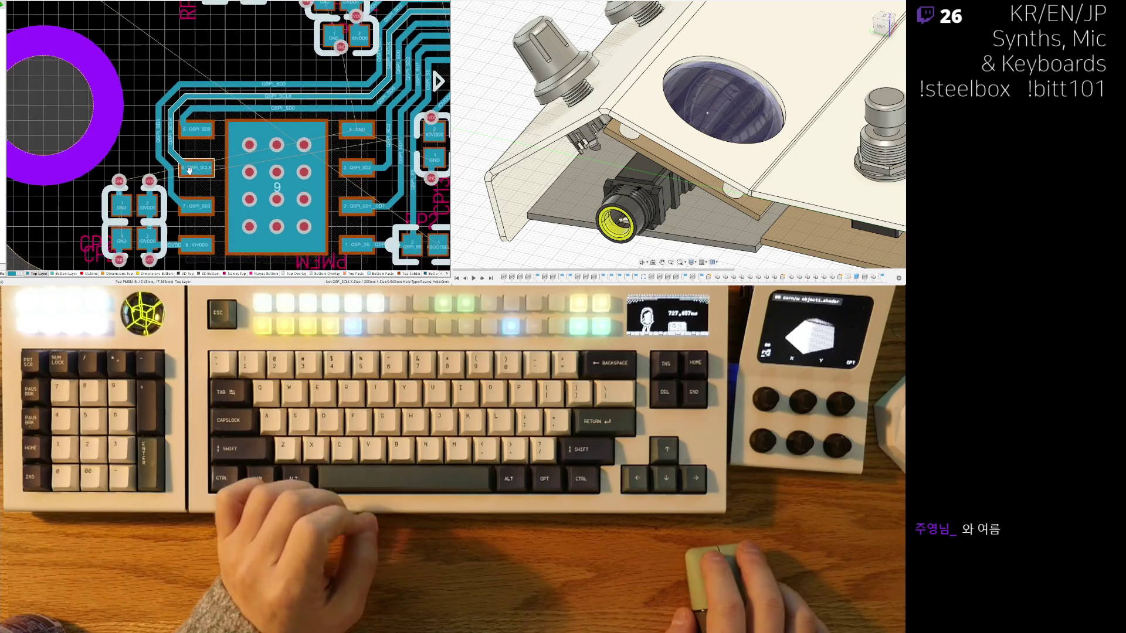
pyautogui.keyDown('ctrl'); pyautogui.scroll(1, 167, 114); pyautogui.keyUp('ctrl')
pyautogui.keyDown('ctrl'); pyautogui.scroll(1, 181, 114); pyautogui.keyUp('ctrl')
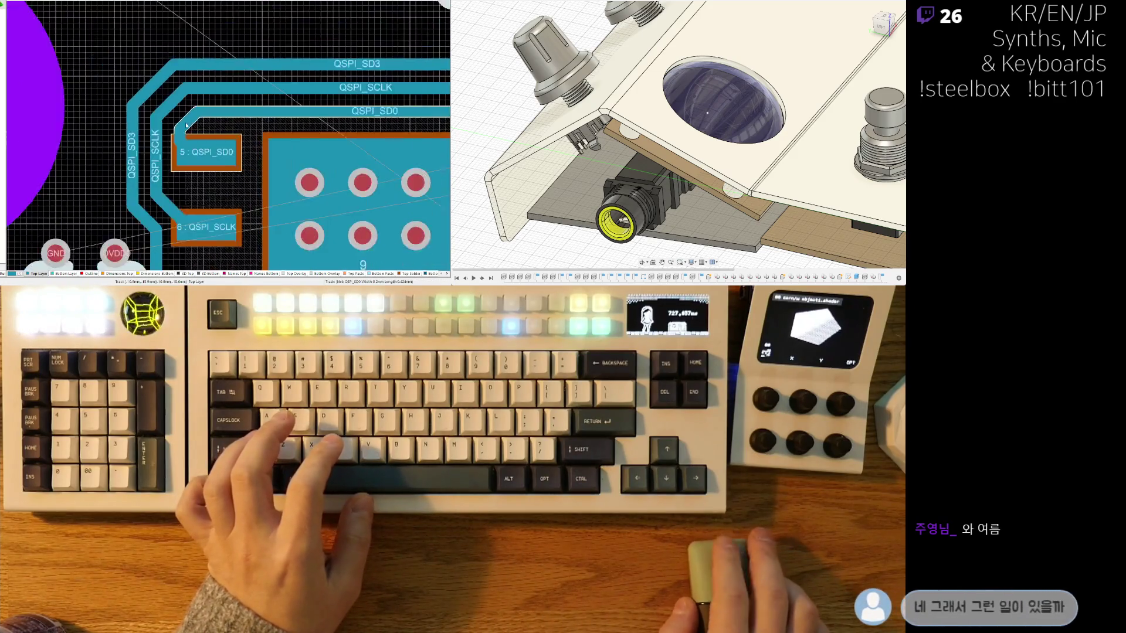
pyautogui.keyDown('ctrl'); pyautogui.scroll(-3, 291, 106); pyautogui.keyUp('ctrl')
pyautogui.keyDown('ctrl'); pyautogui.scroll(-1, 292, 106); pyautogui.keyUp('ctrl')
pyautogui.keyDown('ctrl'); pyautogui.scroll(1, 287, 114); pyautogui.keyUp('ctrl')
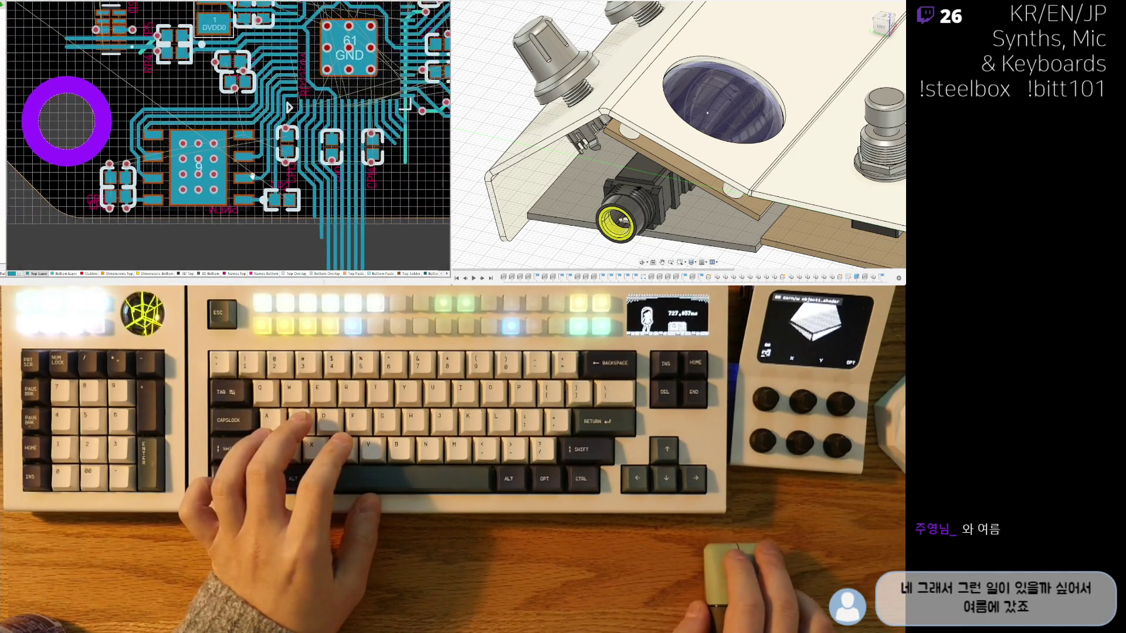
pyautogui.keyDown('ctrl'); pyautogui.scroll(1, 280, 126); pyautogui.keyUp('ctrl')
pyautogui.keyDown('ctrl'); pyautogui.scroll(1, 272, 139); pyautogui.keyUp('ctrl')
pyautogui.scroll(-1, 262, 164)
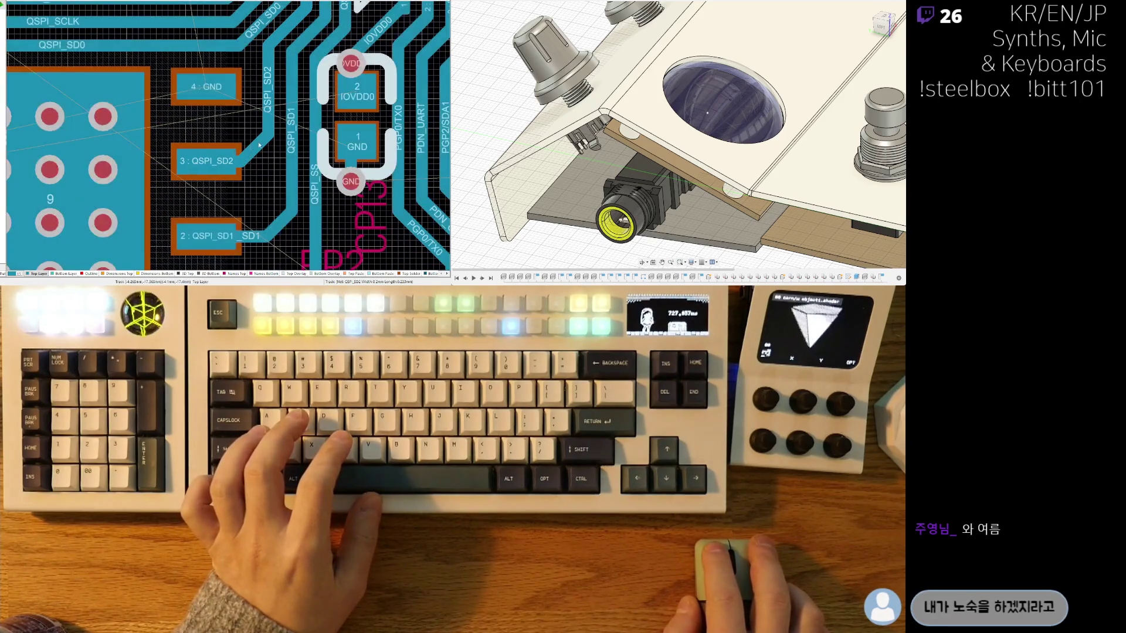
pyautogui.click(263, 101)
pyautogui.press('Escape')
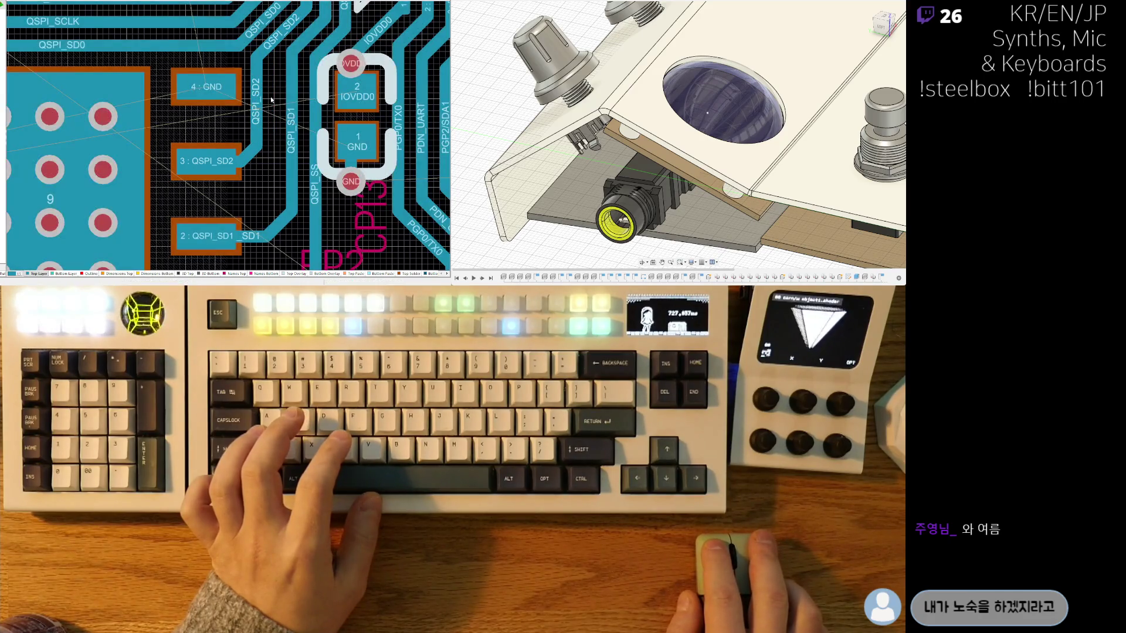
pyautogui.click(281, 235)
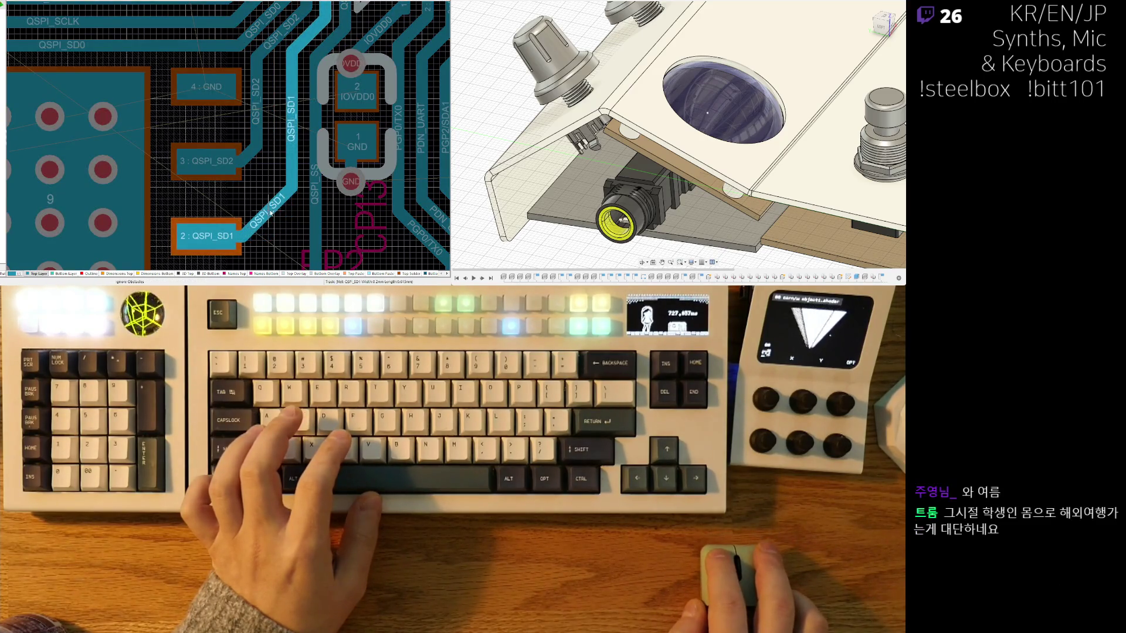
pyautogui.press('Escape')
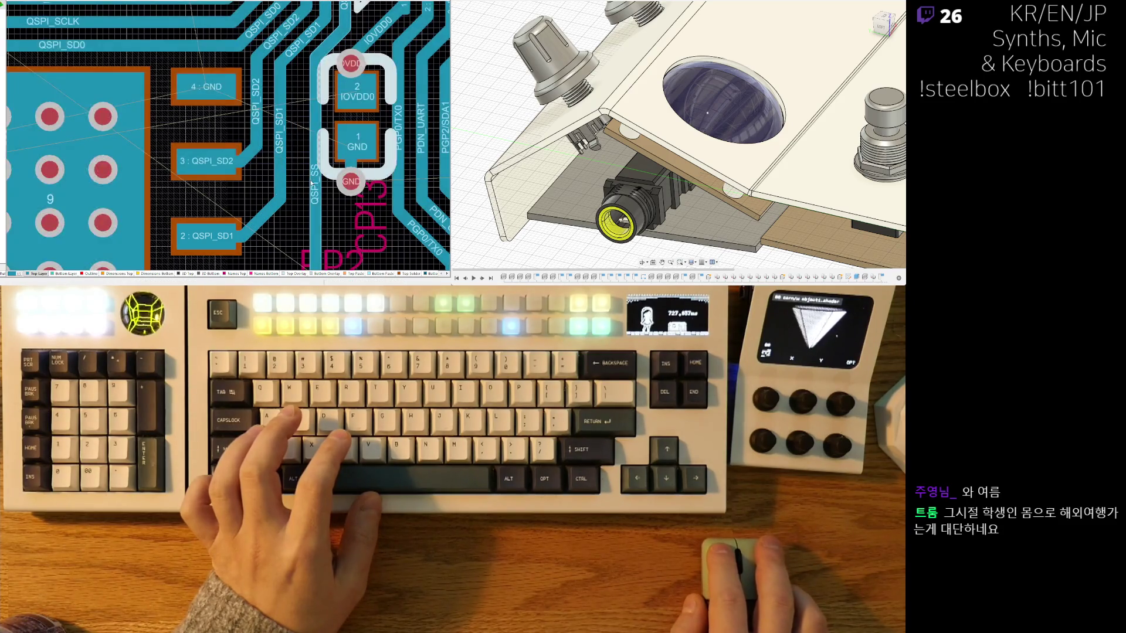
pyautogui.scroll(-2, 303, 189)
pyautogui.scroll(-2, 302, 189)
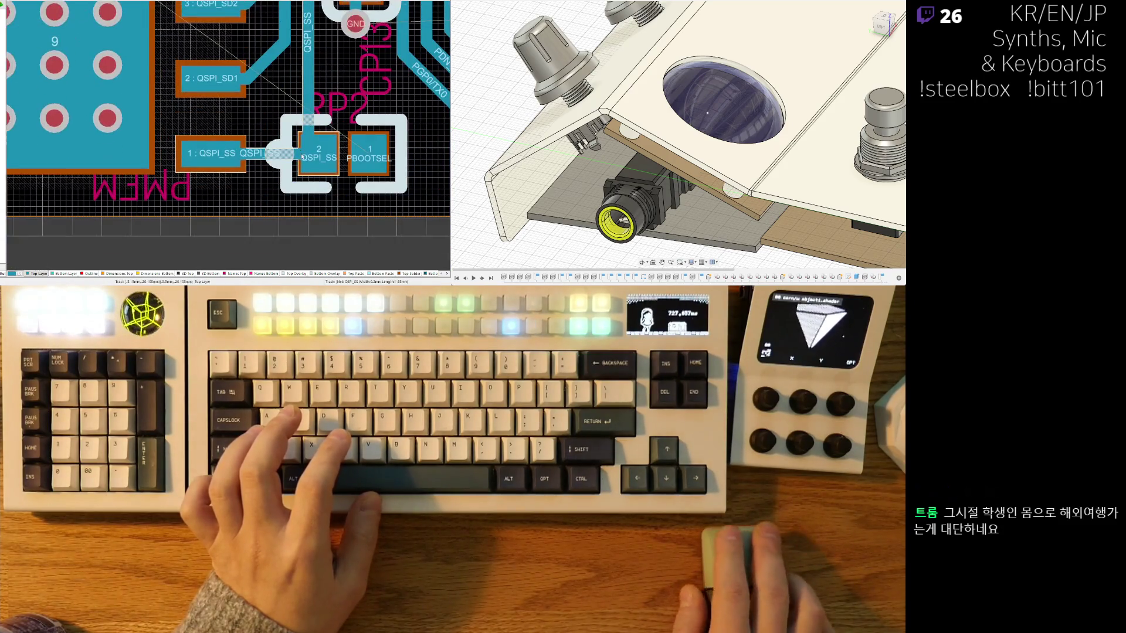
# Step: Move the boot-select part nearer pad 1 and route a short QSPI_SS track to its pad 2
pyautogui.moveTo(363, 163); pyautogui.dragTo(329, 116)
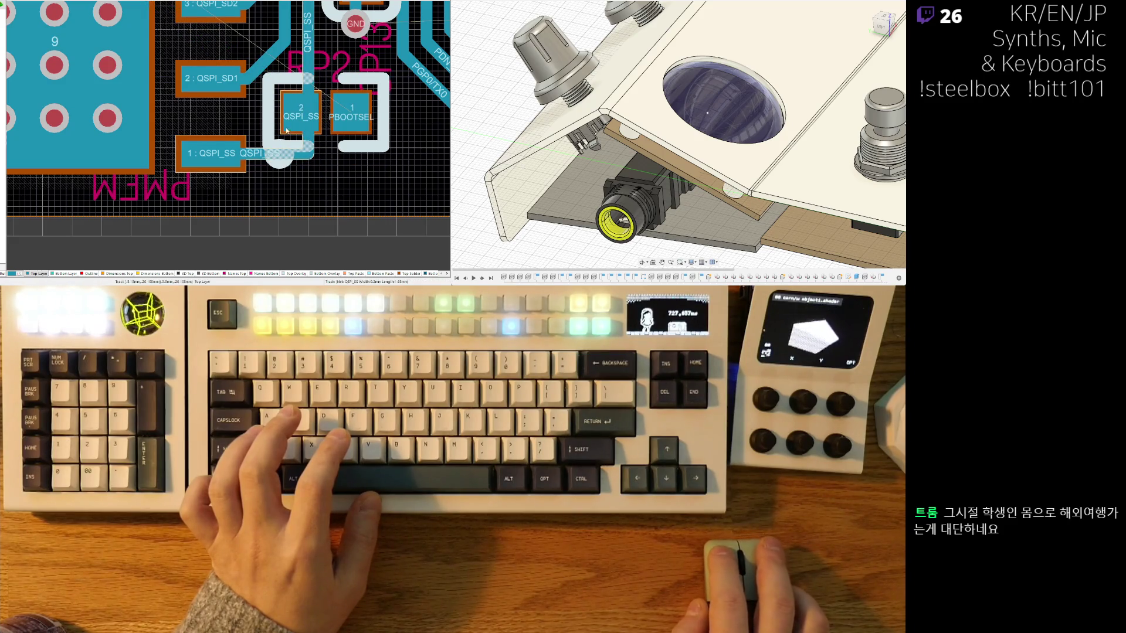
pyautogui.click(260, 124)
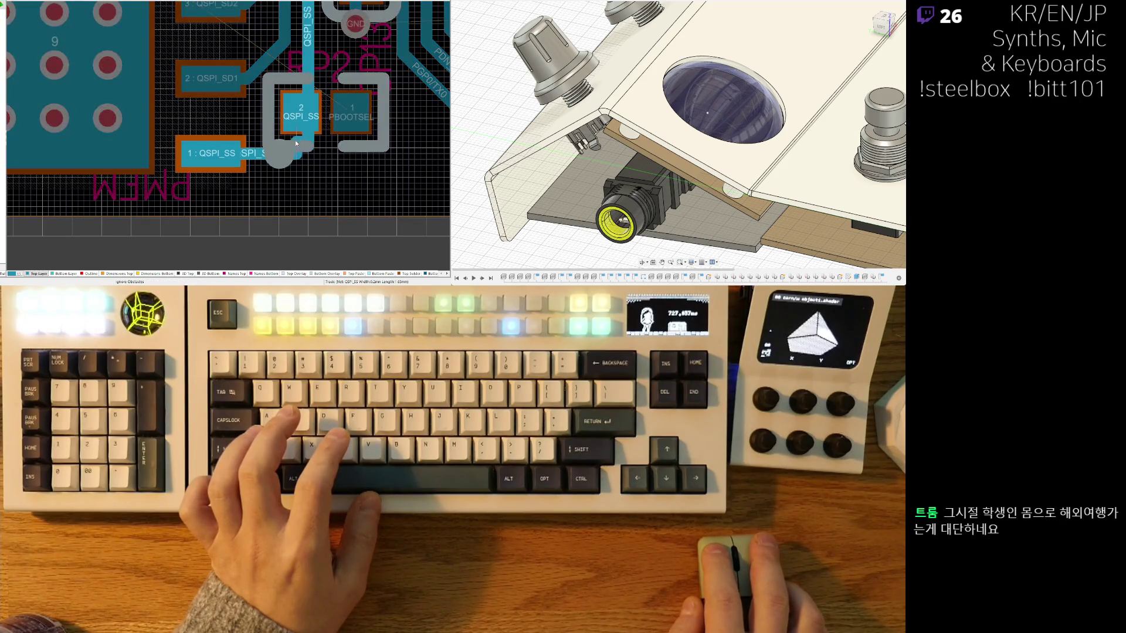
pyautogui.rightClick(296, 115)
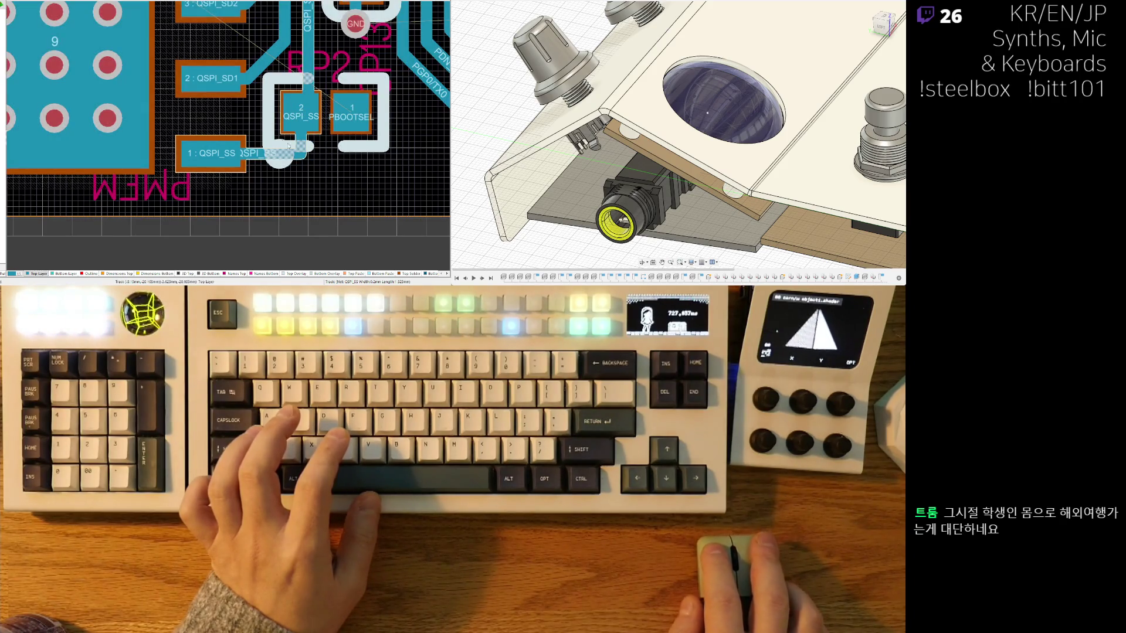
pyautogui.click(268, 130)
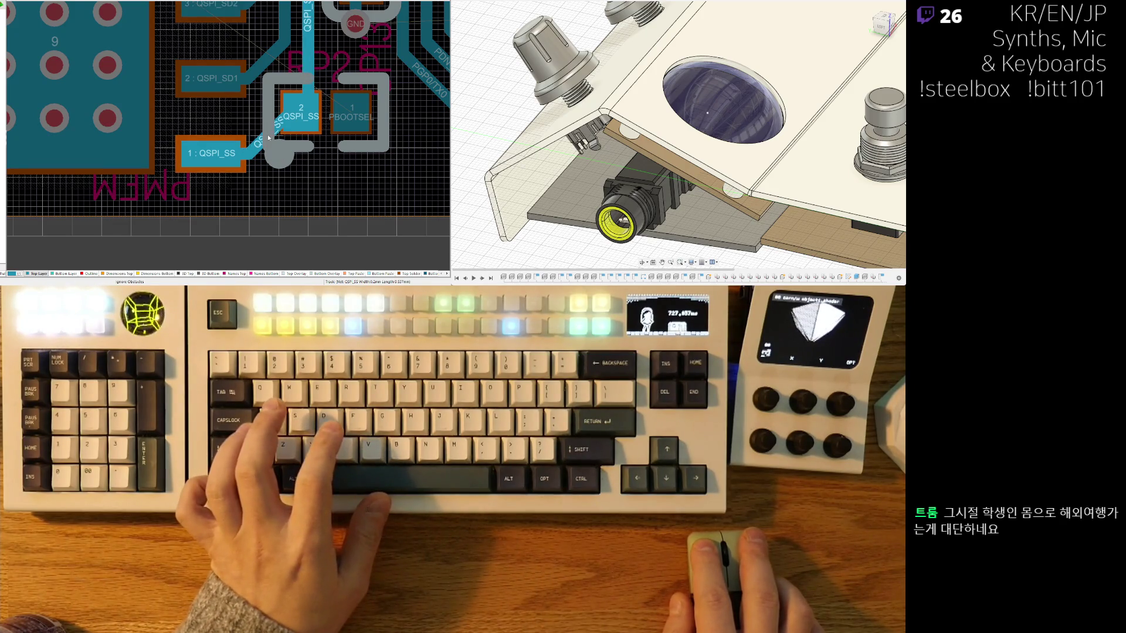
pyautogui.click(296, 132)
pyautogui.keyDown('ctrl'); pyautogui.scroll(-5, 296, 133); pyautogui.keyUp('ctrl')
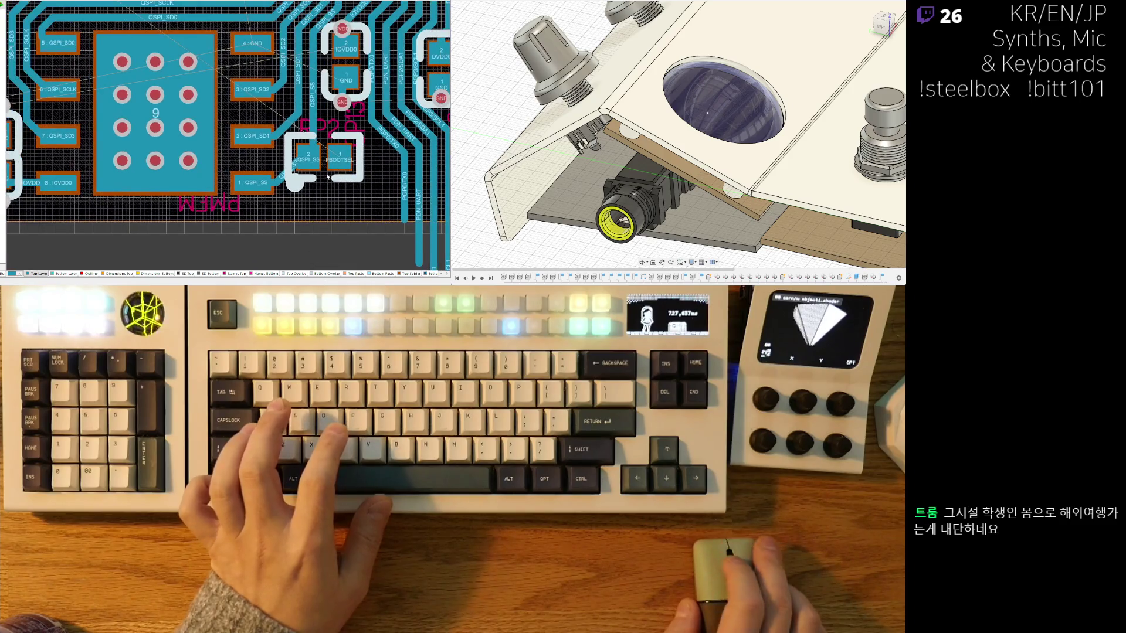
# Step: Nudge the boot-select part slightly right into its final spot beside the flash chip
pyautogui.moveTo(329, 175)
pyautogui.mouseDown(button='right')
pyautogui.moveTo(323, 214)
pyautogui.moveTo(317, 194)
pyautogui.mouseUp(button='right')
pyautogui.moveTo(317, 194); pyautogui.dragTo(314, 186)
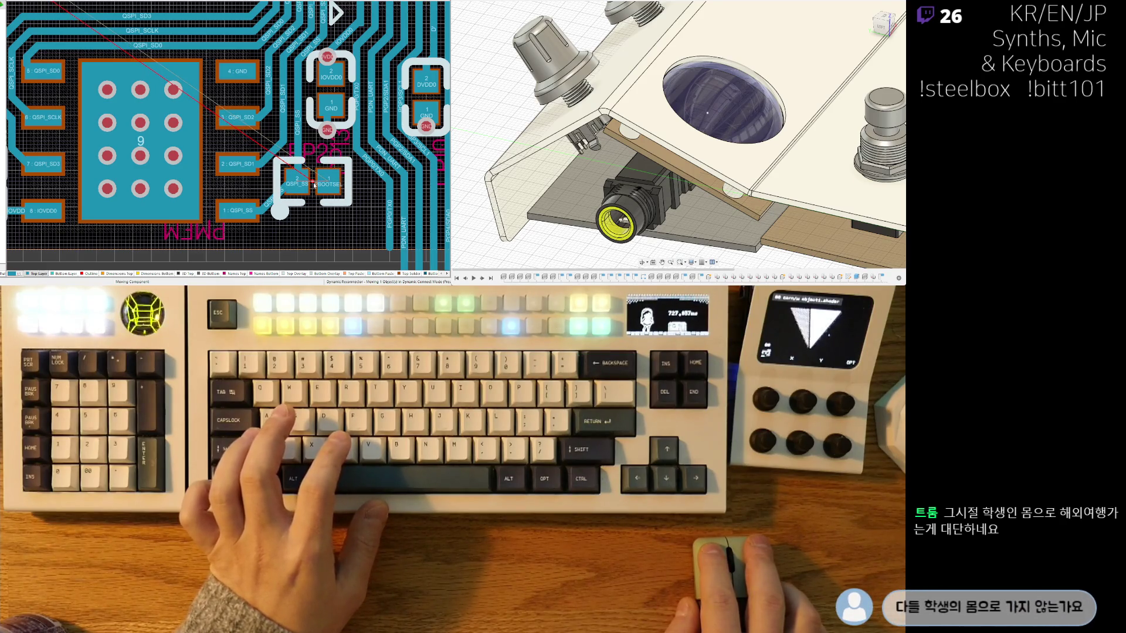
pyautogui.moveTo(313, 183); pyautogui.dragTo(315, 184)
pyautogui.click(315, 185)
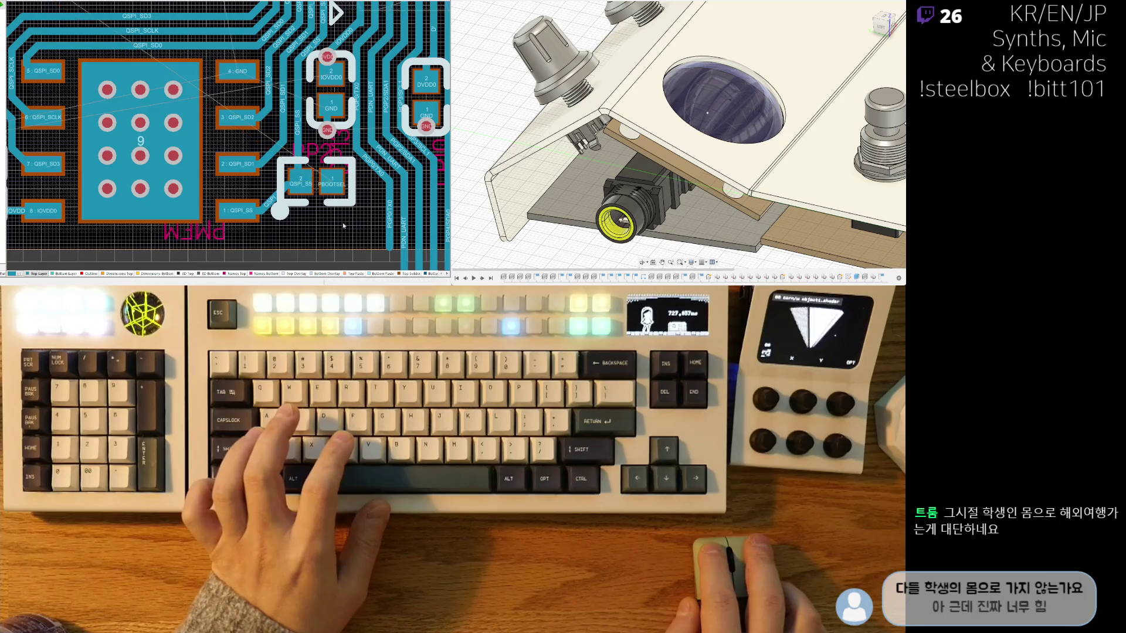
pyautogui.keyDown('ctrl'); pyautogui.scroll(2, 316, 184); pyautogui.keyUp('ctrl')
pyautogui.click(262, 170)
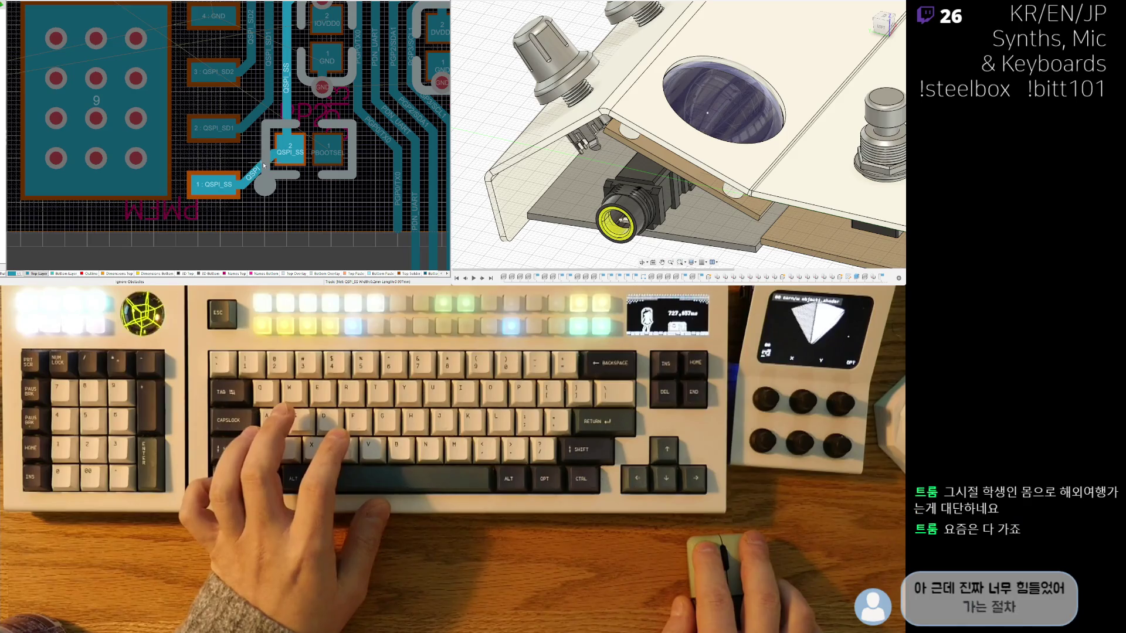
pyautogui.press('Escape')
pyautogui.keyDown('ctrl'); pyautogui.scroll(-2, 312, 85); pyautogui.keyUp('ctrl')
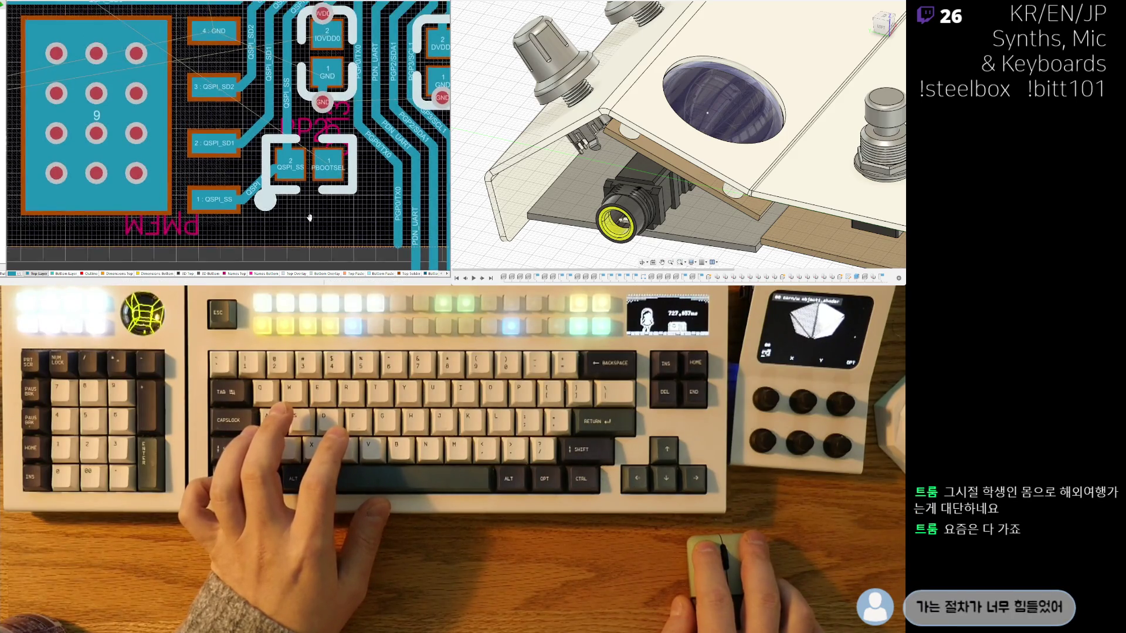
pyautogui.keyDown('ctrl'); pyautogui.scroll(-2, 312, 85); pyautogui.keyUp('ctrl')
pyautogui.scroll(3, 288, 193)
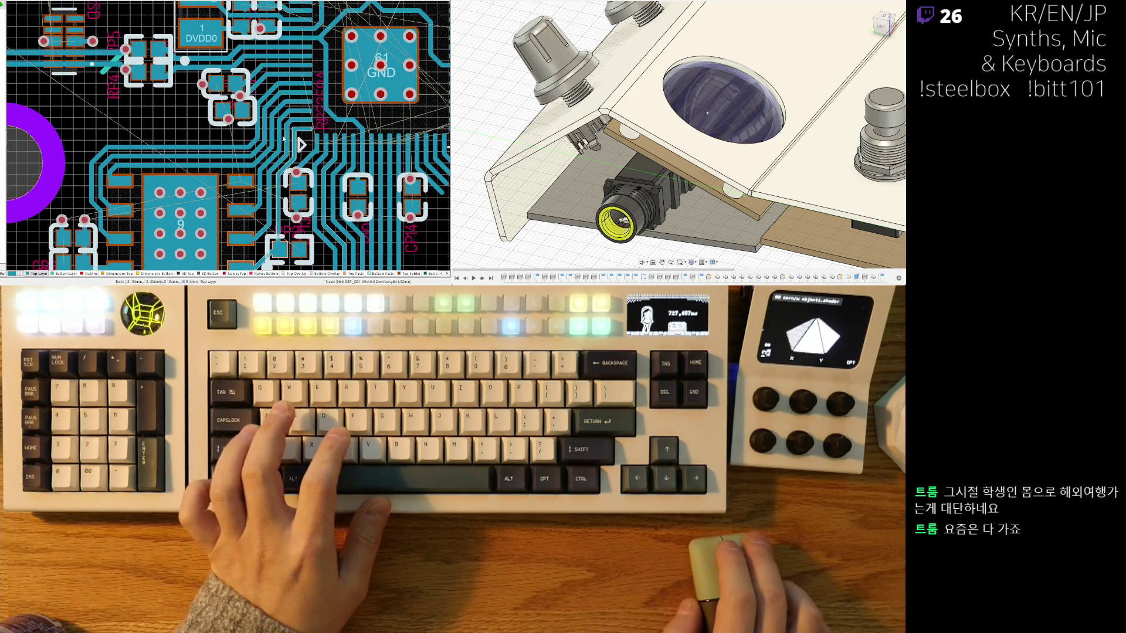
# Step: Stack the lower IOVDD0 decoupling capacitor under the upper one
pyautogui.moveTo(301, 144); pyautogui.dragTo(358, 226, button='right')
pyautogui.keyDown('ctrl'); pyautogui.scroll(2, 271, 202); pyautogui.keyUp('ctrl')
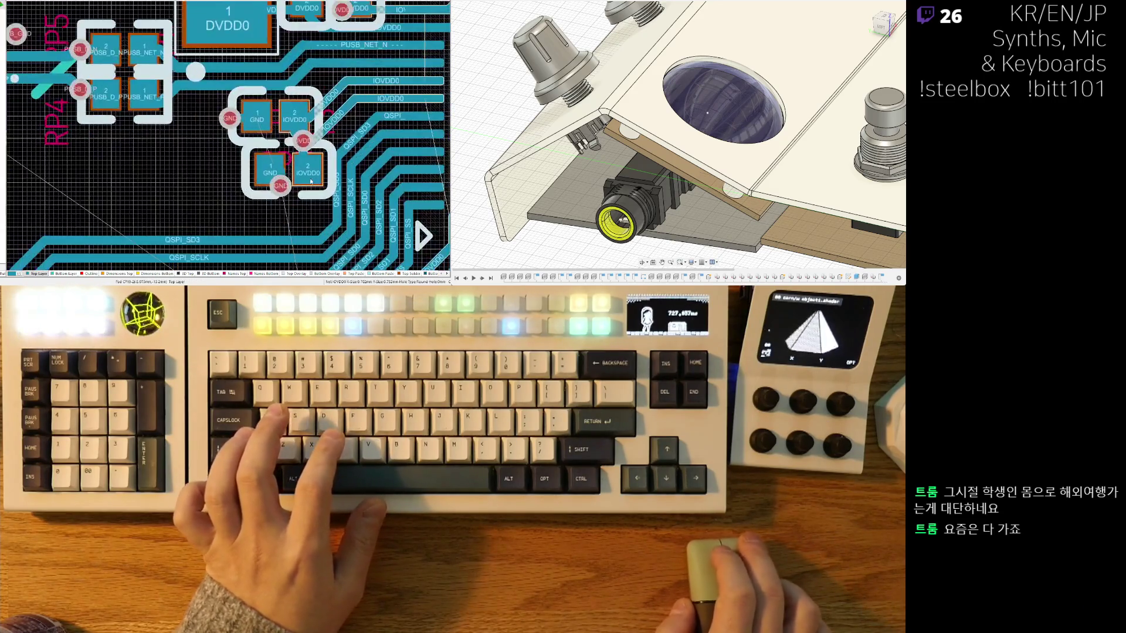
pyautogui.keyDown('ctrl'); pyautogui.scroll(2, 264, 189); pyautogui.keyUp('ctrl')
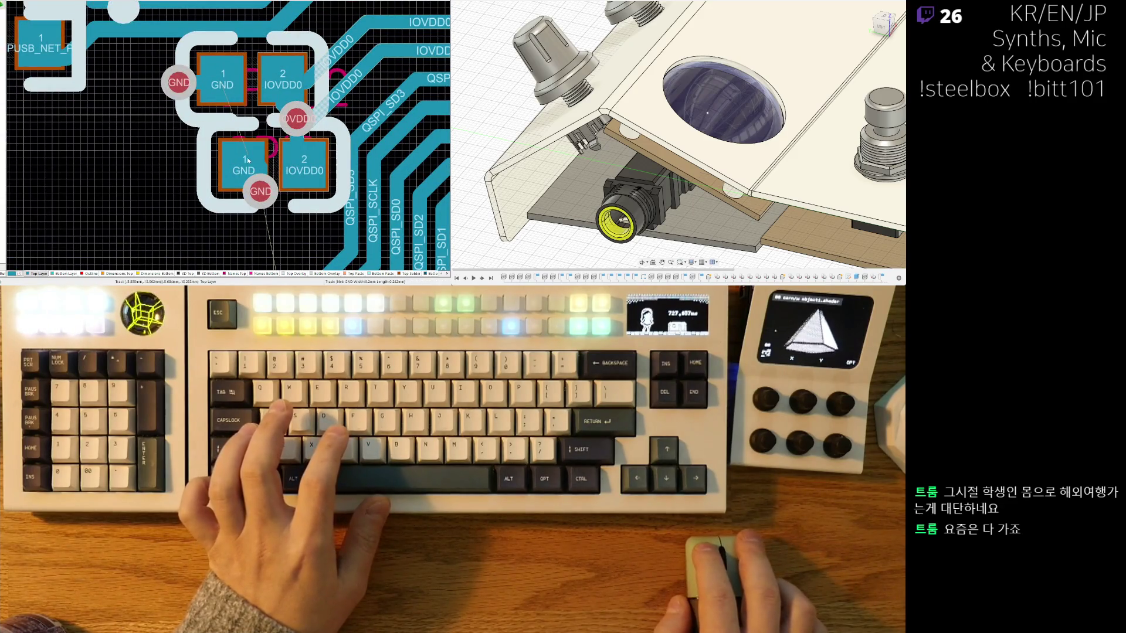
pyautogui.moveTo(248, 157); pyautogui.dragTo(251, 159)
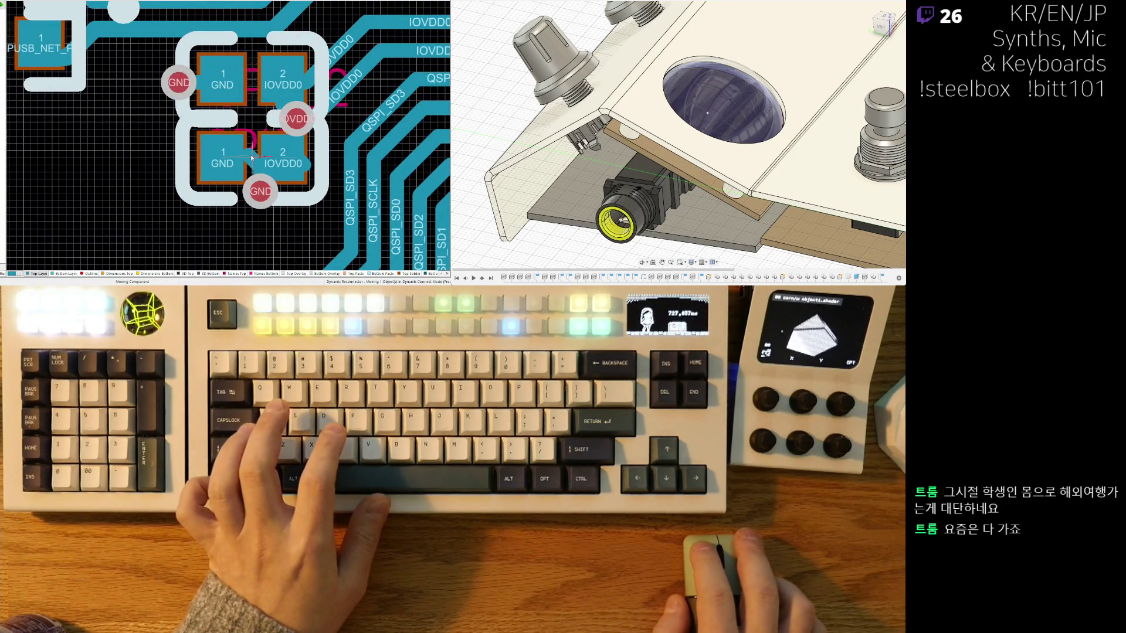
pyautogui.hotkey('ctrl', 'w')
pyautogui.click(296, 118)
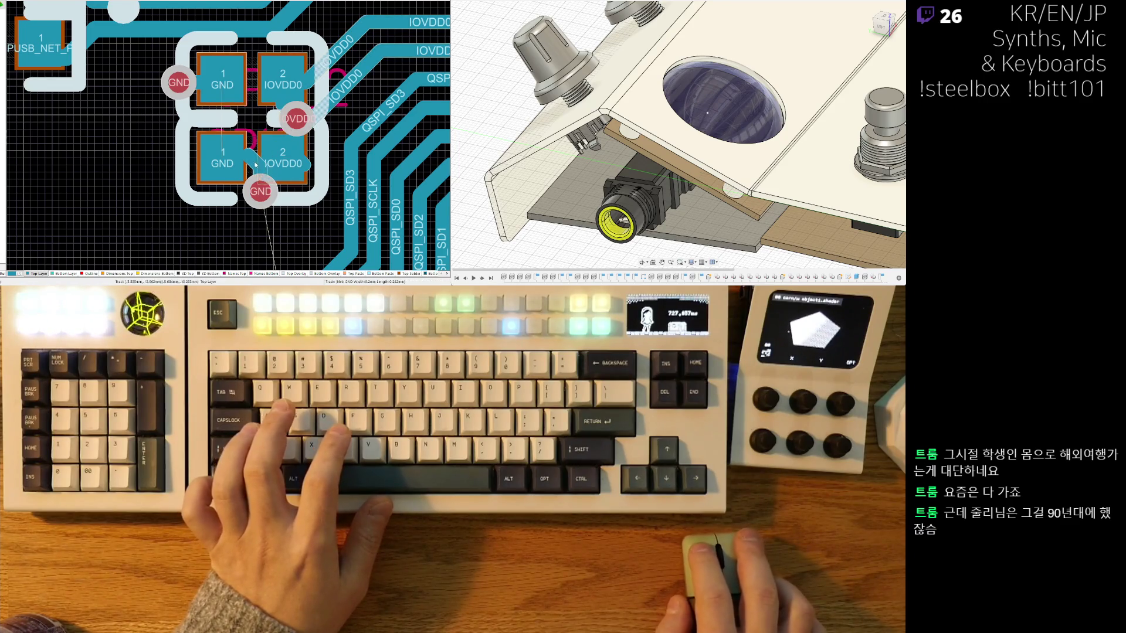
# Step: Place each capacitor's GND via just left of its GND pad and wire the pads to them
pyautogui.moveTo(265, 202); pyautogui.dragTo(174, 151)
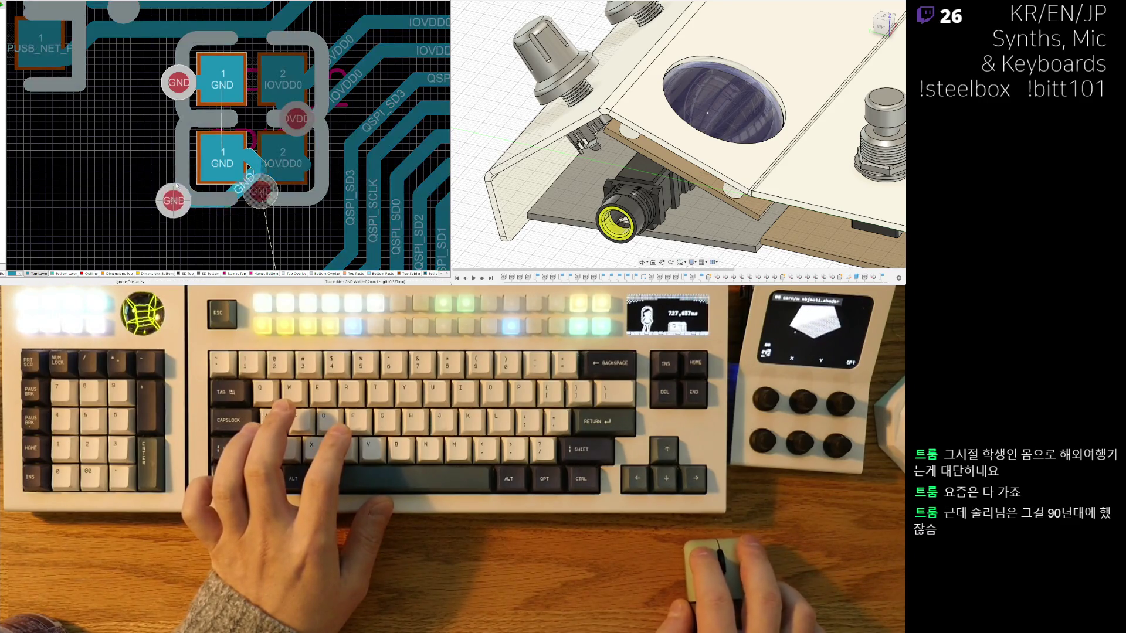
pyautogui.click(167, 152)
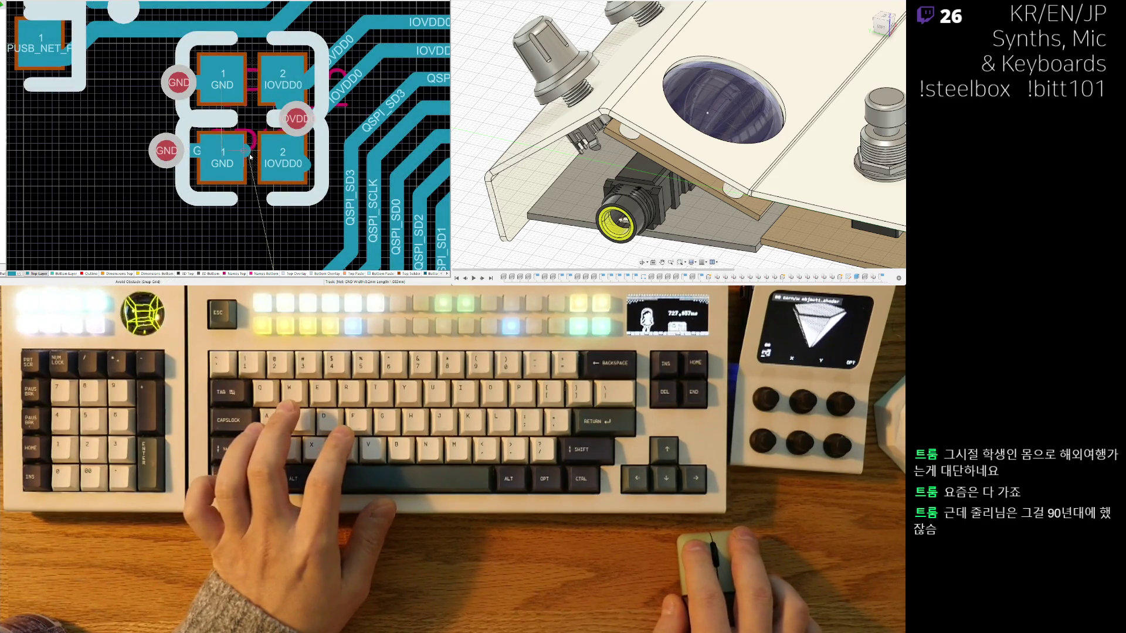
pyautogui.click(225, 148)
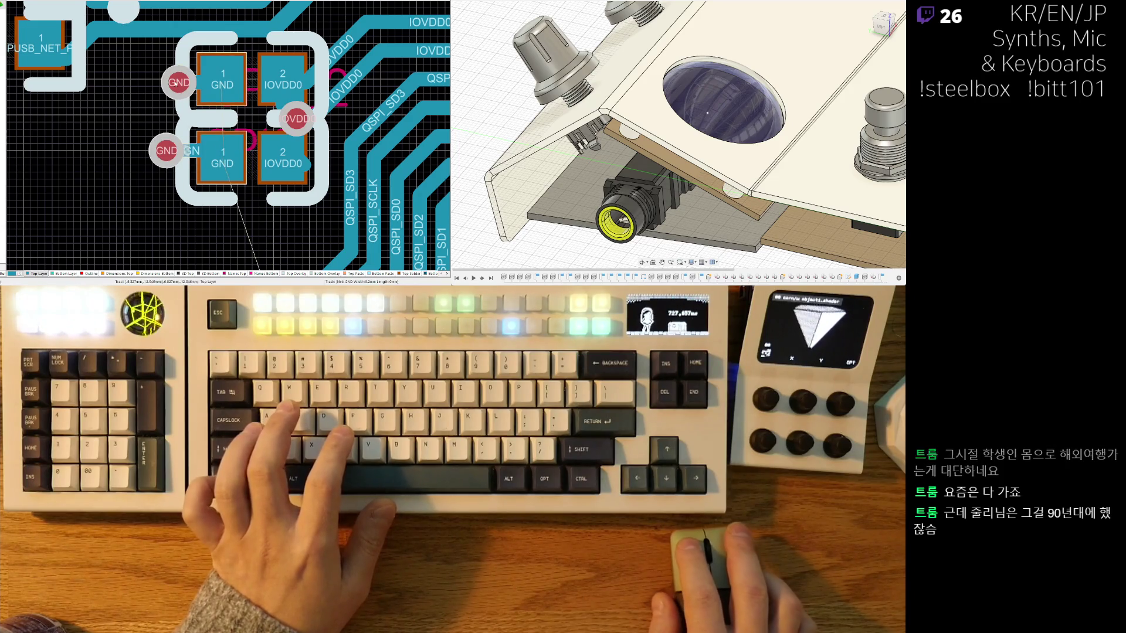
pyautogui.moveTo(179, 83); pyautogui.dragTo(168, 80)
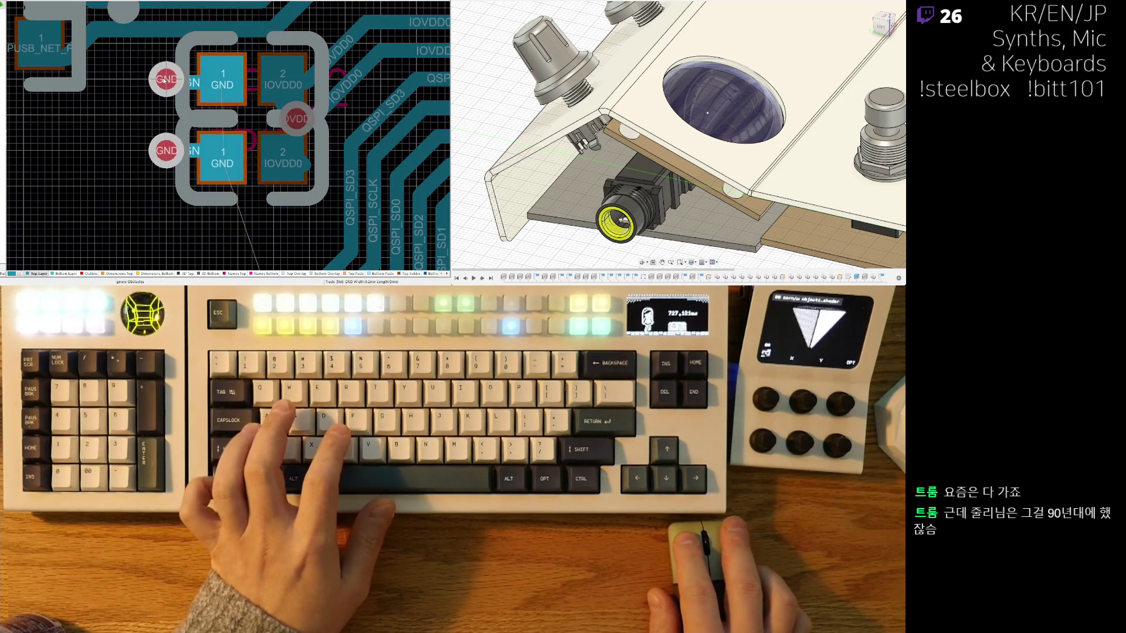
pyautogui.click(169, 79)
pyautogui.rightClick(189, 80)
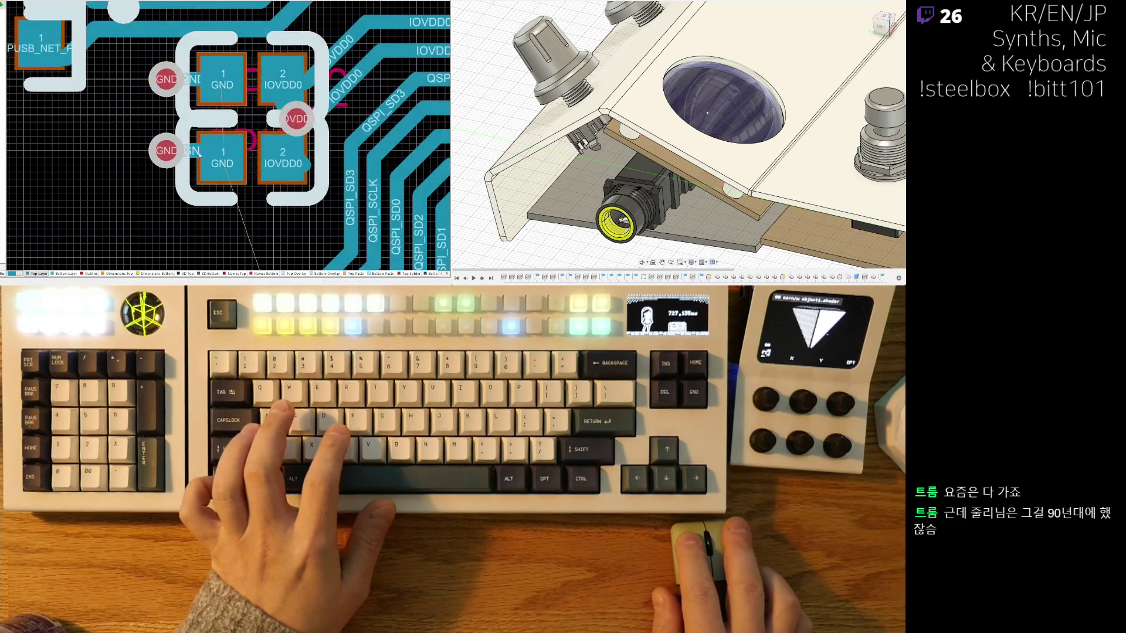
pyautogui.keyDown('ctrl'); pyautogui.scroll(-3, 211, 132); pyautogui.keyUp('ctrl')
pyautogui.keyDown('ctrl'); pyautogui.scroll(2, 231, 192); pyautogui.keyUp('ctrl')
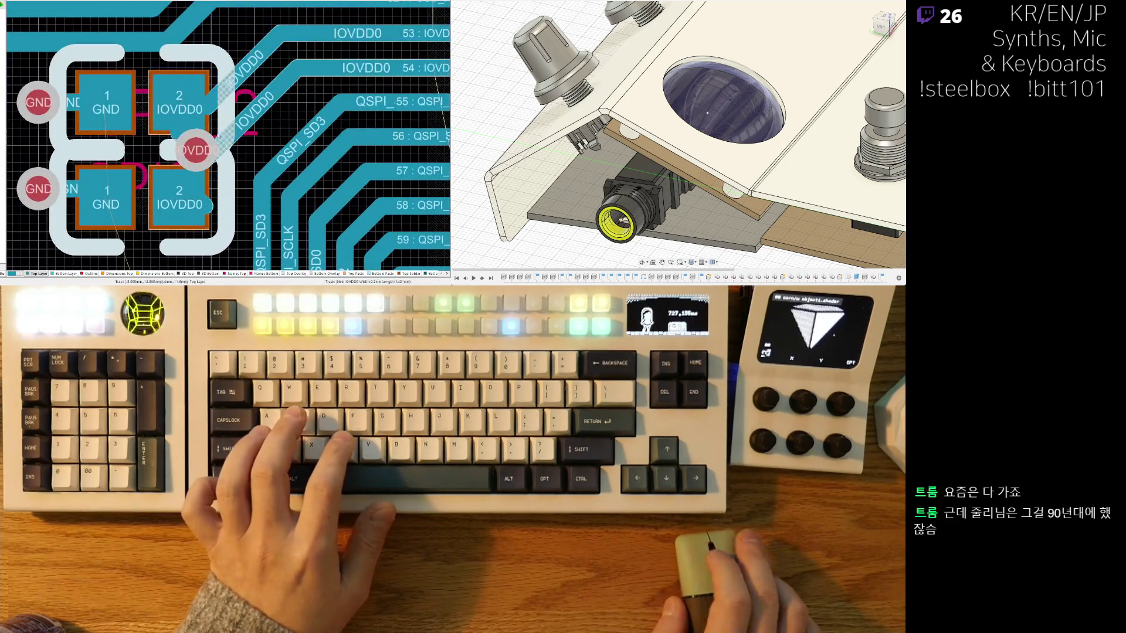
# Step: Reposition the IOVDD0 via between the capacitors and reshape pad 2's diagonal track into it
pyautogui.moveTo(195, 149)
pyautogui.mouseDown()
pyautogui.moveTo(184, 139)
pyautogui.moveTo(180, 149)
pyautogui.moveTo(192, 150)
pyautogui.mouseUp()
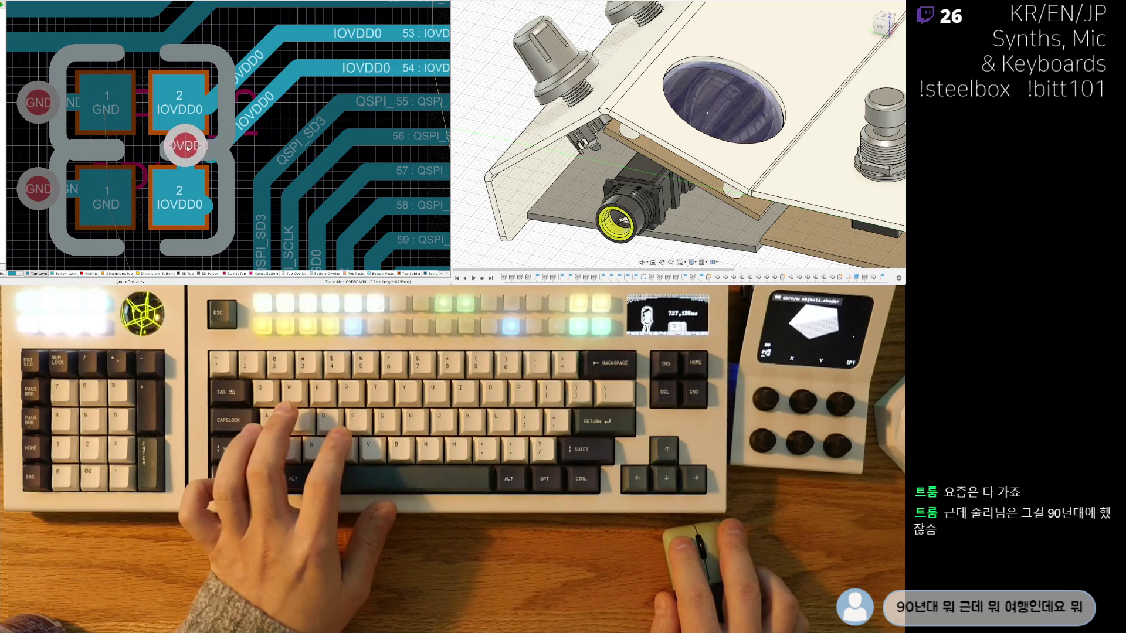
pyautogui.moveTo(178, 150); pyautogui.dragTo(178, 148)
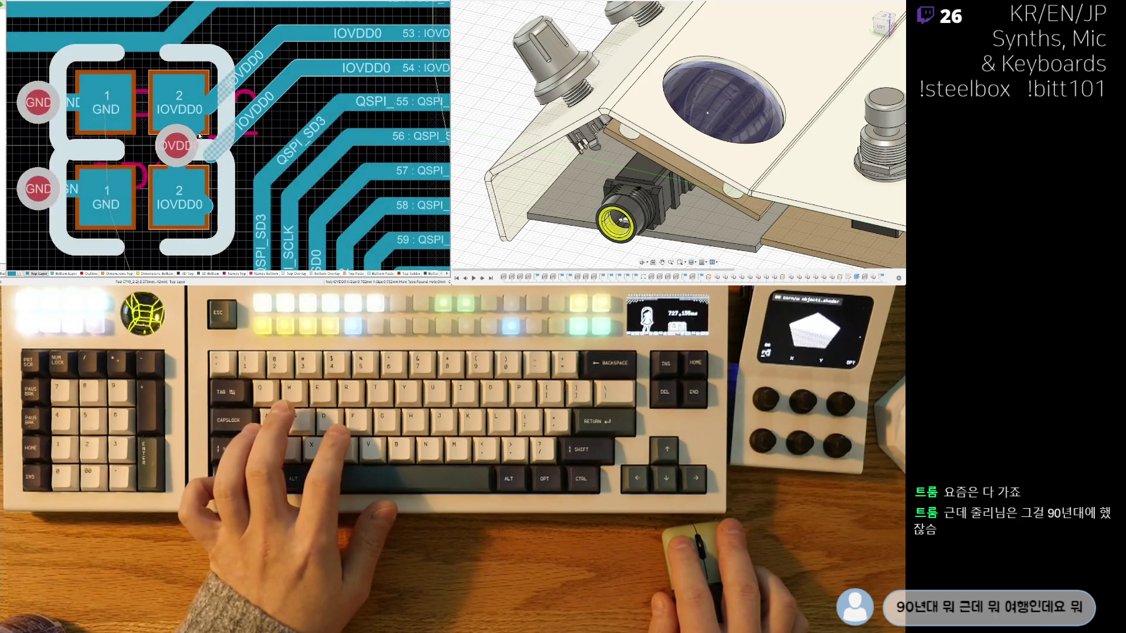
pyautogui.moveTo(159, 99)
pyautogui.mouseDown()
pyautogui.moveTo(193, 119)
pyautogui.moveTo(211, 99)
pyautogui.moveTo(264, 95)
pyautogui.mouseUp()
pyautogui.click(276, 90)
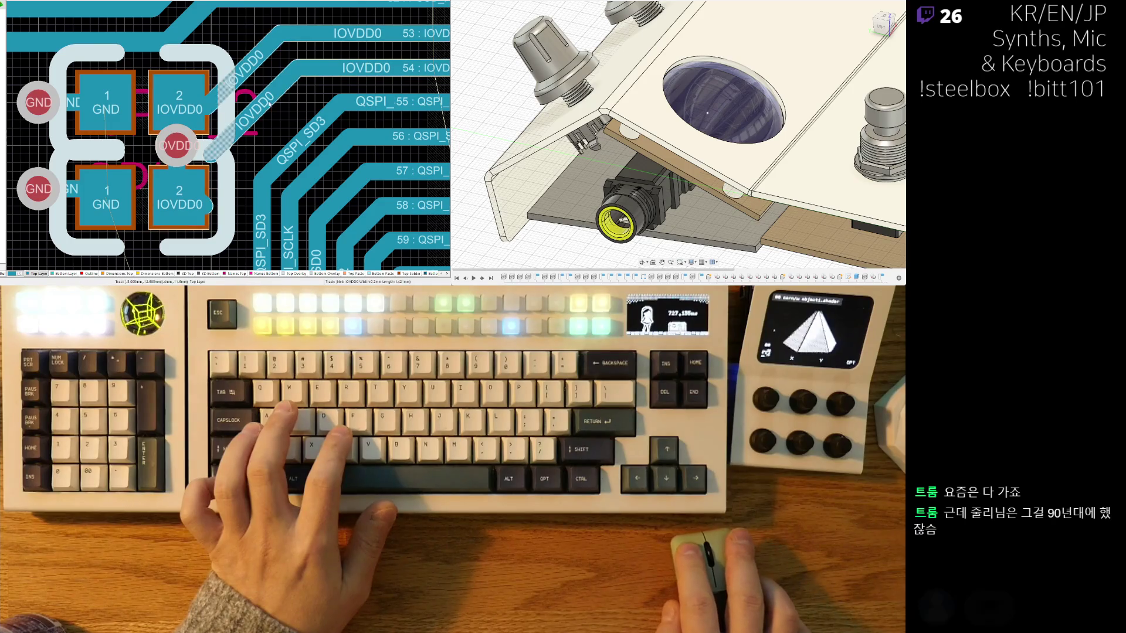
pyautogui.moveTo(276, 91); pyautogui.dragTo(300, 67)
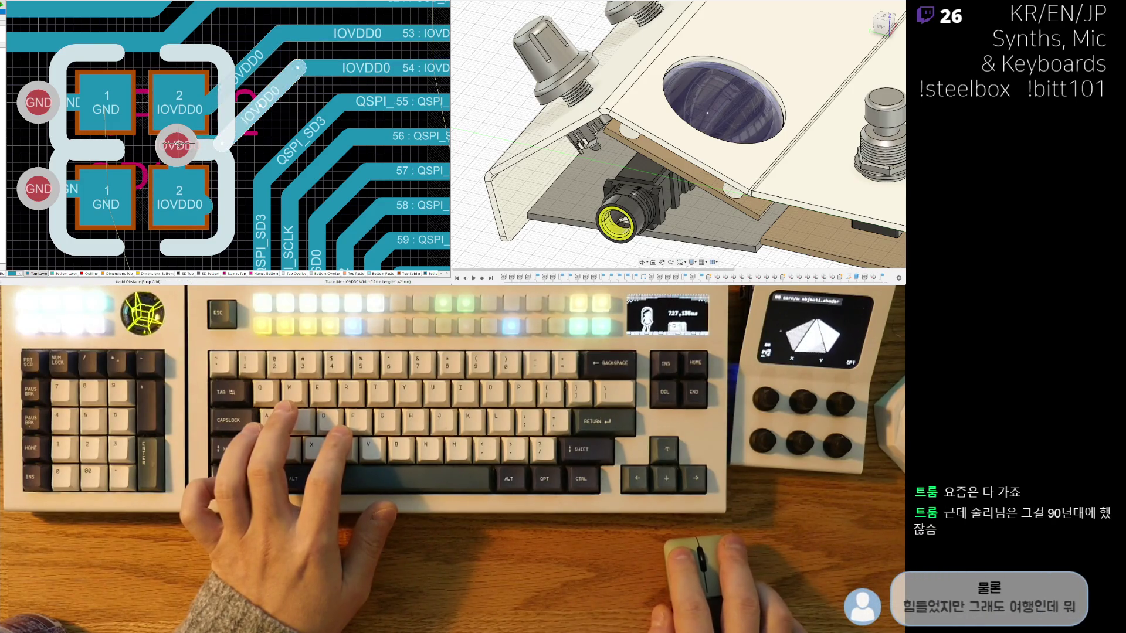
# Step: Discard the stray IOVDD0 track attempts and shift the capacitor pair slightly
pyautogui.rightClick(176, 145)
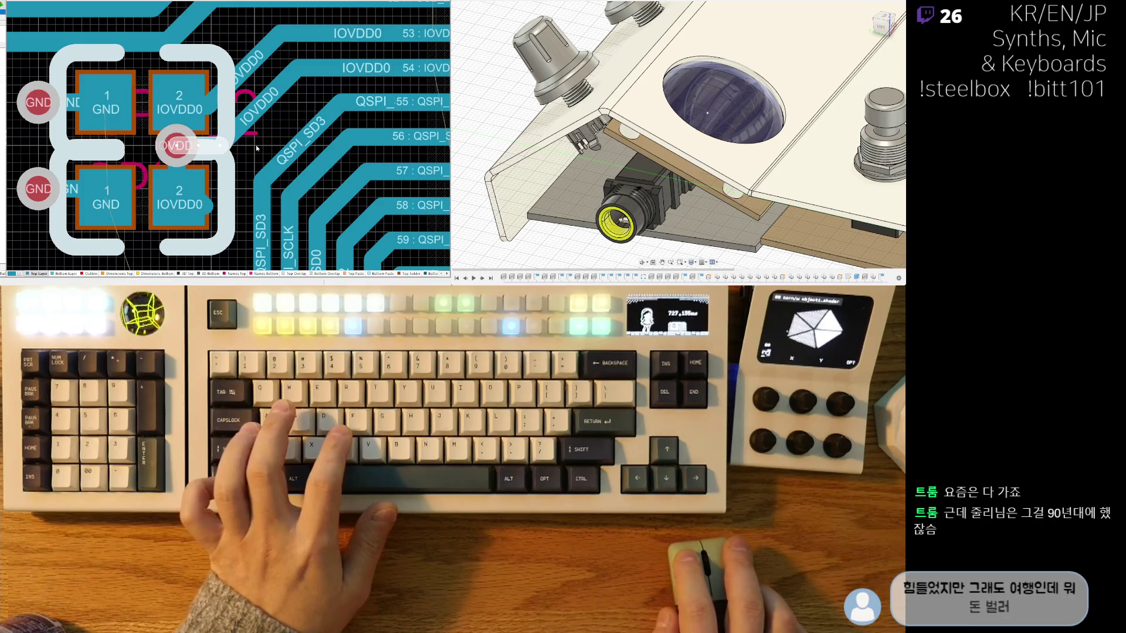
pyautogui.hotkey('ctrl', 'z')
pyautogui.rightClick(202, 205)
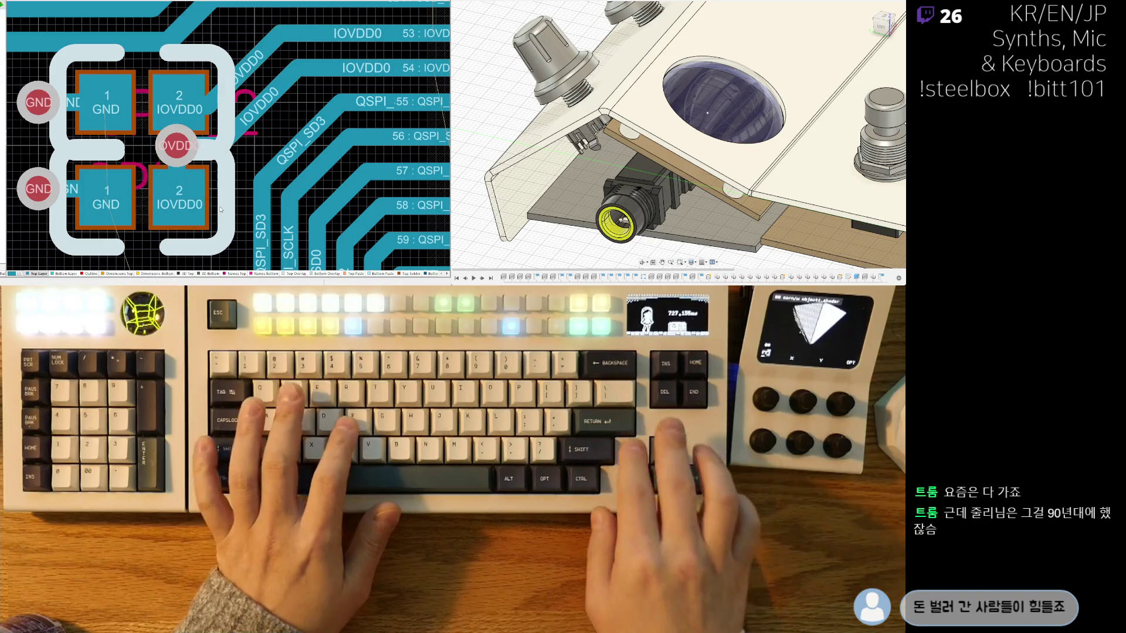
pyautogui.rightClick(173, 168)
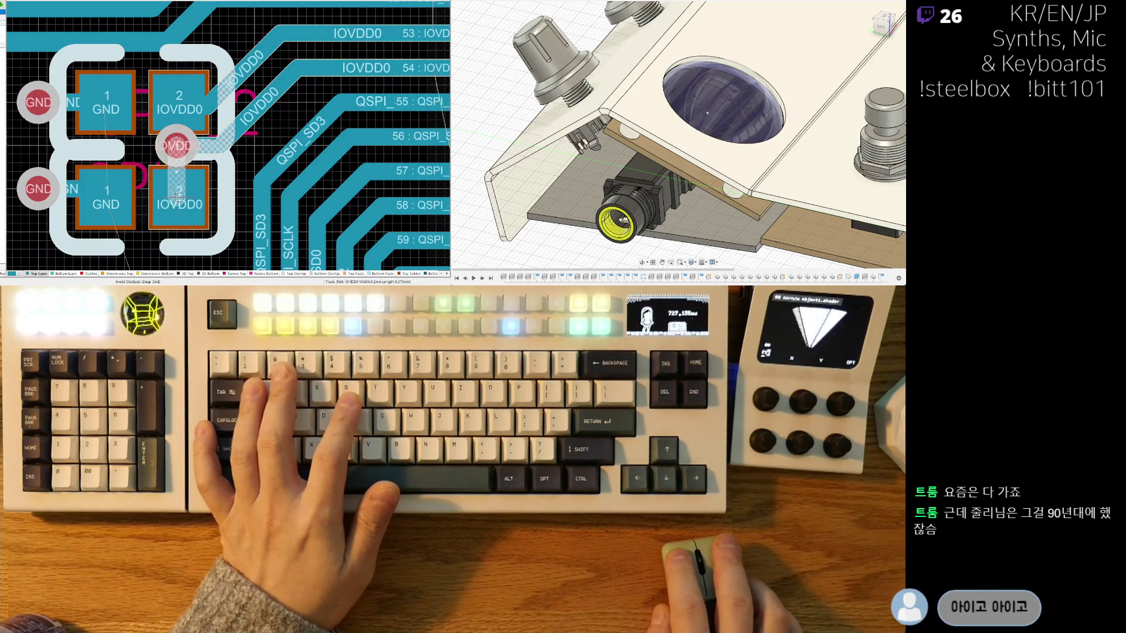
pyautogui.click(230, 134)
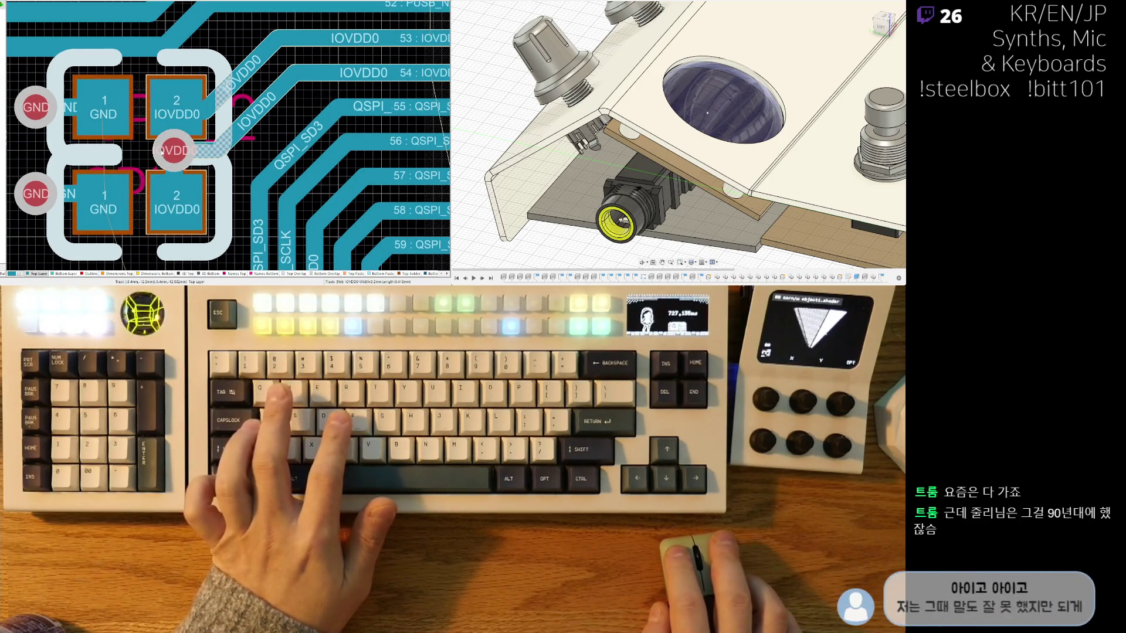
pyautogui.moveTo(134, 77); pyautogui.dragTo(179, 108, button='right')
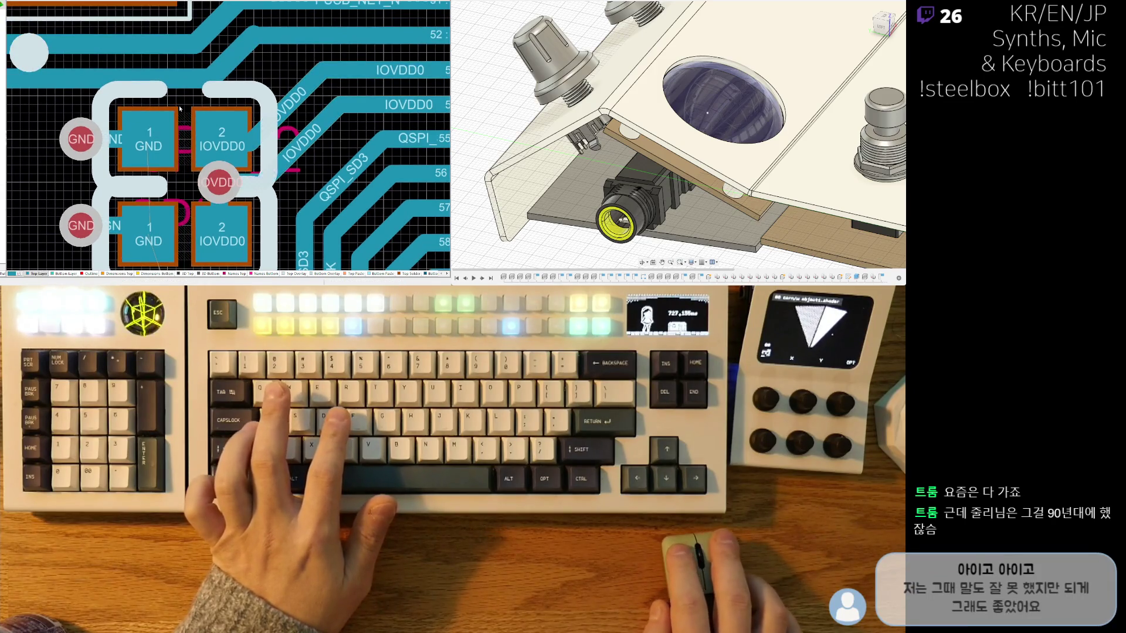
pyautogui.moveTo(168, 104); pyautogui.dragTo(186, 141)
pyautogui.scroll(-3, 187, 145)
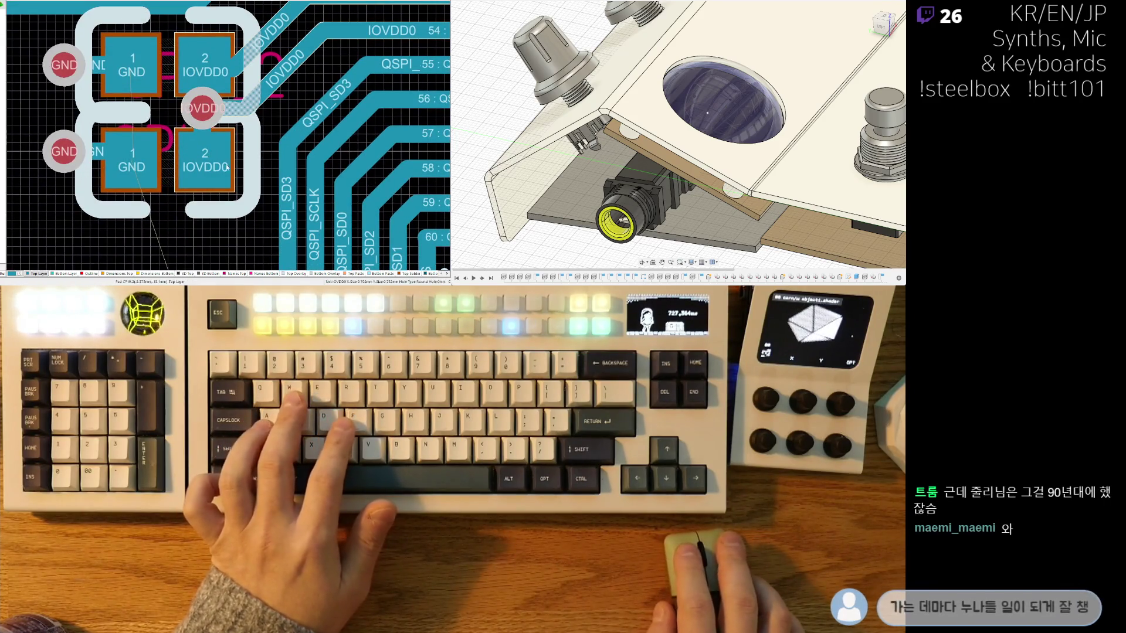
pyautogui.keyDown('ctrl'); pyautogui.scroll(-5, 212, 168); pyautogui.keyUp('ctrl')
pyautogui.keyDown('ctrl'); pyautogui.scroll(1, 225, 190); pyautogui.keyUp('ctrl')
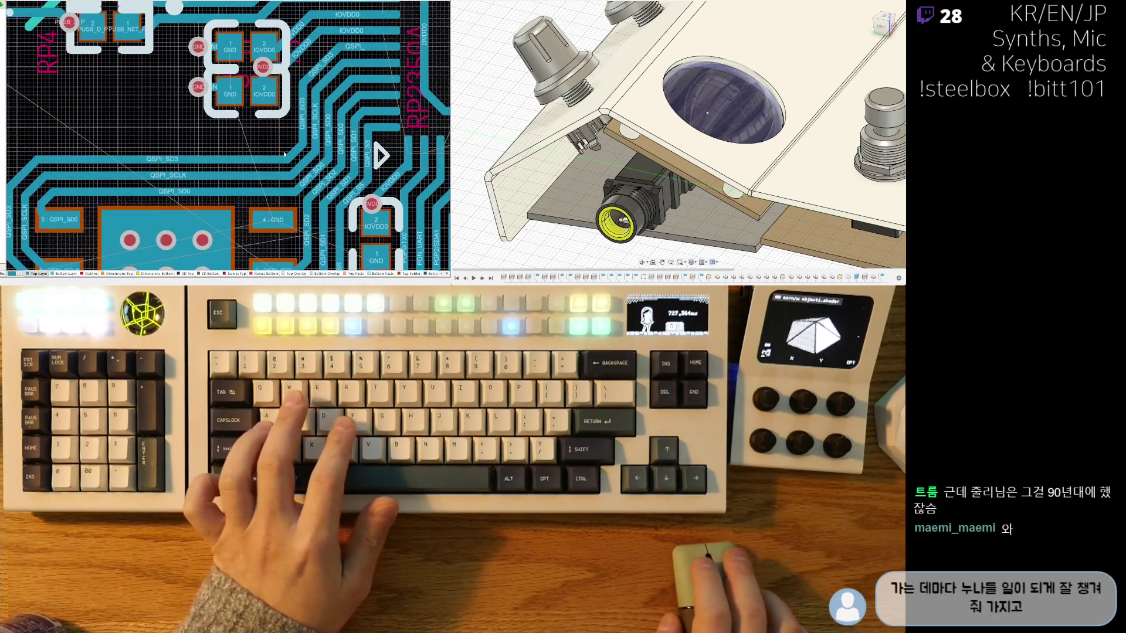
pyautogui.keyDown('ctrl'); pyautogui.scroll(1, 226, 191); pyautogui.keyUp('ctrl')
pyautogui.keyDown('ctrl'); pyautogui.scroll(1, 225, 190); pyautogui.keyUp('ctrl')
pyautogui.keyDown('ctrl'); pyautogui.scroll(1, 226, 190); pyautogui.keyUp('ctrl')
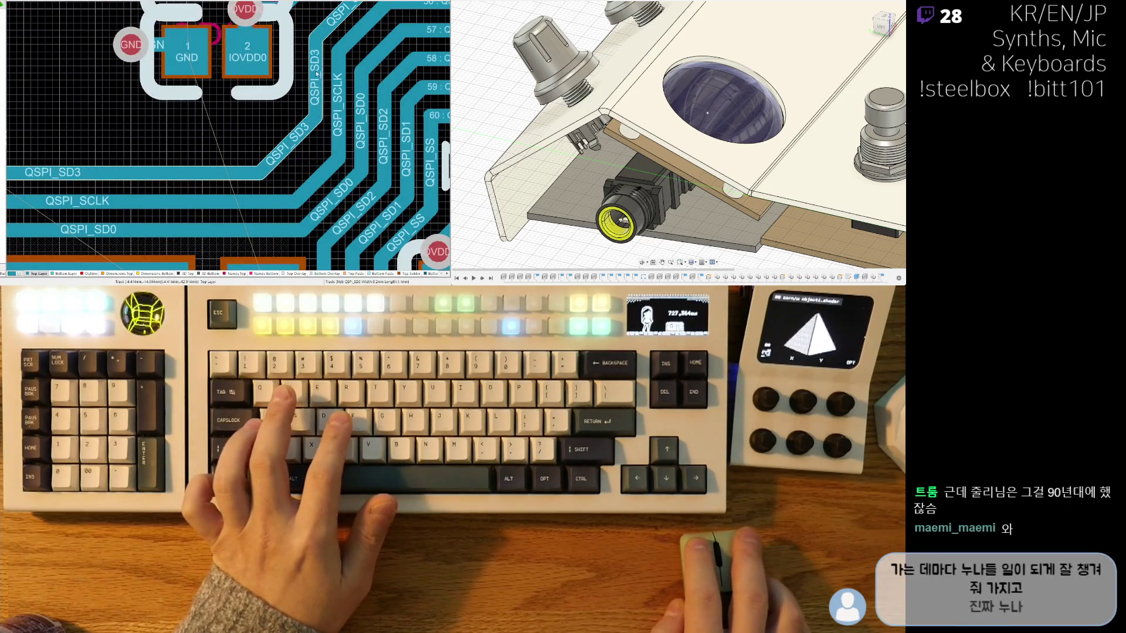
pyautogui.scroll(4, 315, 154)
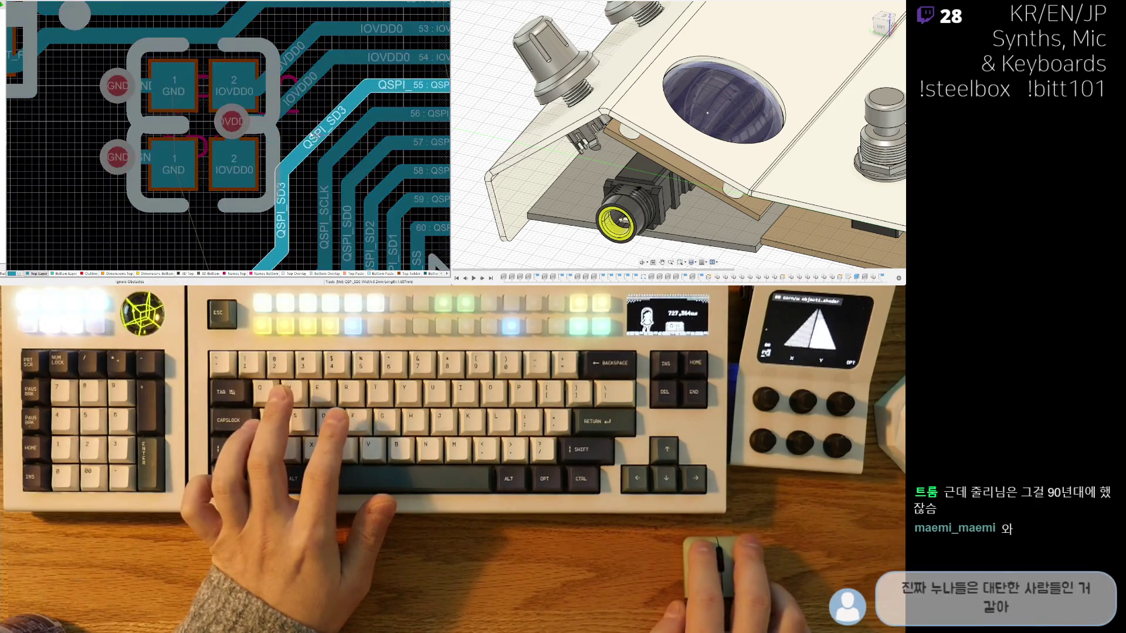
# Step: Slide the QSPI_SCLK, QSPI_SD0 and QSPI_SD2 tracks into evenly spaced parallel paths beside the capacitors
pyautogui.moveTo(325, 224)
pyautogui.mouseDown()
pyautogui.moveTo(318, 231)
pyautogui.moveTo(345, 156)
pyautogui.mouseUp()
pyautogui.scroll(-4, 329, 124)
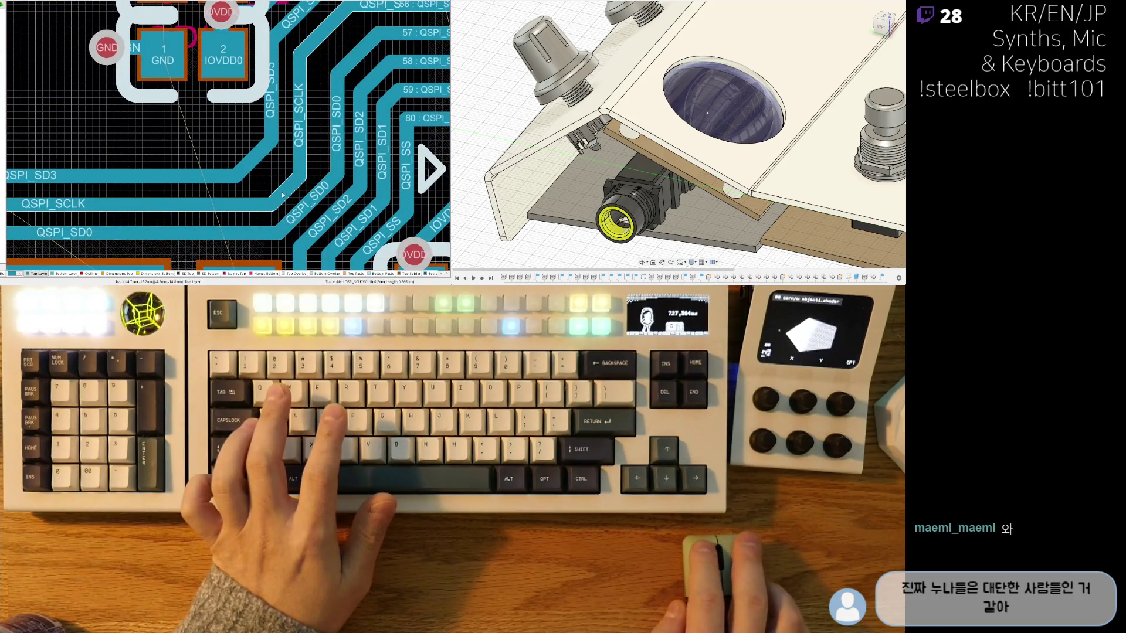
pyautogui.moveTo(282, 195); pyautogui.dragTo(302, 198)
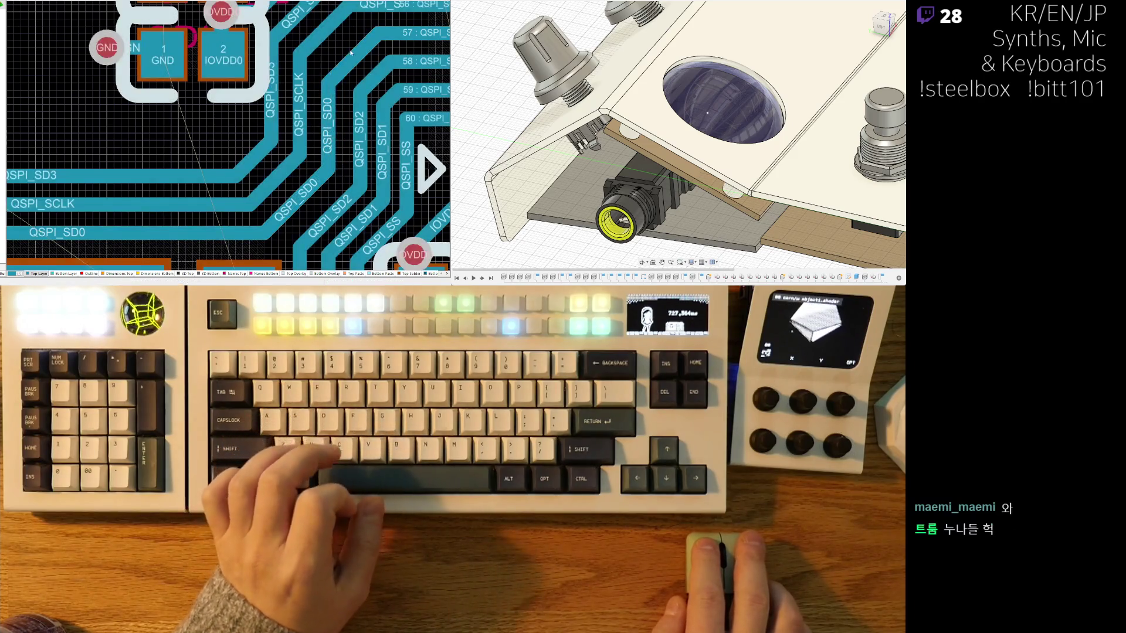
pyautogui.scroll(4, 350, 53)
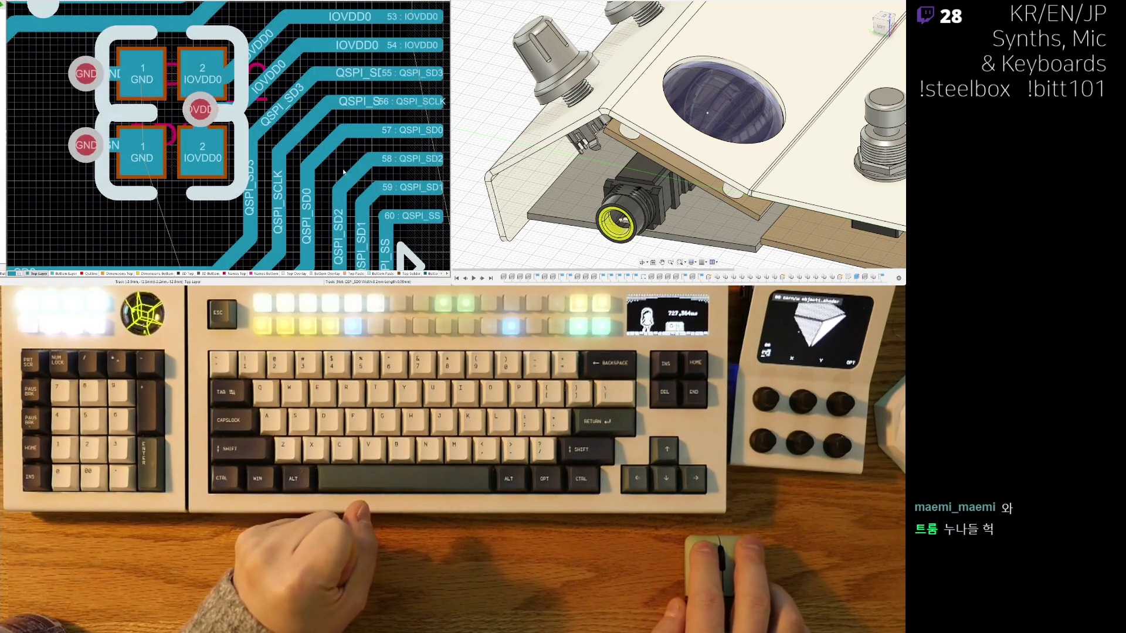
pyautogui.moveTo(345, 203)
pyautogui.mouseDown()
pyautogui.moveTo(350, 176)
pyautogui.moveTo(402, 251)
pyautogui.mouseUp()
pyautogui.keyDown('ctrl'); pyautogui.scroll(-5, 379, 203); pyautogui.keyUp('ctrl')
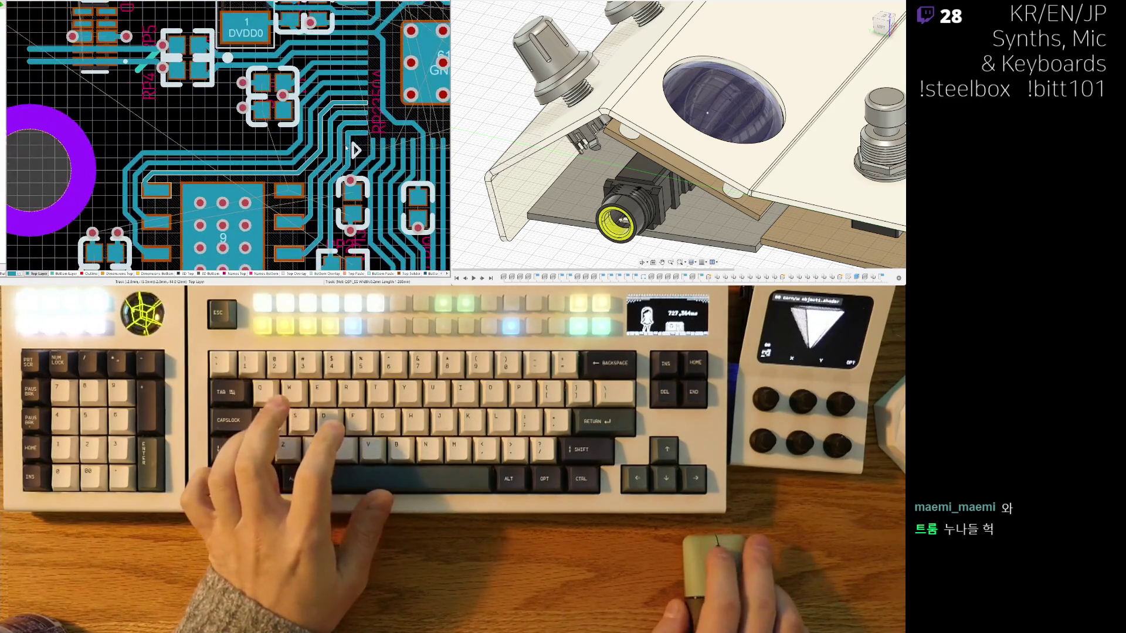
pyautogui.keyDown('ctrl'); pyautogui.scroll(3, 346, 148); pyautogui.keyUp('ctrl')
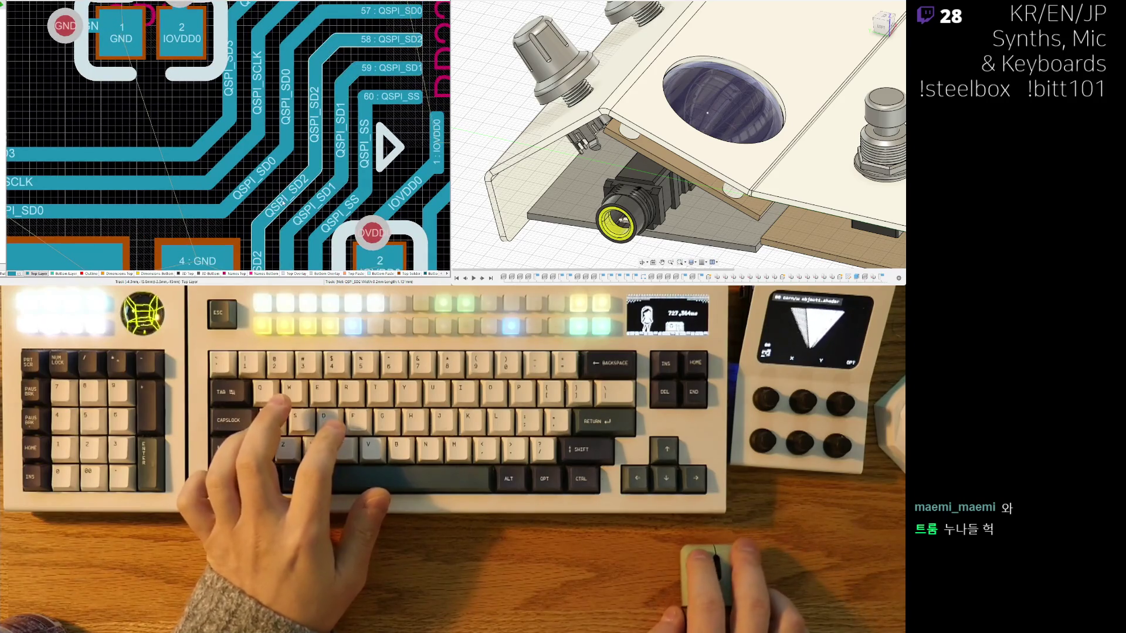
pyautogui.moveTo(312, 177); pyautogui.dragTo(308, 186)
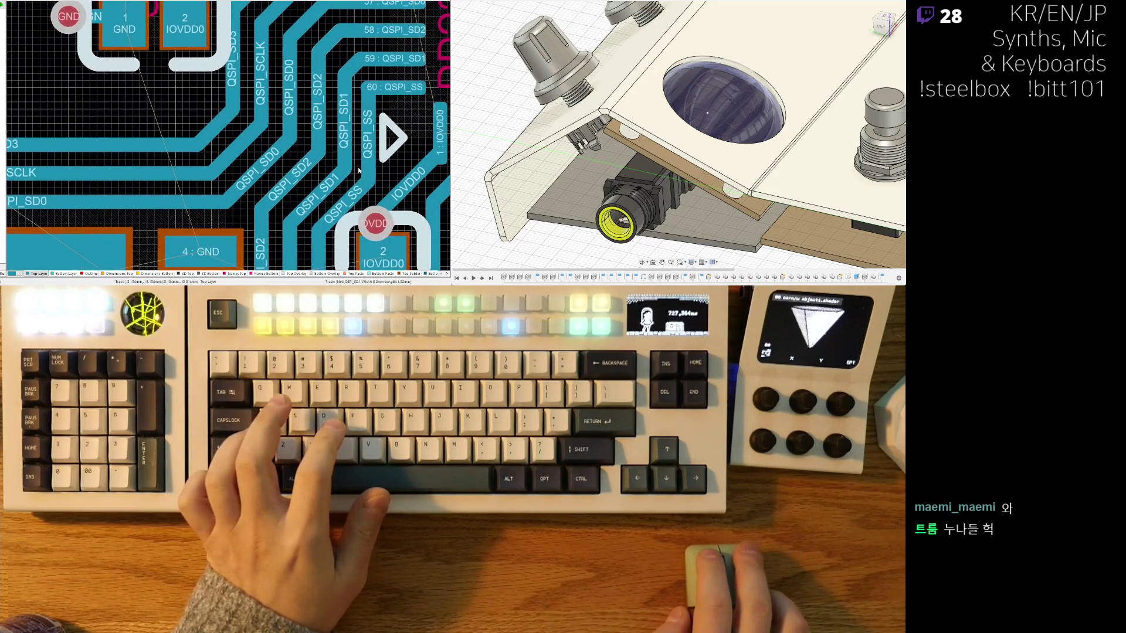
pyautogui.moveTo(349, 170)
pyautogui.mouseDown(button='right')
pyautogui.moveTo(420, 188)
pyautogui.moveTo(444, 256)
pyautogui.mouseUp(button='right')
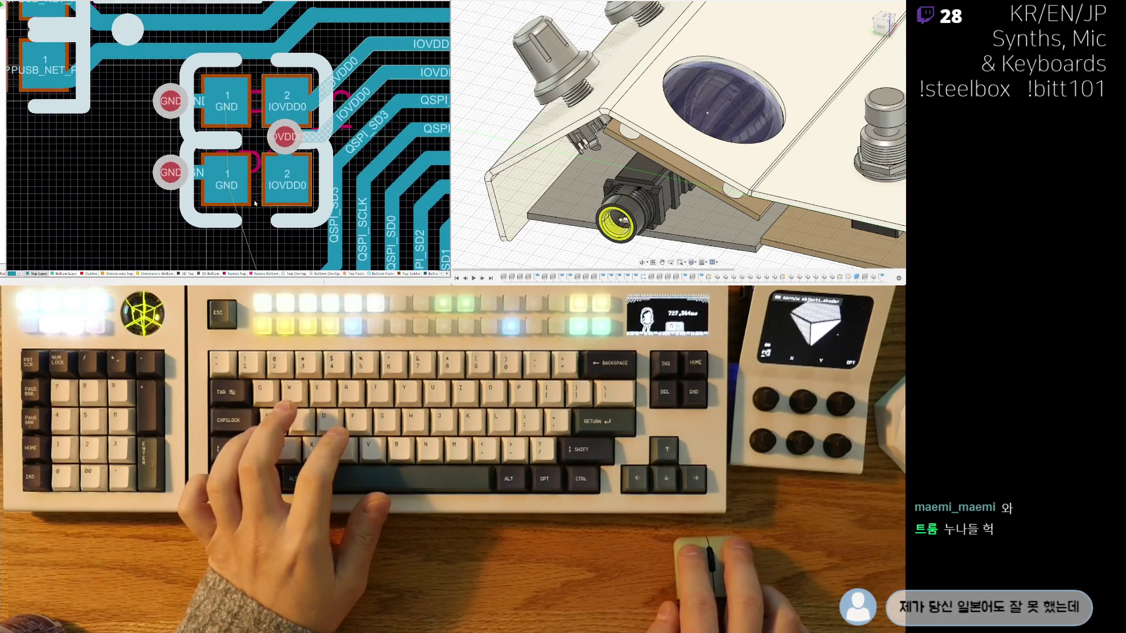
# Step: Settle the capacitor pair in place and remove the misplaced IOVDD0 via
pyautogui.moveTo(251, 134); pyautogui.dragTo(262, 159, button='right')
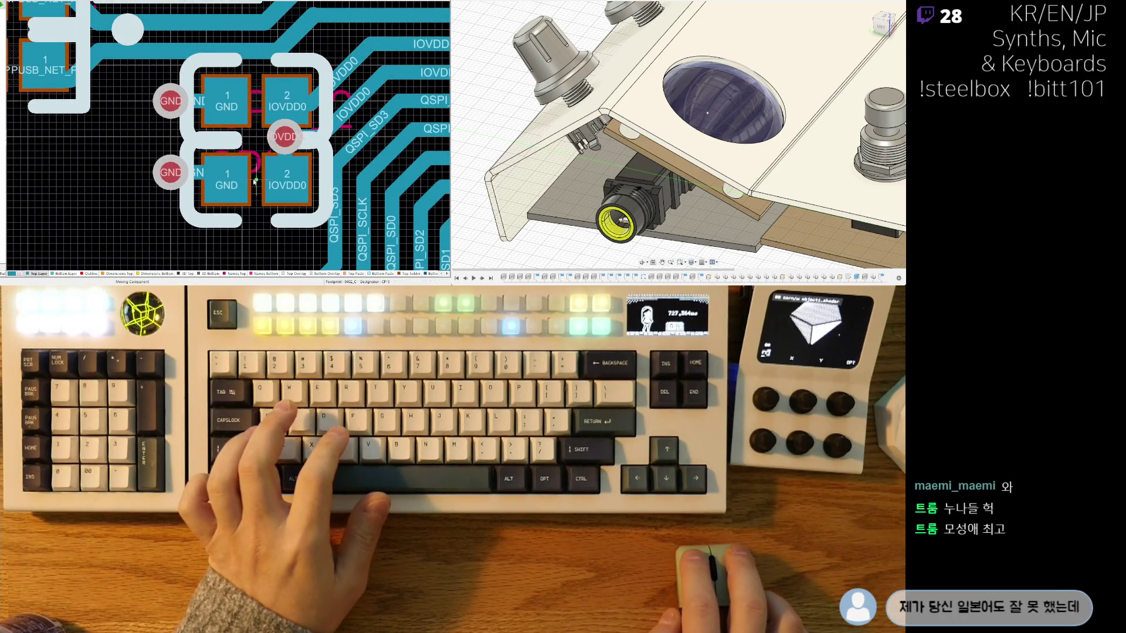
pyautogui.click(249, 103)
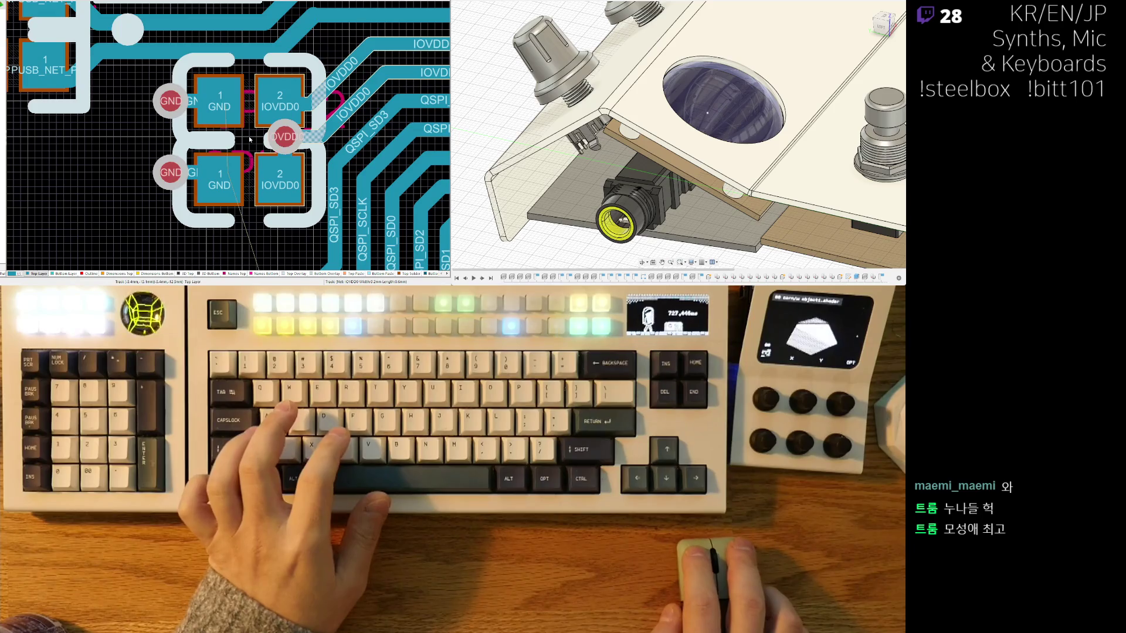
pyautogui.moveTo(284, 137); pyautogui.dragTo(278, 143)
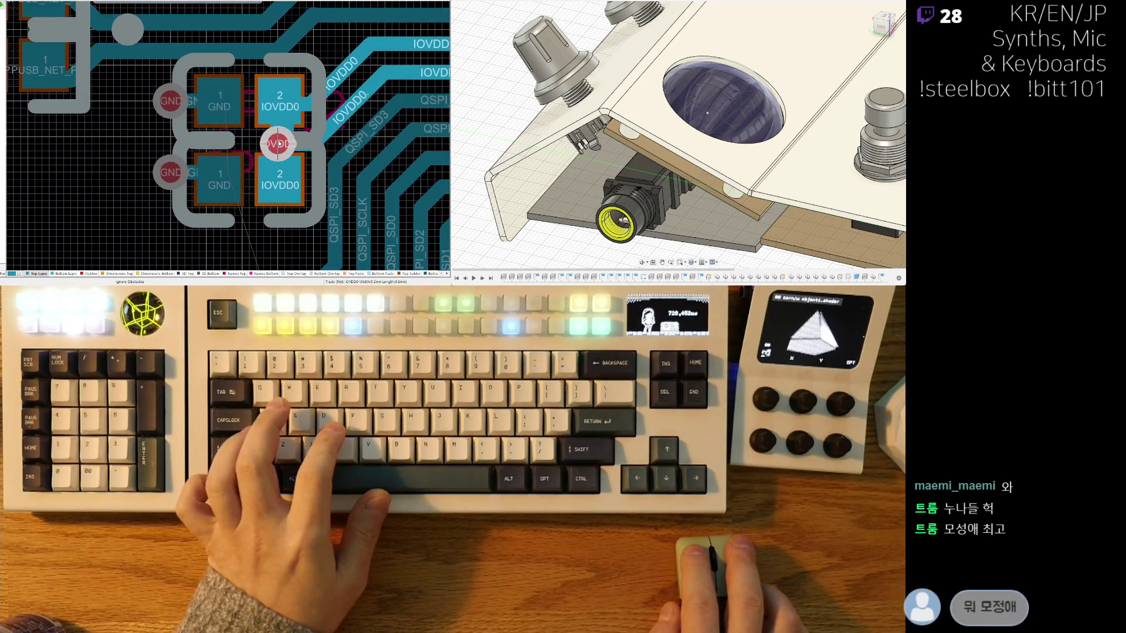
pyautogui.moveTo(278, 136); pyautogui.dragTo(278, 144)
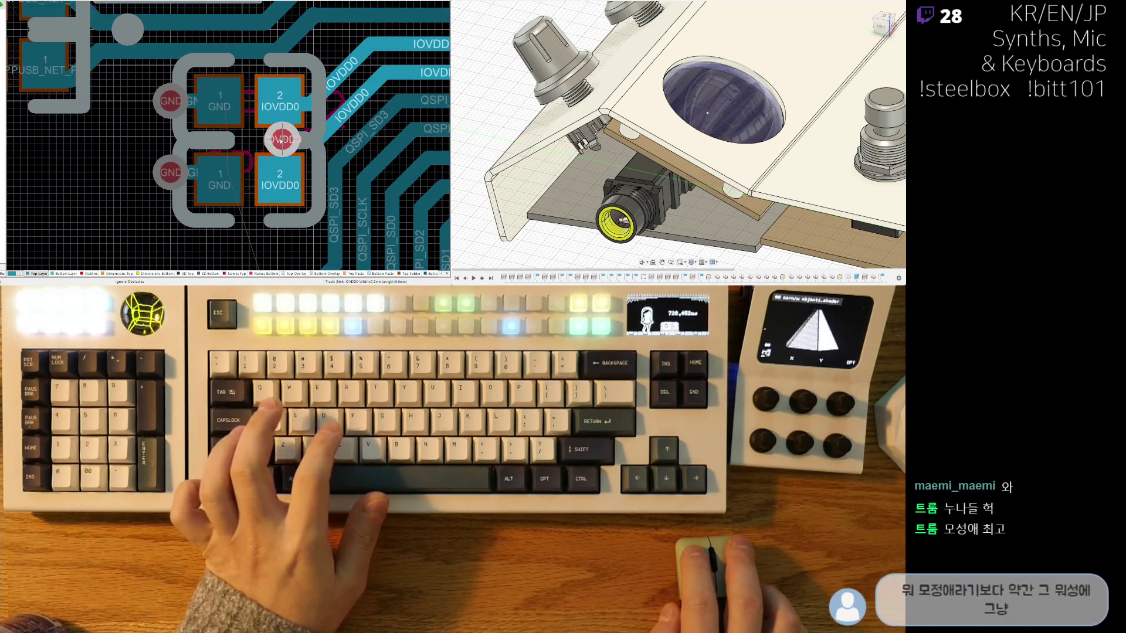
pyautogui.press('Escape')
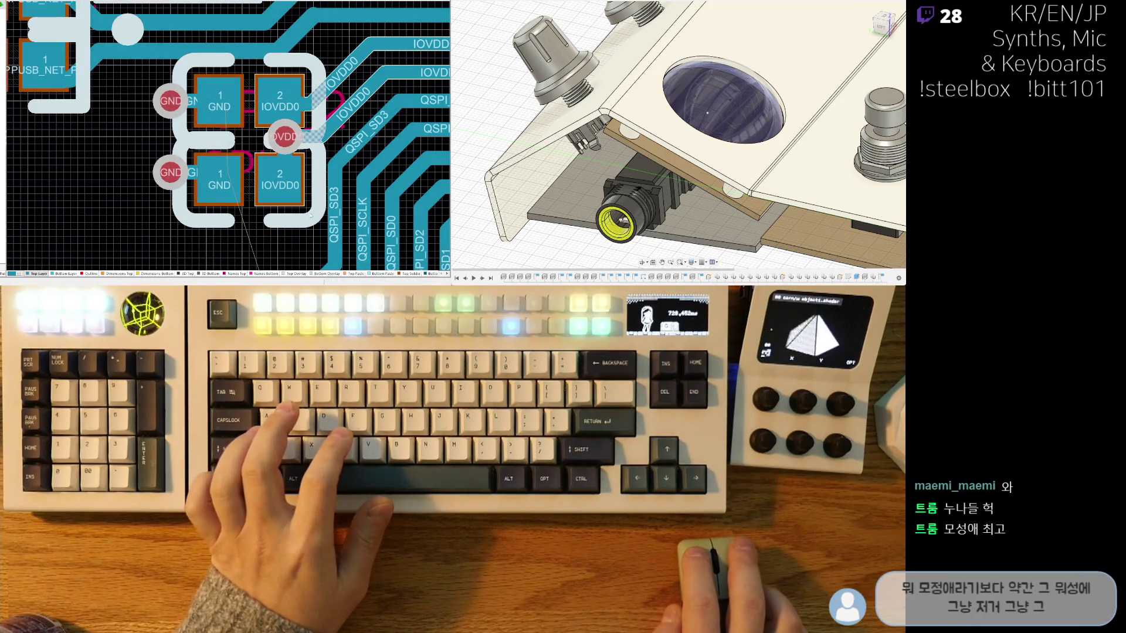
pyautogui.hotkey('ctrl', 'z')
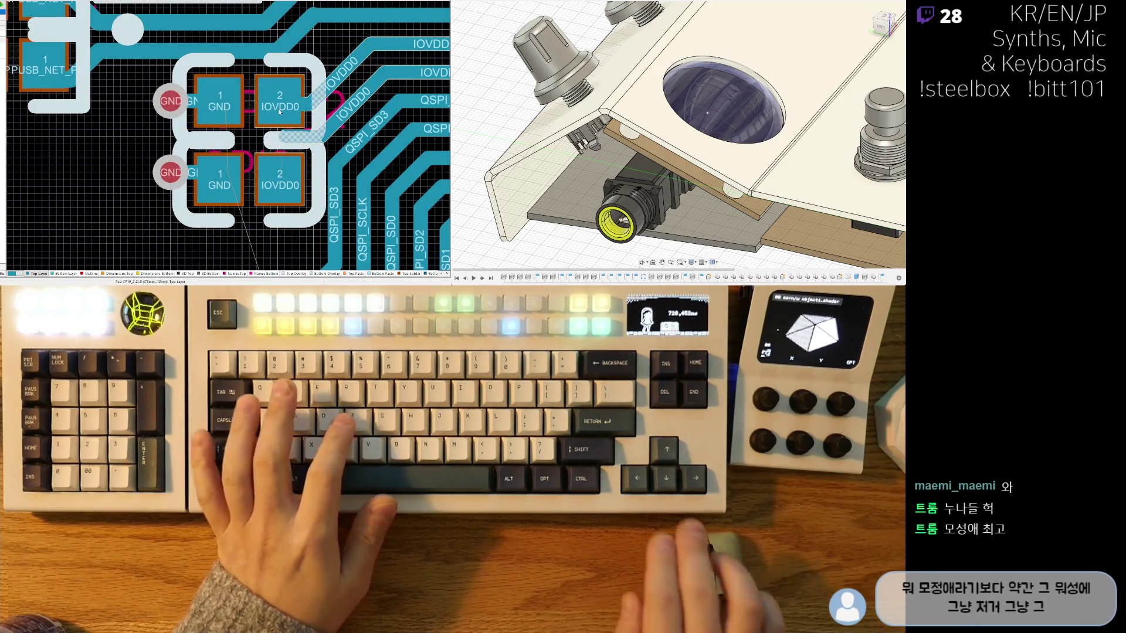
# Step: Route a short track from the upper IOVDD0 pad into the IOVDD0 net
pyautogui.hotkey('ctrl', 'w')
pyautogui.click(280, 118)
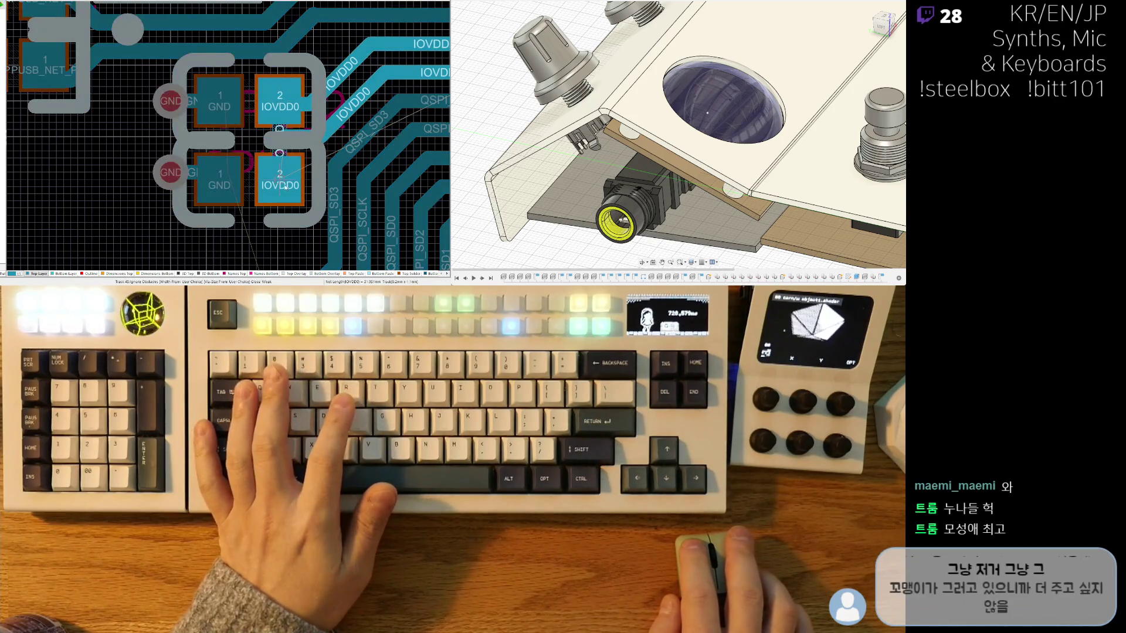
pyautogui.click(302, 139)
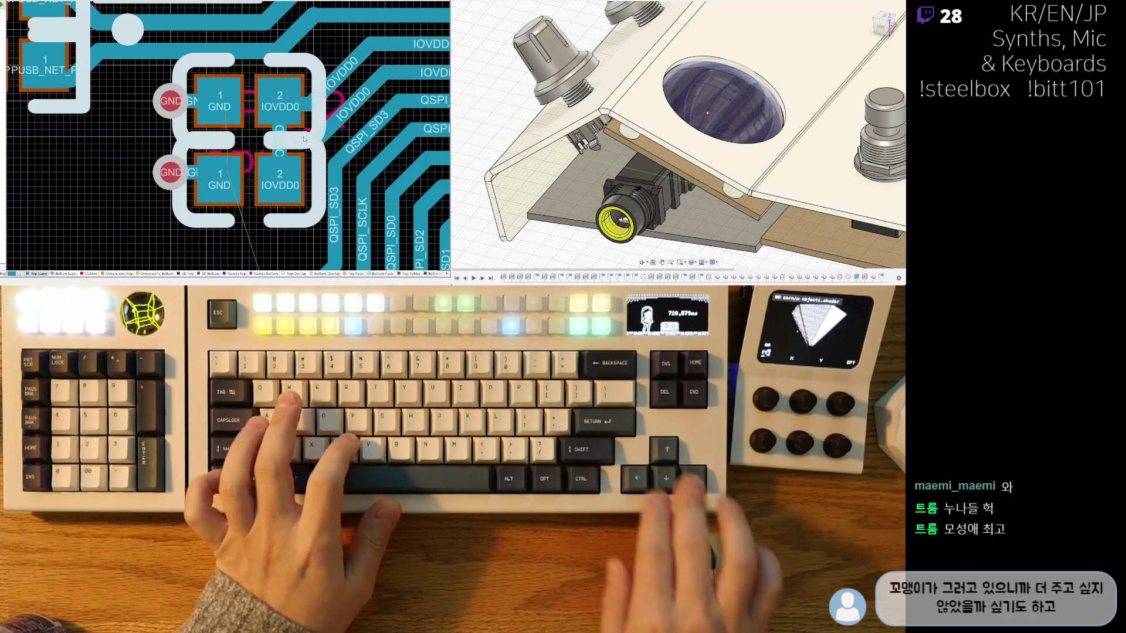
# Step: Copy the GND via to drop a new via between the IOVDD0 pads and start a track from it
pyautogui.hotkey('ctrl', 'c')
pyautogui.click(171, 172)
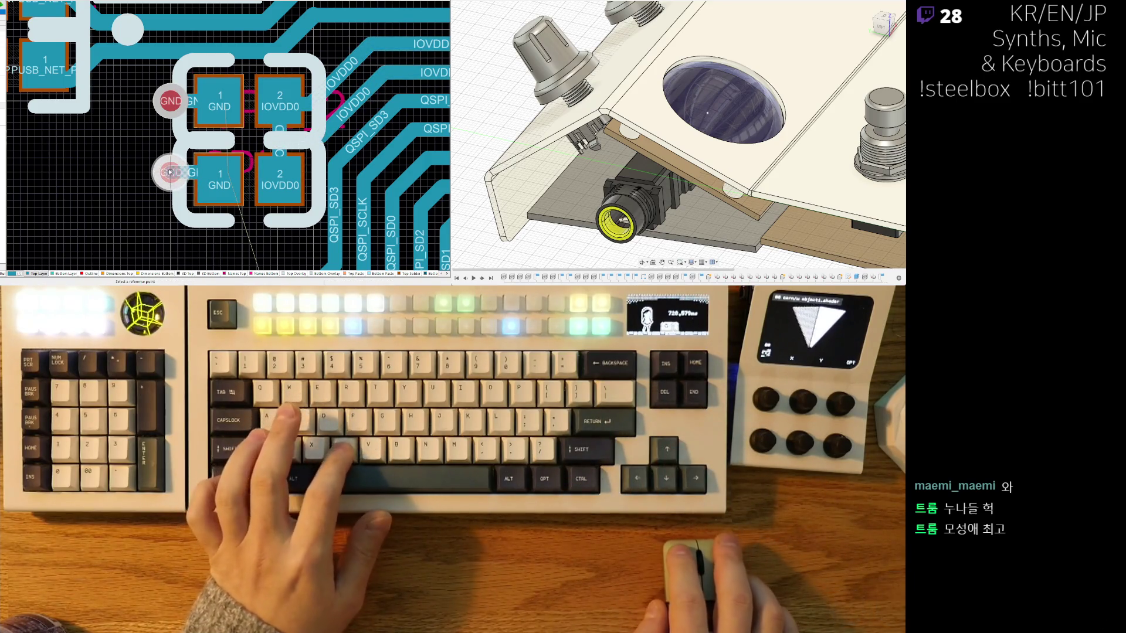
pyautogui.hotkey('ctrl', 'v')
pyautogui.click(279, 140)
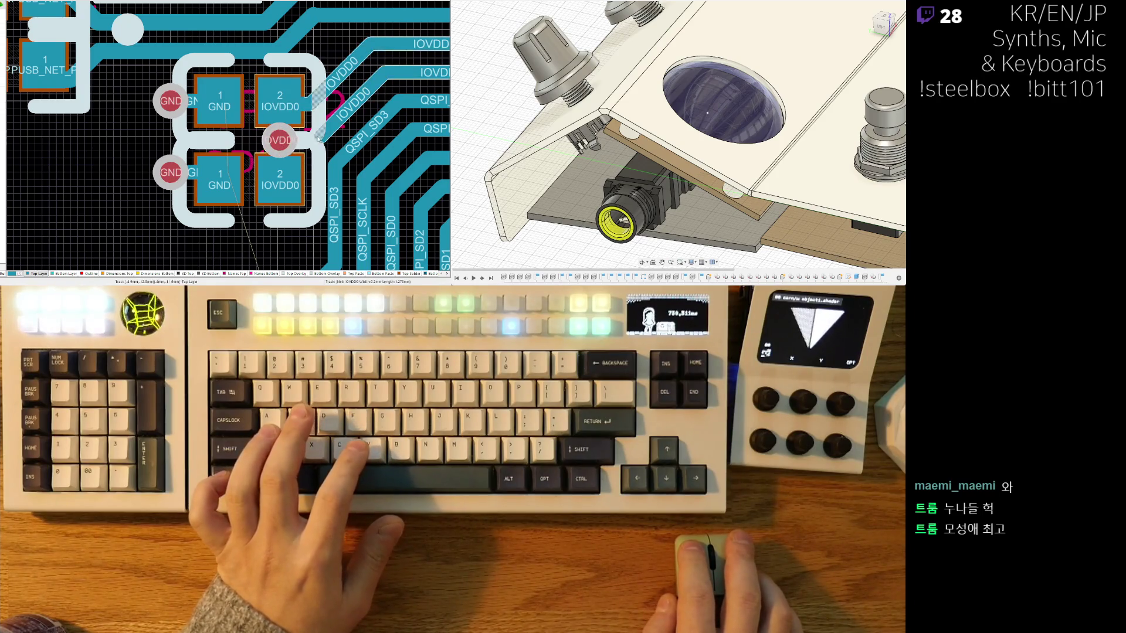
pyautogui.hotkey('ctrl', 'w')
pyautogui.click(319, 138)
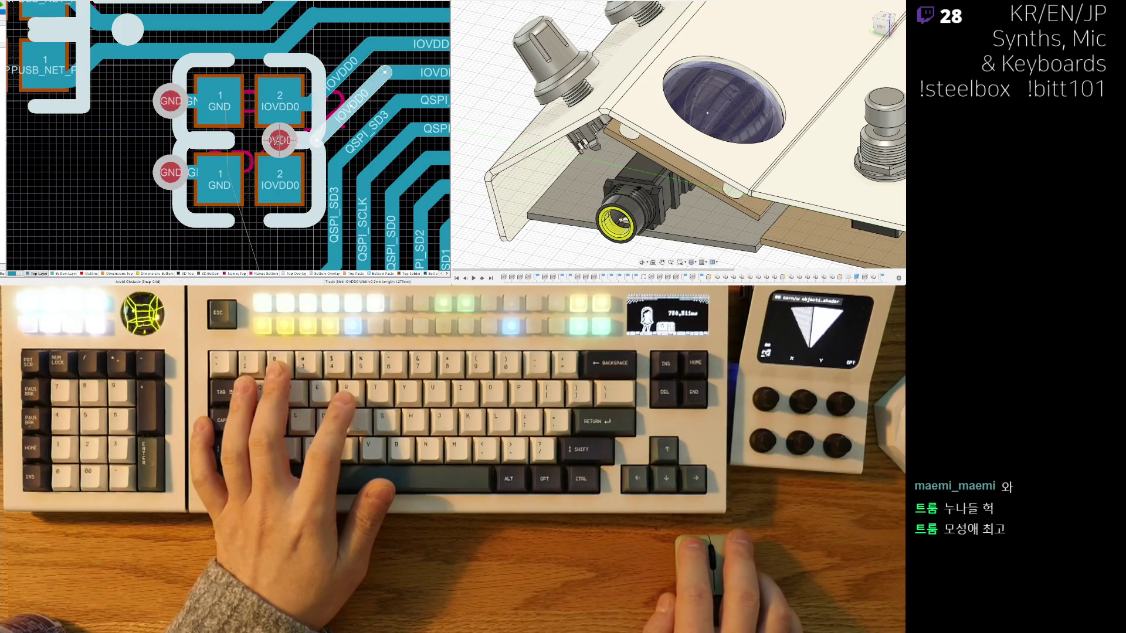
pyautogui.keyDown('ctrl'); pyautogui.scroll(-1, 277, 203); pyautogui.keyUp('ctrl')
pyautogui.keyDown('ctrl'); pyautogui.scroll(-1, 255, 166); pyautogui.keyUp('ctrl')
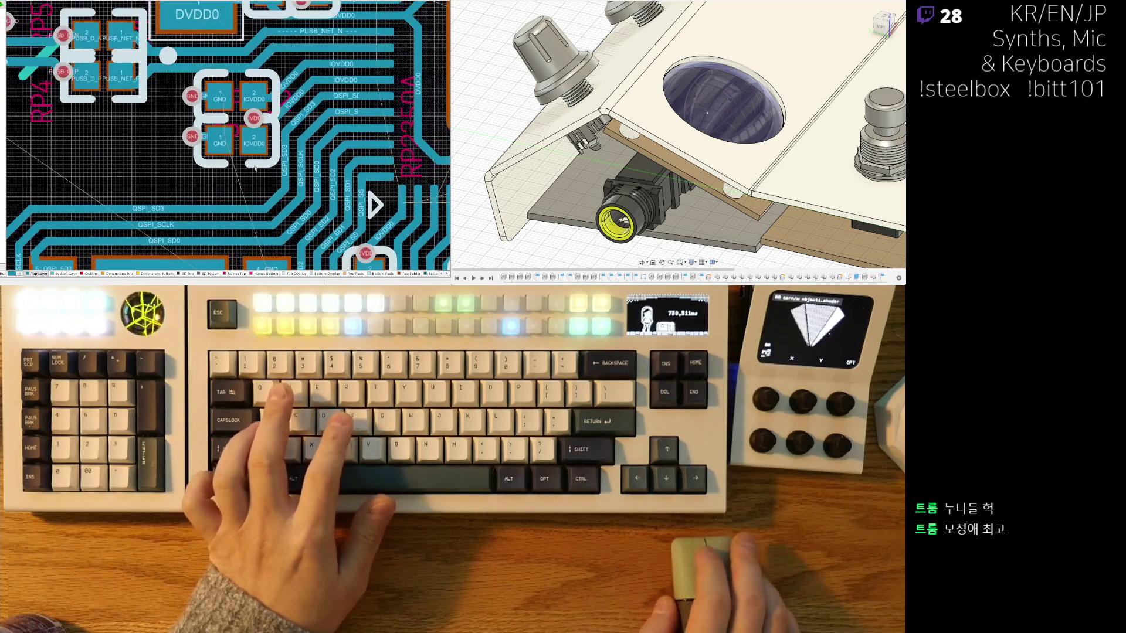
pyautogui.keyDown('ctrl'); pyautogui.scroll(1, 255, 166); pyautogui.keyUp('ctrl')
pyautogui.keyDown('ctrl'); pyautogui.scroll(1, 264, 202); pyautogui.keyUp('ctrl')
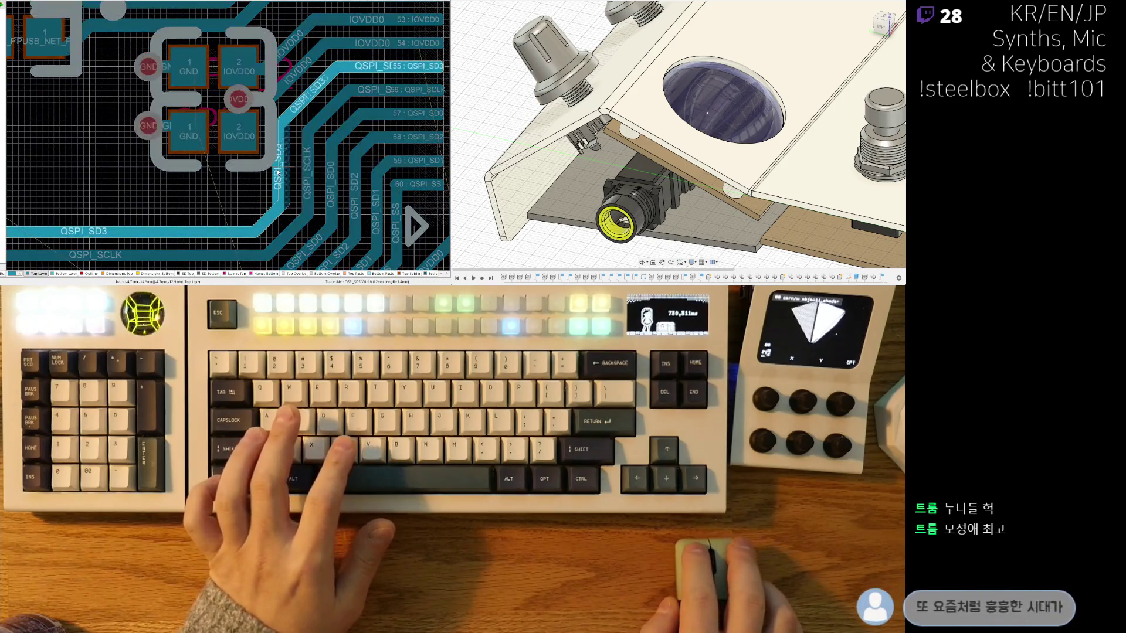
# Step: Slide the QSPI_SD0 and QSPI_SD2 traces slightly left to tidy the QSPI bundle
pyautogui.click(268, 222)
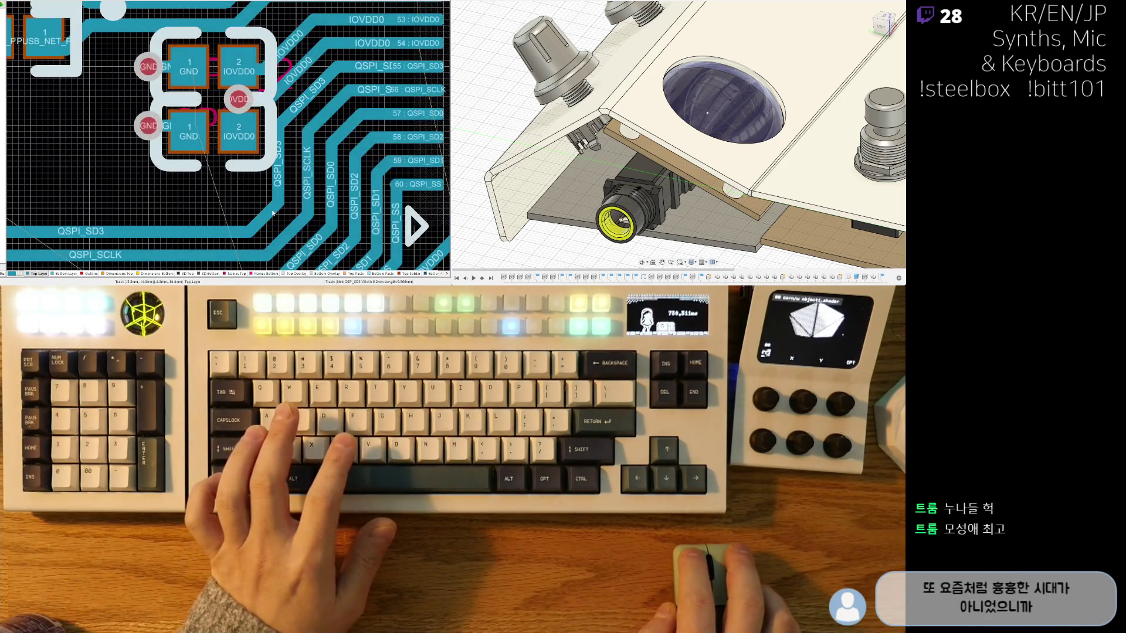
pyautogui.scroll(-2, 323, 138)
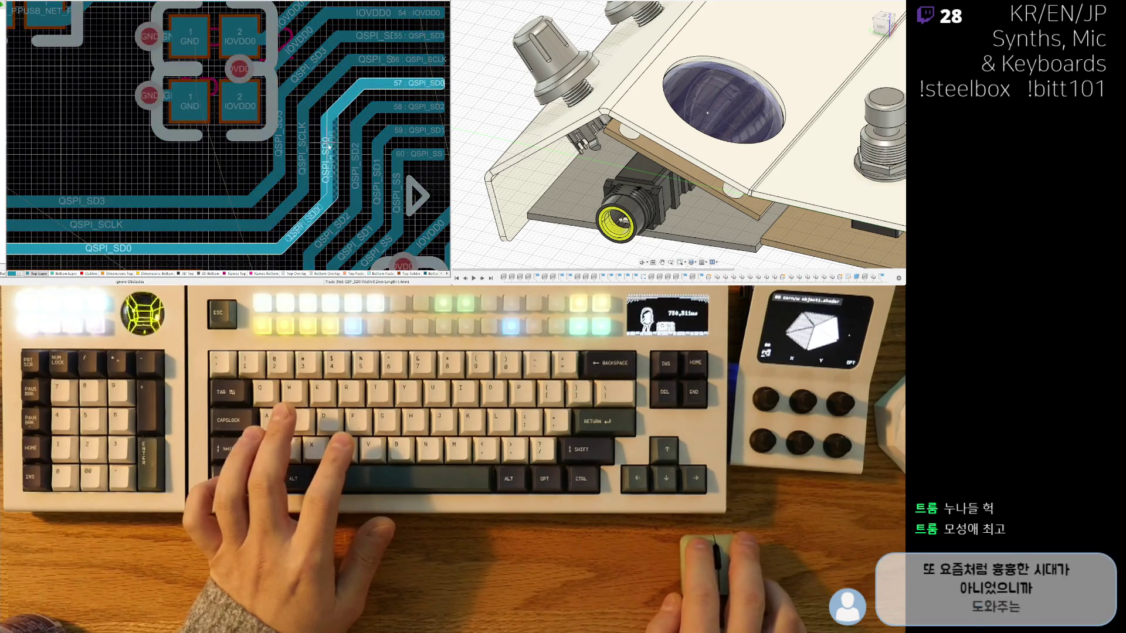
pyautogui.moveTo(323, 138); pyautogui.dragTo(377, 176)
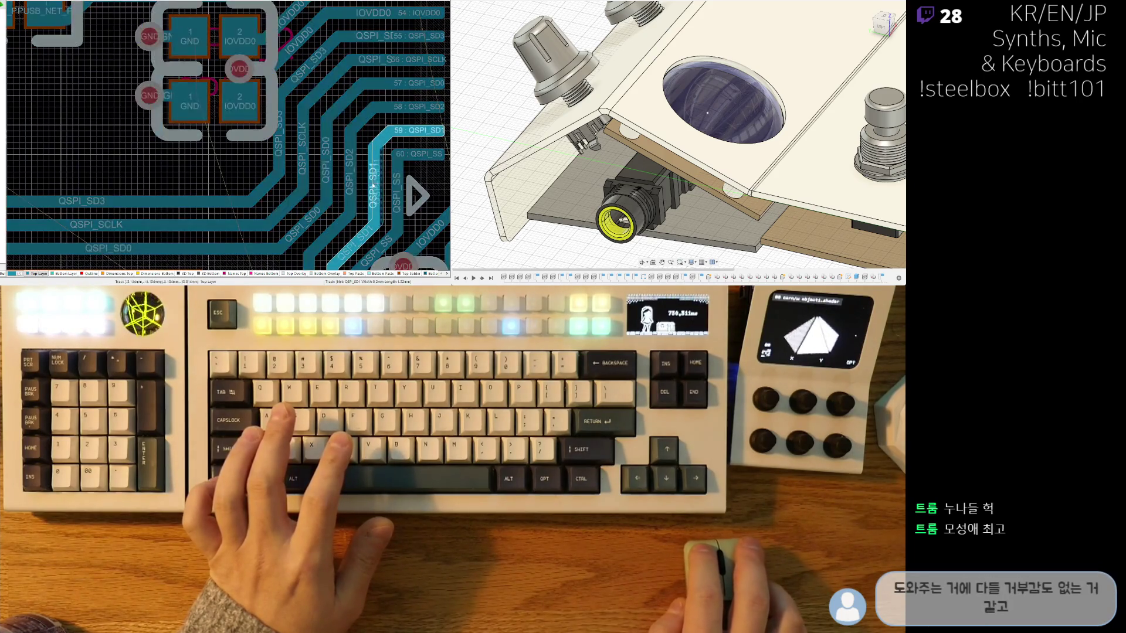
pyautogui.click(396, 180)
pyautogui.scroll(-2, 291, 152)
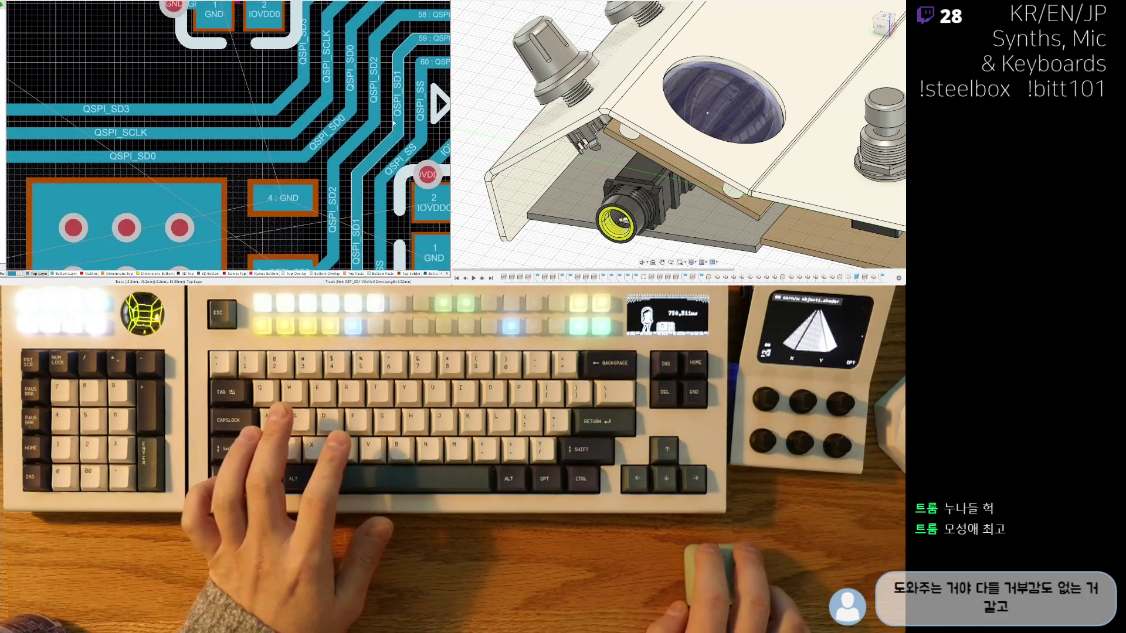
pyautogui.scroll(-2, 290, 151)
pyautogui.moveTo(291, 151); pyautogui.dragTo(308, 168)
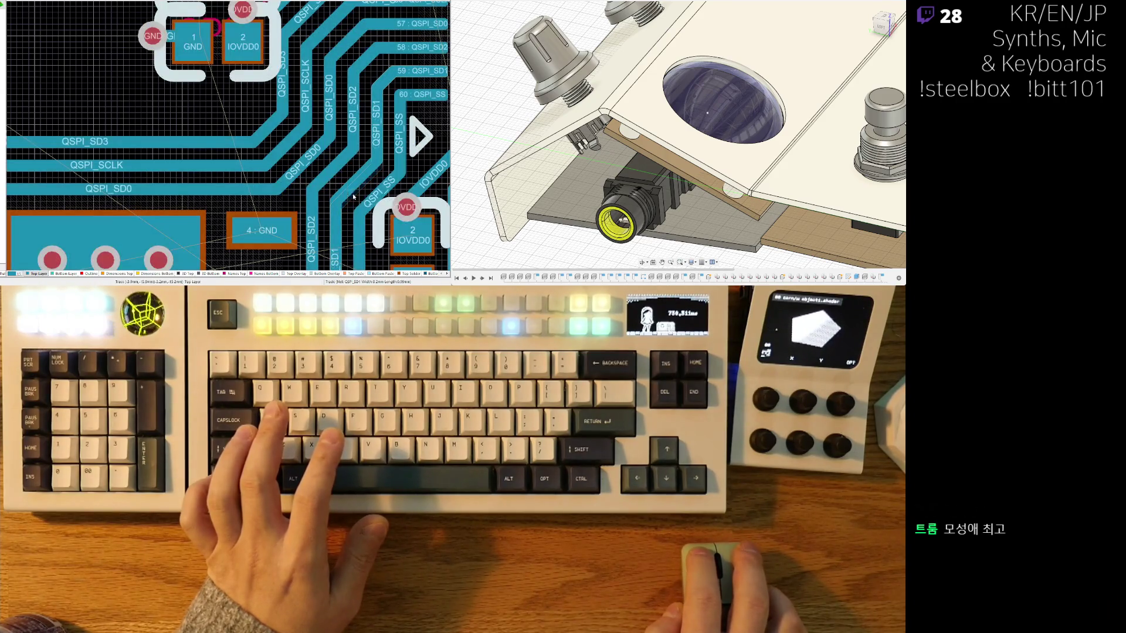
pyautogui.keyDown('ctrl'); pyautogui.scroll(-2, 369, 206); pyautogui.keyUp('ctrl')
pyautogui.keyDown('ctrl'); pyautogui.scroll(-2, 356, 150); pyautogui.keyUp('ctrl')
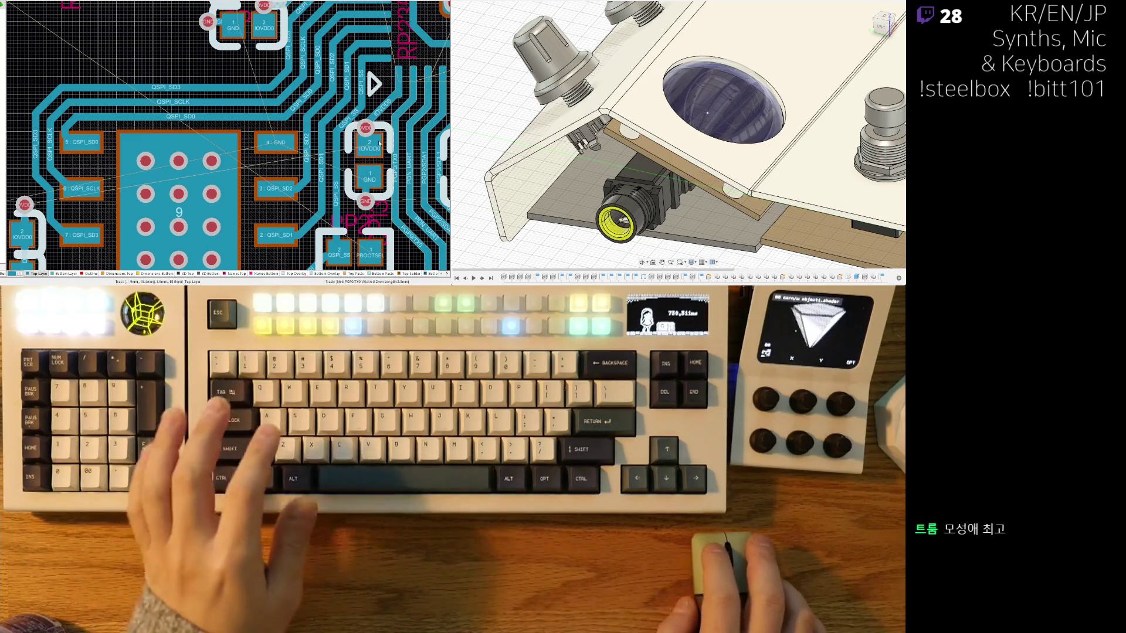
pyautogui.keyDown('ctrl'); pyautogui.scroll(2, 340, 148); pyautogui.keyUp('ctrl')
pyautogui.keyDown('ctrl'); pyautogui.scroll(2, 325, 124); pyautogui.keyUp('ctrl')
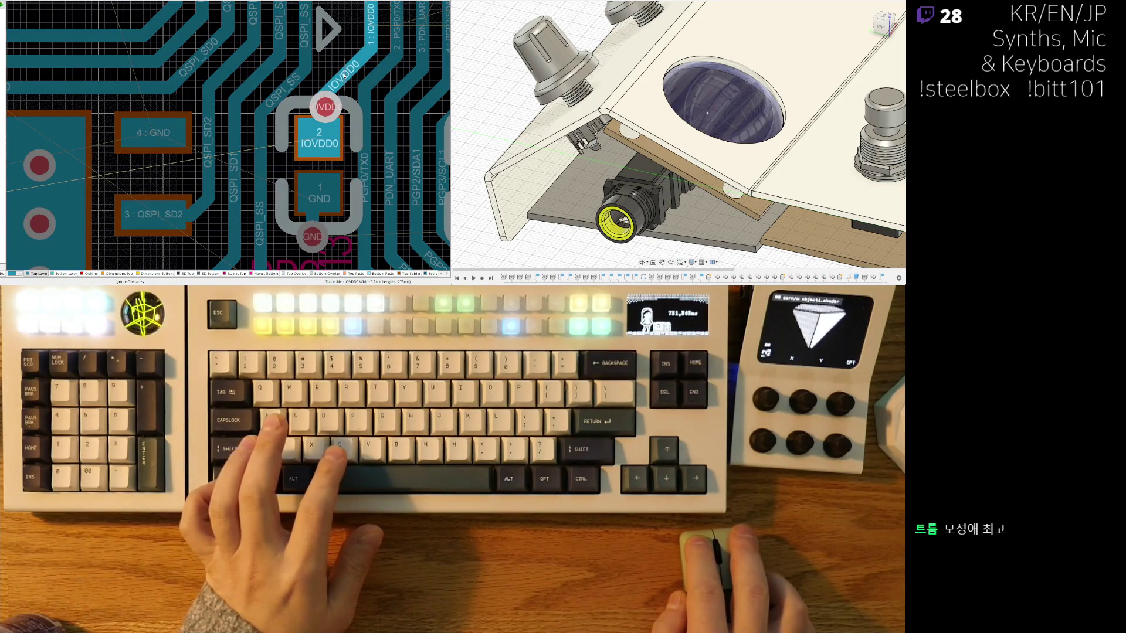
# Step: Highlight then clear the IOVDD0 net and set the lower capacitor down at its new spot
pyautogui.moveTo(345, 74)
pyautogui.mouseDown(button='right')
pyautogui.moveTo(328, 130)
pyautogui.moveTo(282, 137)
pyautogui.mouseUp(button='right')
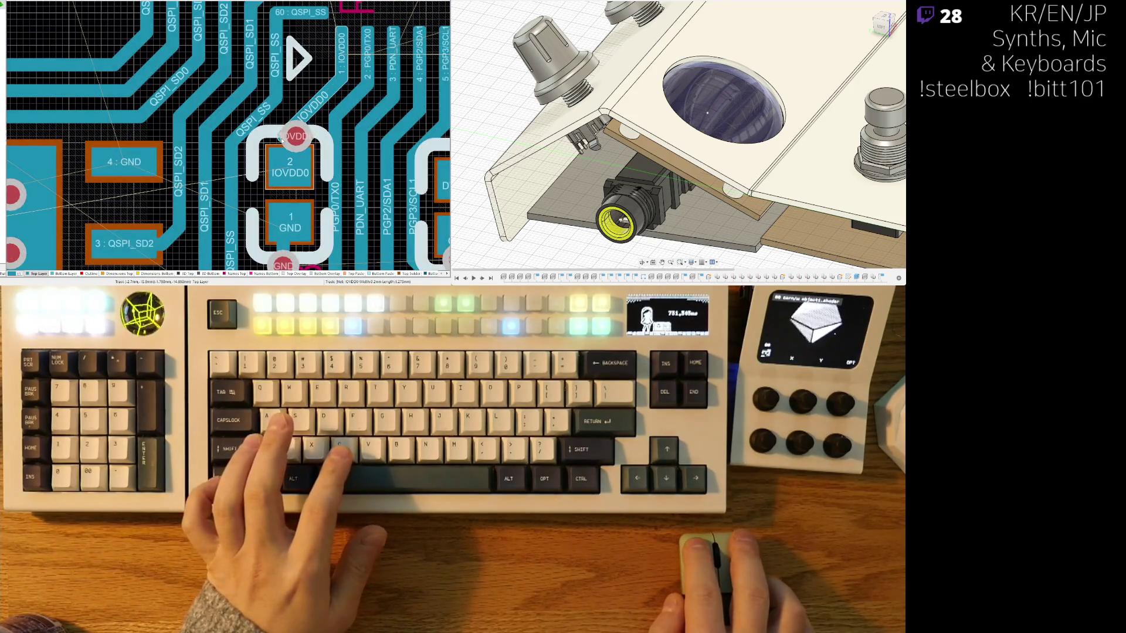
pyautogui.keyDown('ctrl'); pyautogui.click(281, 141); pyautogui.keyUp('ctrl')
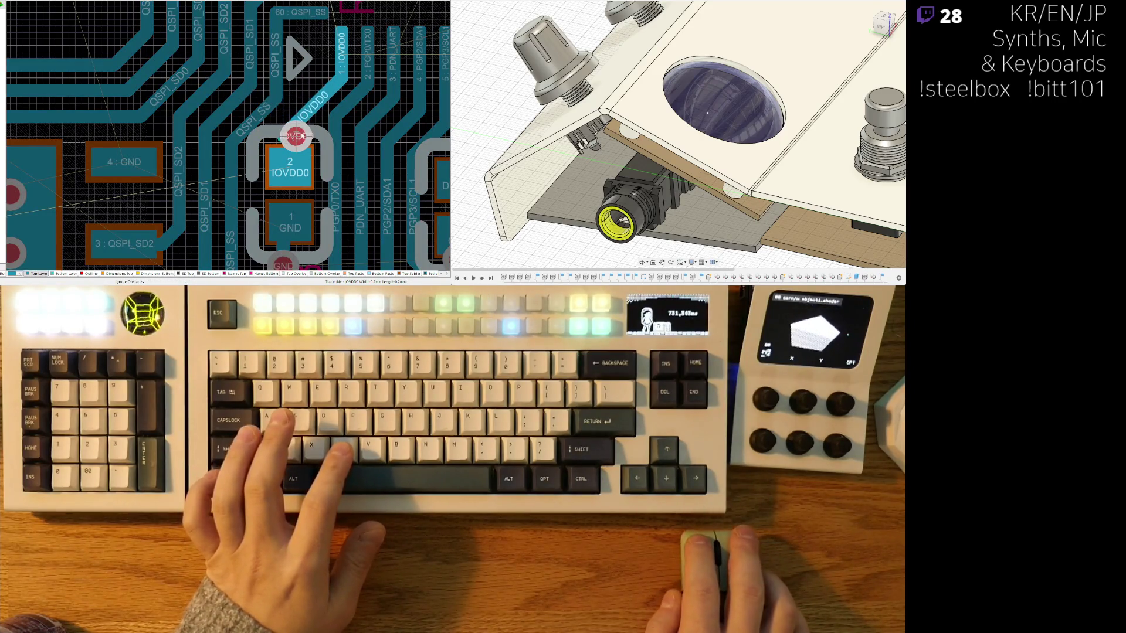
pyautogui.click(282, 144)
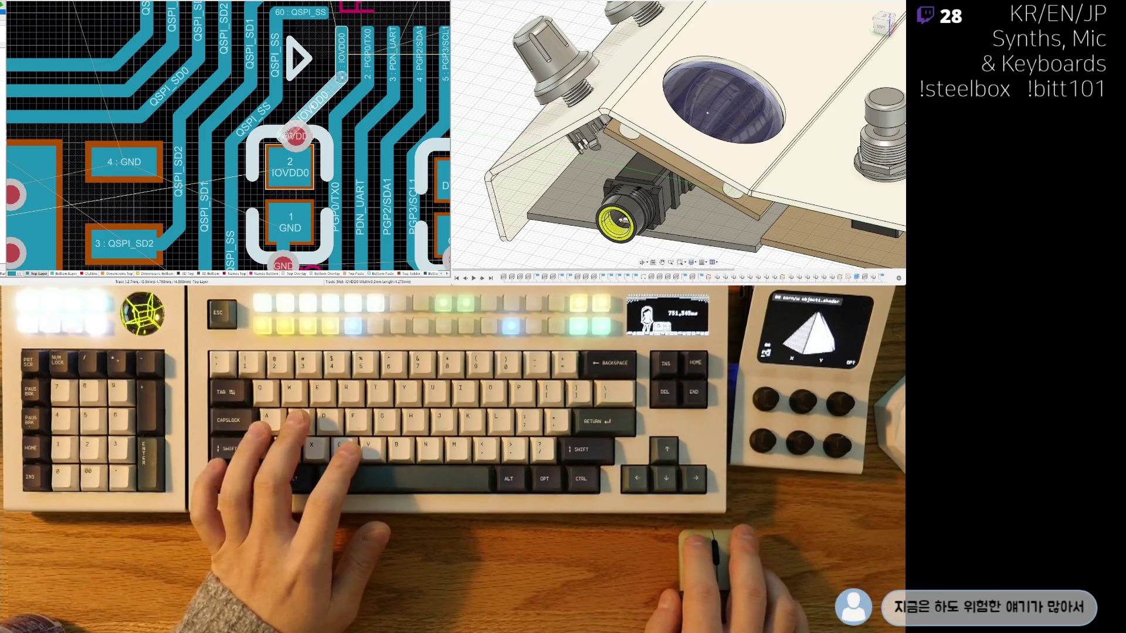
pyautogui.moveTo(298, 155); pyautogui.dragTo(277, 124)
pyautogui.scroll(-2, 278, 126)
pyautogui.hotkey('ctrl', 'w')
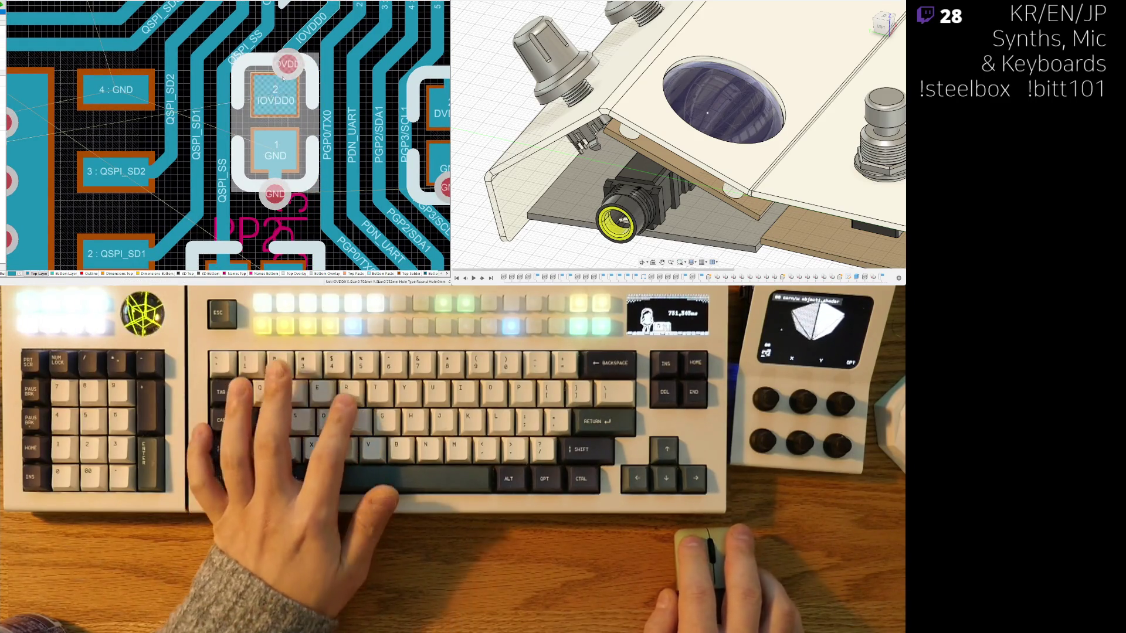
# Step: End routing, then nudge the IOVDD0 via lower and the GND via lower-right against their pads
pyautogui.click(296, 64)
pyautogui.press('Escape')
pyautogui.keyDown('ctrl'); pyautogui.scroll(1, 271, 69); pyautogui.keyUp('ctrl')
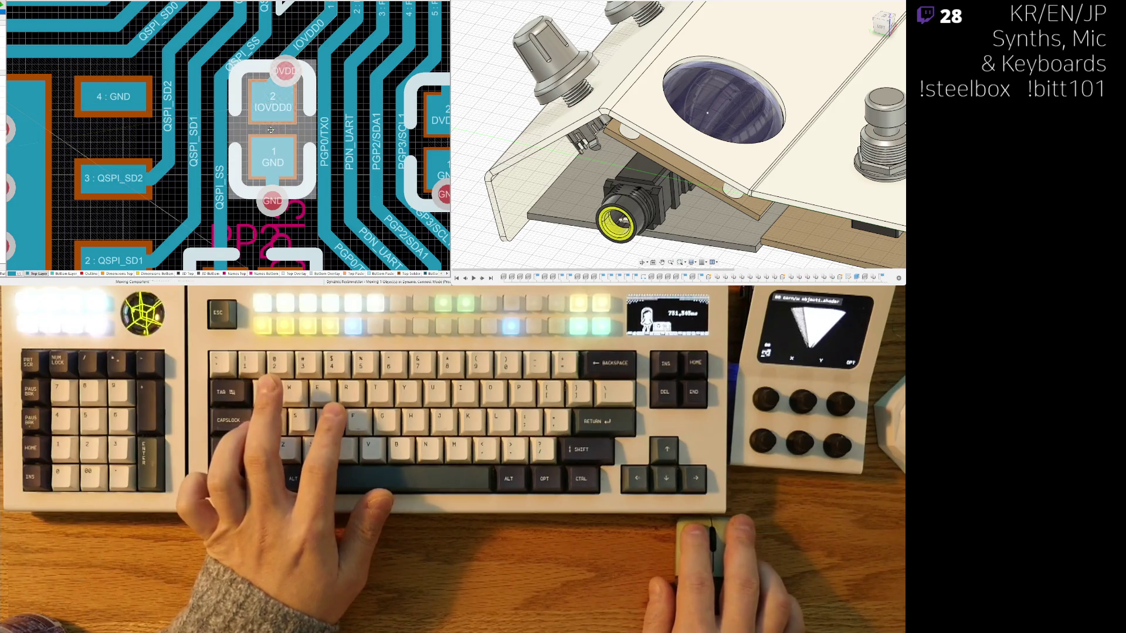
pyautogui.keyDown('ctrl'); pyautogui.scroll(1, 270, 94); pyautogui.keyUp('ctrl')
pyautogui.click(266, 102)
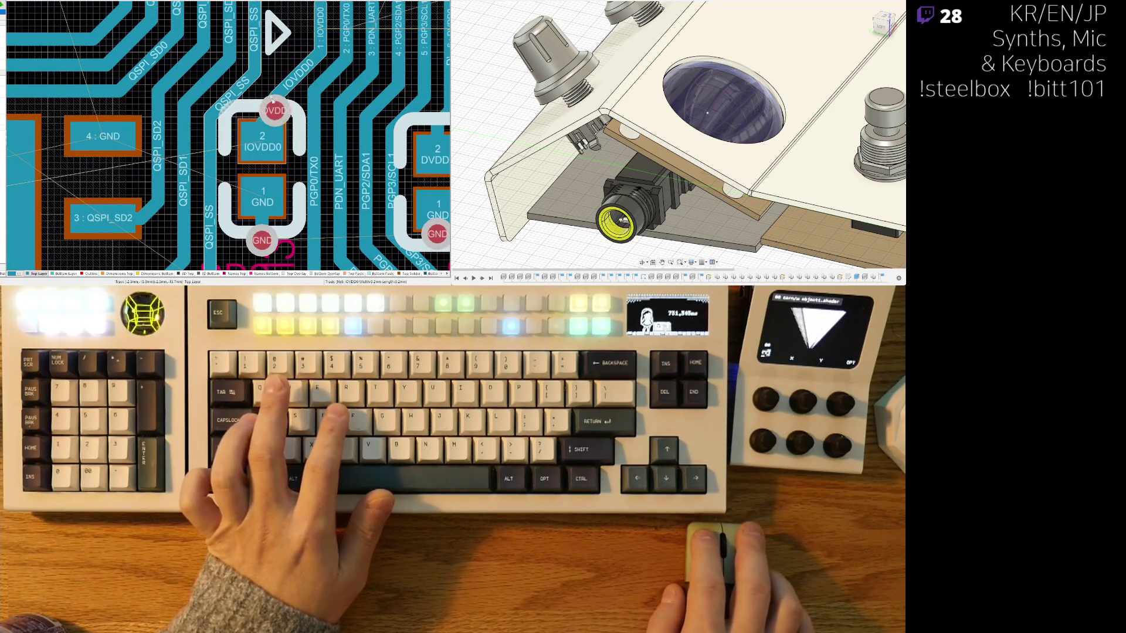
pyautogui.click(262, 110)
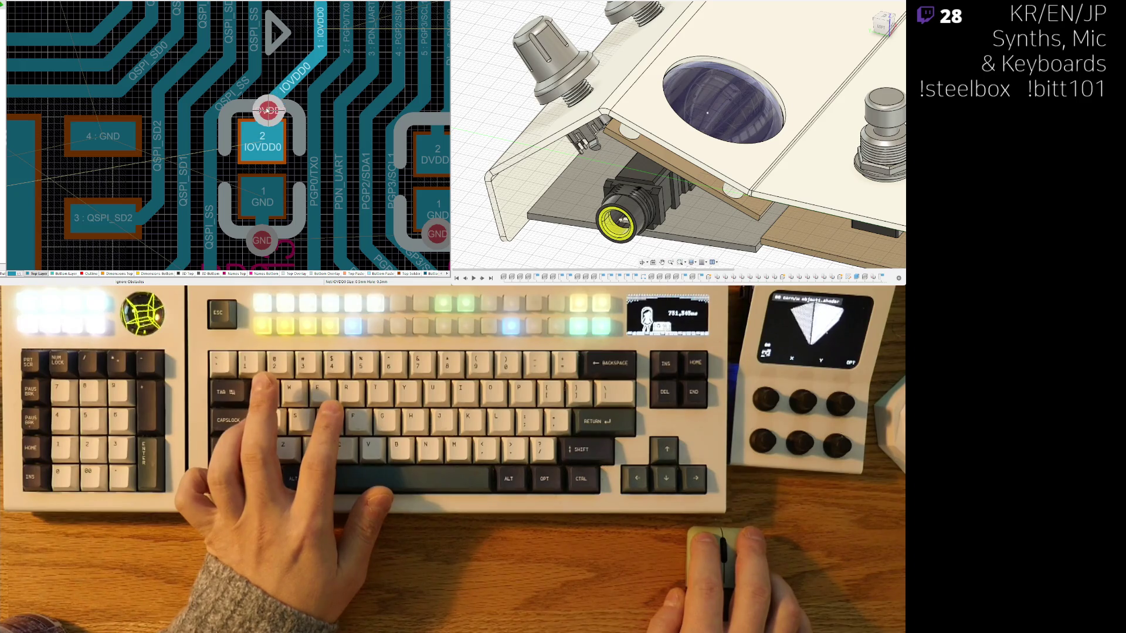
pyautogui.scroll(-2, 264, 132)
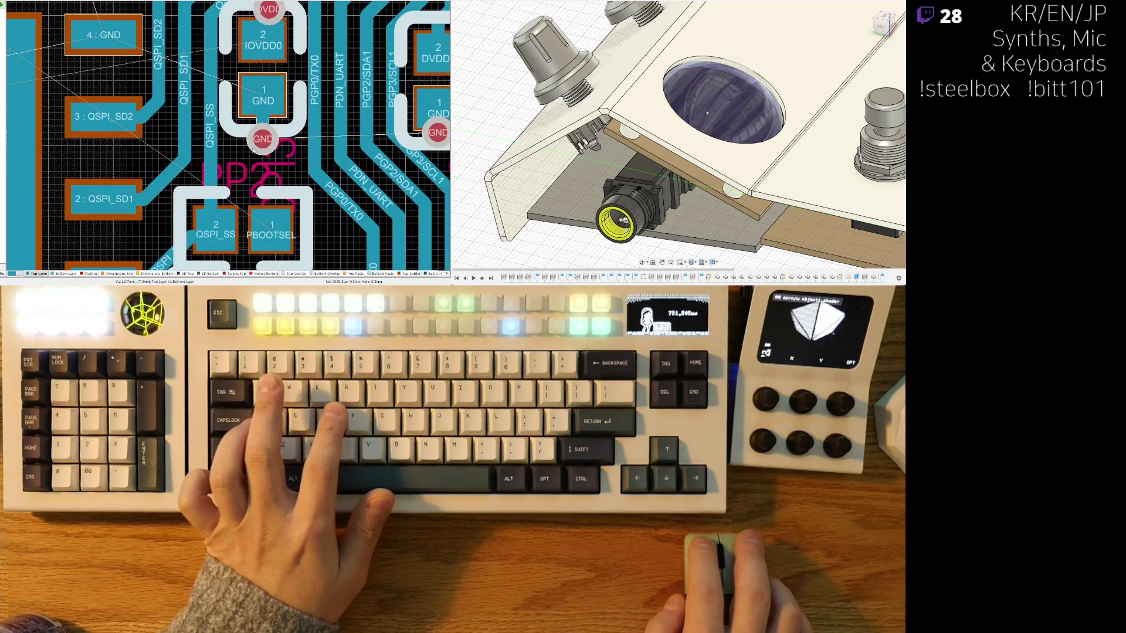
pyautogui.click(254, 151)
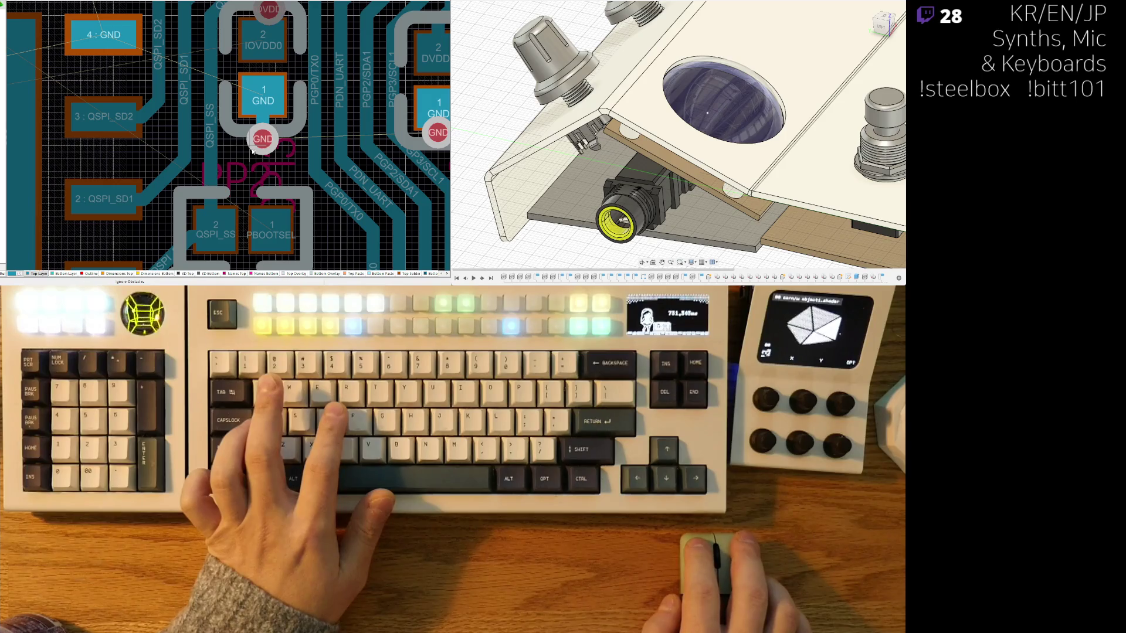
pyautogui.moveTo(270, 134); pyautogui.dragTo(276, 142)
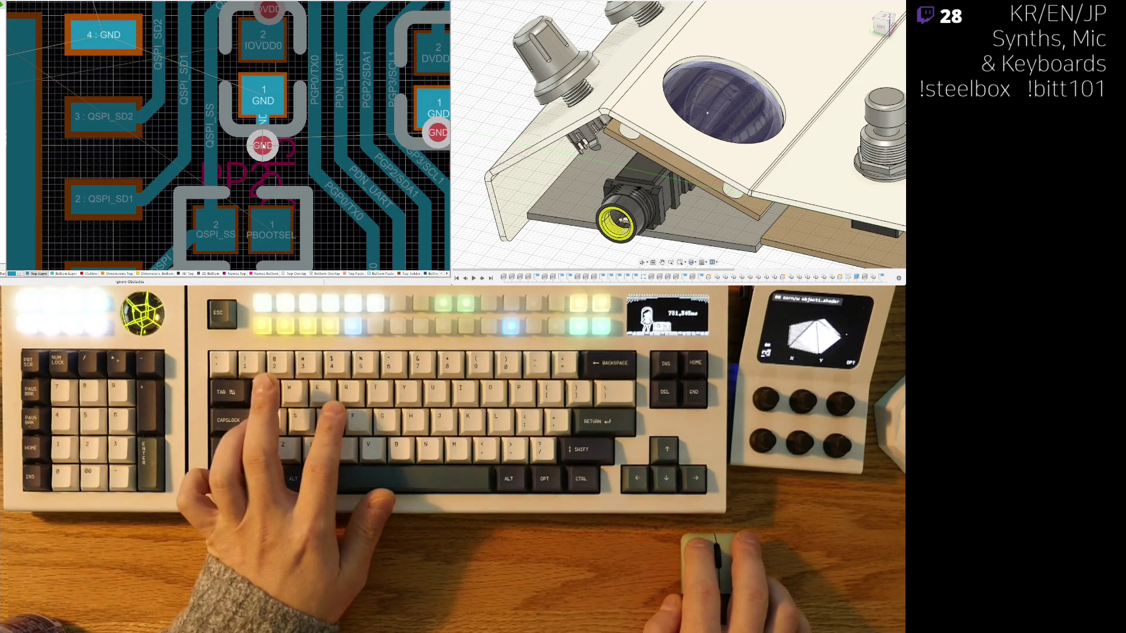
pyautogui.keyDown('ctrl'); pyautogui.scroll(-1, 262, 147); pyautogui.keyUp('ctrl')
pyautogui.keyDown('ctrl'); pyautogui.scroll(-1, 261, 167); pyautogui.keyUp('ctrl')
pyautogui.keyDown('ctrl'); pyautogui.scroll(-1, 260, 185); pyautogui.keyUp('ctrl')
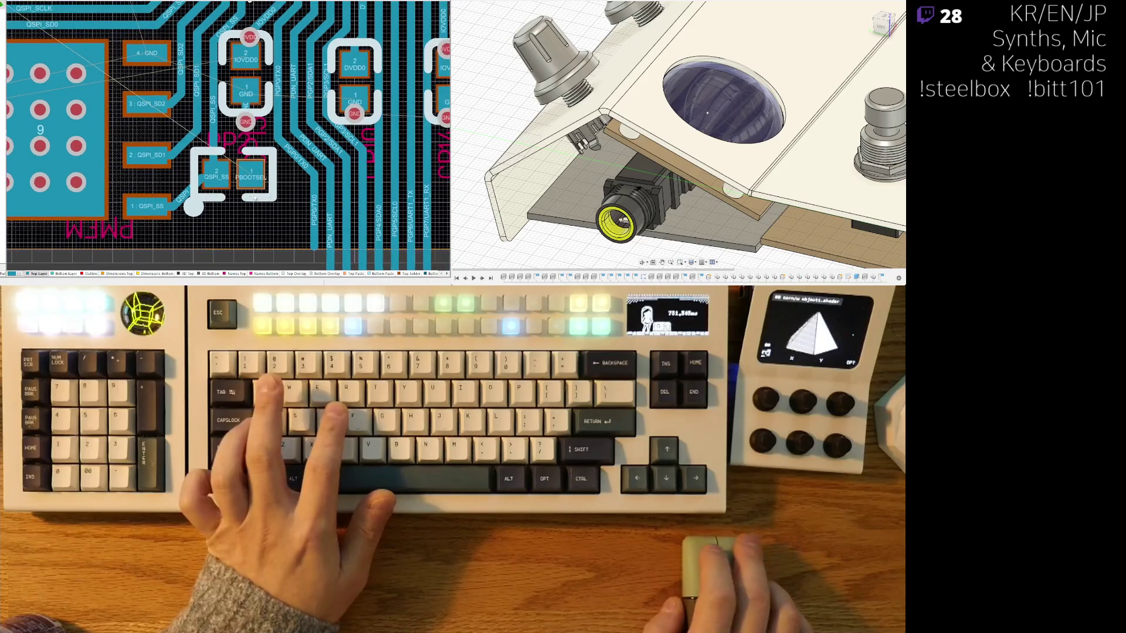
pyautogui.keyDown('ctrl'); pyautogui.scroll(1, 259, 200); pyautogui.keyUp('ctrl')
pyautogui.keyDown('ctrl'); pyautogui.scroll(1, 260, 200); pyautogui.keyUp('ctrl')
pyautogui.keyDown('ctrl'); pyautogui.scroll(1, 255, 176); pyautogui.keyUp('ctrl')
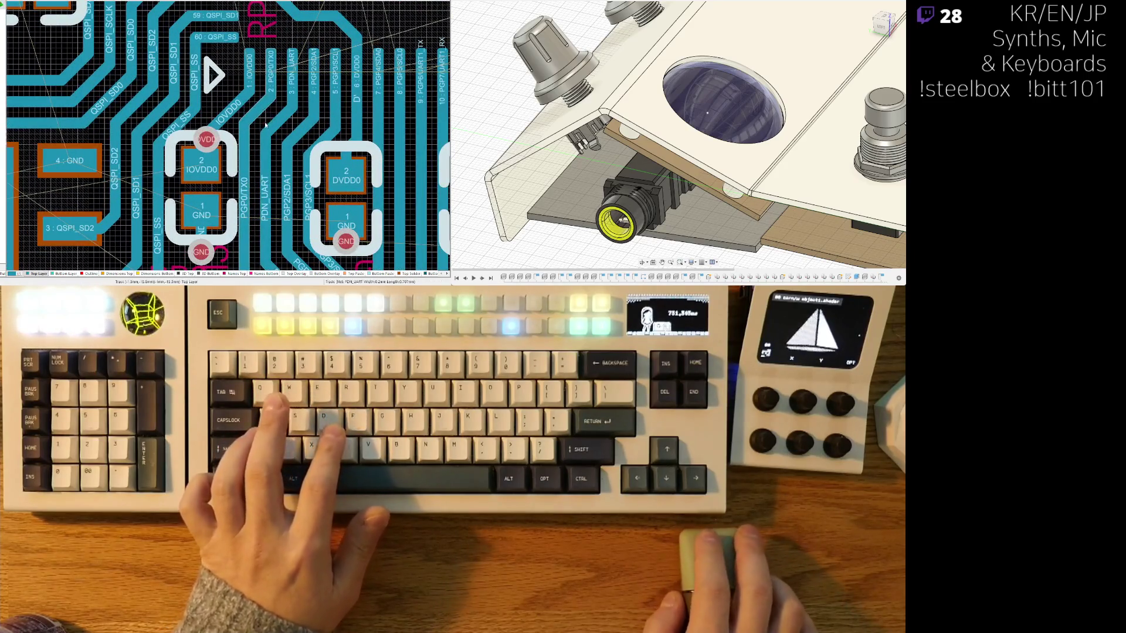
# Step: Probe the PGP0/TX0, PDN_UART and PGP3/SCL1 tracks for rerouting, cancelling each attempt
pyautogui.moveTo(285, 99); pyautogui.dragTo(209, 50, button='right')
pyautogui.keyDown('ctrl'); pyautogui.scroll(-1, 209, 51); pyautogui.keyUp('ctrl')
pyautogui.keyDown('ctrl'); pyautogui.scroll(1, 243, 97); pyautogui.keyUp('ctrl')
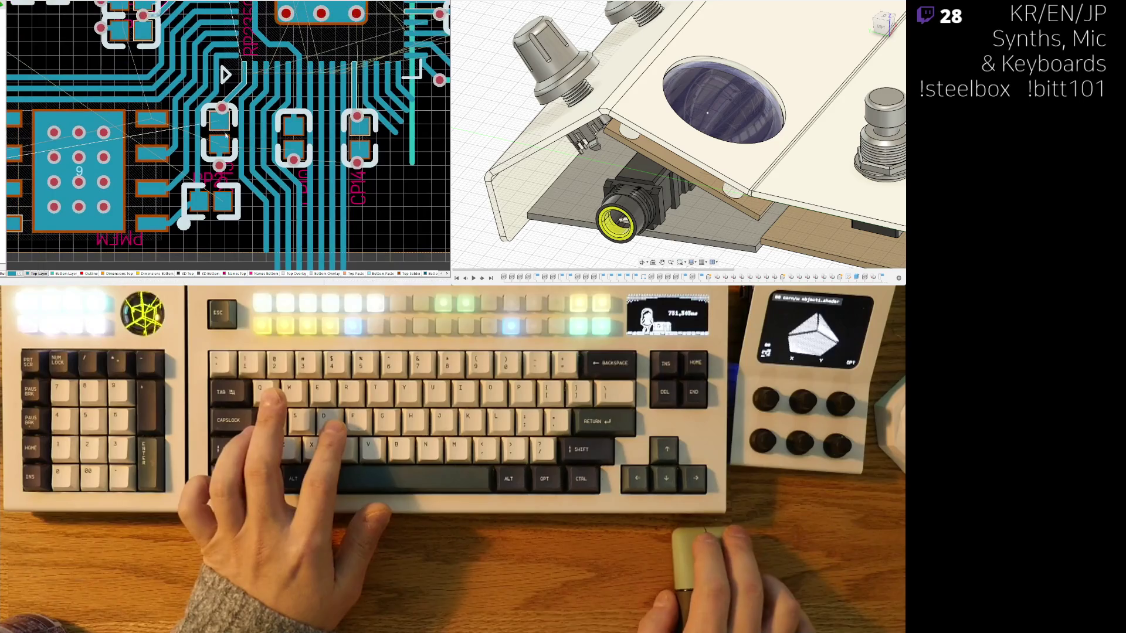
pyautogui.keyDown('ctrl'); pyautogui.scroll(1, 245, 97); pyautogui.keyUp('ctrl')
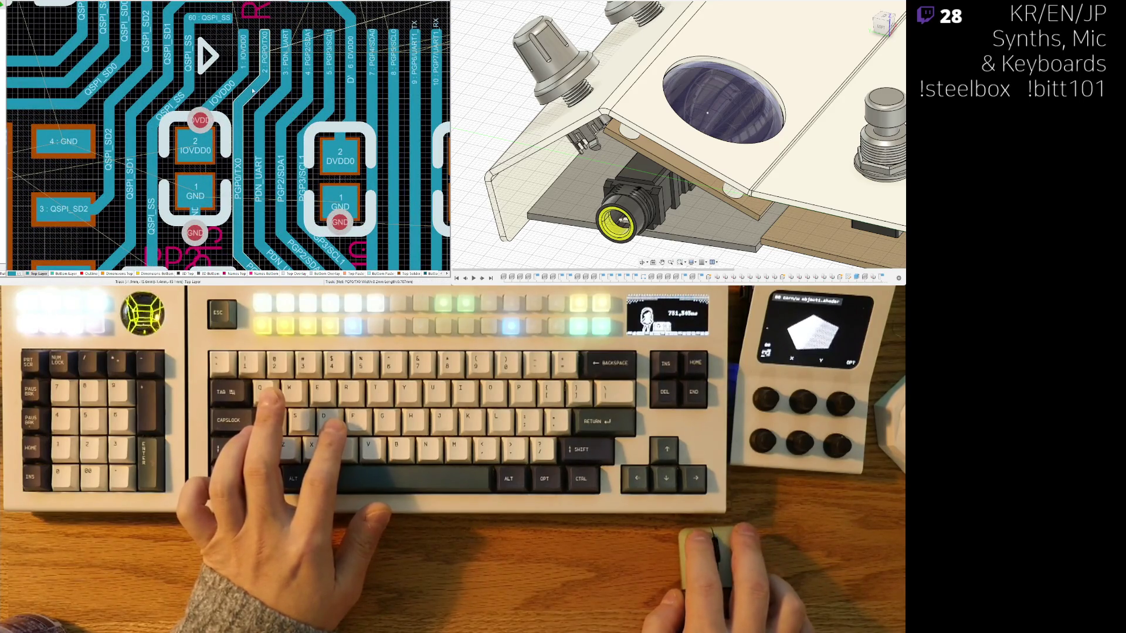
pyautogui.hotkey('ctrl', 'w')
pyautogui.click(253, 94)
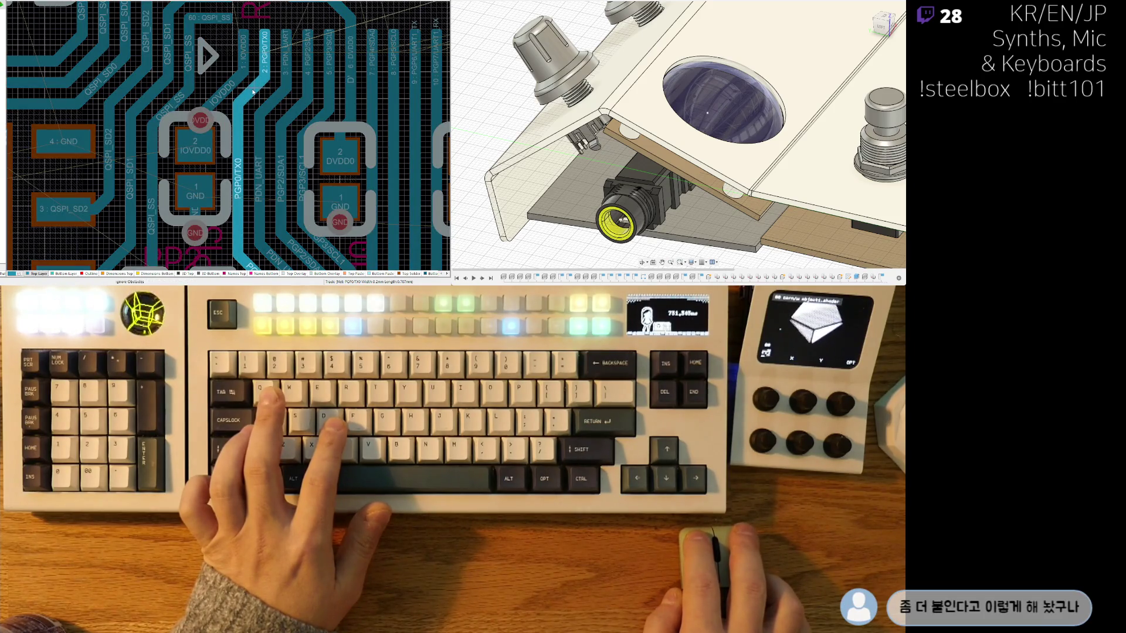
pyautogui.rightClick(253, 94)
pyautogui.click(272, 105)
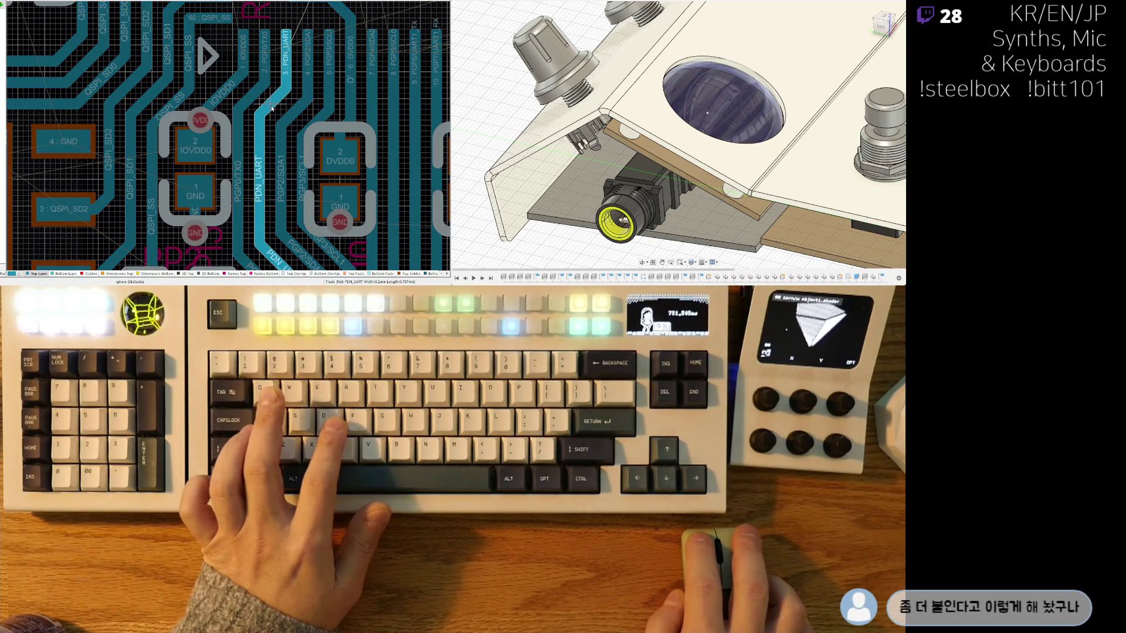
pyautogui.rightClick(273, 112)
pyautogui.click(277, 112)
pyautogui.rightClick(295, 118)
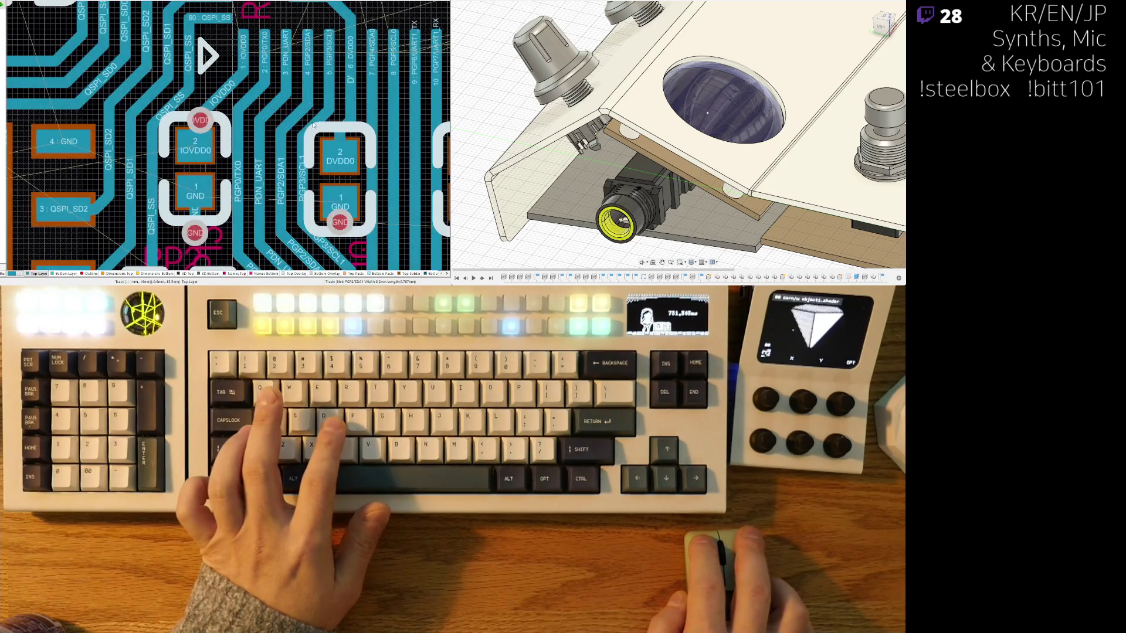
pyautogui.click(320, 128)
pyautogui.scroll(-1, 319, 126)
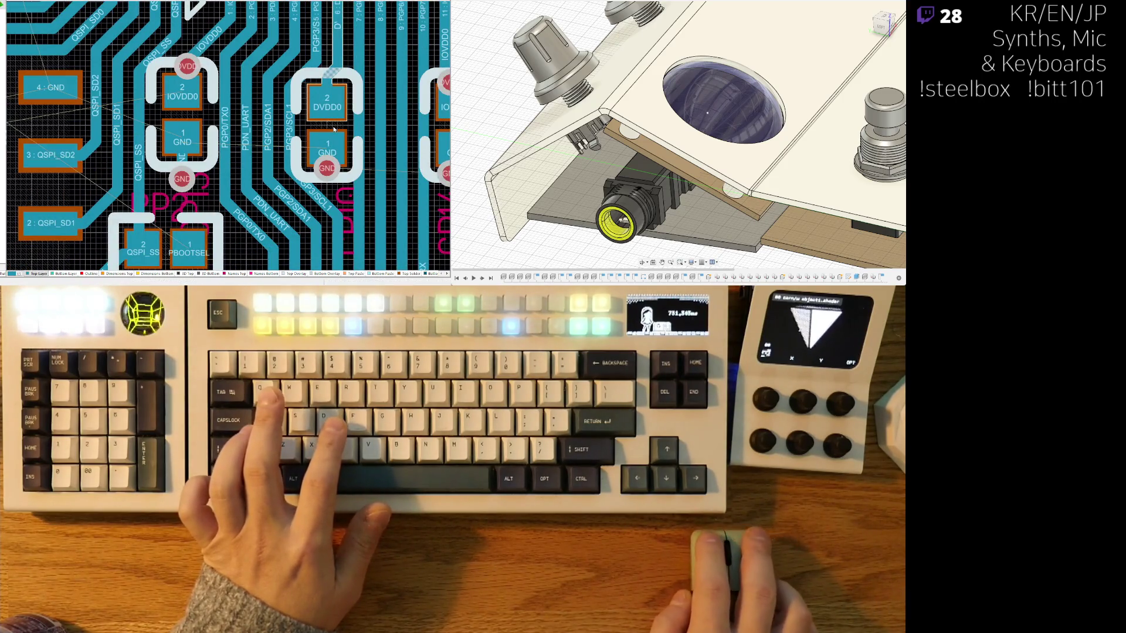
# Step: Place the DVDD0 decoupling capacitor among the QSPI traces and route a short DVDD0 track from its pad
pyautogui.moveTo(318, 126); pyautogui.dragTo(328, 132)
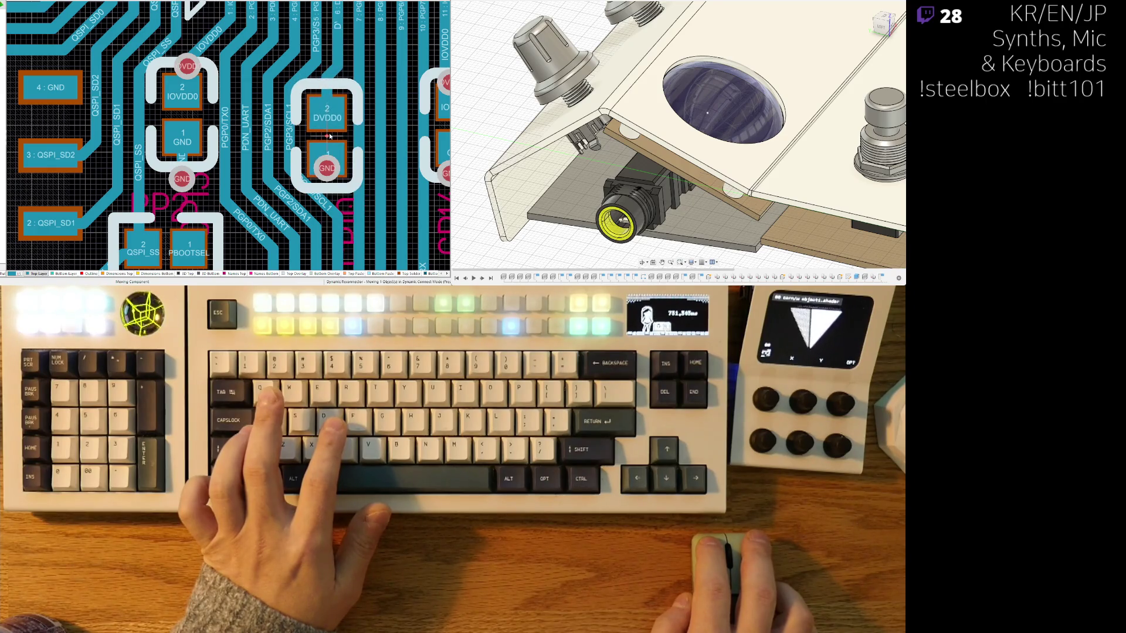
pyautogui.click(330, 136)
pyautogui.keyDown('shift'); pyautogui.hscroll(1, 329, 136); pyautogui.keyUp('shift')
pyautogui.keyDown('shift'); pyautogui.hscroll(1, 317, 132); pyautogui.keyUp('shift')
pyautogui.keyDown('shift'); pyautogui.hscroll(1, 304, 129); pyautogui.keyUp('shift')
pyautogui.moveTo(291, 124); pyautogui.dragTo(294, 130)
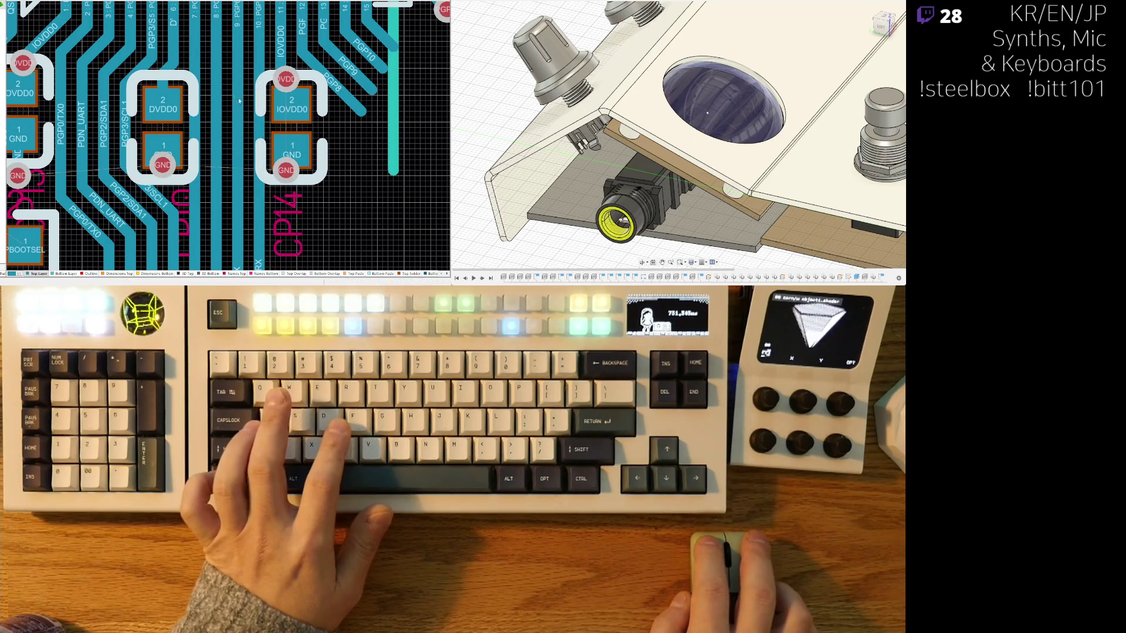
pyautogui.scroll(1, 245, 106)
pyautogui.hotkey('ctrl', 'w')
pyautogui.click(195, 128)
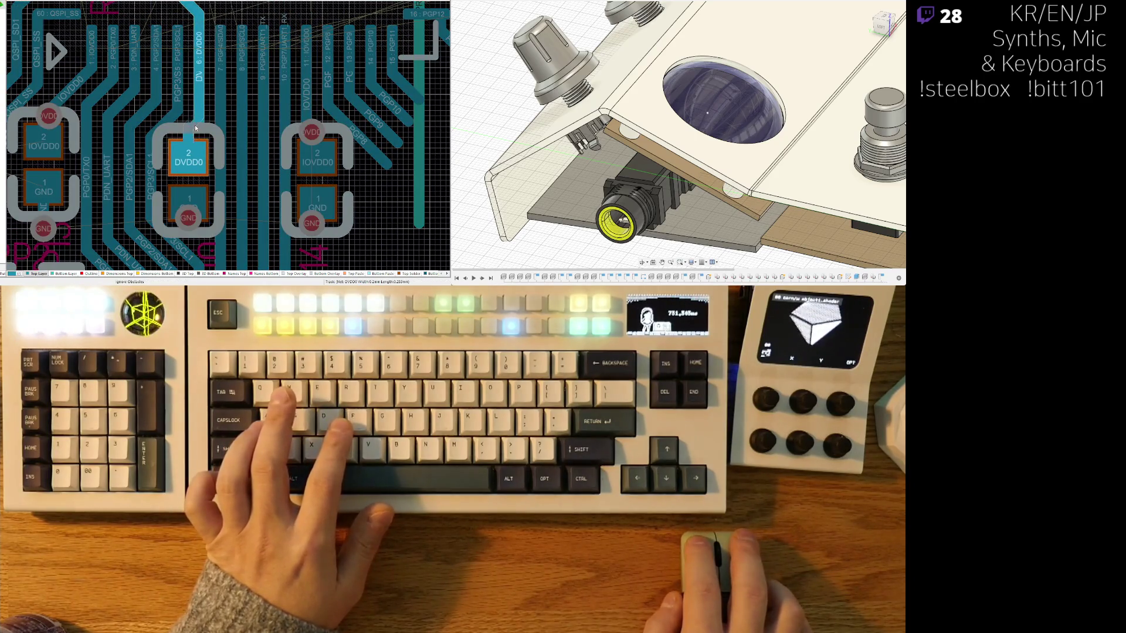
pyautogui.rightClick(196, 128)
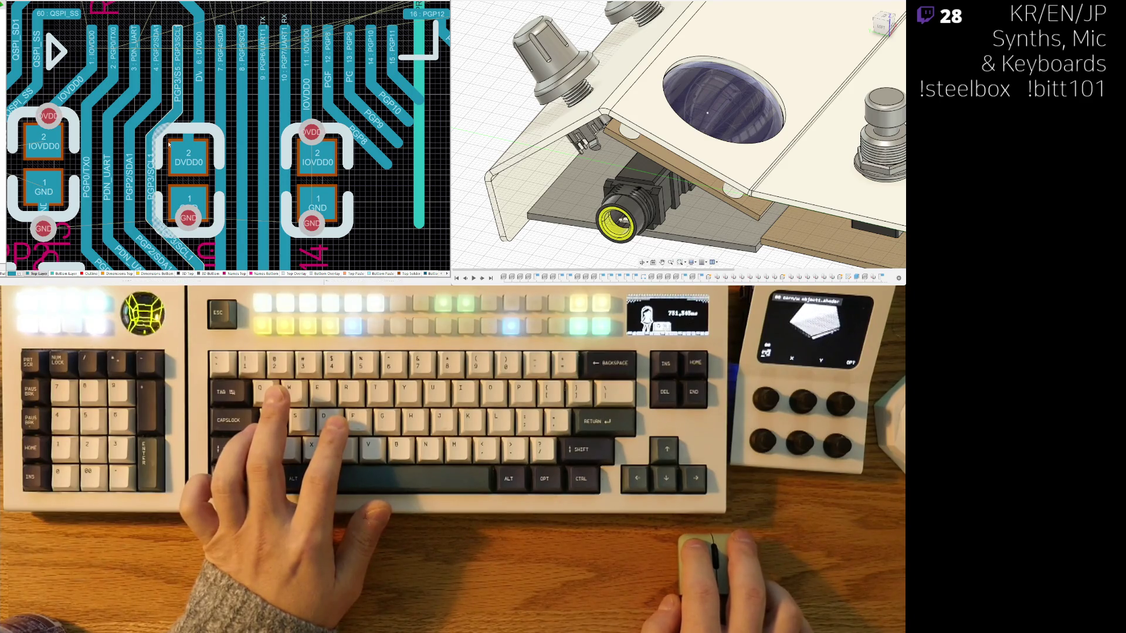
pyautogui.scroll(-2, 166, 141)
pyautogui.scroll(-1, 166, 141)
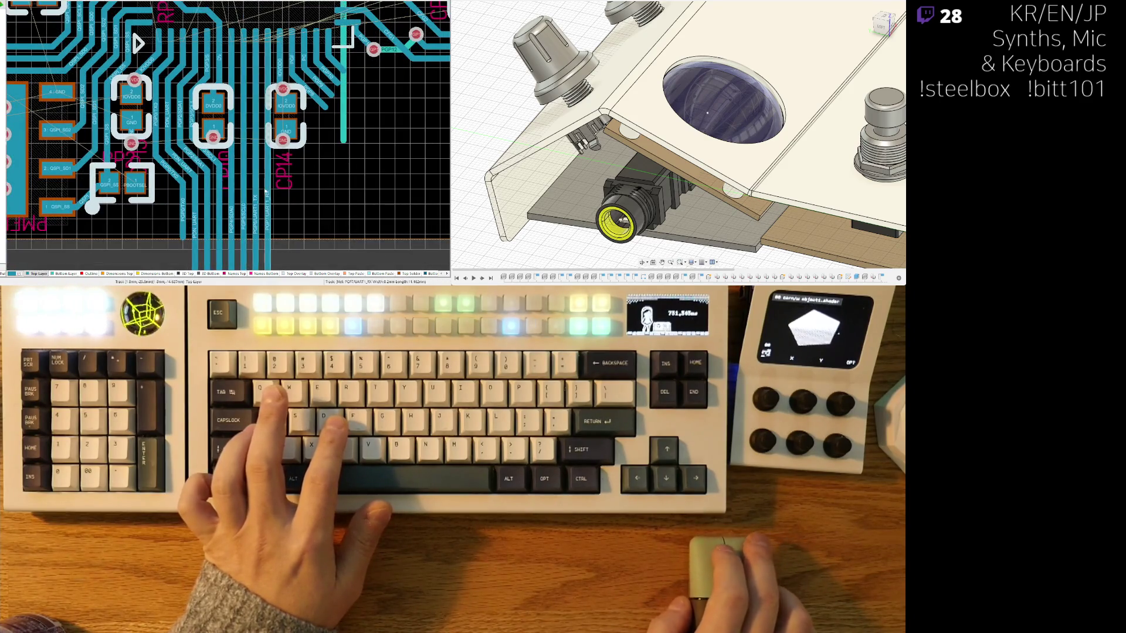
pyautogui.scroll(-3, 266, 190)
pyautogui.scroll(-1, 279, 109)
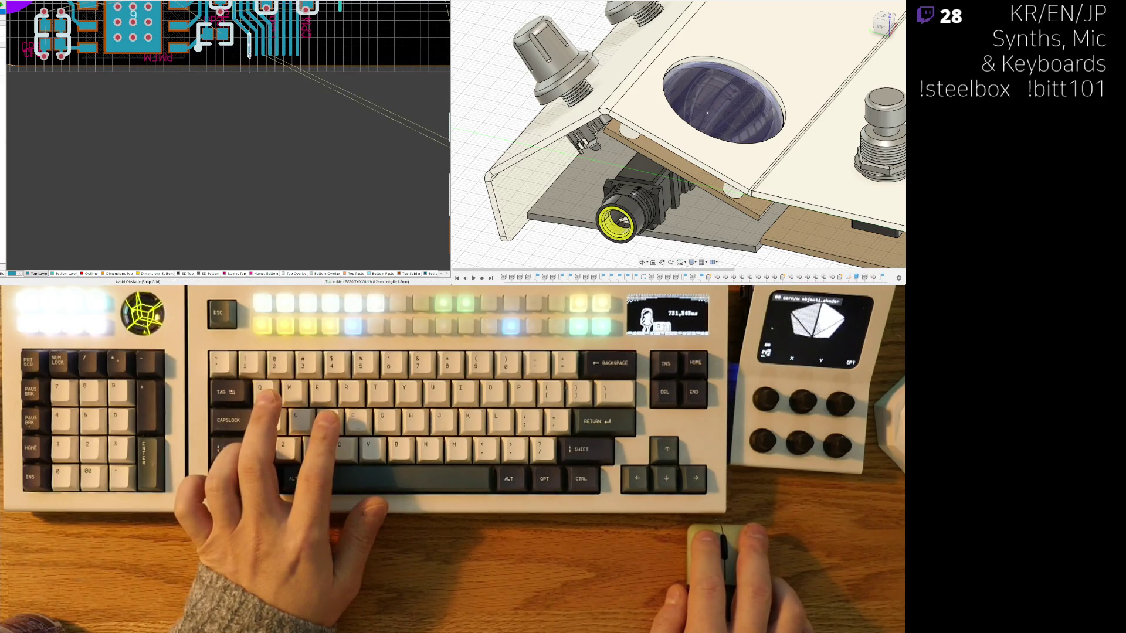
pyautogui.keyDown('ctrl'); pyautogui.scroll(-4, 286, 92); pyautogui.keyUp('ctrl')
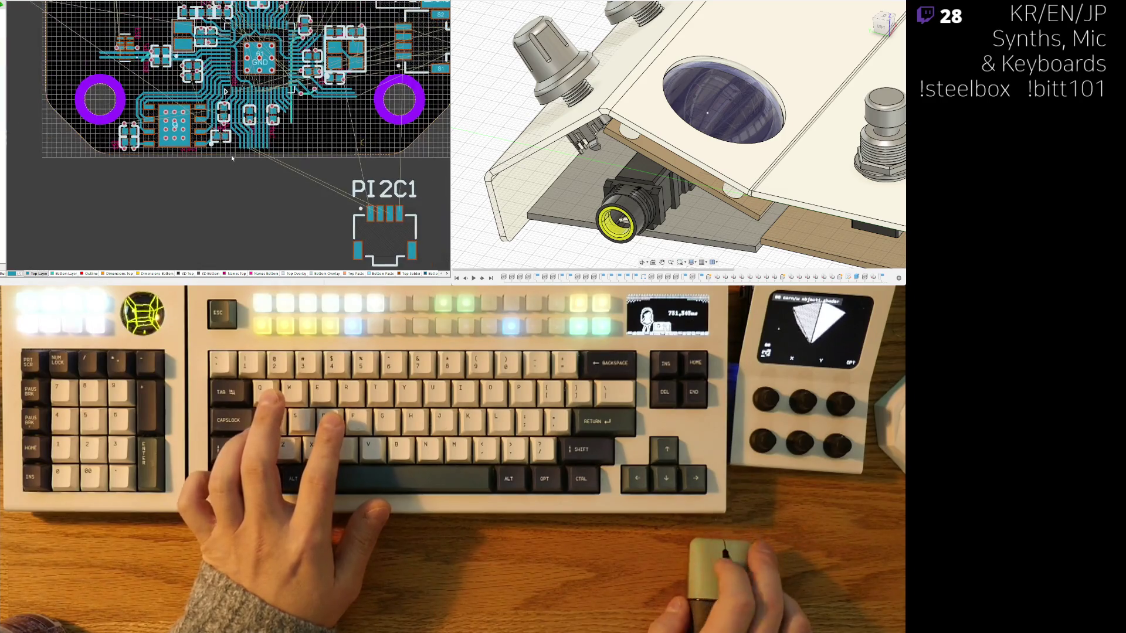
pyautogui.keyDown('ctrl'); pyautogui.scroll(-3, 231, 155); pyautogui.keyUp('ctrl')
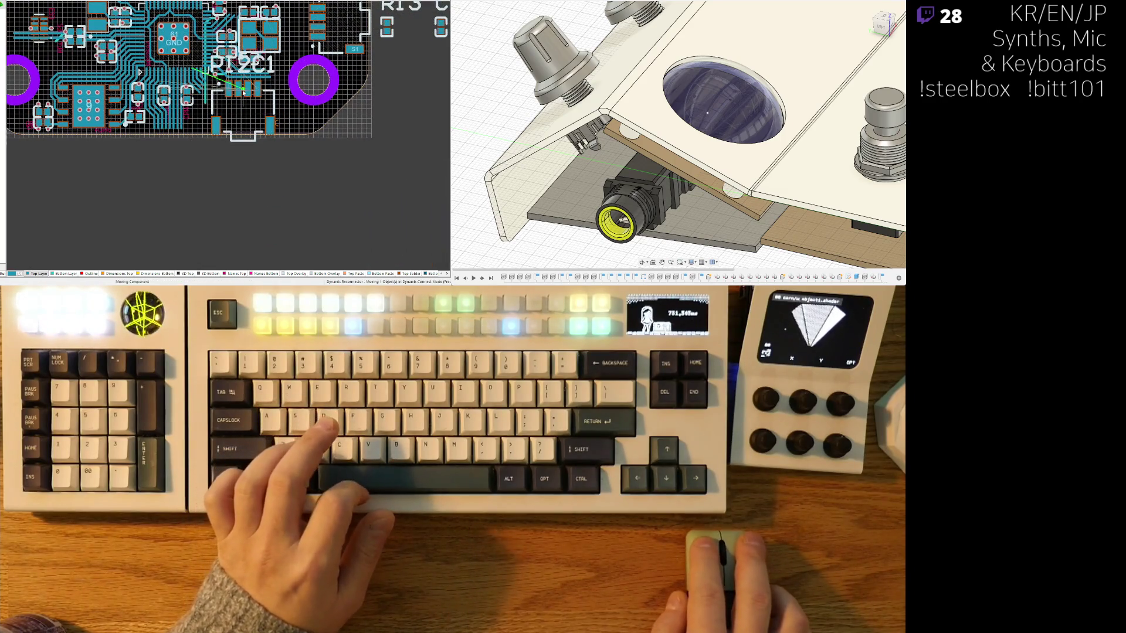
# Step: Check the PI2C1 connector's new position on the board's lower edge in 3D
pyautogui.press('3')
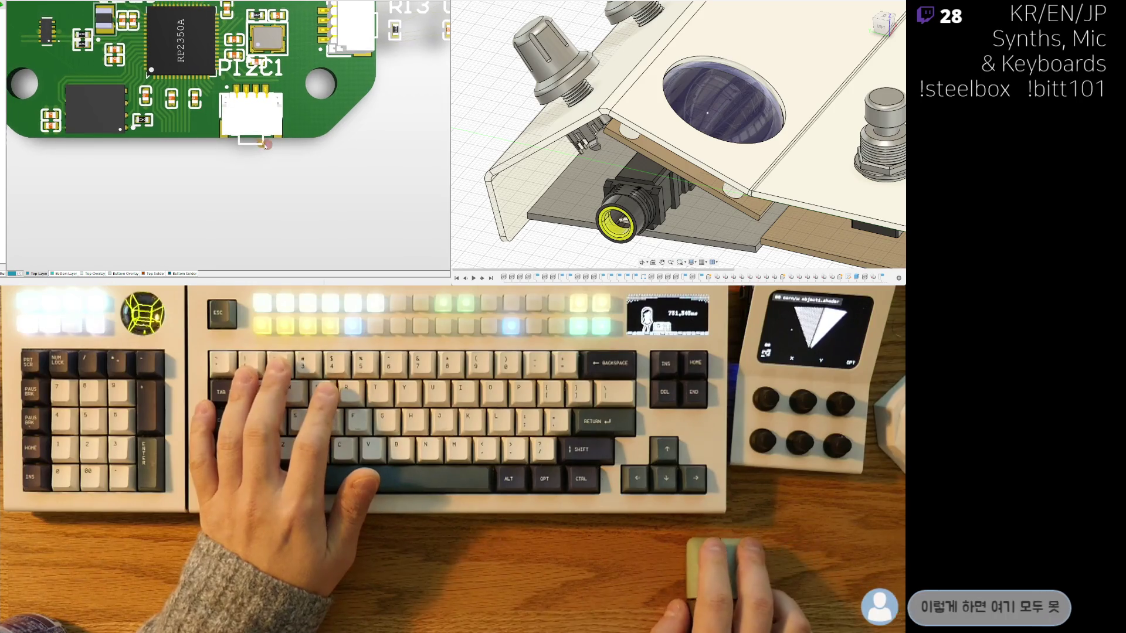
pyautogui.scroll(2, 233, 188)
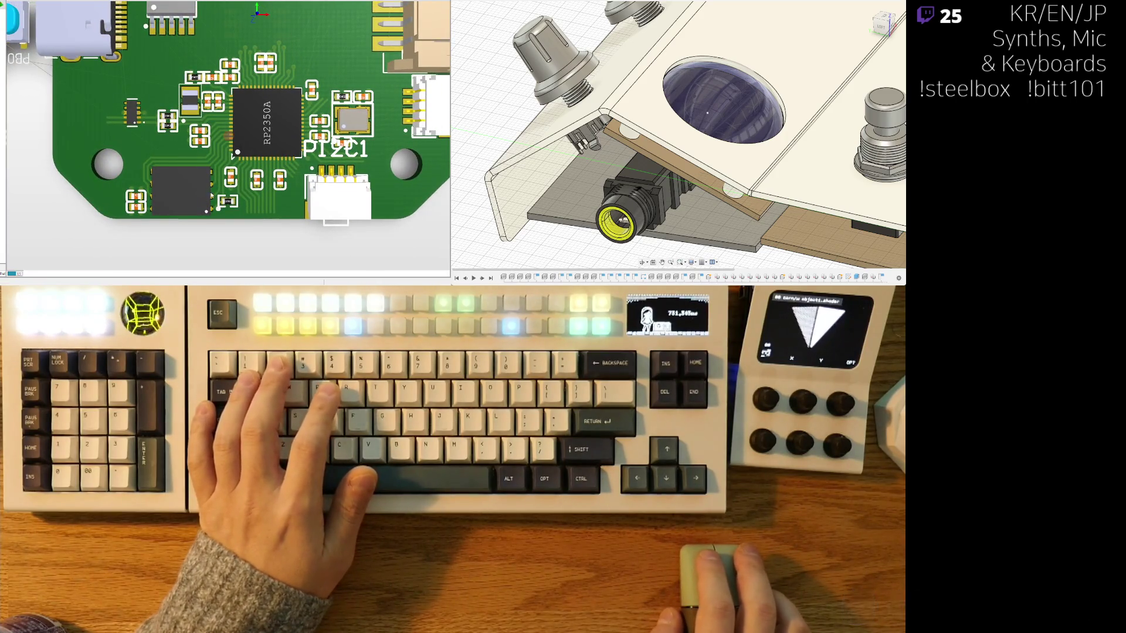
# Step: Return to the 2D layout and bring the decoupling capacitors into view
pyautogui.press('2')
pyautogui.scroll(2, 257, 139)
pyautogui.scroll(1, 193, 187)
pyautogui.scroll(1, 211, 180)
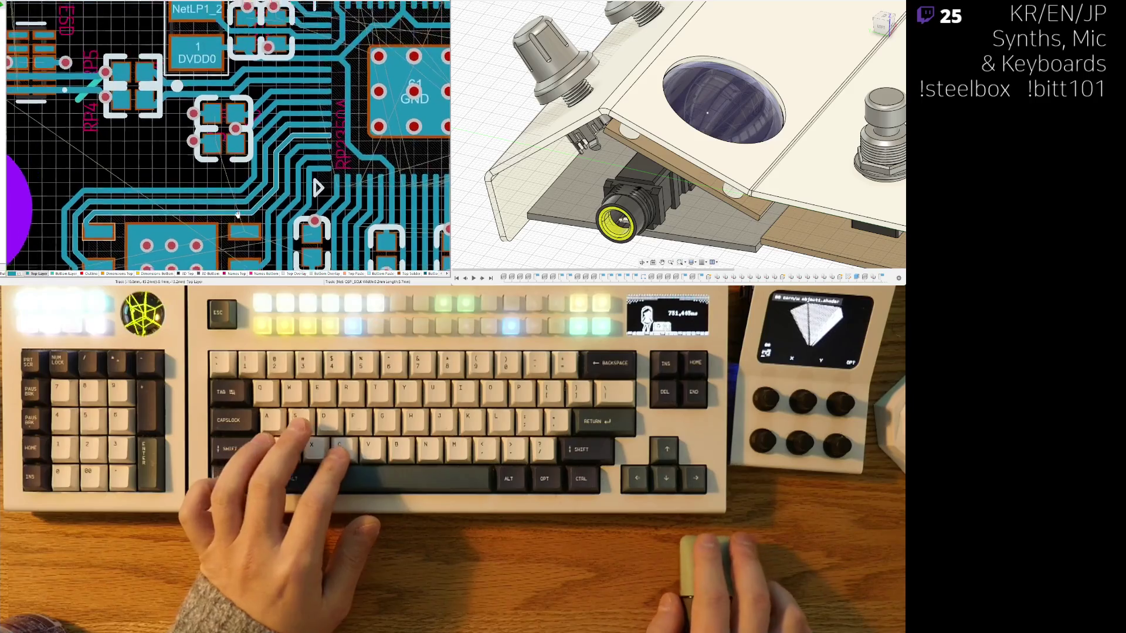
pyautogui.scroll(1, 220, 176)
pyautogui.scroll(1, 232, 174)
pyautogui.moveTo(233, 175); pyautogui.dragTo(253, 145, button='right')
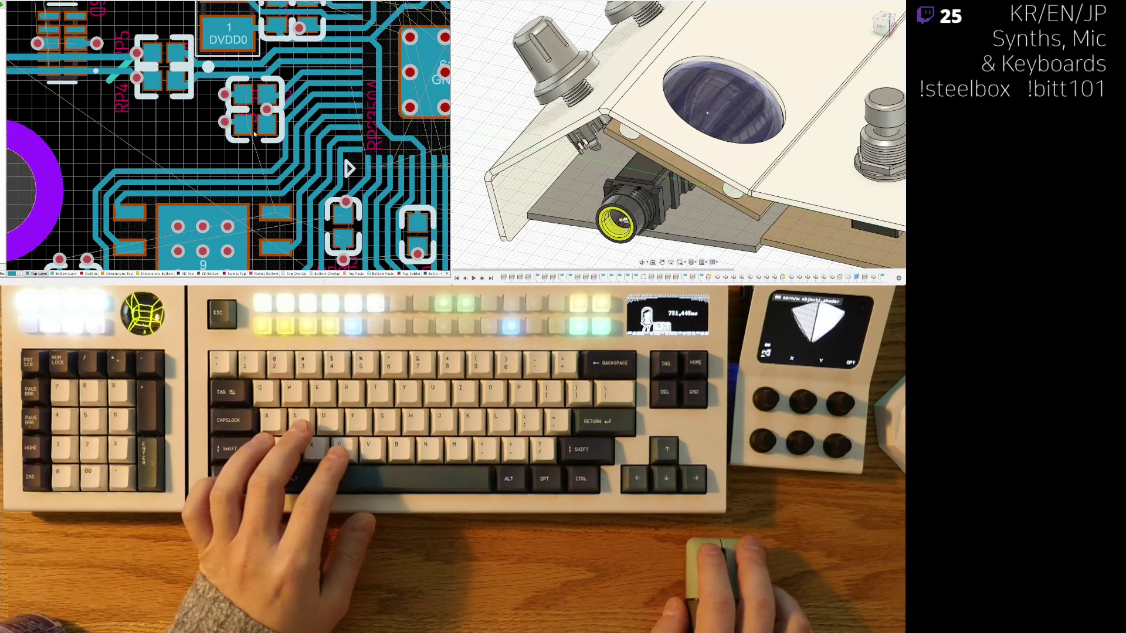
pyautogui.scroll(1, 253, 134)
pyautogui.scroll(1, 259, 124)
pyautogui.scroll(-2, 269, 121)
pyautogui.scroll(-1, 281, 141)
pyautogui.scroll(-1, 291, 162)
pyautogui.scroll(-1, 302, 185)
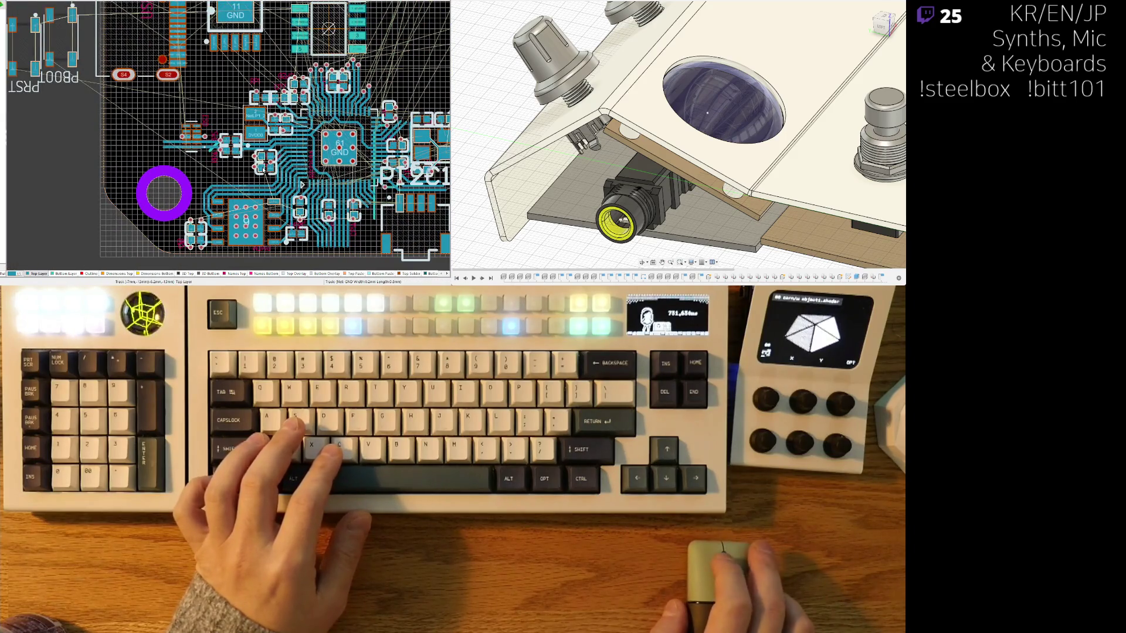
pyautogui.scroll(1, 264, 163)
pyautogui.scroll(1, 268, 156)
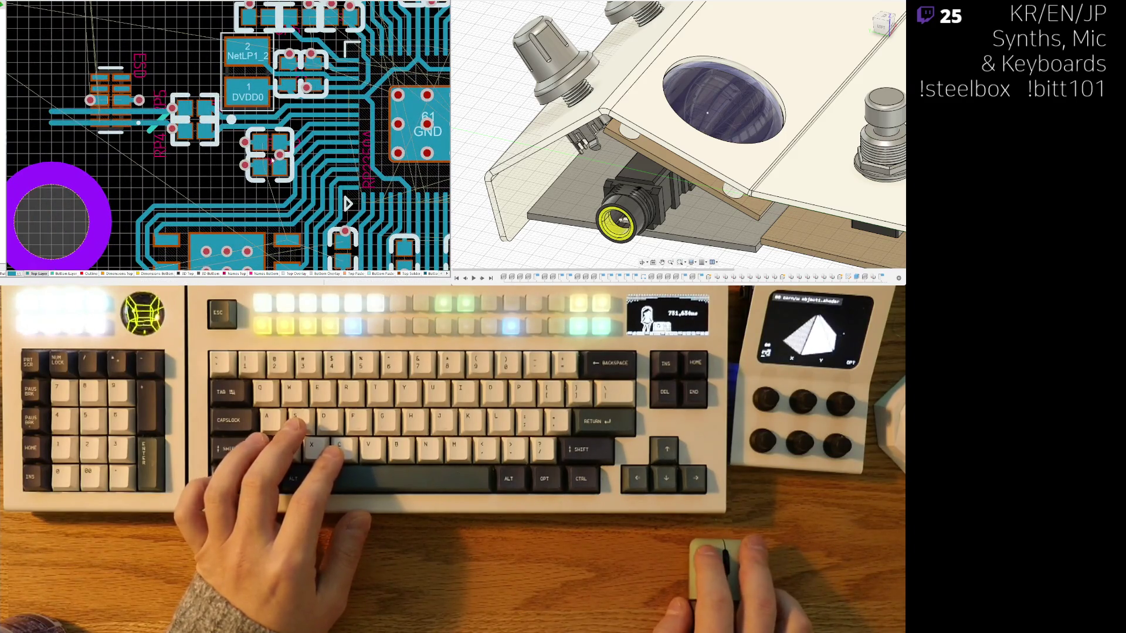
pyautogui.scroll(1, 271, 169)
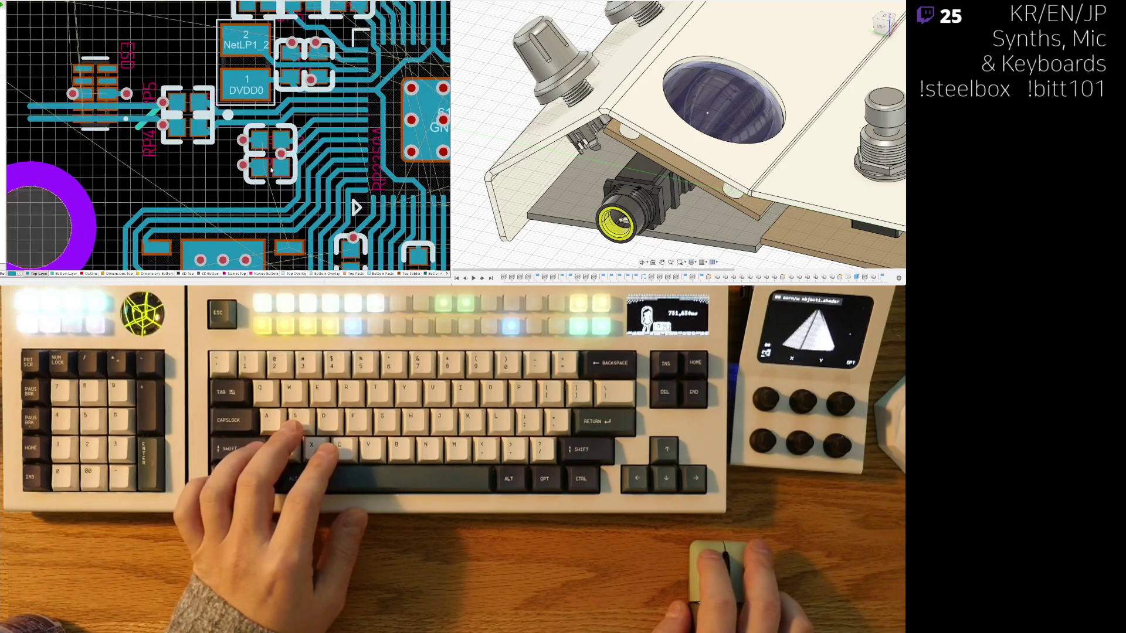
pyautogui.scroll(1, 275, 169)
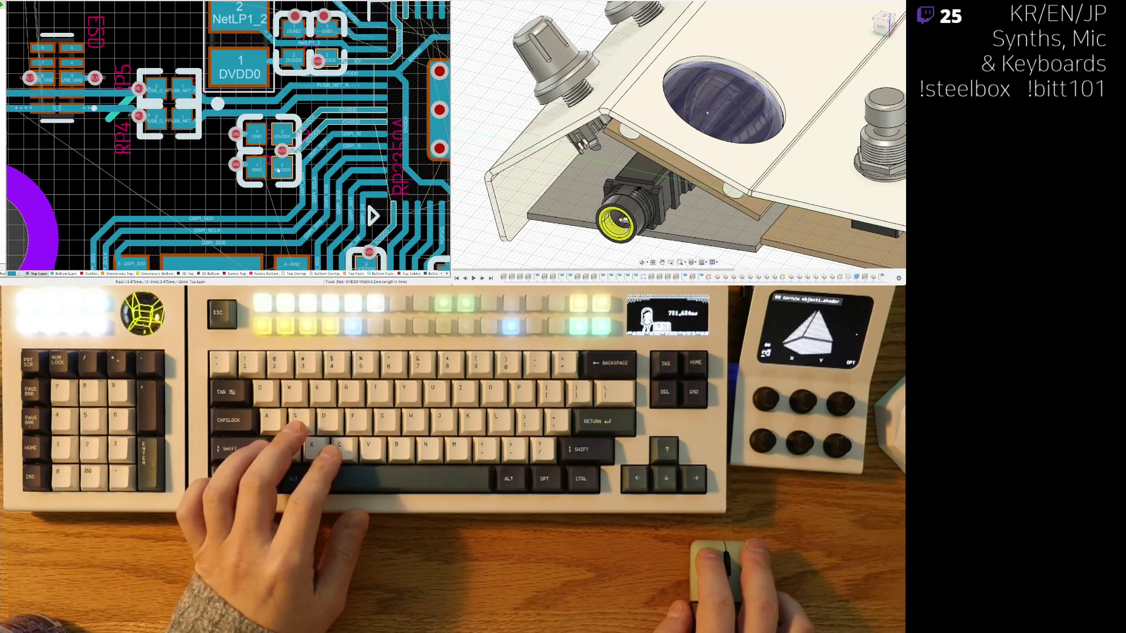
pyautogui.scroll(-1, 277, 173)
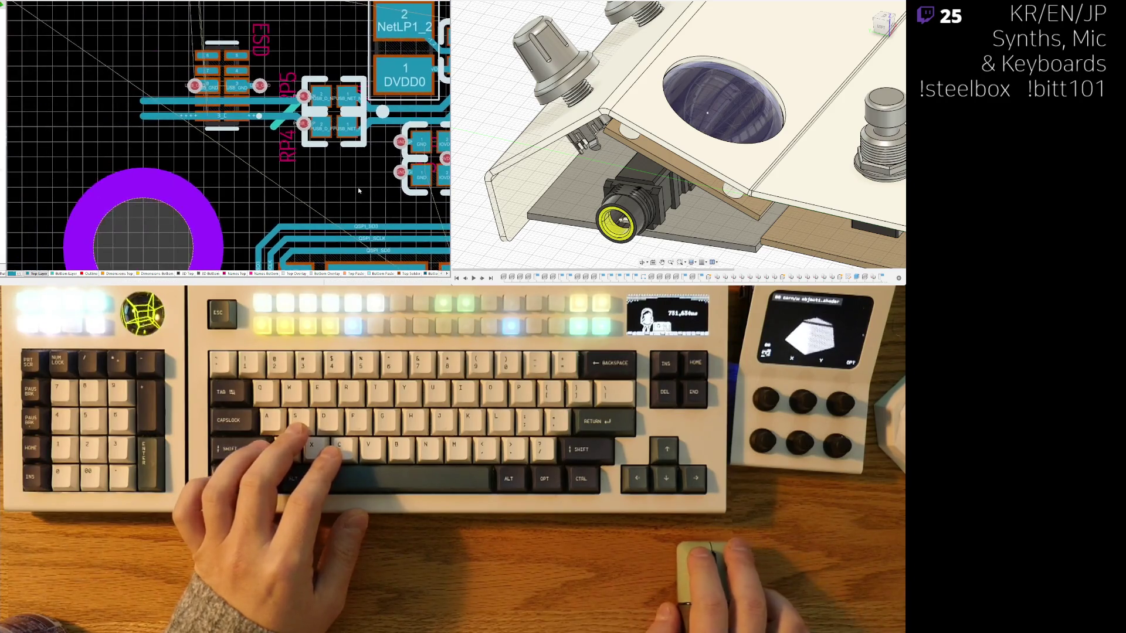
pyautogui.scroll(-1, 308, 172)
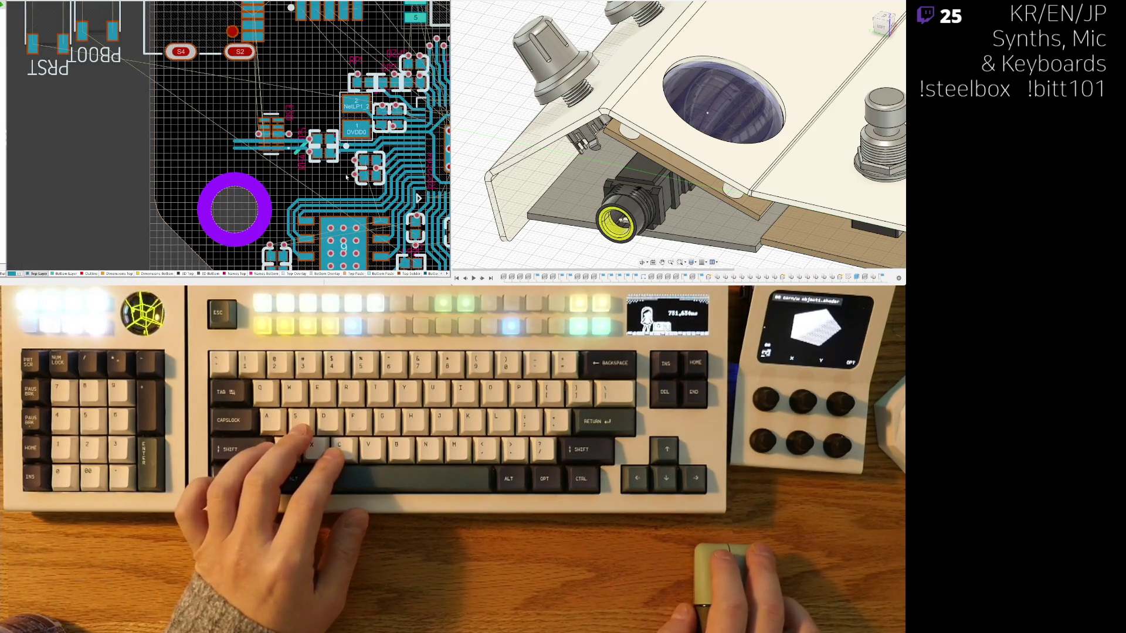
# Step: Move the PIUART1 connector beside the lower-right mounting hole next to PI2C1, then survey the UPD and JHU area
pyautogui.moveTo(310, 189)
pyautogui.mouseDown(button='right')
pyautogui.moveTo(286, 193)
pyautogui.moveTo(261, 129)
pyautogui.mouseUp(button='right')
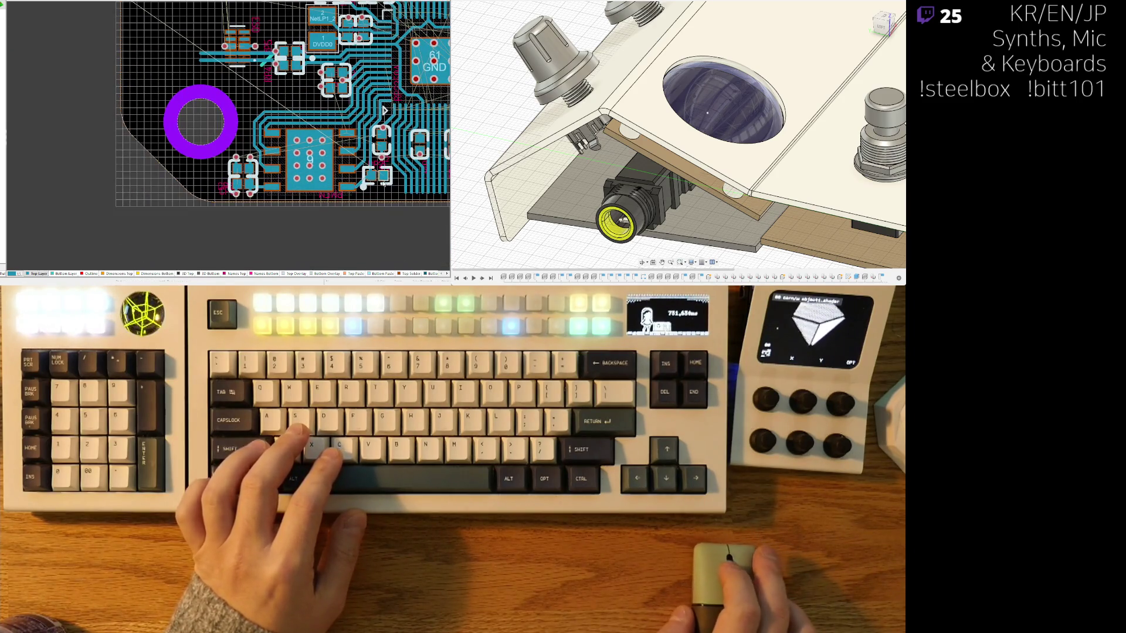
pyautogui.keyDown('shift'); pyautogui.scroll(-3, 229, 180); pyautogui.keyUp('shift')
pyautogui.keyDown('shift'); pyautogui.scroll(-1, 188, 173); pyautogui.keyUp('shift')
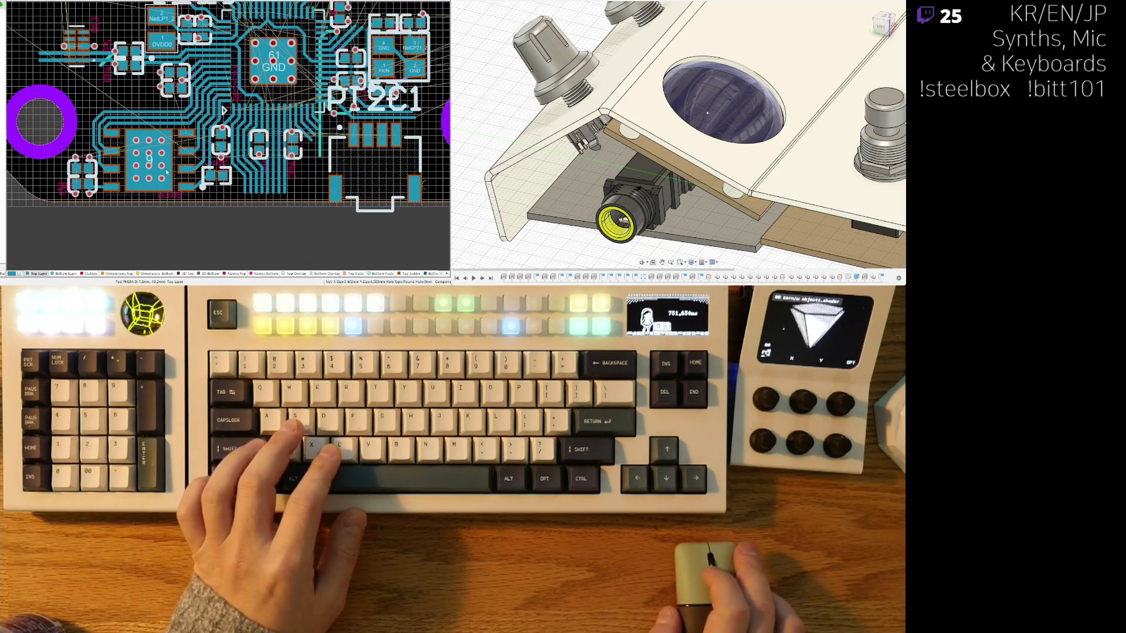
pyautogui.moveTo(223, 110); pyautogui.dragTo(155, 179, button='right')
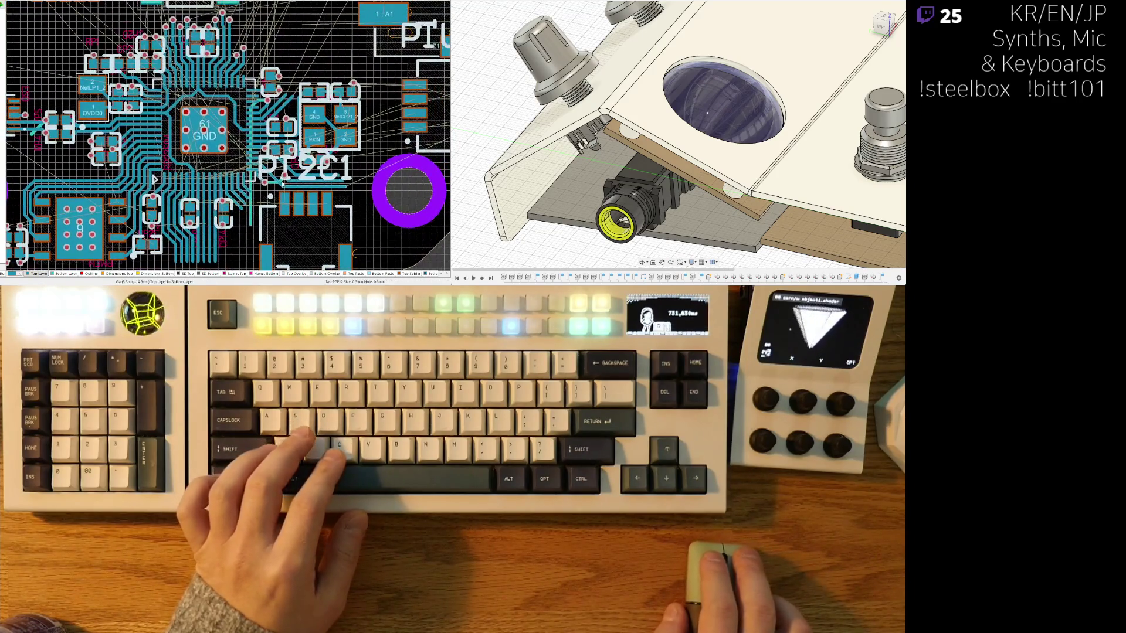
pyautogui.keyDown('ctrl'); pyautogui.scroll(2, 229, 209); pyautogui.keyUp('ctrl')
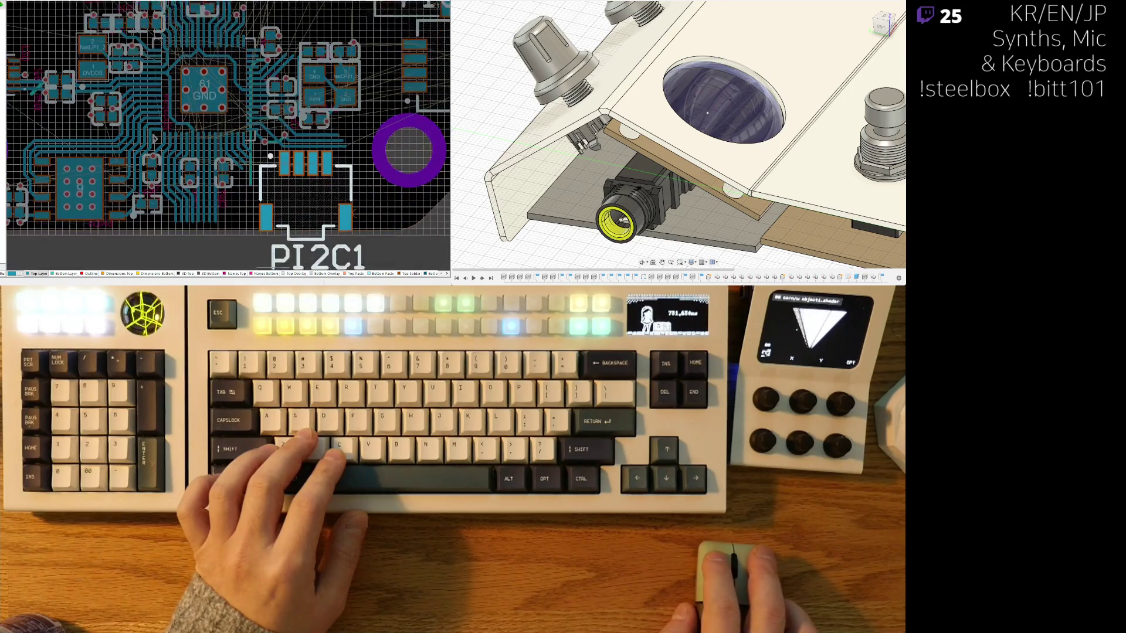
pyautogui.keyDown('ctrl'); pyautogui.scroll(-2, 229, 210); pyautogui.keyUp('ctrl')
pyautogui.moveTo(229, 209); pyautogui.dragTo(185, 264, button='right')
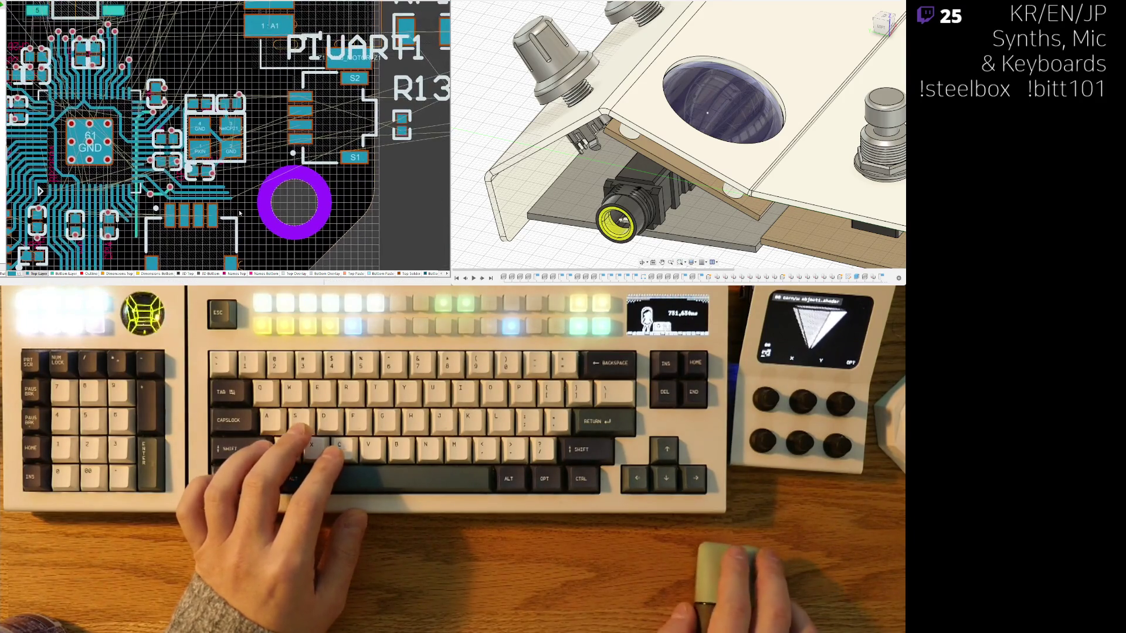
pyautogui.moveTo(352, 49); pyautogui.dragTo(379, 189)
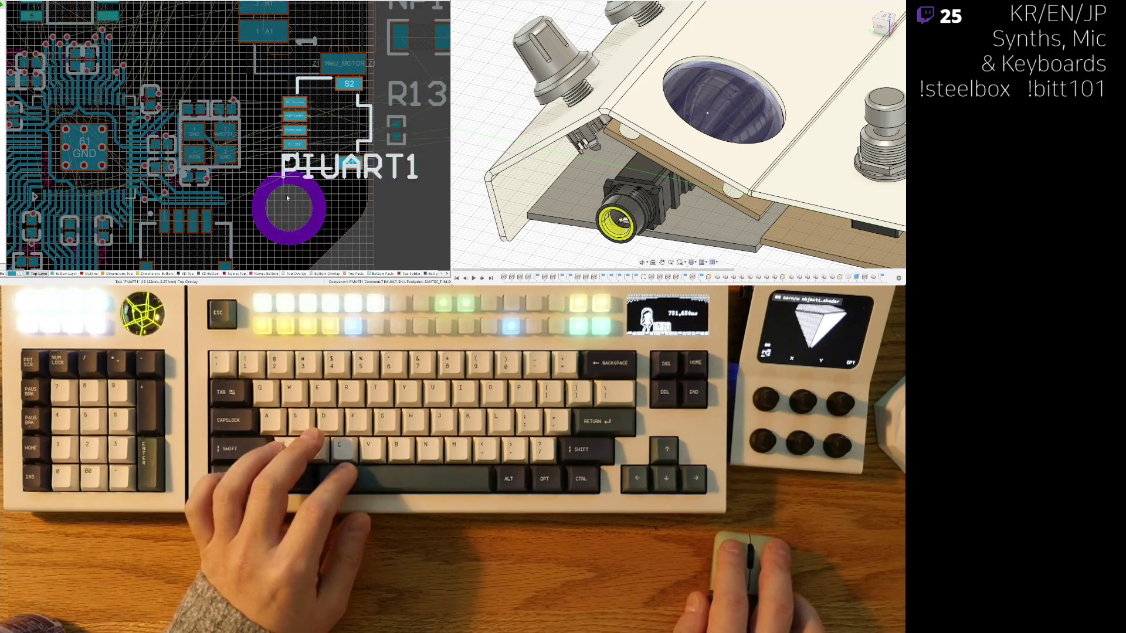
pyautogui.keyDown('ctrl'); pyautogui.scroll(-3, 316, 149); pyautogui.keyUp('ctrl')
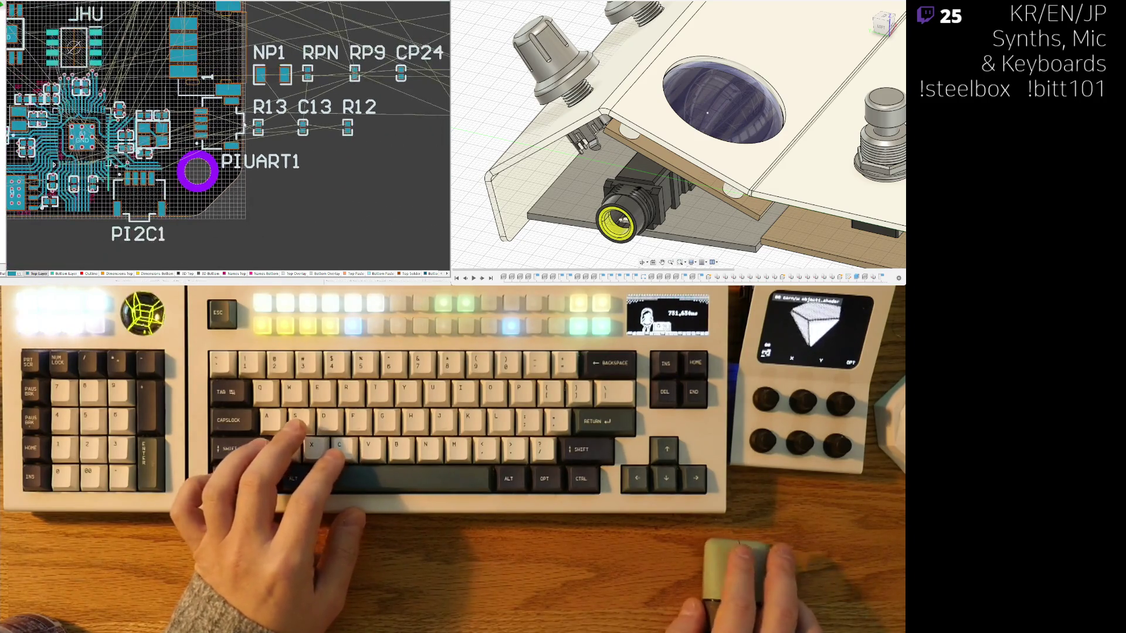
pyautogui.moveTo(279, 134)
pyautogui.mouseDown(button='right')
pyautogui.moveTo(241, 213)
pyautogui.moveTo(387, 205)
pyautogui.mouseUp(button='right')
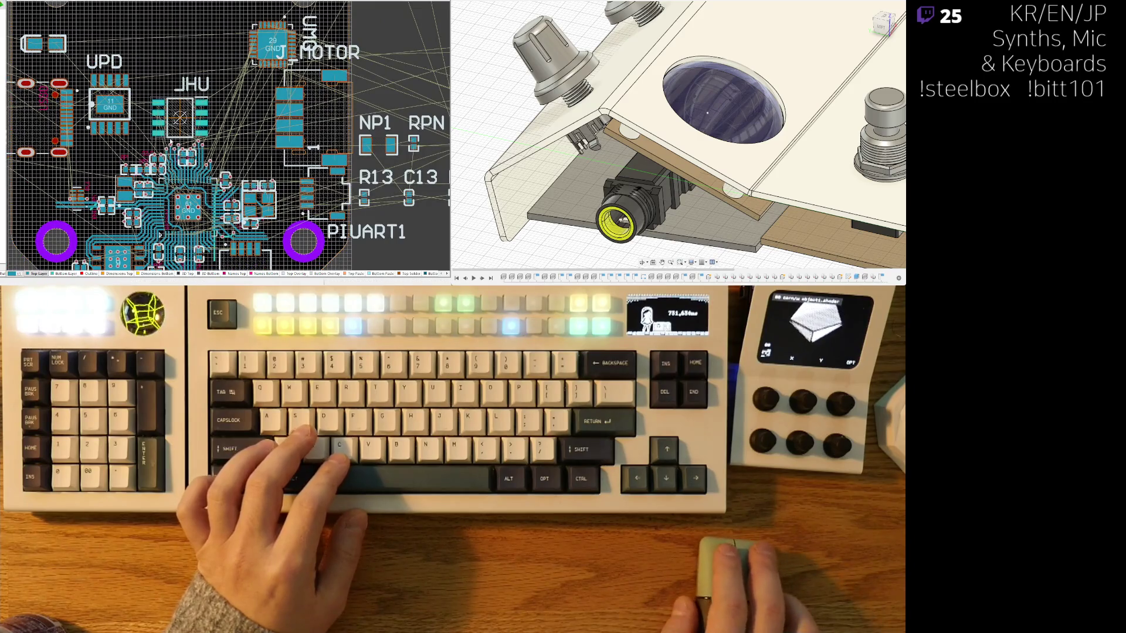
pyautogui.moveTo(162, 132)
pyautogui.mouseDown(button='right')
pyautogui.moveTo(278, 210)
pyautogui.moveTo(341, 105)
pyautogui.mouseUp(button='right')
pyautogui.keyDown('ctrl'); pyautogui.scroll(2, 173, 76); pyautogui.keyUp('ctrl')
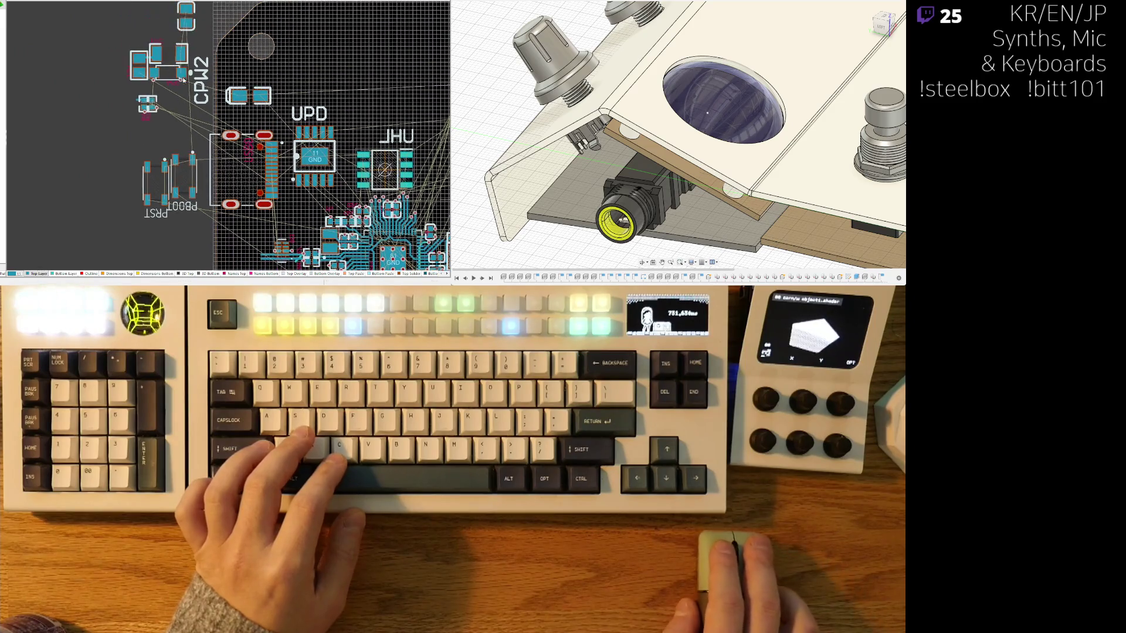
# Step: Move the CPW2 capacitor next to CPW1 and rotate it upright
pyautogui.moveTo(211, 176)
pyautogui.mouseDown()
pyautogui.moveTo(227, 206)
pyautogui.moveTo(87, 124)
pyautogui.mouseUp()
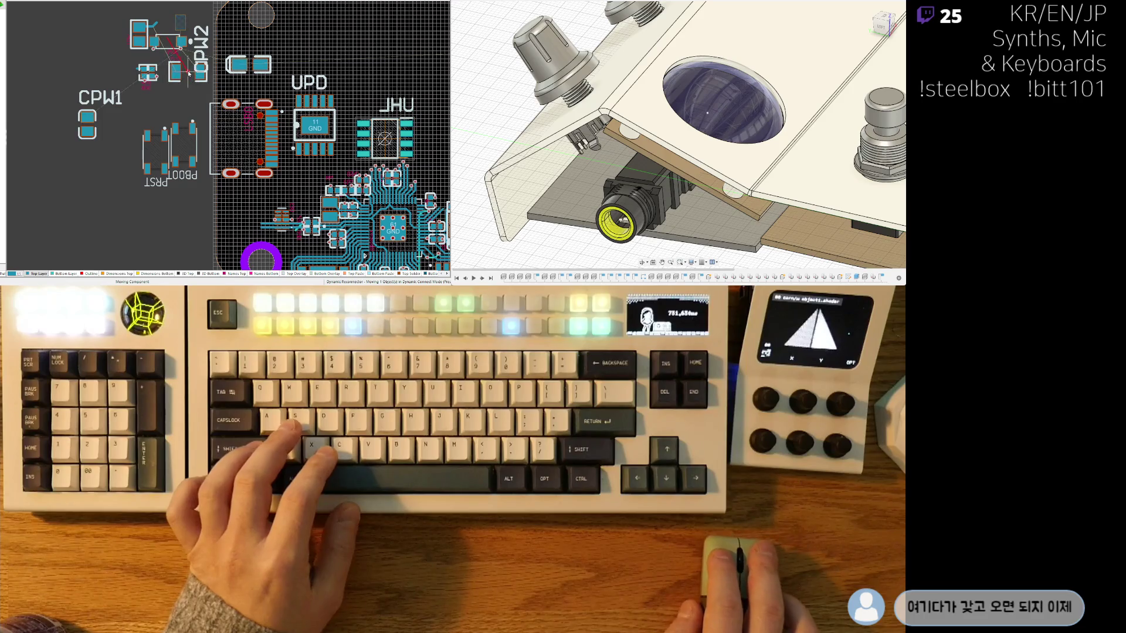
pyautogui.moveTo(248, 64)
pyautogui.mouseDown()
pyautogui.moveTo(113, 126)
pyautogui.moveTo(119, 163)
pyautogui.mouseUp()
pyautogui.press('space')
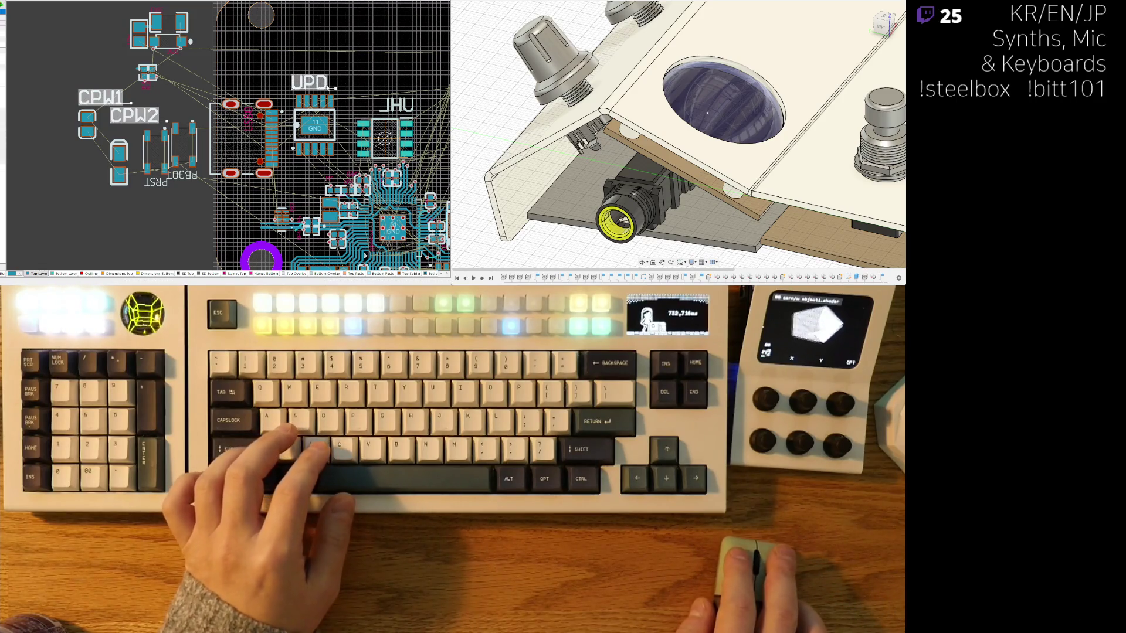
# Step: Pan over to the off-board rows of unplaced small parts (NP1, RPN, R13...)
pyautogui.moveTo(353, 177); pyautogui.dragTo(169, 79, button='right')
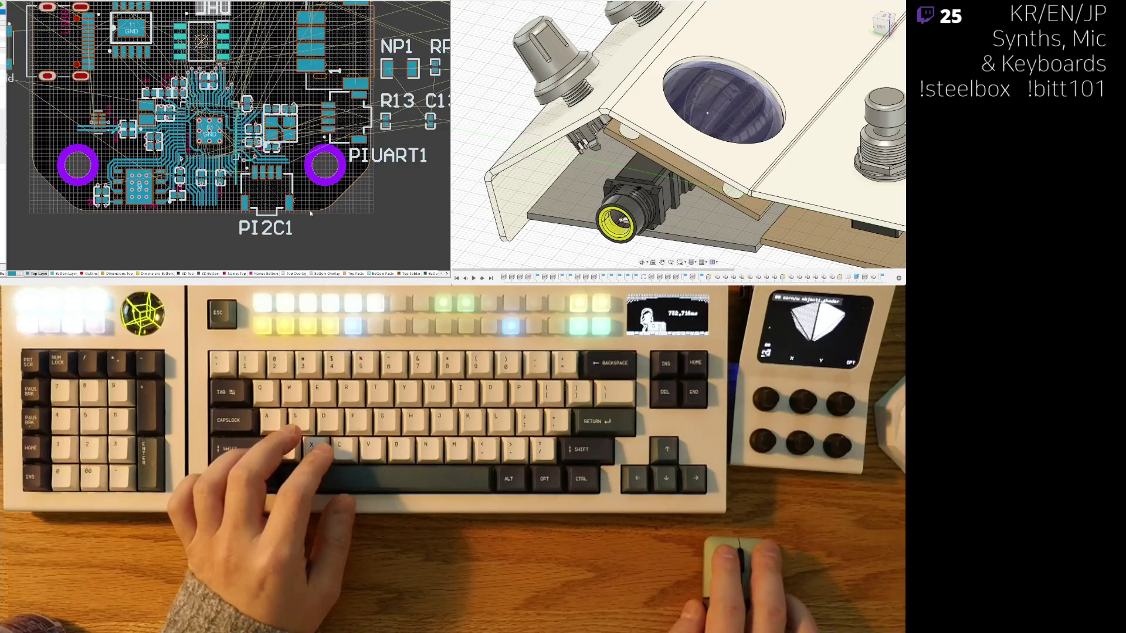
pyautogui.moveTo(404, 48); pyautogui.dragTo(244, 116, button='right')
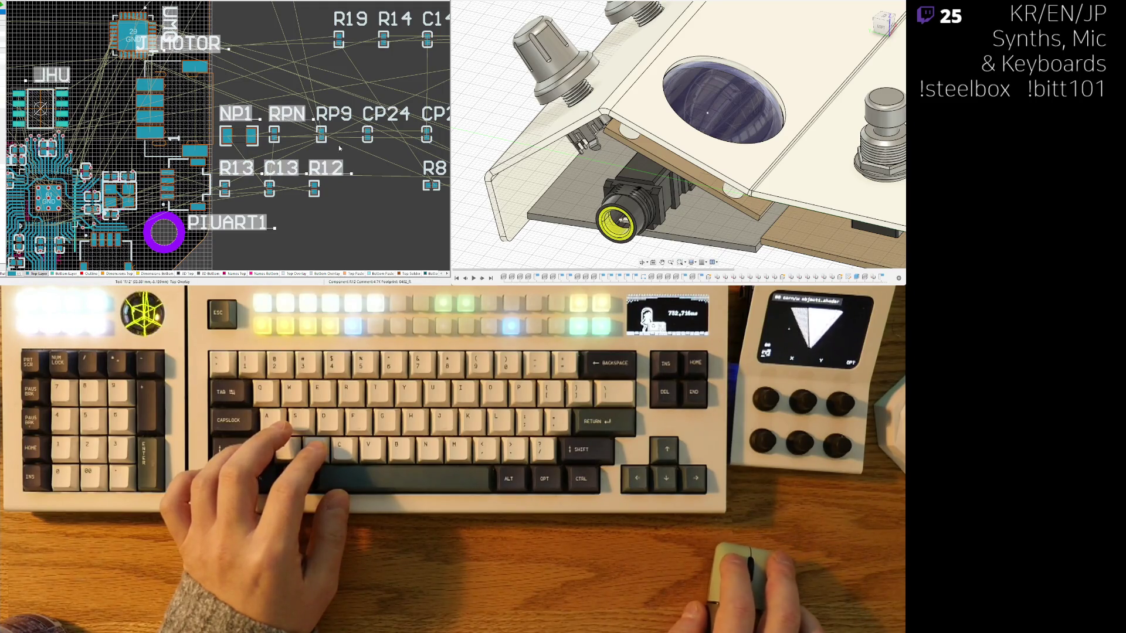
pyautogui.moveTo(400, 28); pyautogui.dragTo(243, 49, button='right')
# Step: Select the designator labels of CP23, R10, R7, C12, R15, R16, R11, LED_PG and C10
pyautogui.moveTo(411, 109); pyautogui.dragTo(218, 96, button='right')
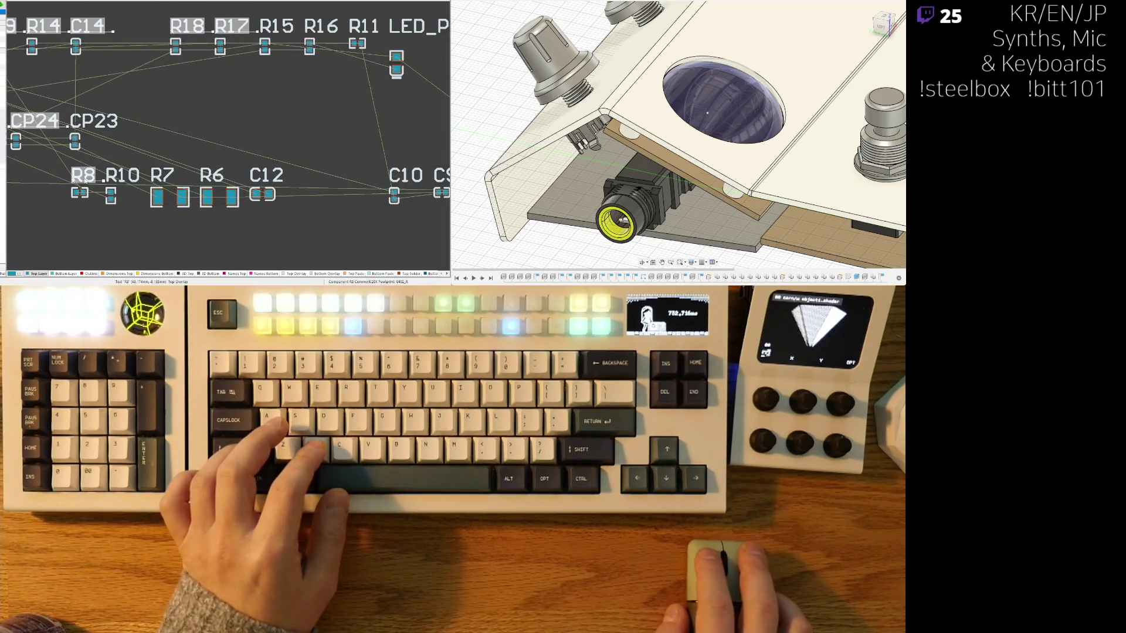
pyautogui.keyDown('shift'); pyautogui.click(93, 120); pyautogui.keyUp('shift')
pyautogui.keyDown('shift'); pyautogui.click(123, 176); pyautogui.keyUp('shift')
pyautogui.keyDown('shift'); pyautogui.click(162, 176); pyautogui.keyUp('shift')
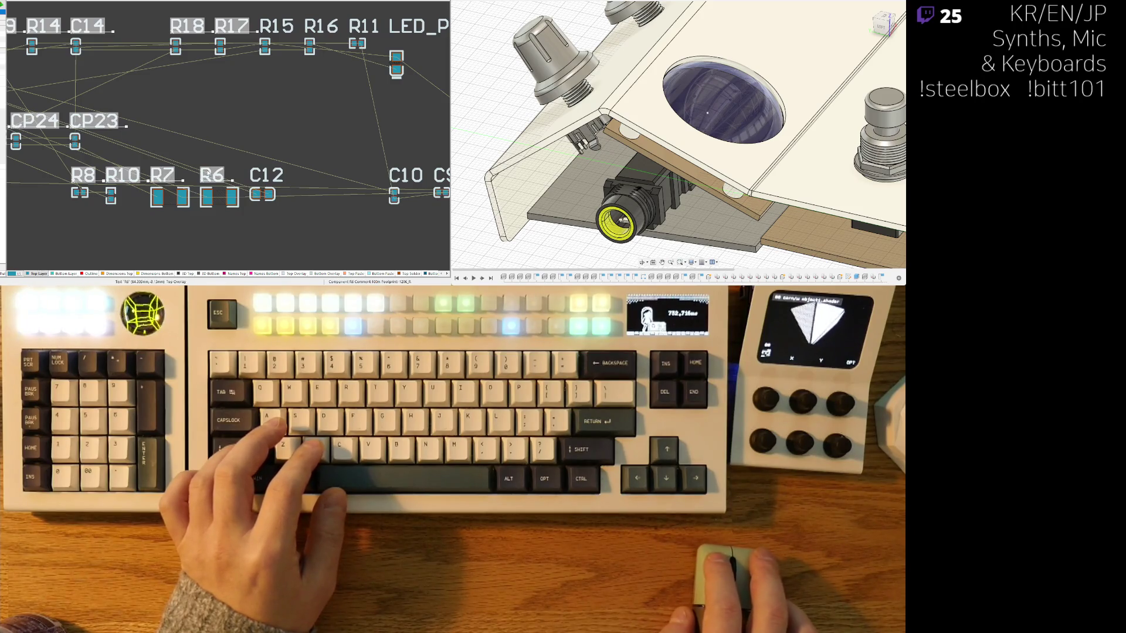
pyautogui.keyDown('shift'); pyautogui.click(266, 175); pyautogui.keyUp('shift')
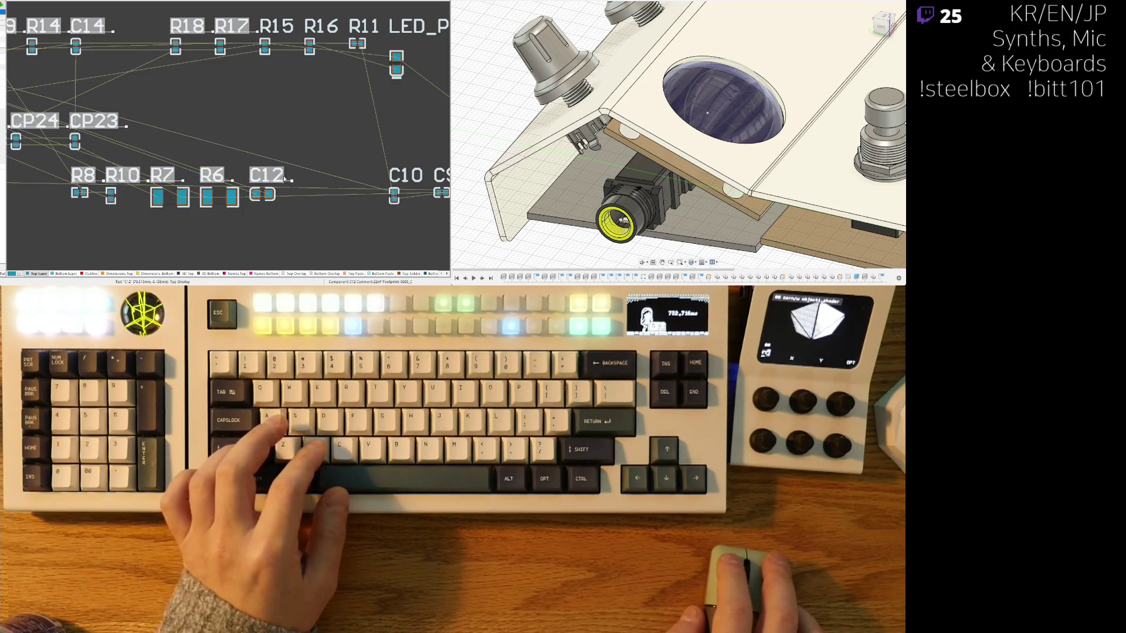
pyautogui.moveTo(287, 154); pyautogui.dragTo(137, 179, button='right')
pyautogui.keyDown('shift'); pyautogui.click(255, 199); pyautogui.keyUp('shift')
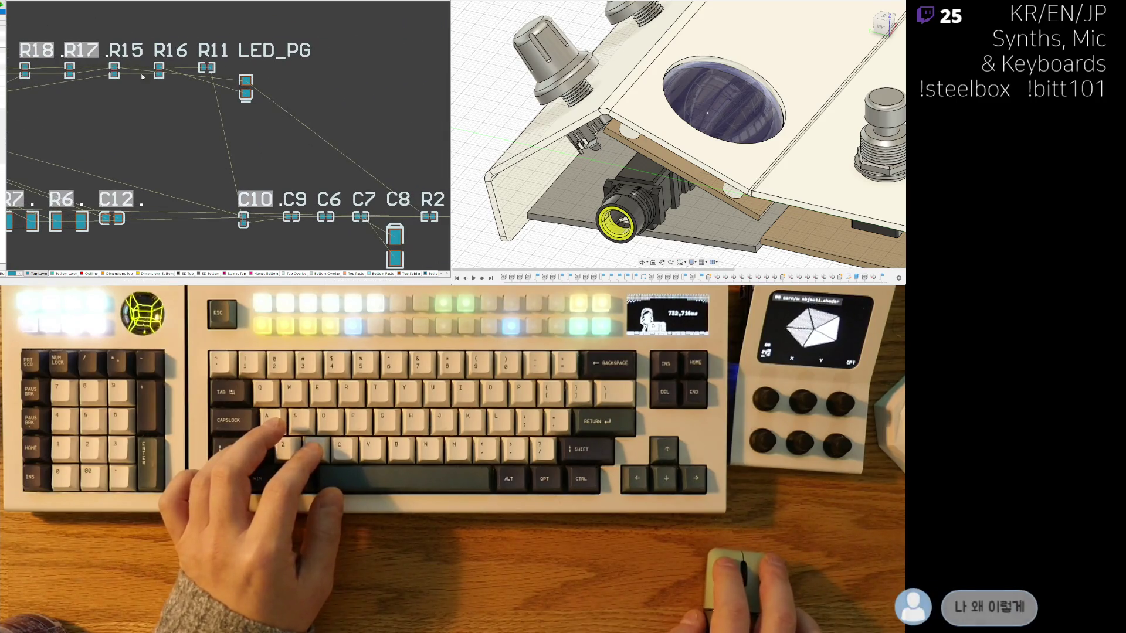
pyautogui.keyDown('shift'); pyautogui.click(125, 51); pyautogui.keyUp('shift')
pyautogui.keyDown('shift'); pyautogui.click(170, 50); pyautogui.keyUp('shift')
pyautogui.keyDown('shift'); pyautogui.click(214, 50); pyautogui.keyUp('shift')
pyautogui.keyDown('shift'); pyautogui.click(270, 50); pyautogui.keyUp('shift')
# Step: Add the C9 and C6 labels, then shrink all selected designators by one size step
pyautogui.moveTo(267, 155); pyautogui.dragTo(216, 96, button='right')
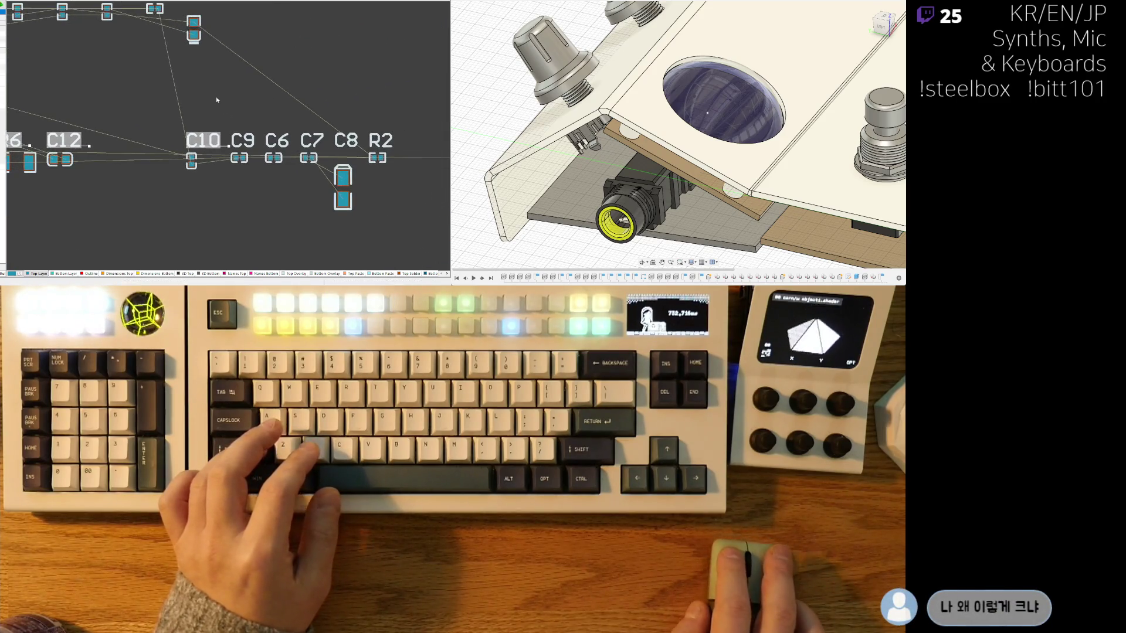
pyautogui.keyDown('shift'); pyautogui.click(244, 141); pyautogui.keyUp('shift')
pyautogui.keyDown('shift'); pyautogui.click(312, 141); pyautogui.keyUp('shift')
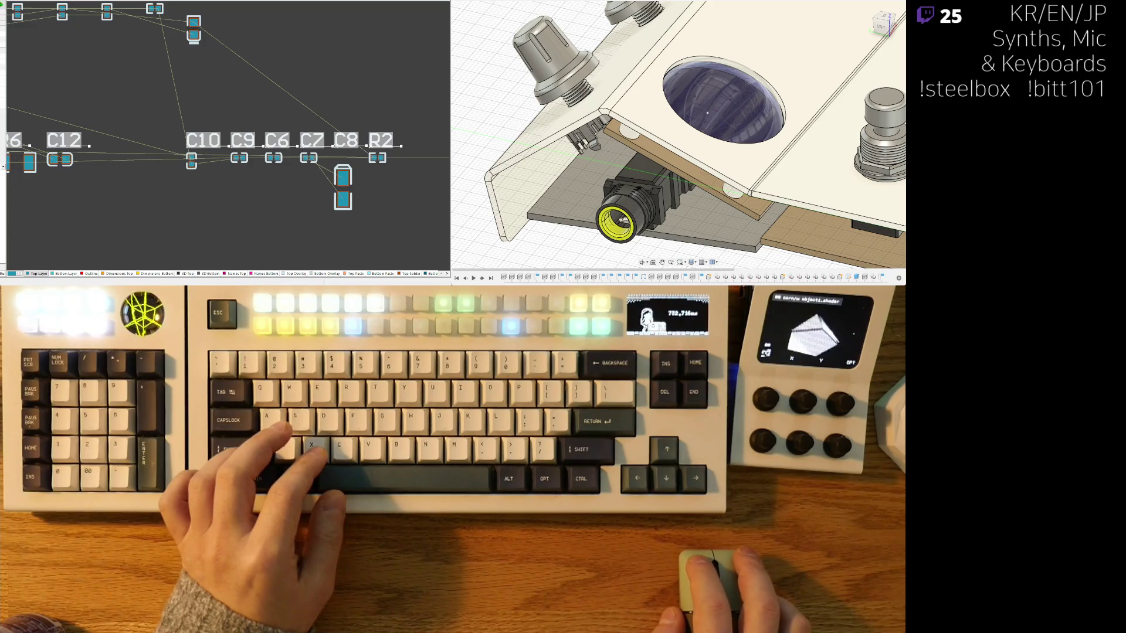
pyautogui.hotkey('ctrl', 'z')
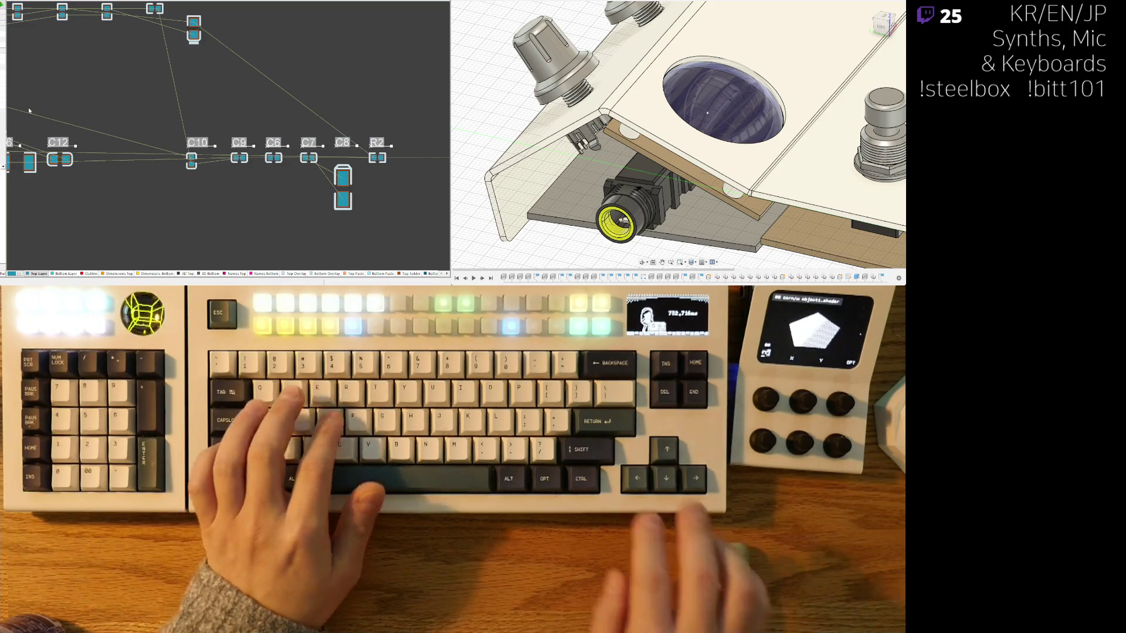
pyautogui.press('Return')
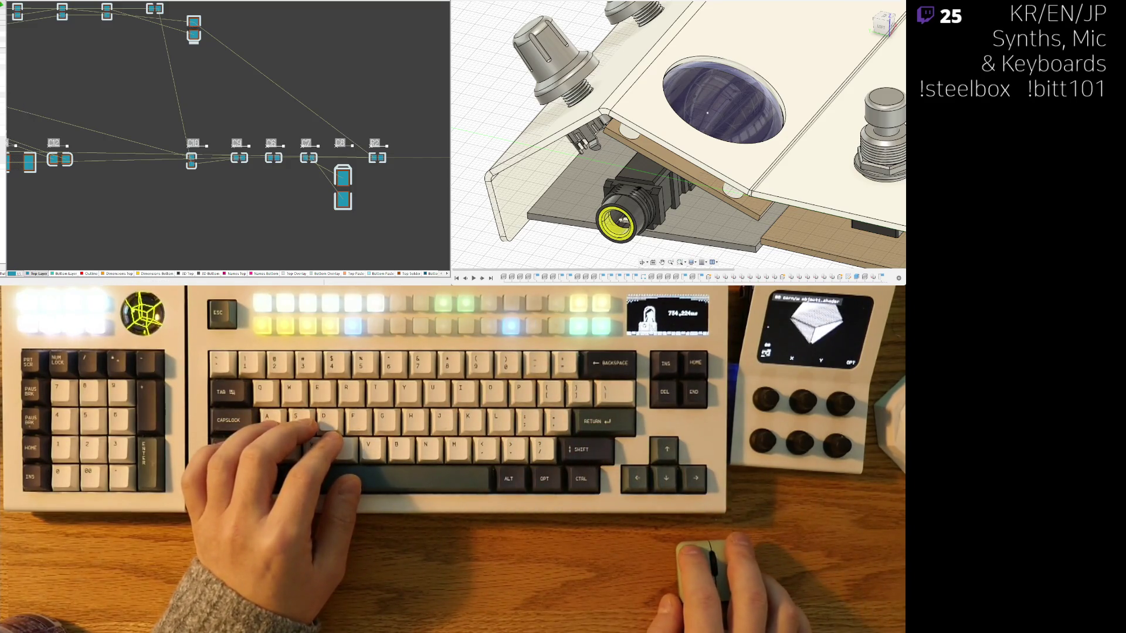
pyautogui.hotkey('ctrl', 'z')
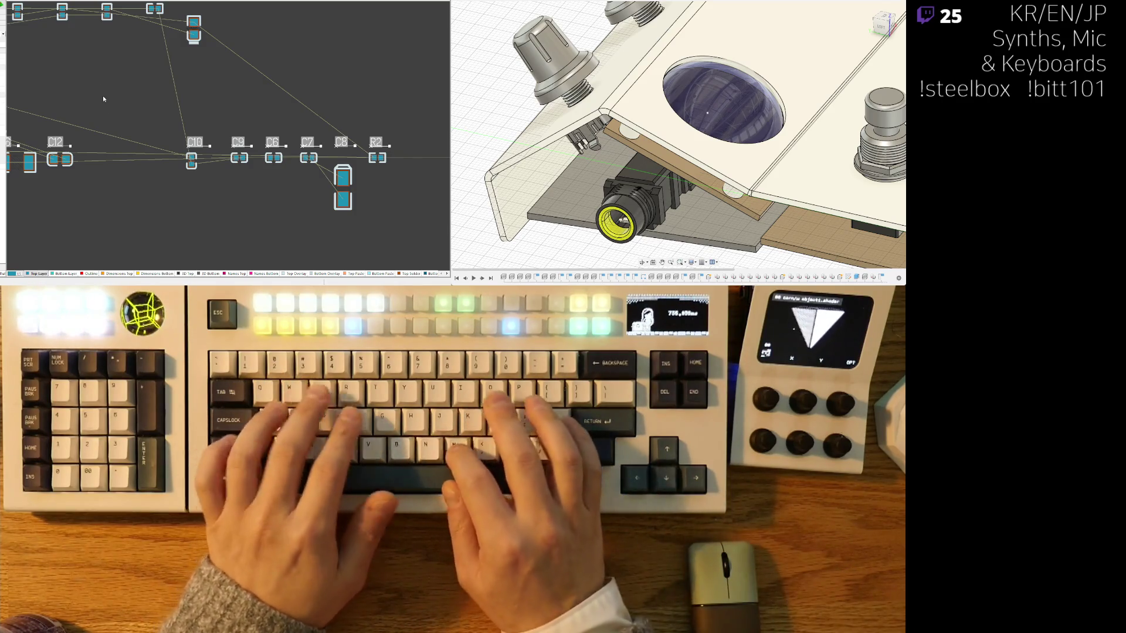
pyautogui.scroll(-3, 242, 126)
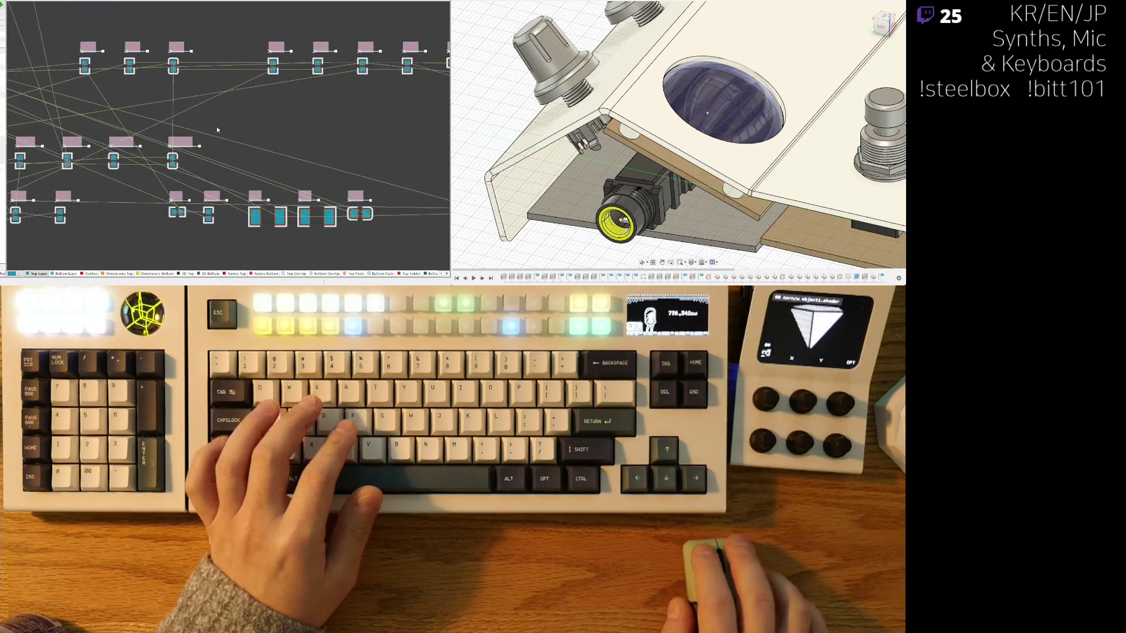
pyautogui.scroll(-3, 266, 128)
pyautogui.scroll(-2, 267, 128)
pyautogui.scroll(4, 150, 75)
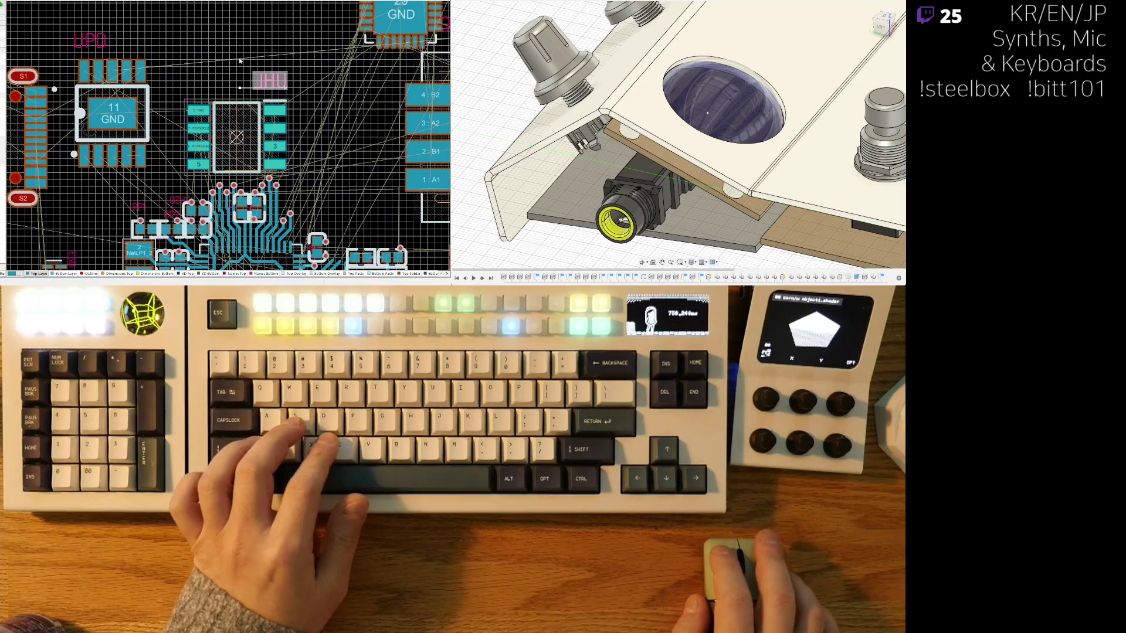
# Step: Select the CPW1 and CPW2 designator labels and begin an area selection around the USB parts
pyautogui.moveTo(224, 69); pyautogui.dragTo(318, 54, button='right')
pyautogui.keyDown('ctrl'); pyautogui.scroll(-2, 317, 54); pyautogui.keyUp('ctrl')
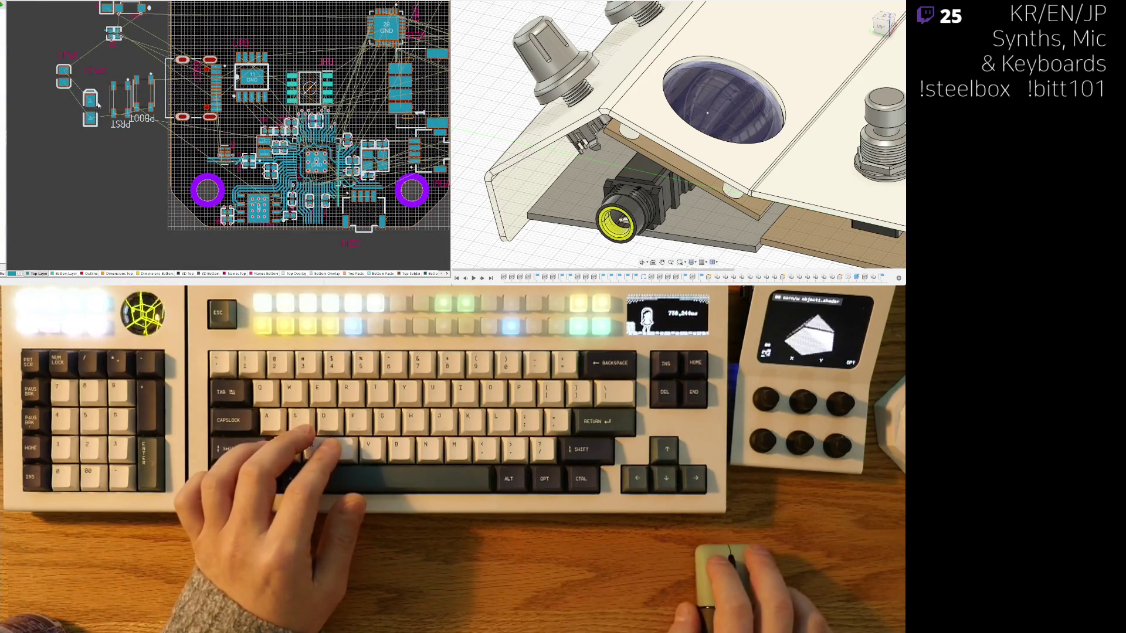
pyautogui.moveTo(113, 128); pyautogui.dragTo(139, 192, button='right')
pyautogui.keyDown('ctrl'); pyautogui.scroll(2, 159, 198); pyautogui.keyUp('ctrl')
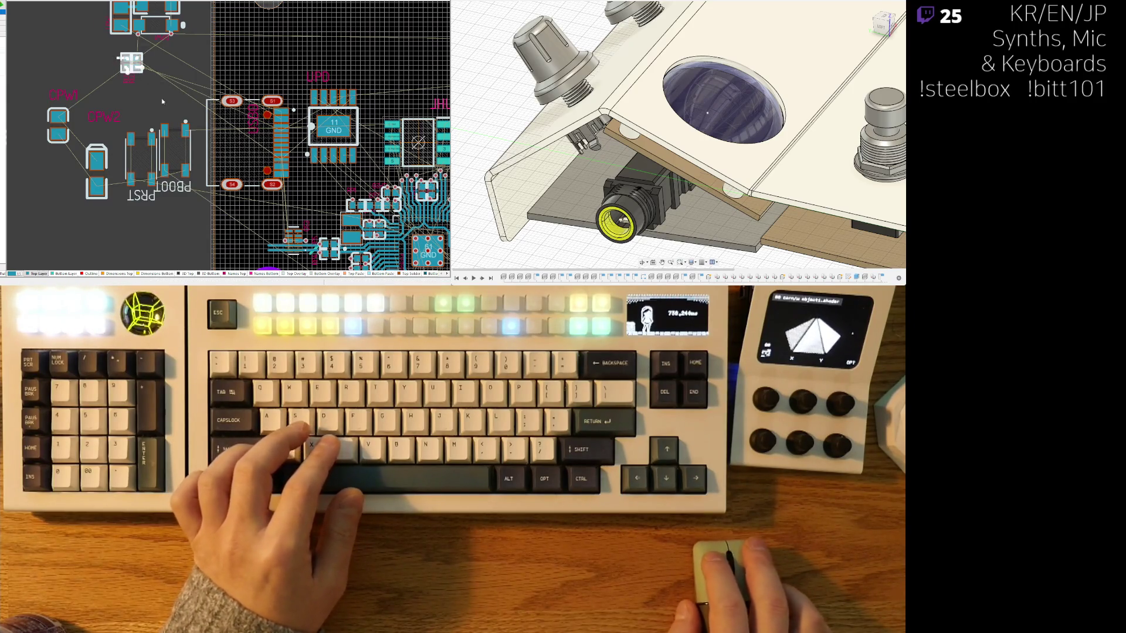
pyautogui.scroll(3, 158, 88)
pyautogui.keyDown('shift'); pyautogui.hscroll(-2, 162, 80); pyautogui.keyUp('shift')
pyautogui.scroll(3, 171, 62)
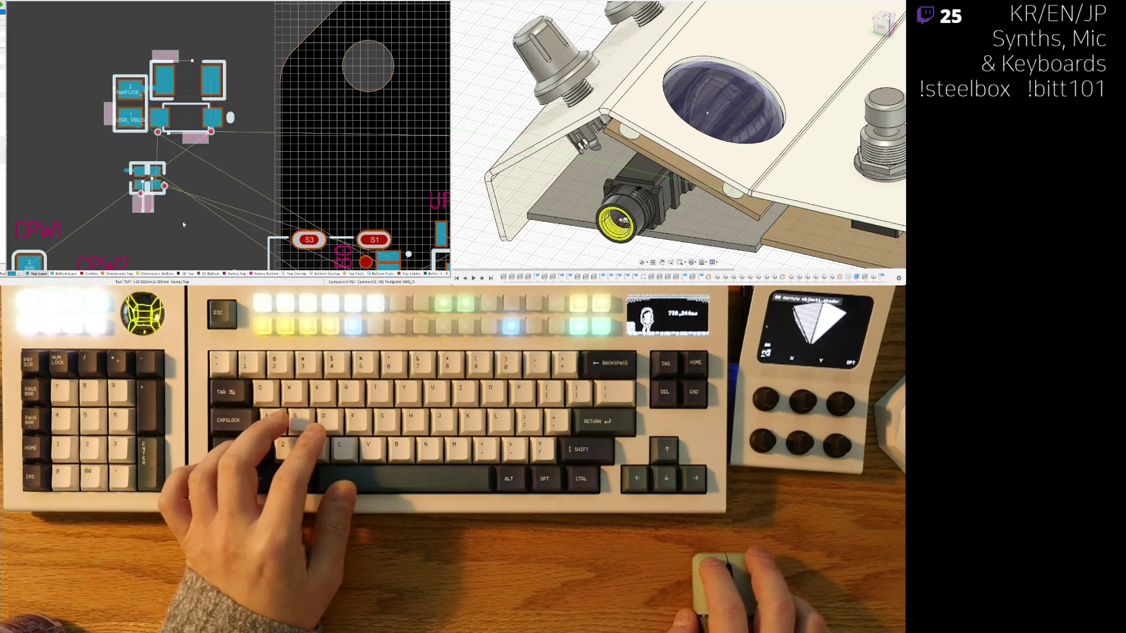
pyautogui.scroll(-3, 169, 217)
pyautogui.scroll(-2, 220, 228)
pyautogui.scroll(-3, 264, 247)
pyautogui.scroll(-3, 310, 257)
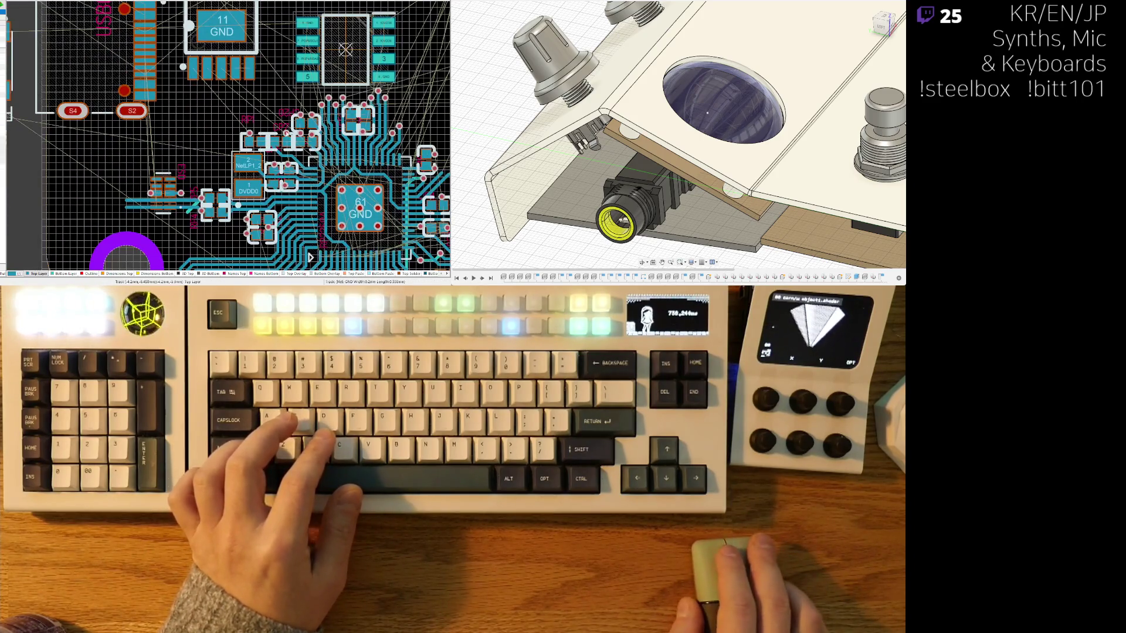
pyautogui.keyDown('ctrl'); pyautogui.scroll(-2, 247, 113); pyautogui.keyUp('ctrl')
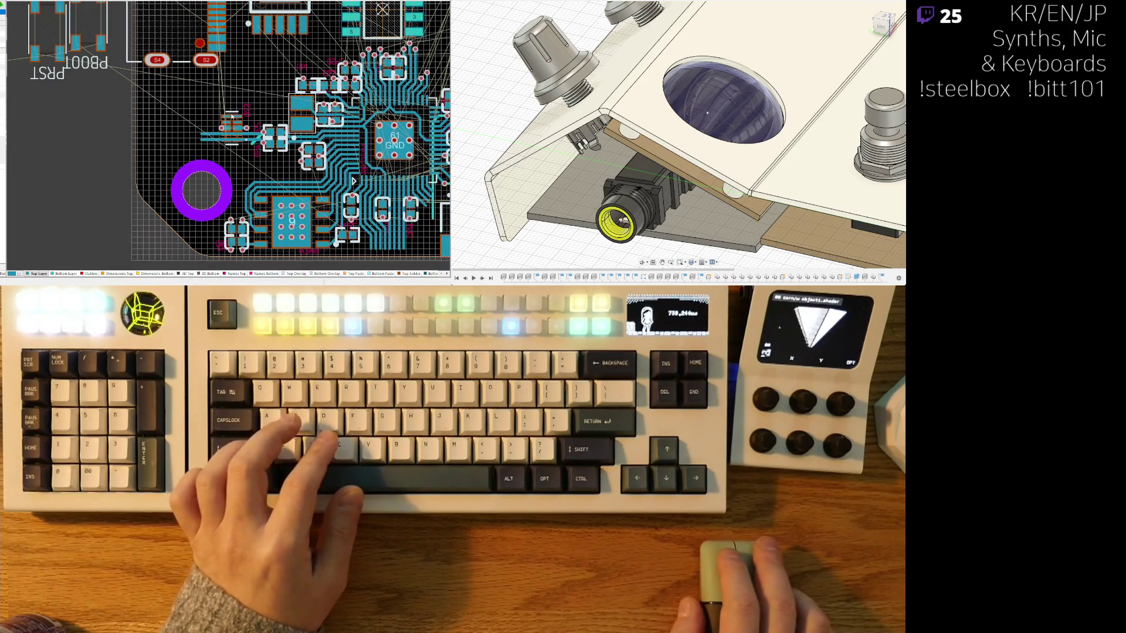
pyautogui.scroll(3, 231, 115)
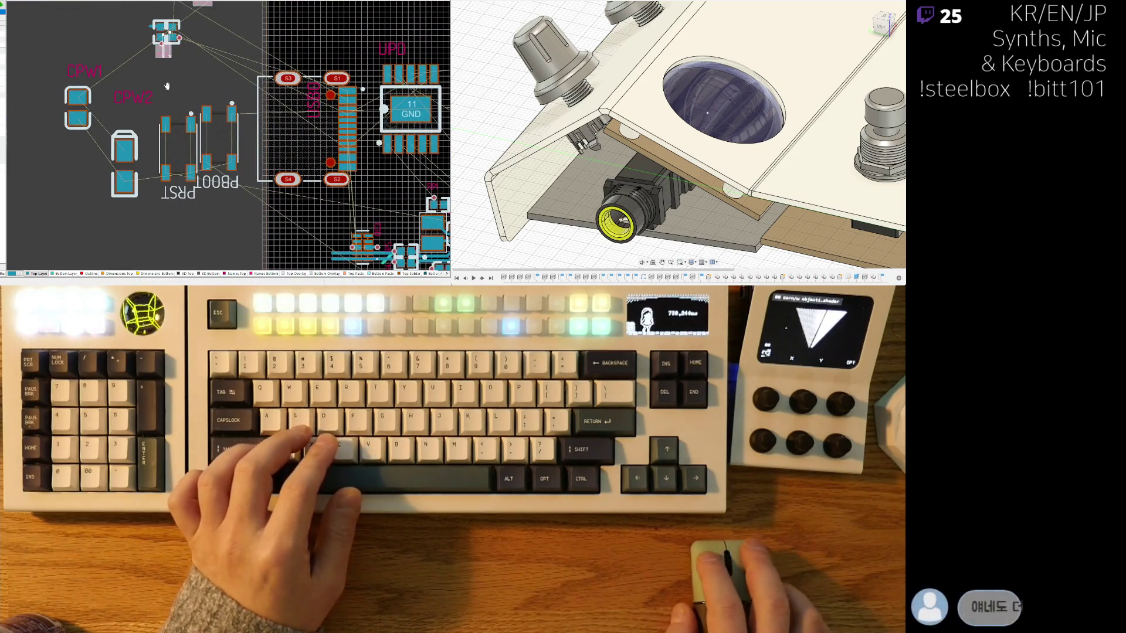
pyautogui.keyDown('ctrl'); pyautogui.scroll(1, 161, 77); pyautogui.keyUp('ctrl')
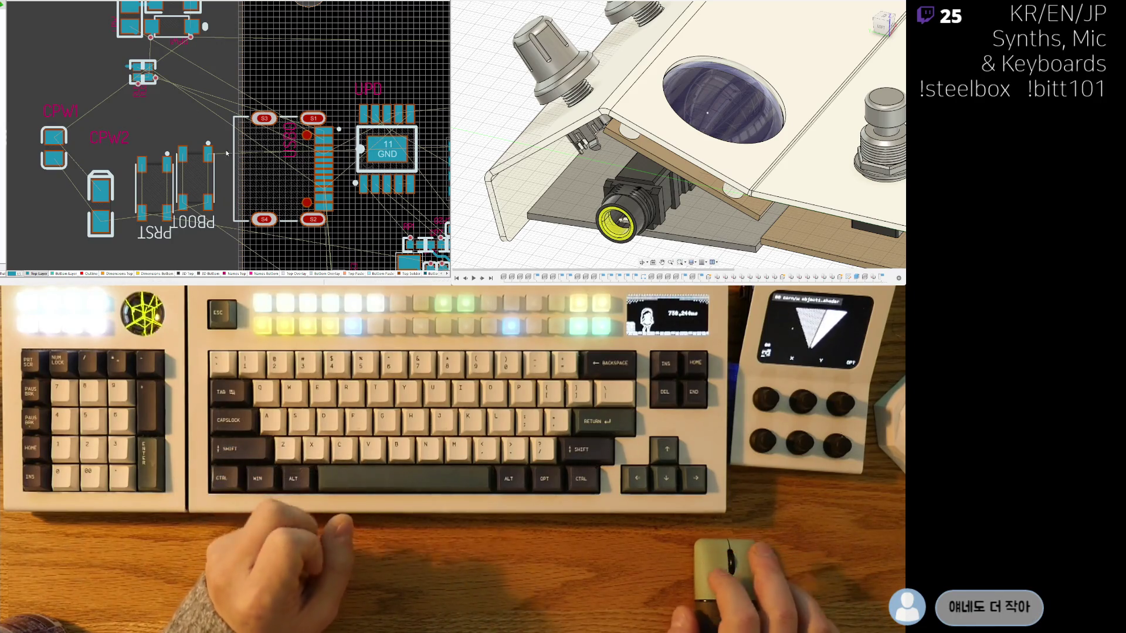
pyautogui.keyDown('shift'); pyautogui.hscroll(-2, 228, 152); pyautogui.keyUp('shift')
pyautogui.scroll(1, 151, 135)
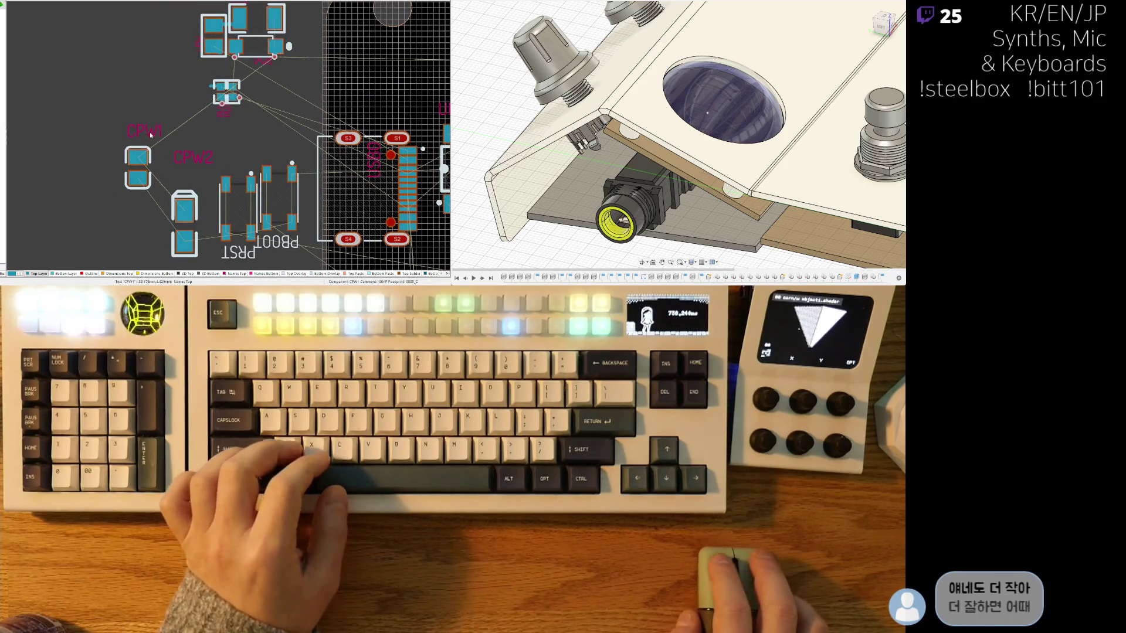
pyautogui.click(144, 131)
pyautogui.keyDown('shift'); pyautogui.click(193, 157); pyautogui.keyUp('shift')
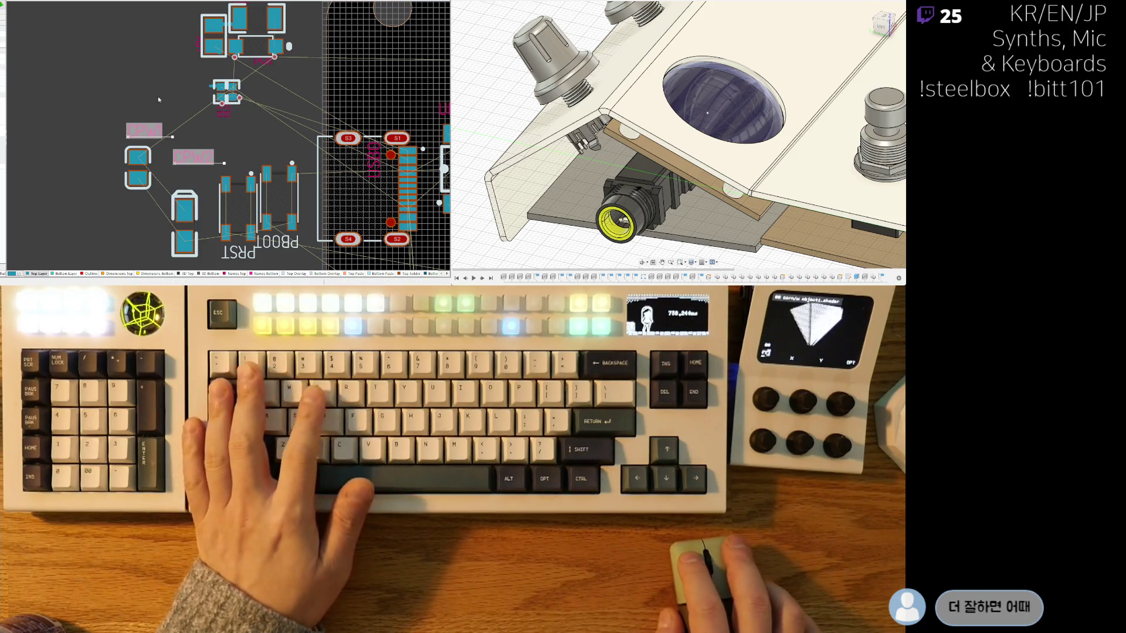
pyautogui.keyDown('ctrl'); pyautogui.scroll(-1, 182, 125); pyautogui.keyUp('ctrl')
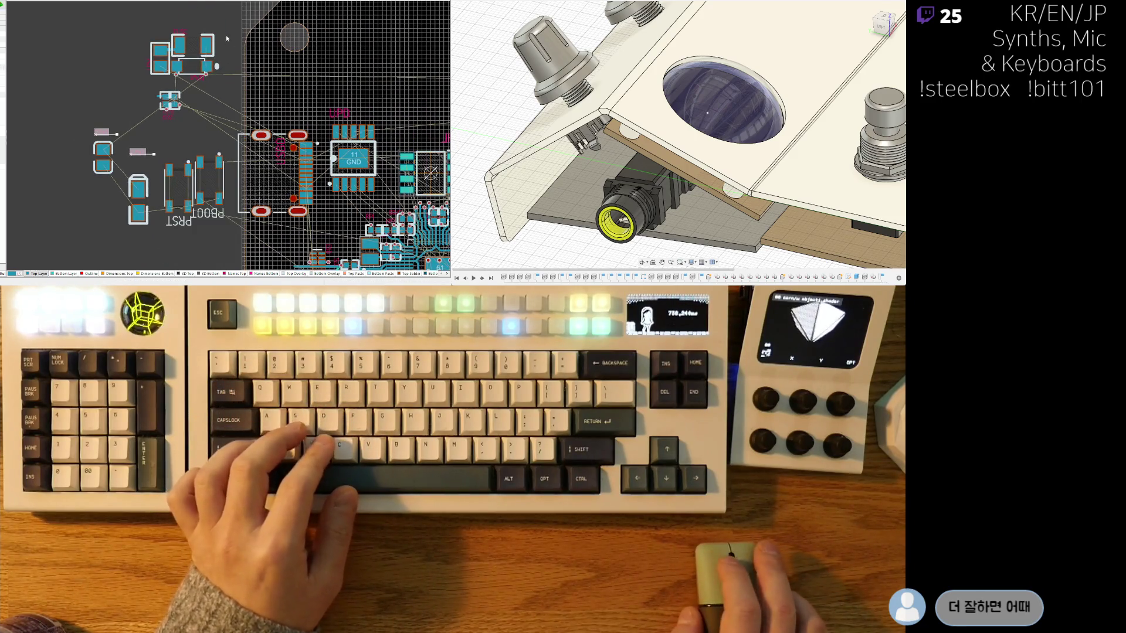
pyautogui.click(198, 53)
pyautogui.scroll(-2, 234, 145)
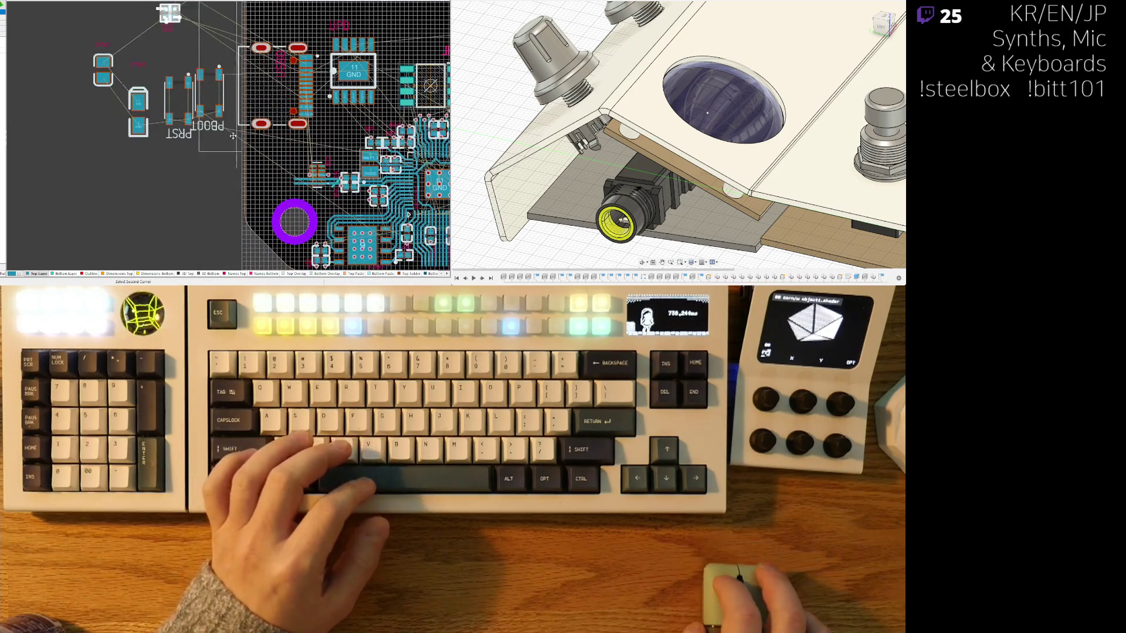
pyautogui.scroll(2, 235, 145)
# Step: Move the 24 selected USB-area parts onto the board beside the USB connector
pyautogui.click(227, 138)
pyautogui.moveTo(176, 75)
pyautogui.mouseDown()
pyautogui.moveTo(250, 177)
pyautogui.moveTo(225, 221)
pyautogui.mouseUp()
pyautogui.scroll(-1, 250, 177)
pyautogui.scroll(2, 224, 221)
pyautogui.scroll(2, 205, 147)
pyautogui.scroll(1, 152, 174)
# Step: Place the small two-pad part from near PRST just above the UPD chip
pyautogui.click(114, 176)
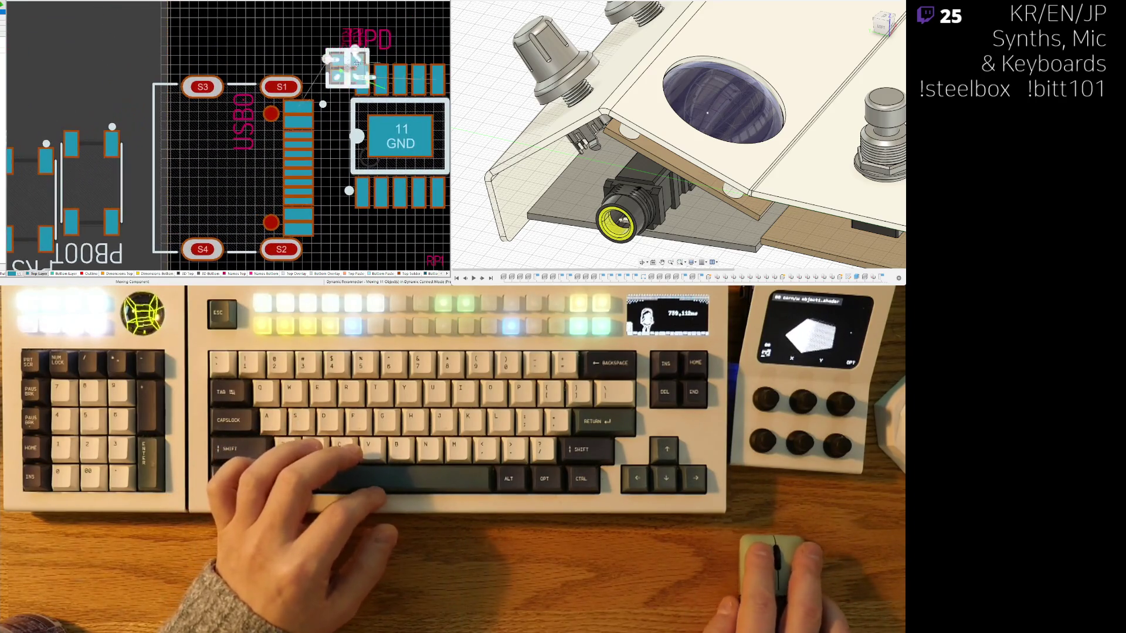
pyautogui.click(303, 36)
pyautogui.moveTo(270, 113); pyautogui.dragTo(180, 111, button='right')
pyautogui.scroll(-1, 177, 110)
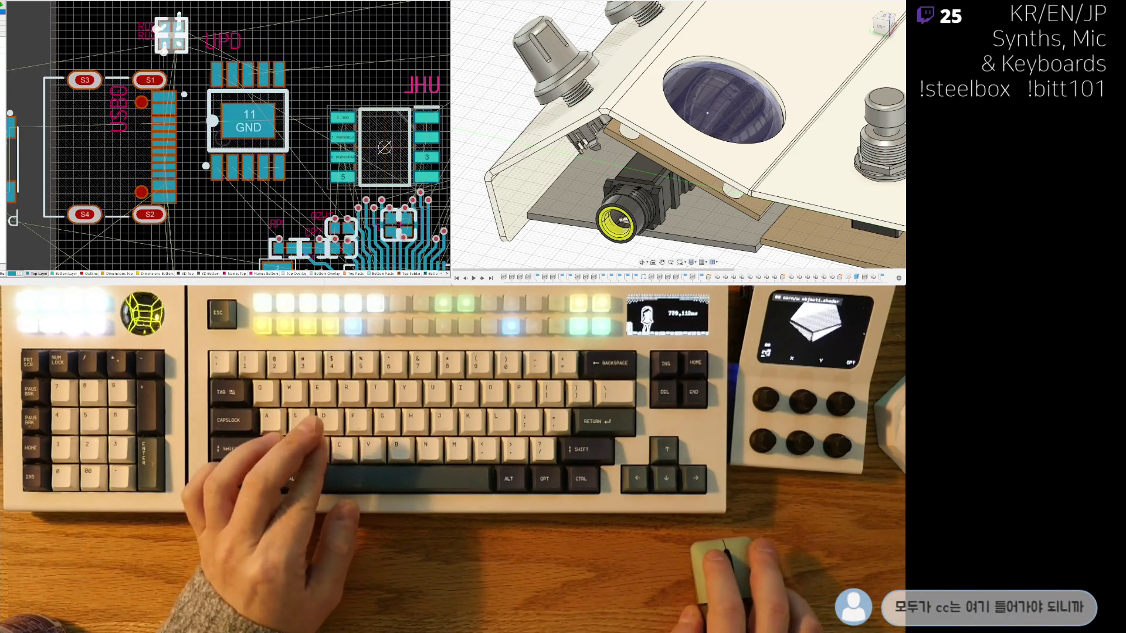
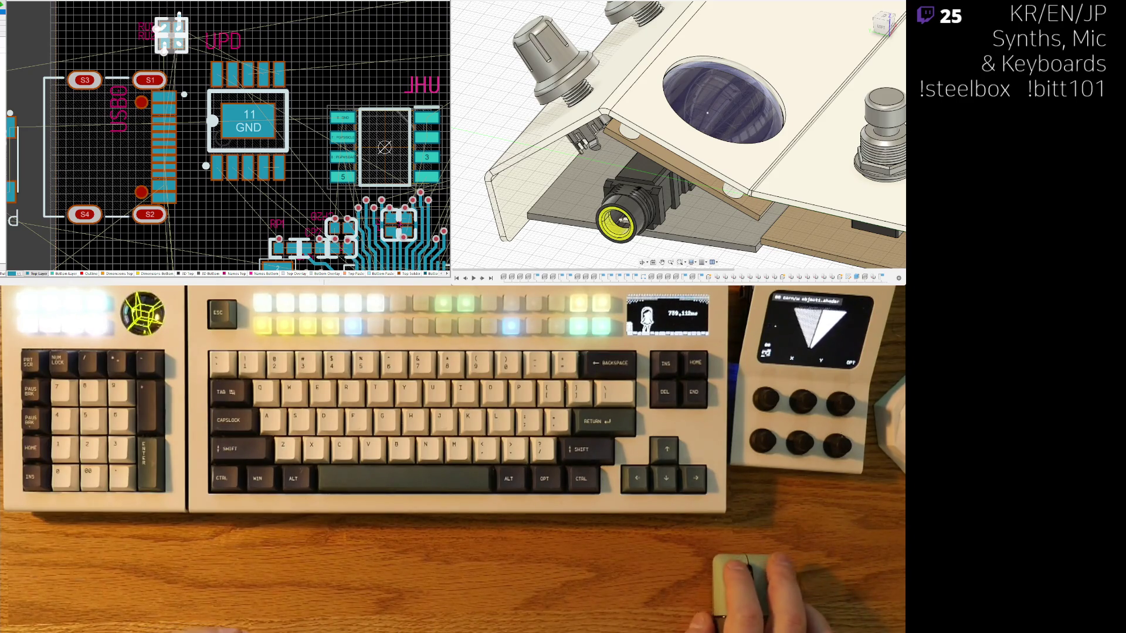
pyautogui.keyDown('ctrl'); pyautogui.scroll(-2, 202, 190); pyautogui.keyUp('ctrl')
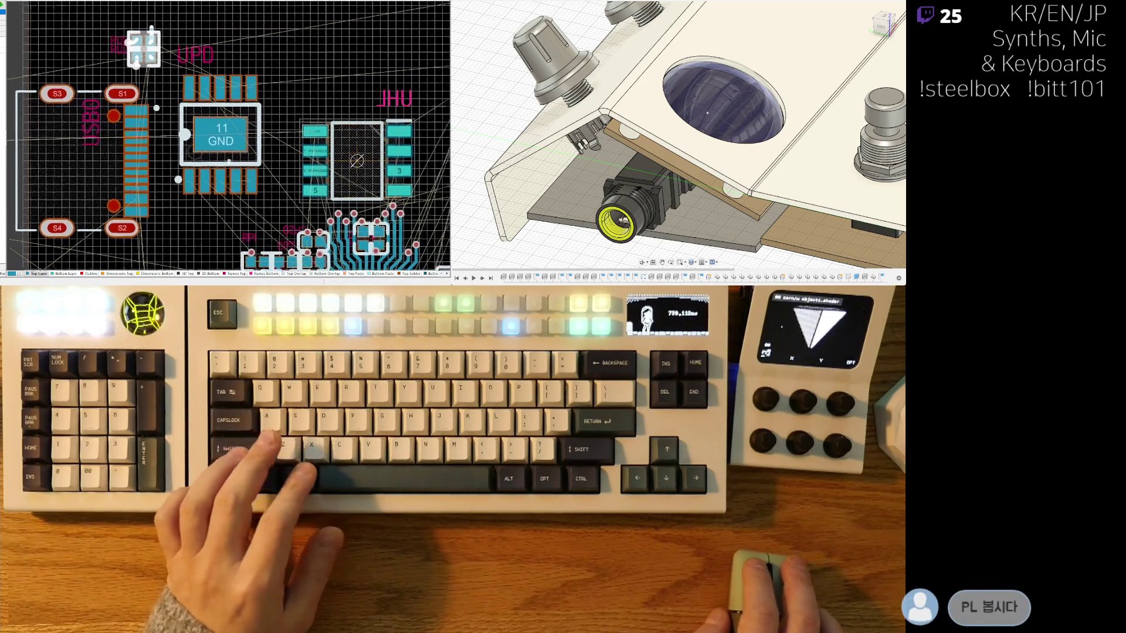
pyautogui.keyDown('ctrl'); pyautogui.scroll(-2, 201, 190); pyautogui.keyUp('ctrl')
pyautogui.keyDown('ctrl'); pyautogui.scroll(-2, 198, 159); pyautogui.keyUp('ctrl')
pyautogui.keyDown('ctrl'); pyautogui.scroll(-1, 193, 127); pyautogui.keyUp('ctrl')
pyautogui.keyDown('ctrl'); pyautogui.scroll(1, 193, 128); pyautogui.keyUp('ctrl')
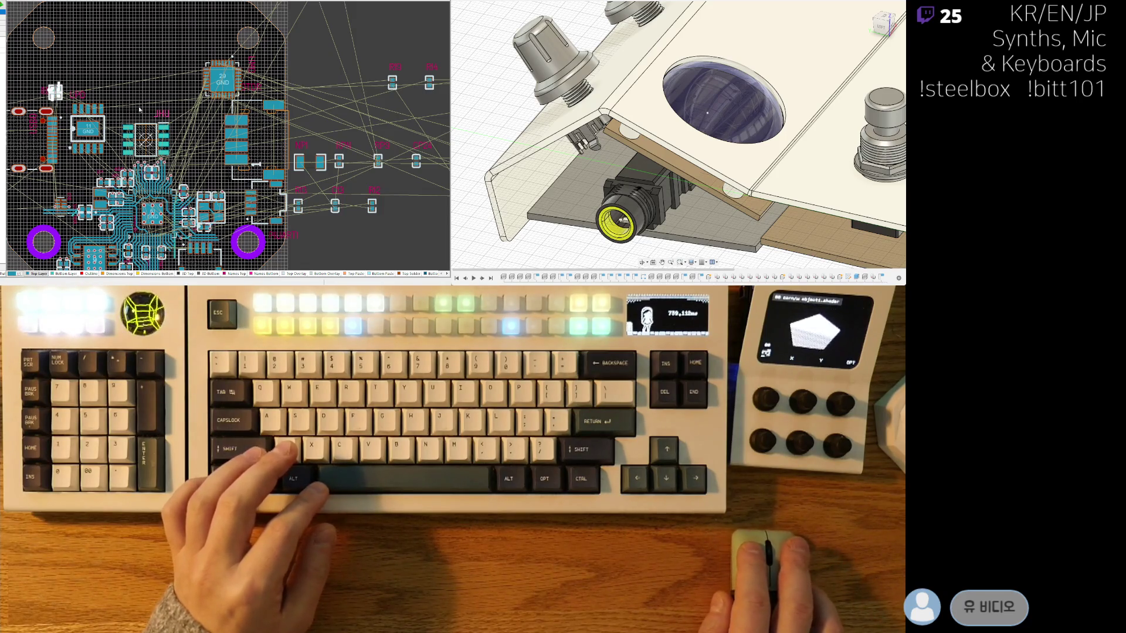
pyautogui.keyDown('shift'); pyautogui.hscroll(3, 139, 103); pyautogui.keyUp('shift')
pyautogui.keyDown('shift'); pyautogui.hscroll(3, 114, 113); pyautogui.keyUp('shift')
pyautogui.keyDown('shift'); pyautogui.hscroll(3, 82, 124); pyautogui.keyUp('shift')
pyautogui.scroll(-1, 83, 125)
pyautogui.scroll(-1, 383, 121)
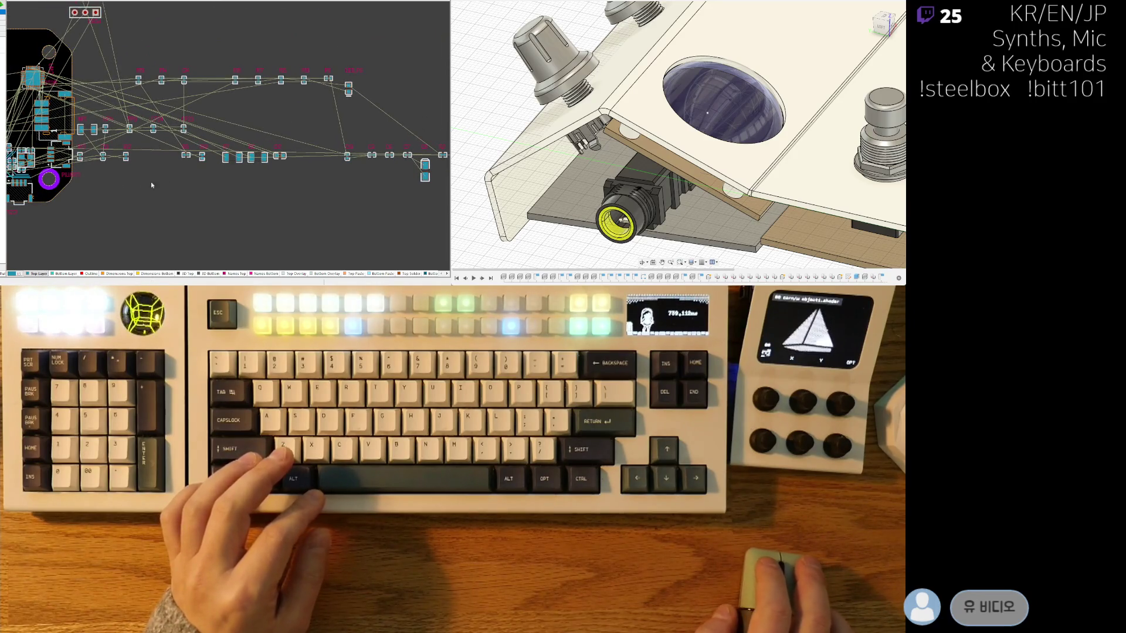
pyautogui.keyDown('shift'); pyautogui.hscroll(-2, 159, 183); pyautogui.keyUp('shift')
pyautogui.keyDown('shift'); pyautogui.hscroll(-2, 154, 163); pyautogui.keyUp('shift')
pyautogui.keyDown('shift'); pyautogui.hscroll(-2, 145, 142); pyautogui.keyUp('shift')
pyautogui.keyDown('shift'); pyautogui.hscroll(-2, 136, 114); pyautogui.keyUp('shift')
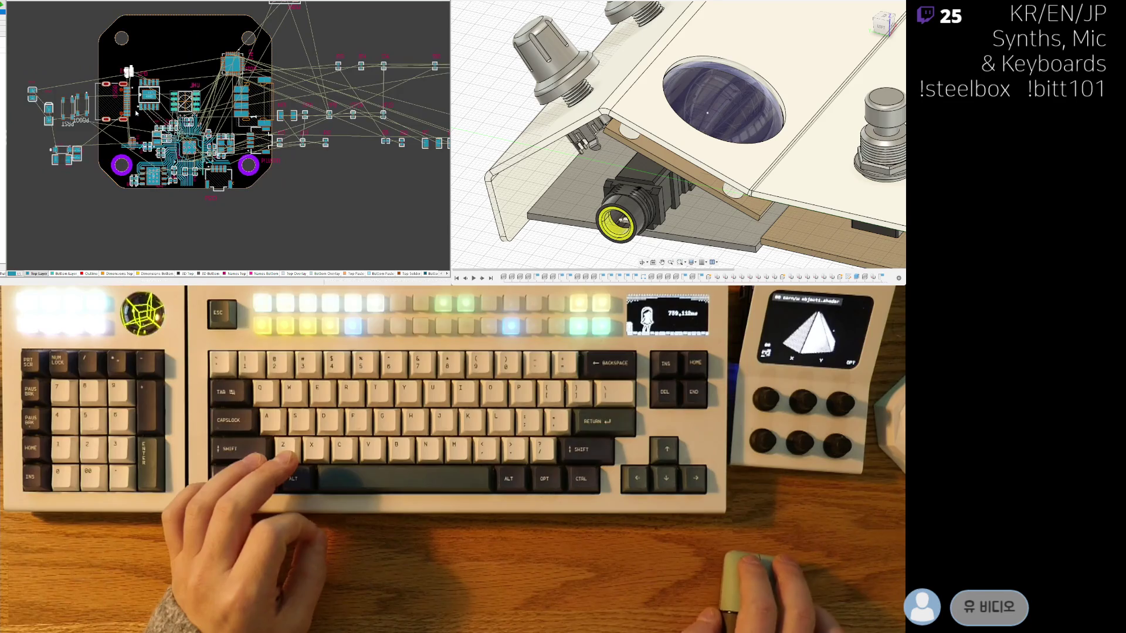
pyautogui.keyDown('ctrl'); pyautogui.scroll(2, 137, 115); pyautogui.keyUp('ctrl')
pyautogui.keyDown('ctrl'); pyautogui.scroll(2, 158, 110); pyautogui.keyUp('ctrl')
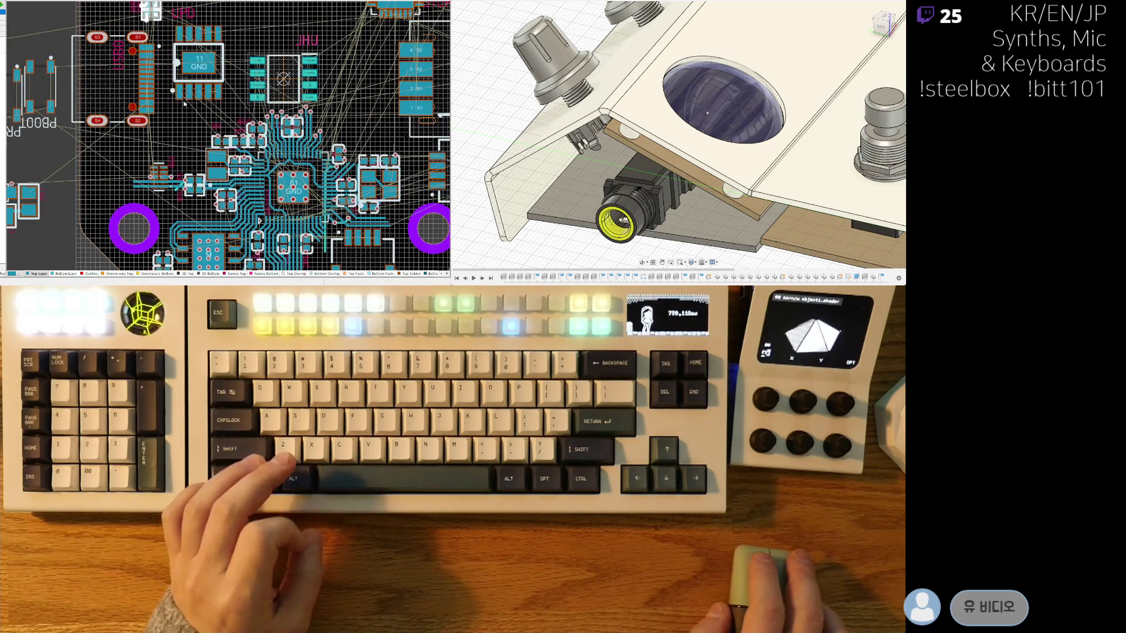
pyautogui.keyDown('ctrl'); pyautogui.scroll(1, 186, 103); pyautogui.keyUp('ctrl')
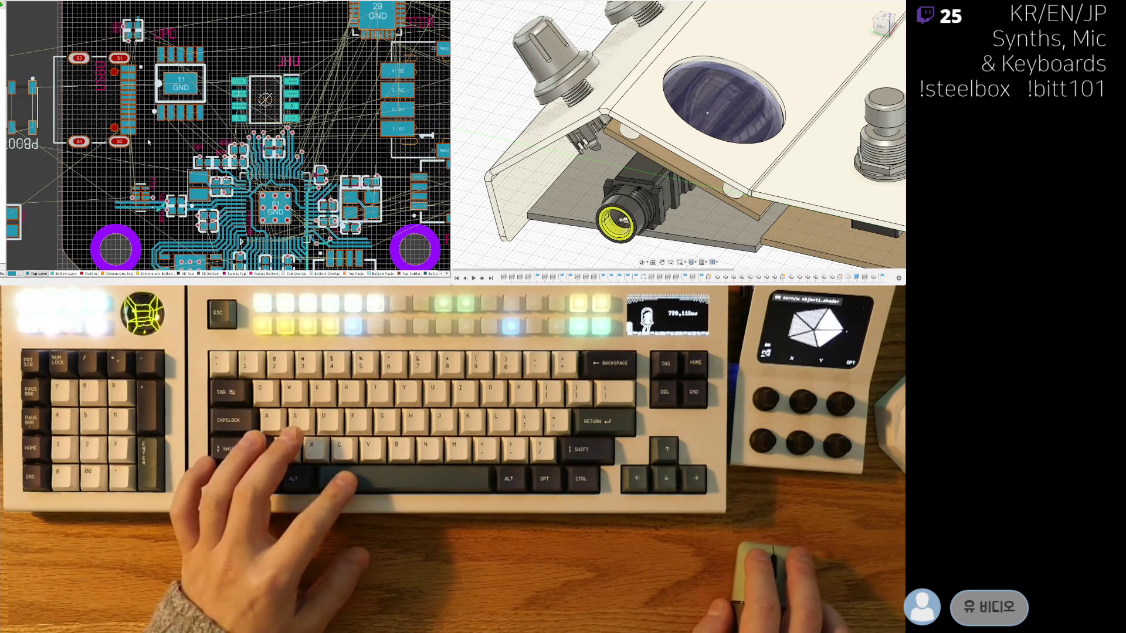
pyautogui.keyDown('shift'); pyautogui.hscroll(-1, 149, 142); pyautogui.keyUp('shift')
# Step: Place capacitor C5 from the unplaced parts row onto the board near the USB circuitry
pyautogui.moveTo(223, 96); pyautogui.dragTo(224, 107)
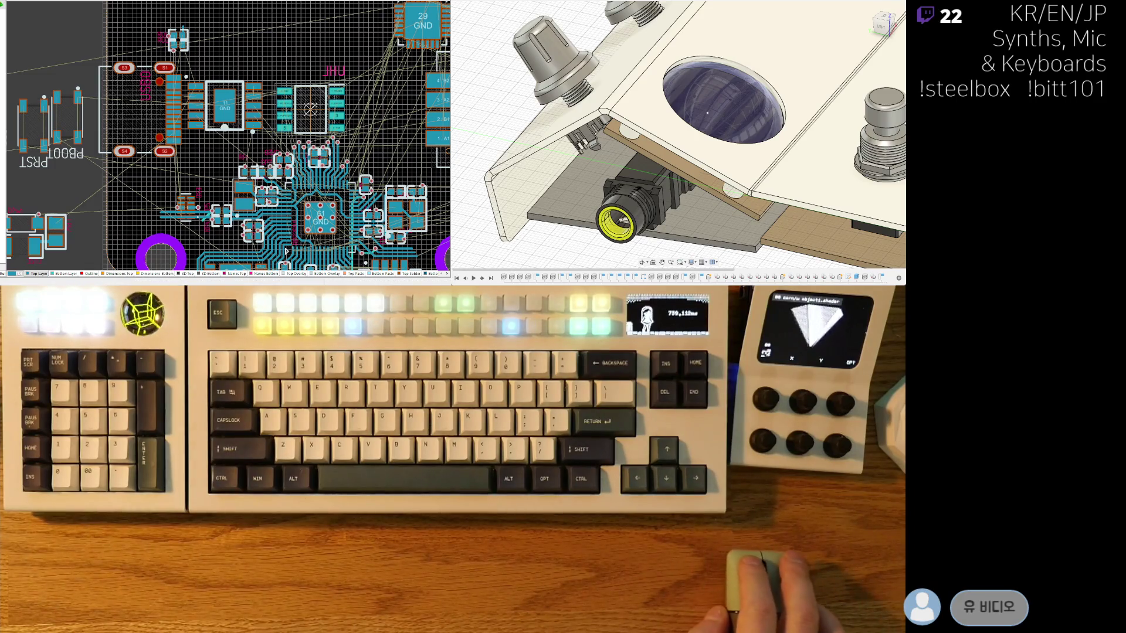
pyautogui.moveTo(285, 251); pyautogui.dragTo(110, 150, button='middle')
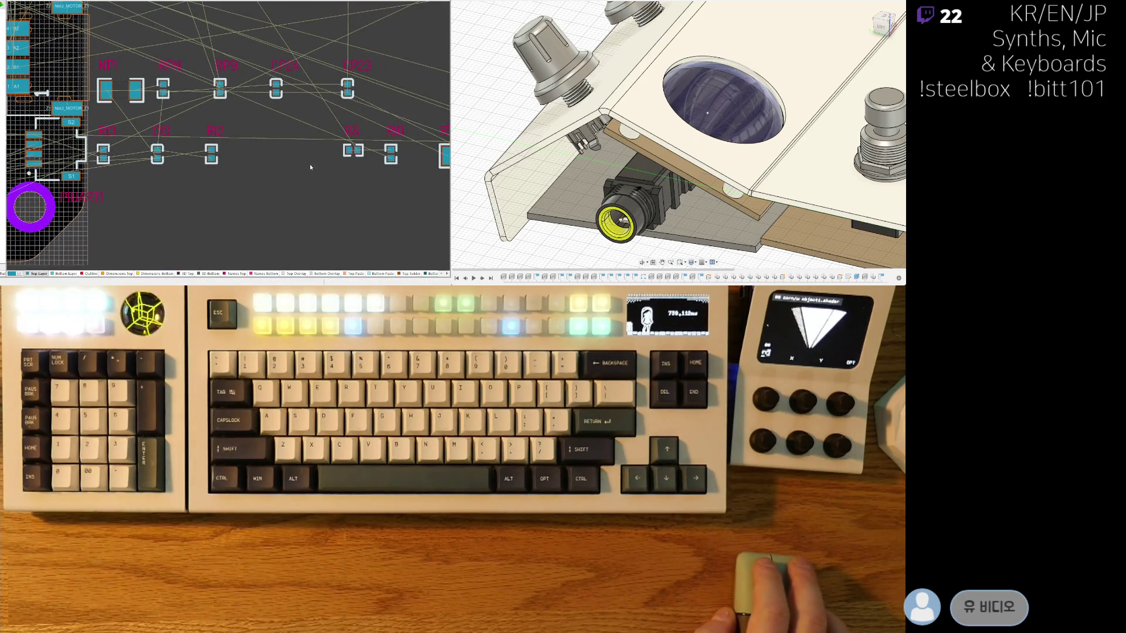
pyautogui.scroll(2, 315, 164)
pyautogui.scroll(2, 316, 146)
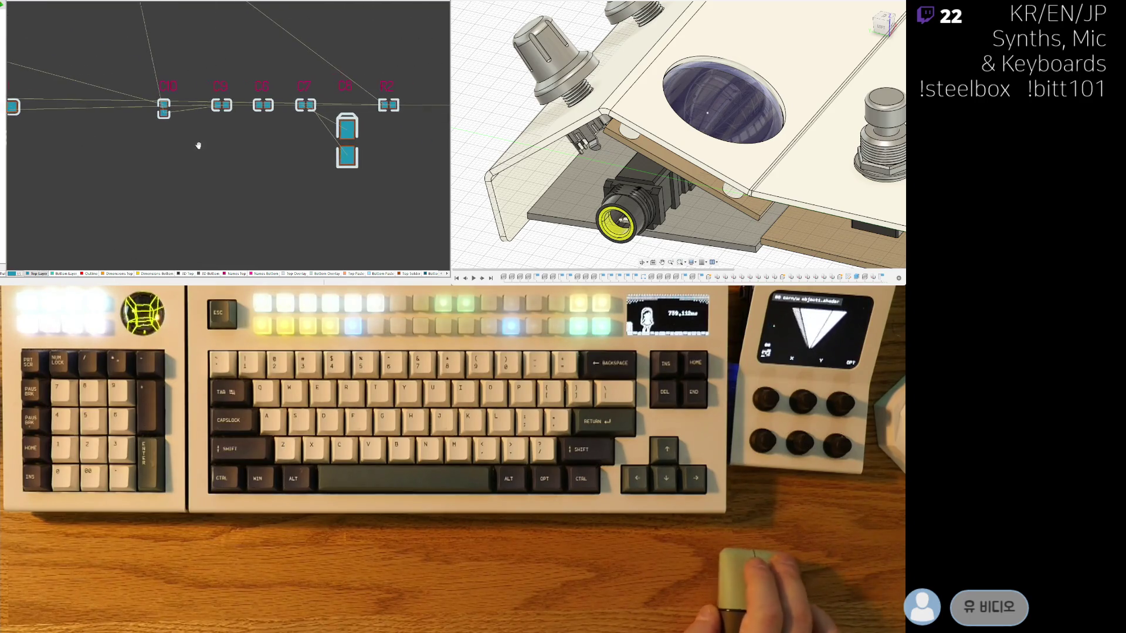
pyautogui.moveTo(330, 141)
pyautogui.mouseDown()
pyautogui.moveTo(13, 108)
pyautogui.moveTo(8, 150)
pyautogui.mouseUp()
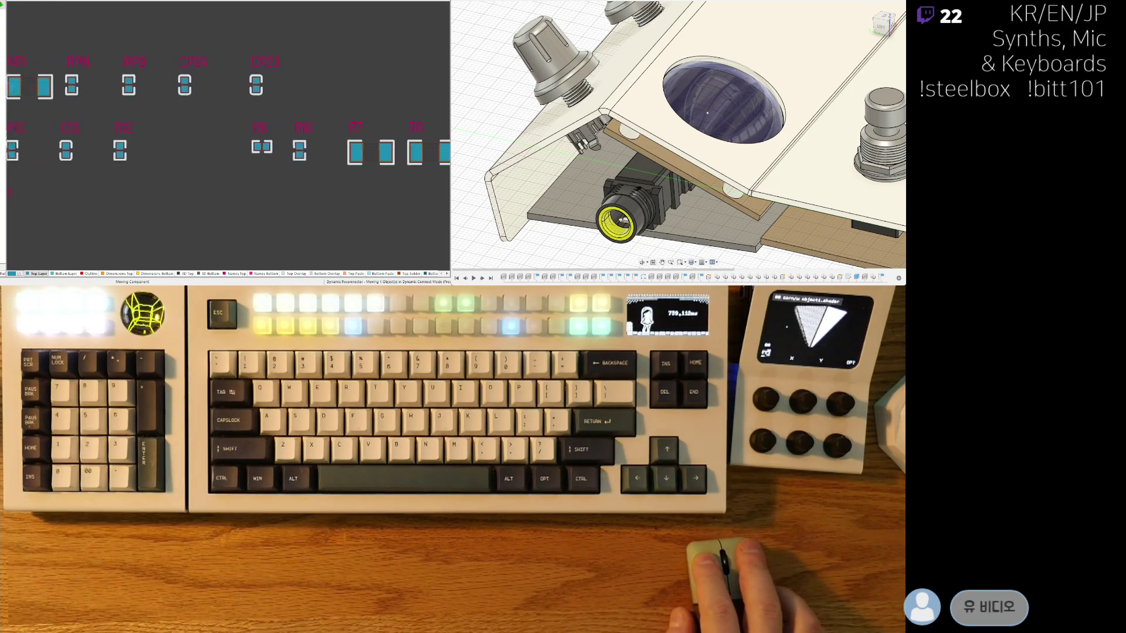
pyautogui.moveTo(9, 149)
pyautogui.mouseDown()
pyautogui.moveTo(10, 18)
pyautogui.moveTo(35, 88)
pyautogui.moveTo(159, 95)
pyautogui.mouseUp()
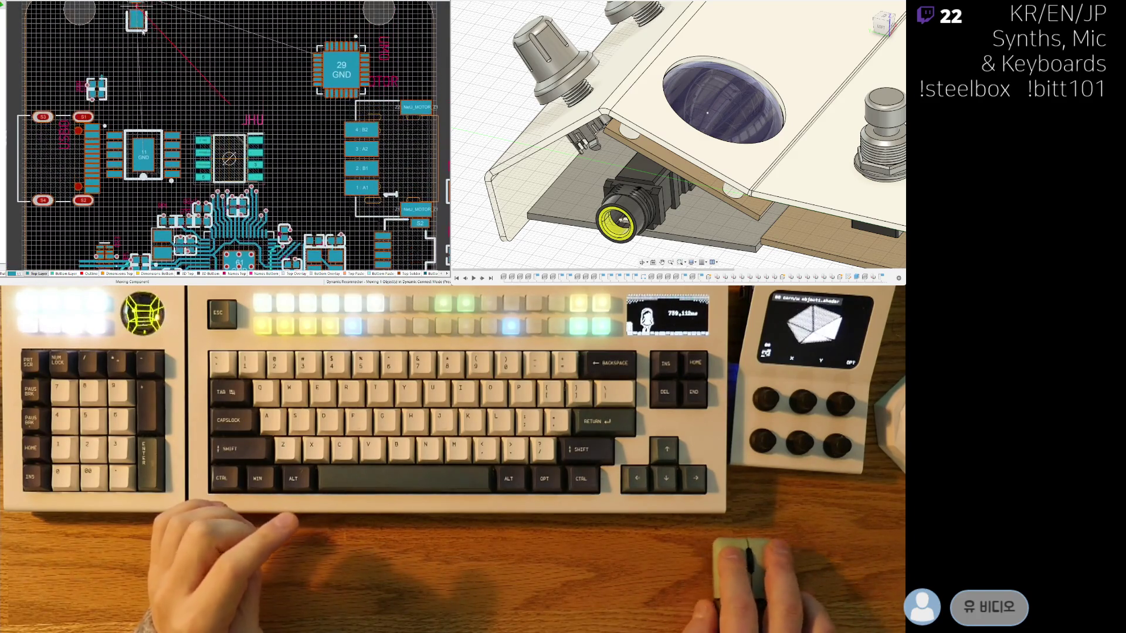
pyautogui.click(157, 93)
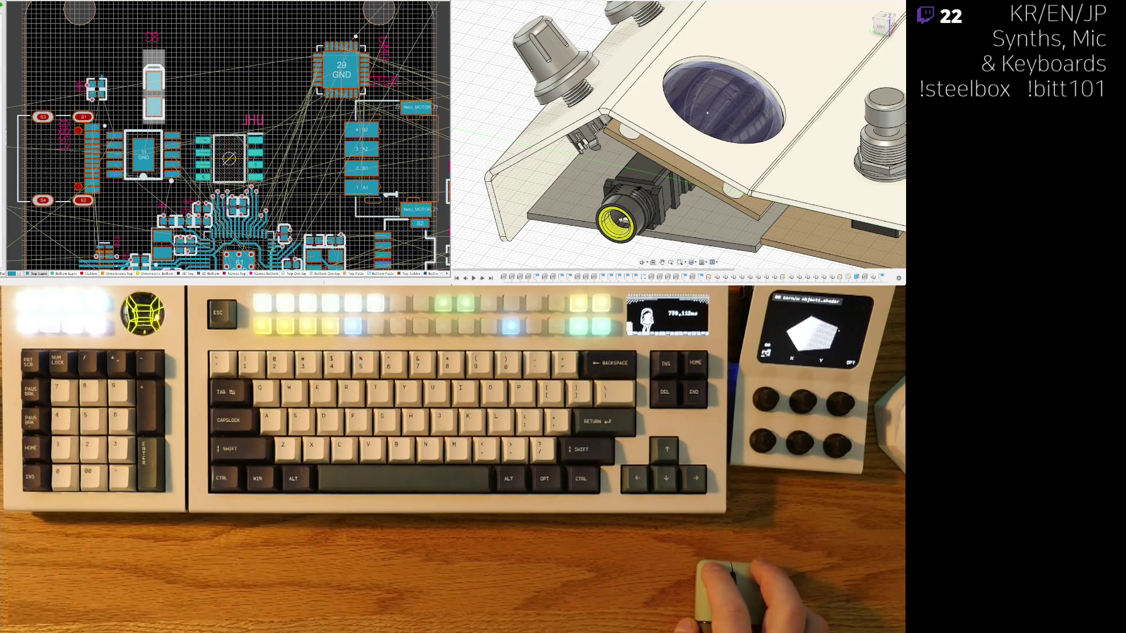
pyautogui.click(88, 4)
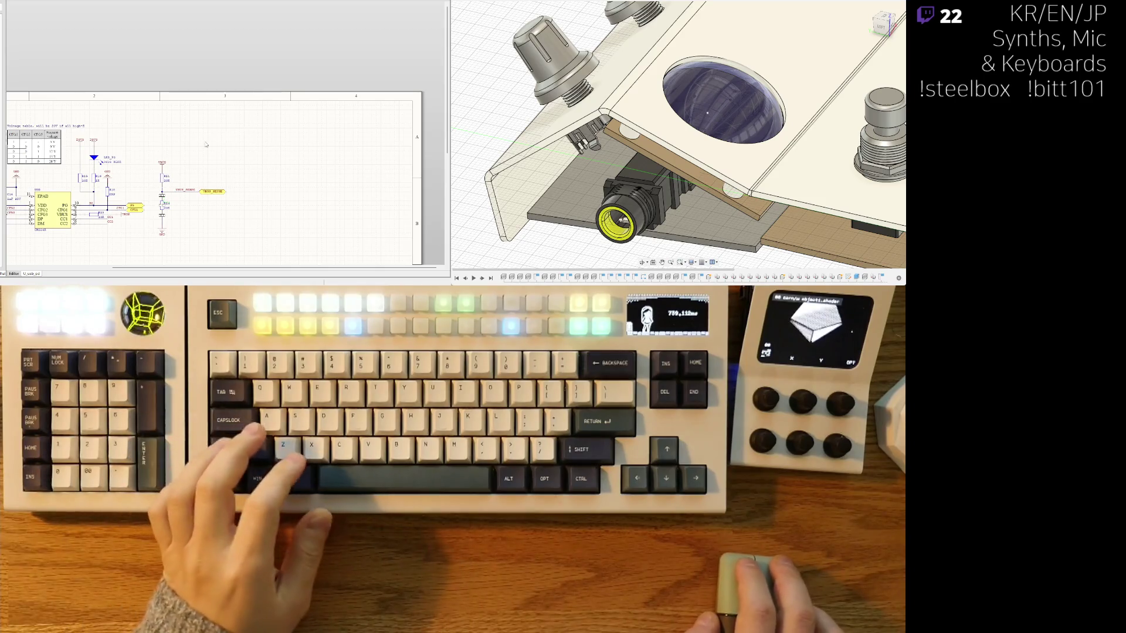
pyautogui.scroll(1, 152, 183)
pyautogui.scroll(1, 153, 183)
pyautogui.scroll(1, 245, 219)
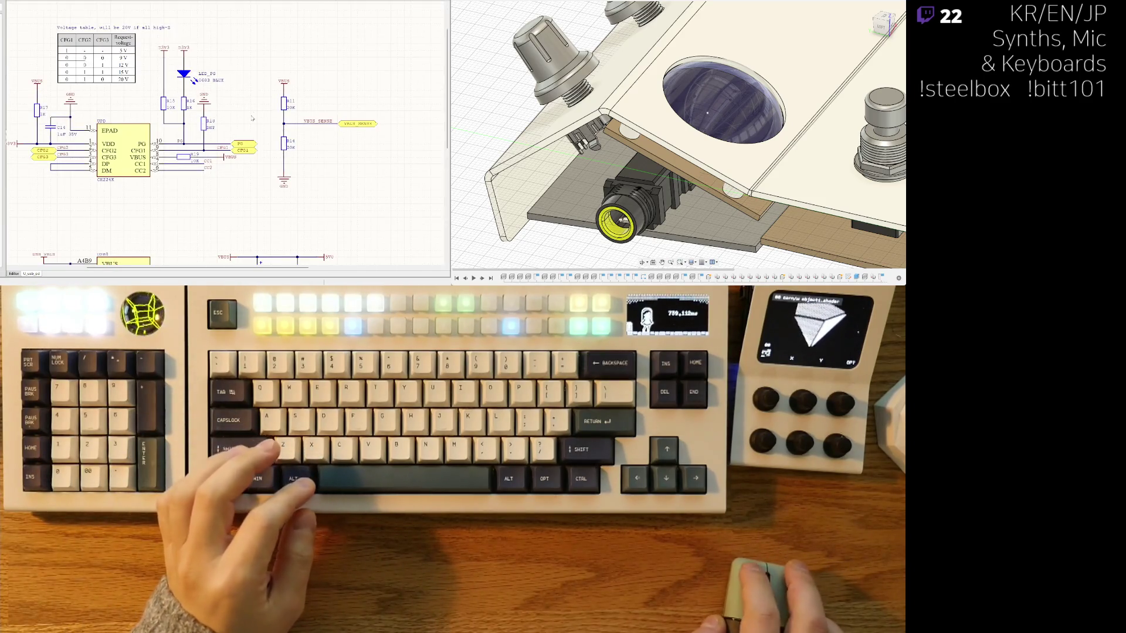
pyautogui.scroll(-3, 246, 218)
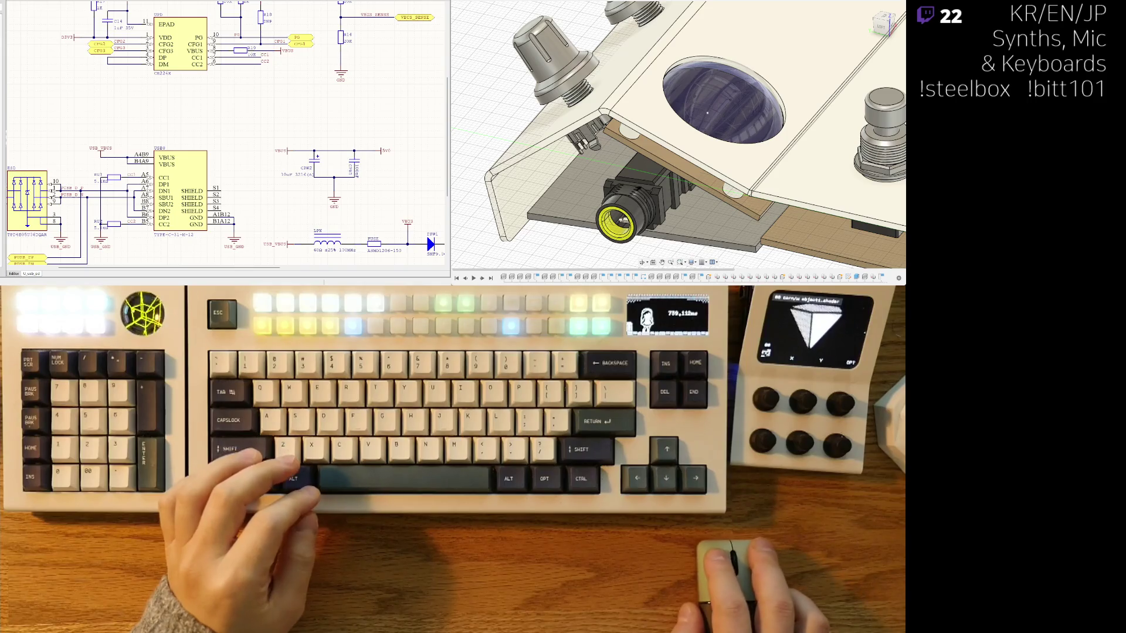
pyautogui.hotkey('ctrl', 'Tab')
pyautogui.scroll(2, 219, 86)
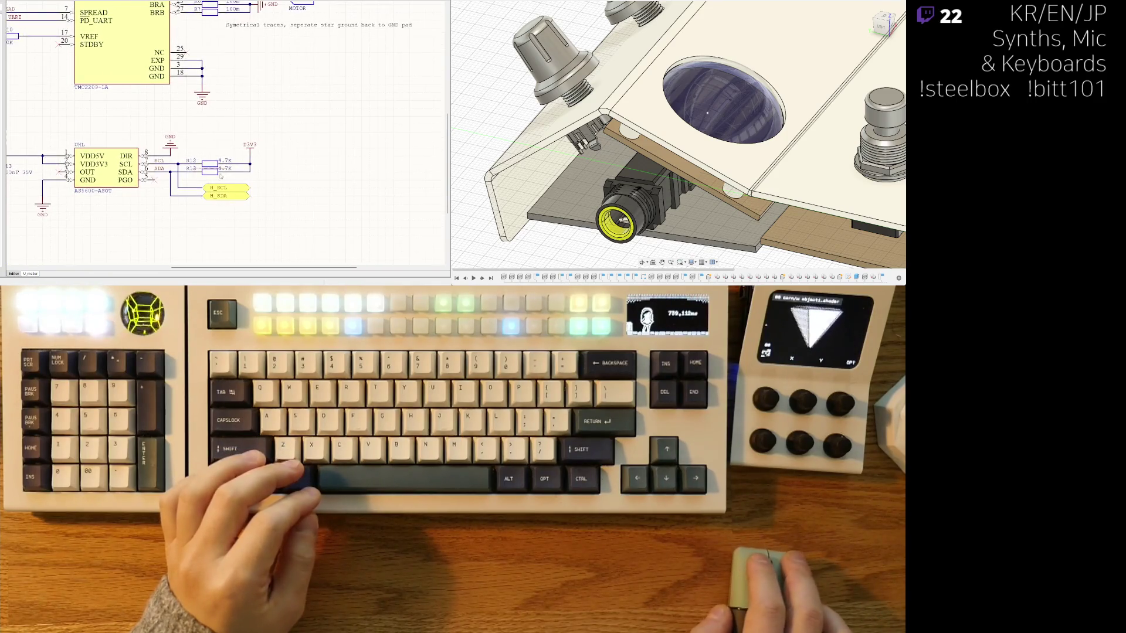
pyautogui.scroll(5, 230, 135)
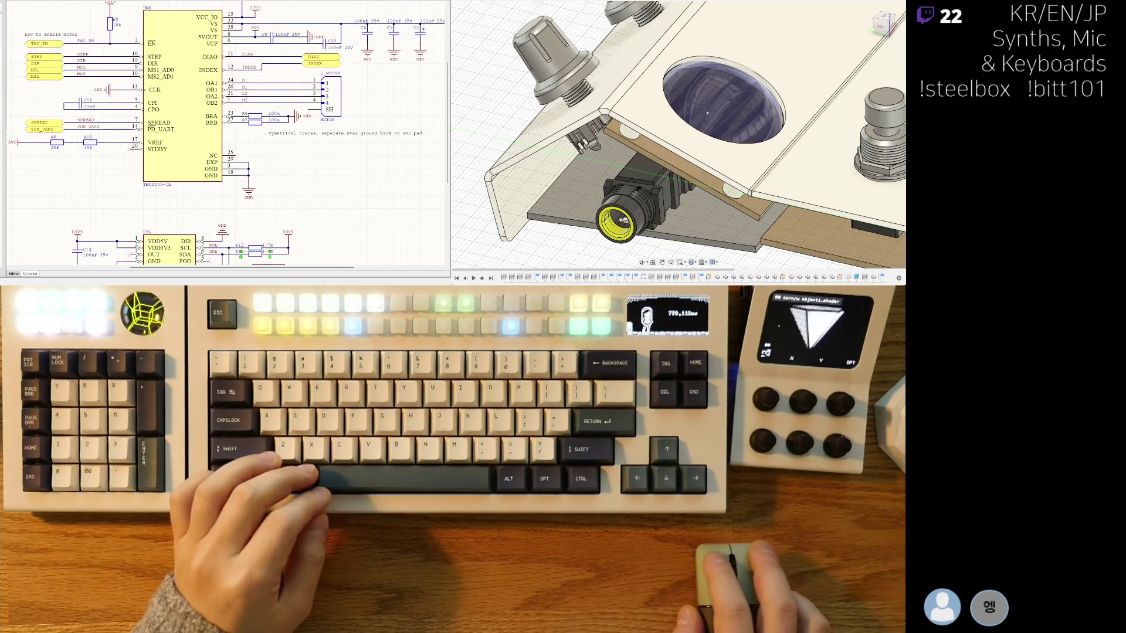
pyautogui.hotkey('ctrl', 'Tab')
pyautogui.moveTo(196, 175)
pyautogui.mouseDown(button='right')
pyautogui.moveTo(293, 115)
pyautogui.moveTo(163, 195)
pyautogui.mouseUp(button='right')
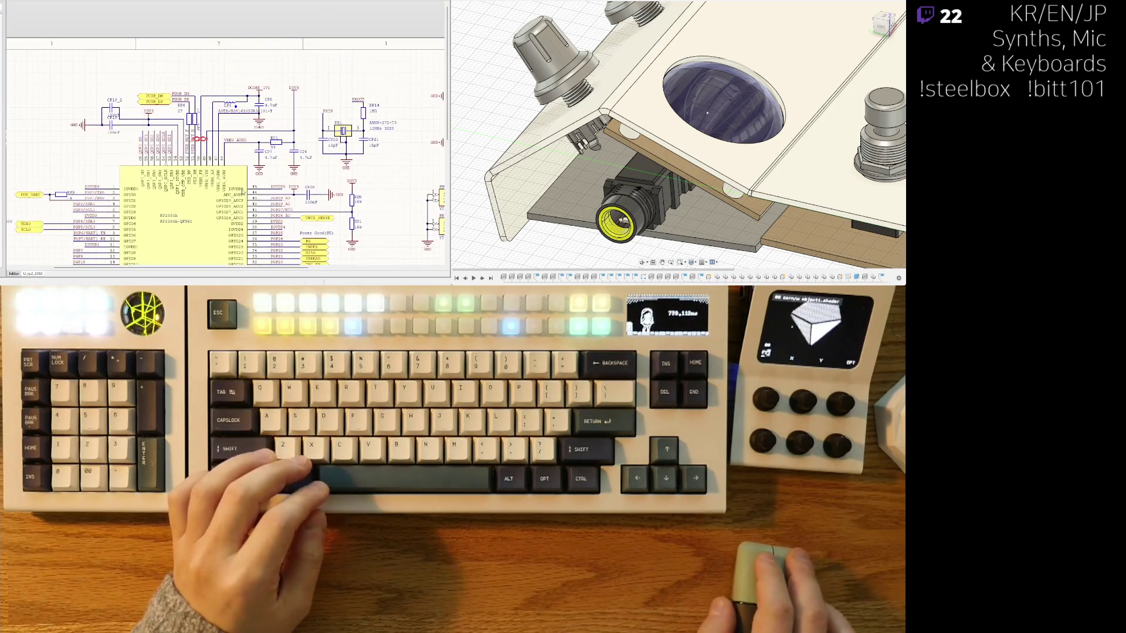
pyautogui.hotkey('ctrl', 'Tab')
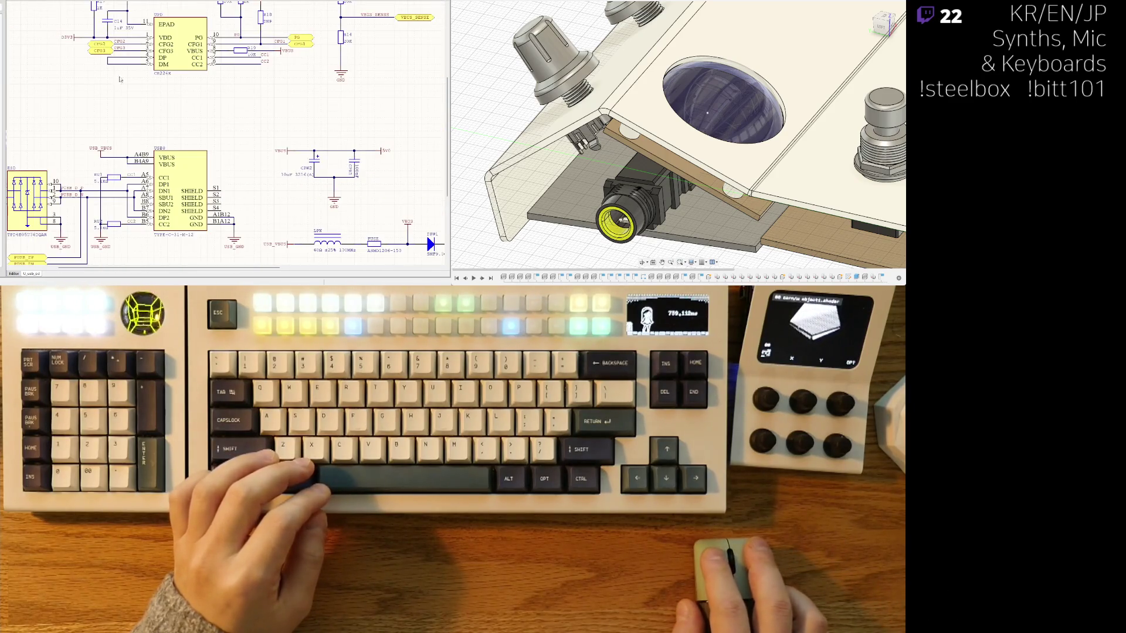
pyautogui.keyDown('ctrl'); pyautogui.scroll(-3, 315, 106); pyautogui.keyUp('ctrl')
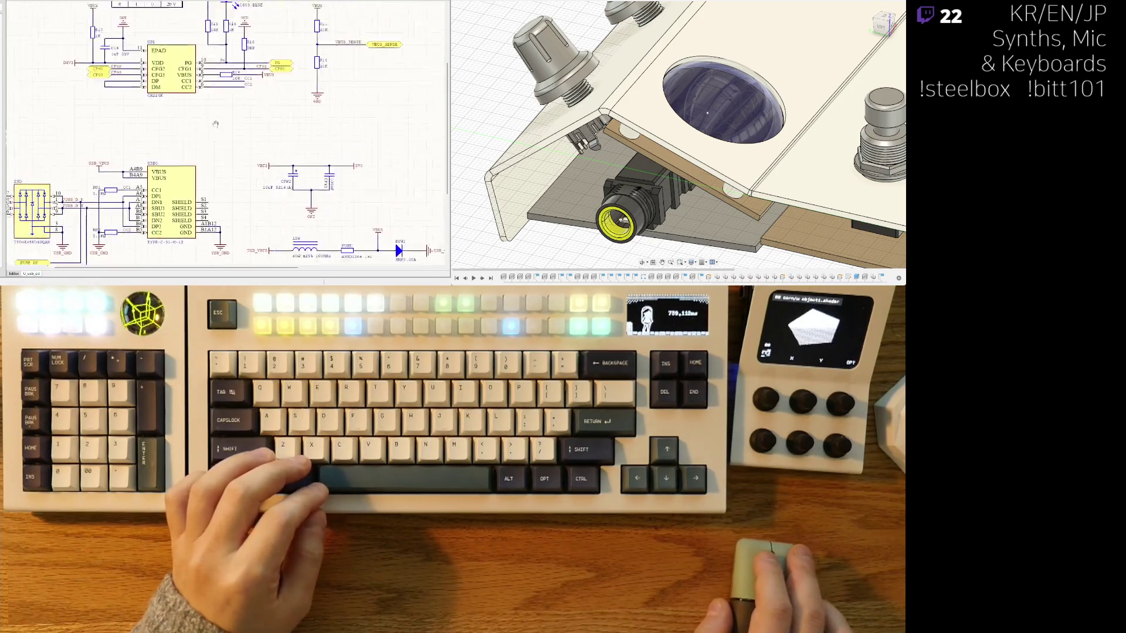
pyautogui.keyDown('ctrl'); pyautogui.scroll(2, 195, 163); pyautogui.keyUp('ctrl')
pyautogui.moveTo(196, 163)
pyautogui.mouseDown(button='right')
pyautogui.moveTo(63, 89)
pyautogui.moveTo(239, 84)
pyautogui.mouseUp(button='right')
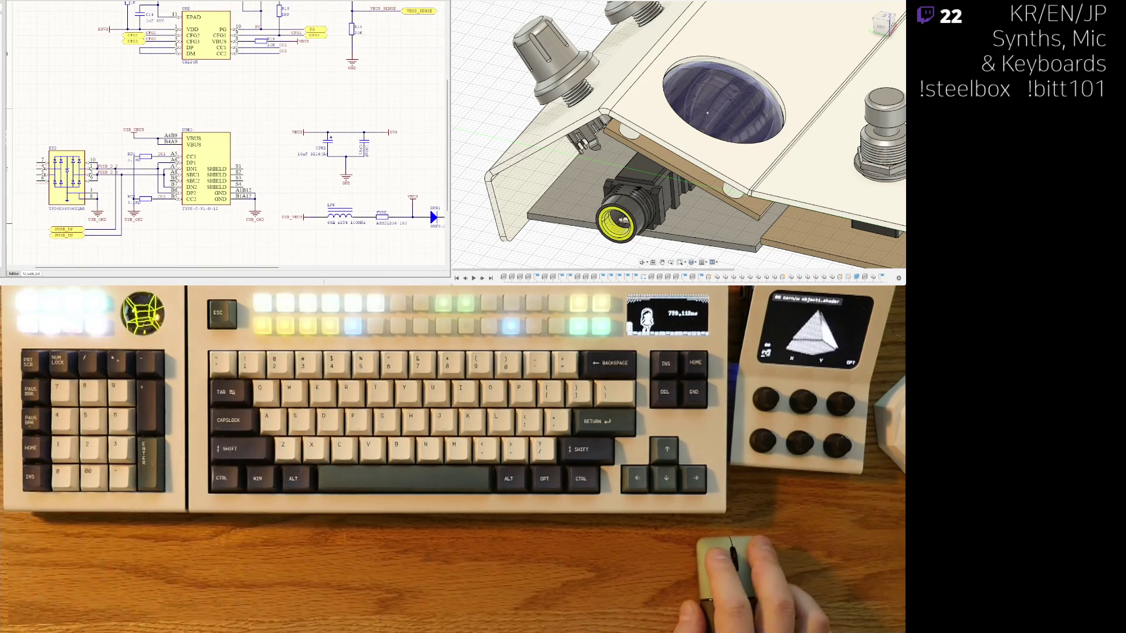
pyautogui.hotkey('ctrl', 'Tab')
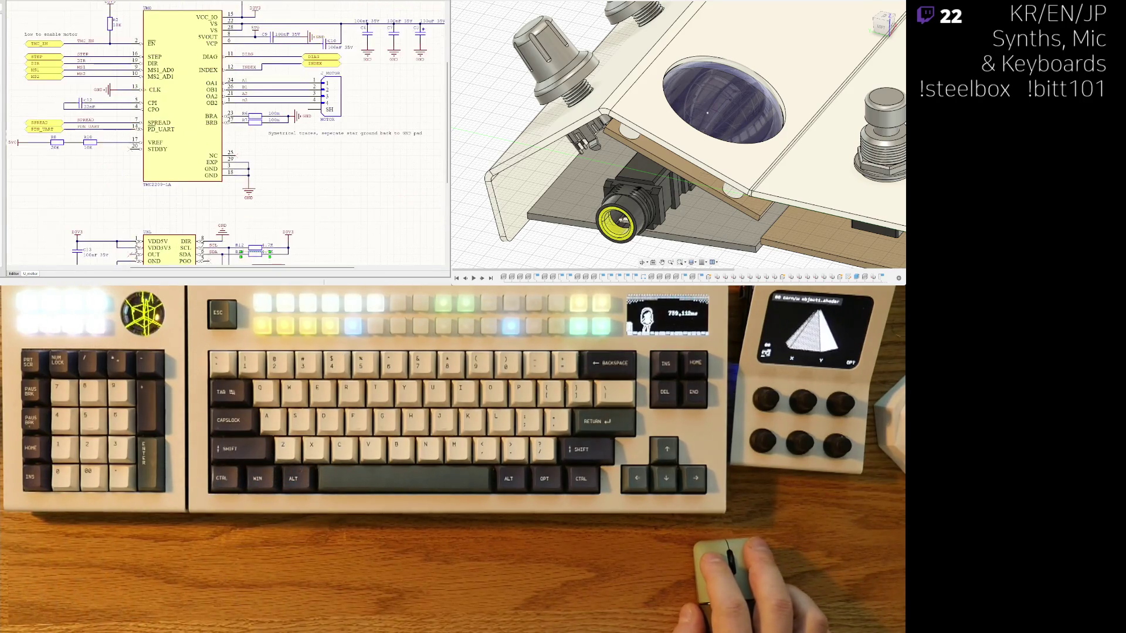
pyautogui.moveTo(357, 157); pyautogui.dragTo(337, 46, button='right')
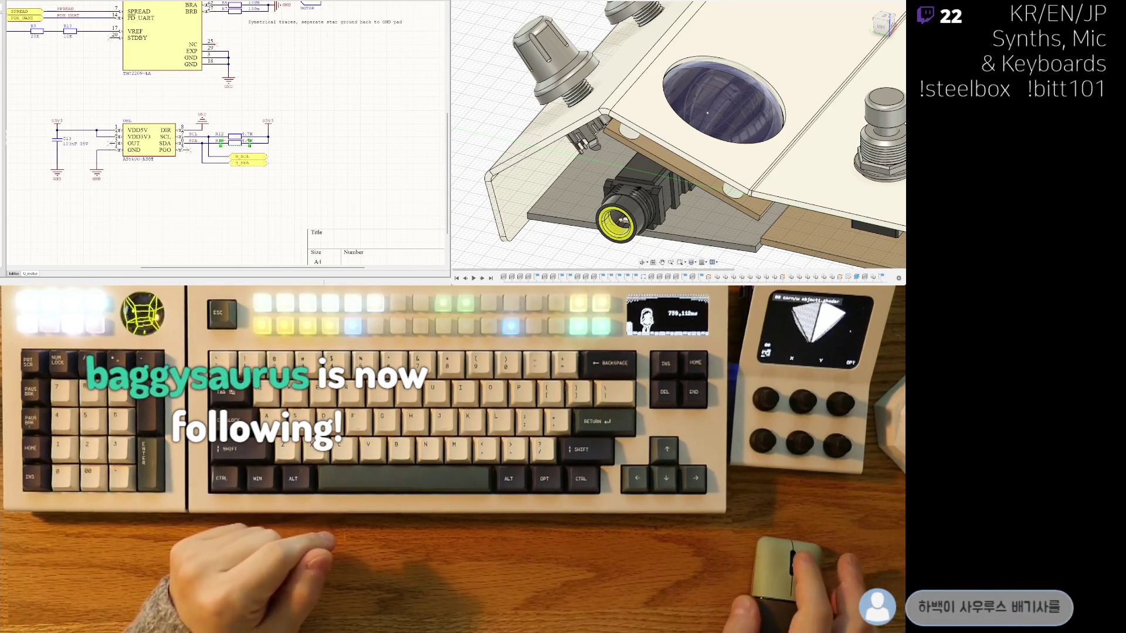
pyautogui.moveTo(246, 57); pyautogui.dragTo(191, 204, button='right')
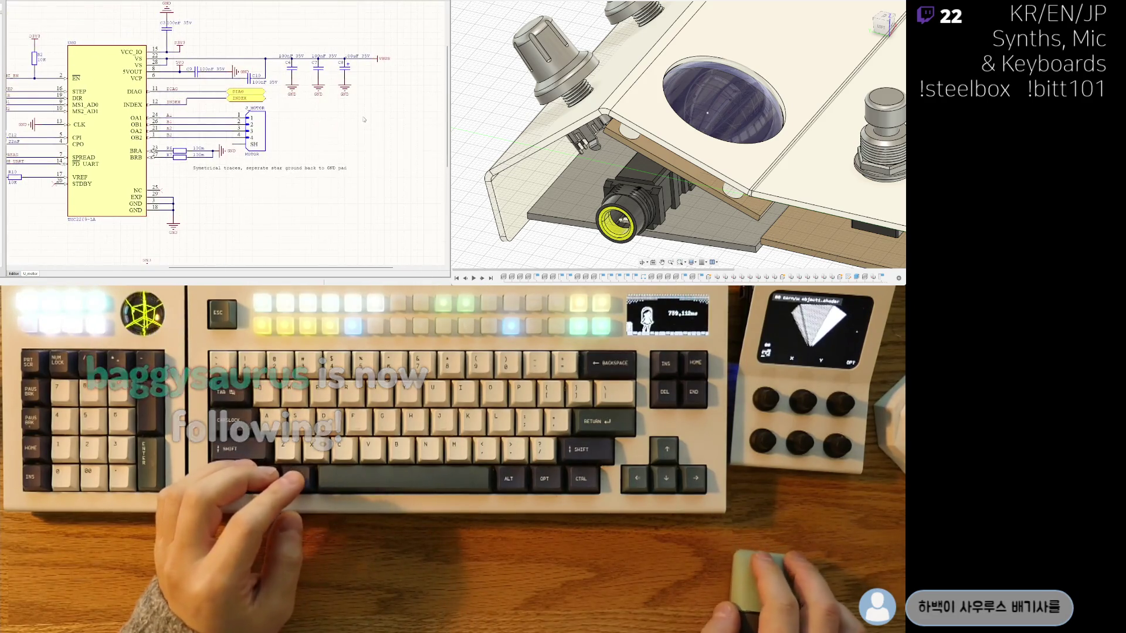
pyautogui.moveTo(188, 124); pyautogui.dragTo(215, 48, button='right')
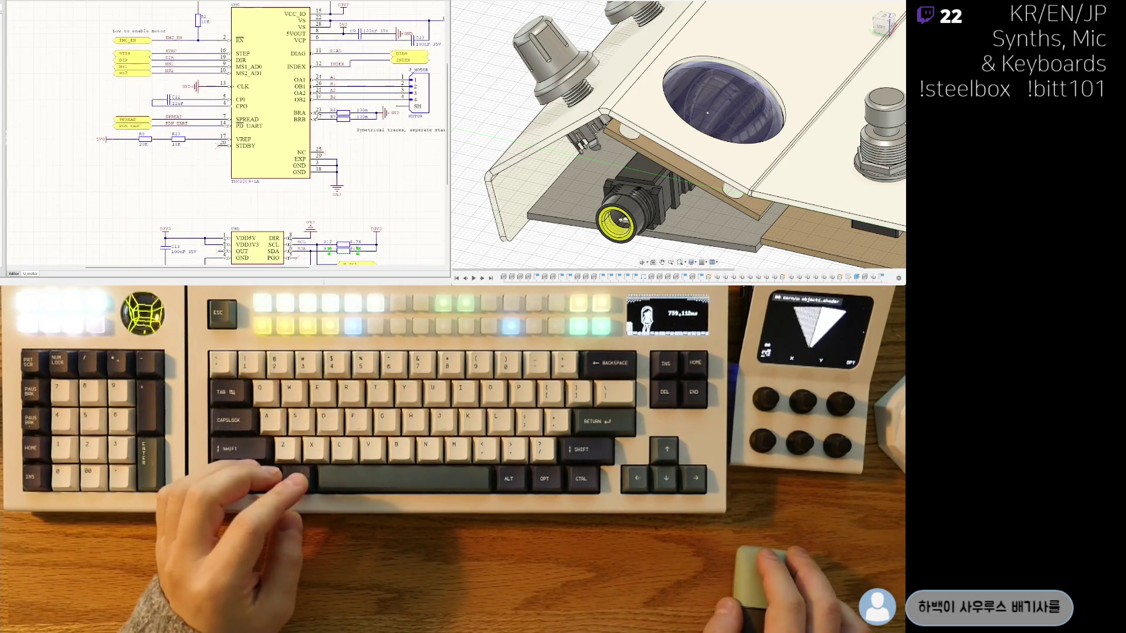
pyautogui.moveTo(222, 212); pyautogui.dragTo(250, 137, button='right')
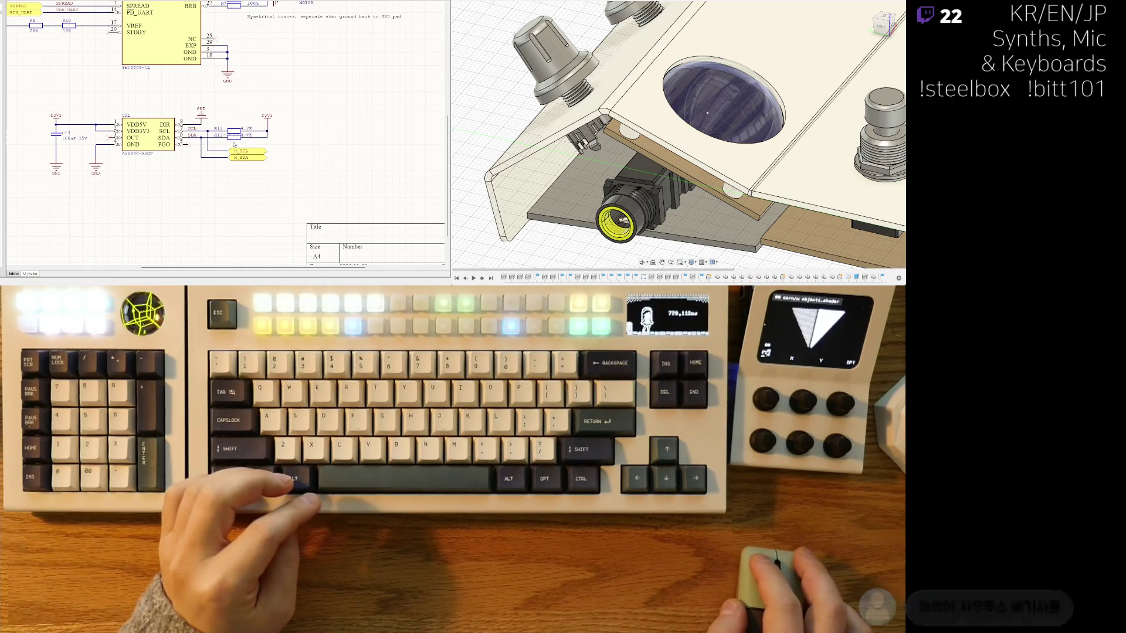
pyautogui.moveTo(288, 49); pyautogui.dragTo(266, 176, button='right')
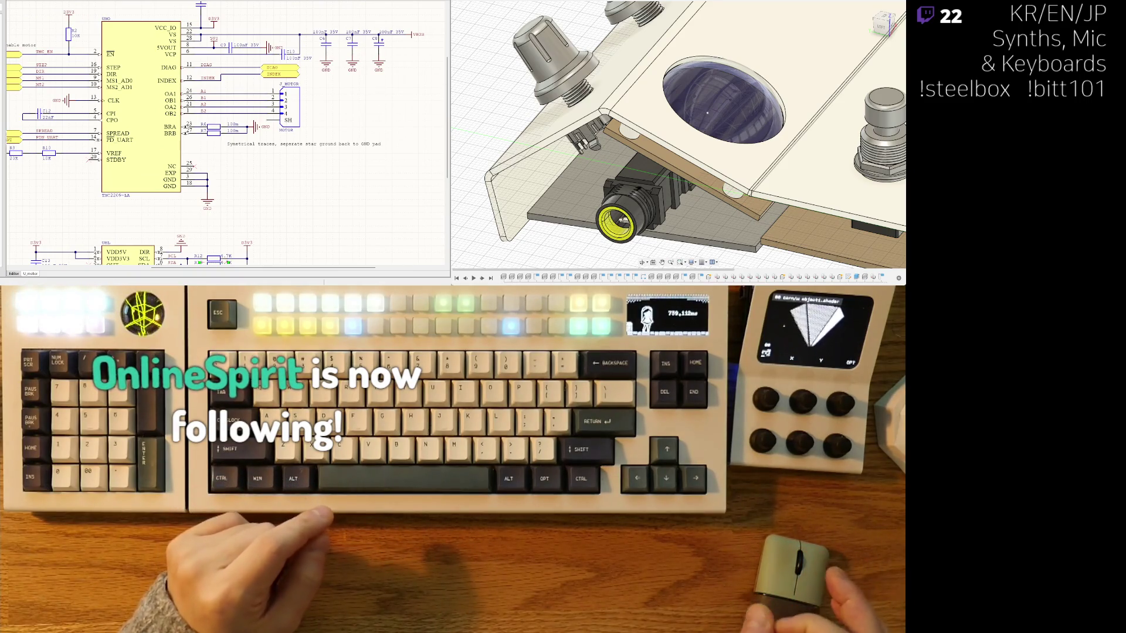
pyautogui.moveTo(220, 132); pyautogui.dragTo(213, 139, button='right')
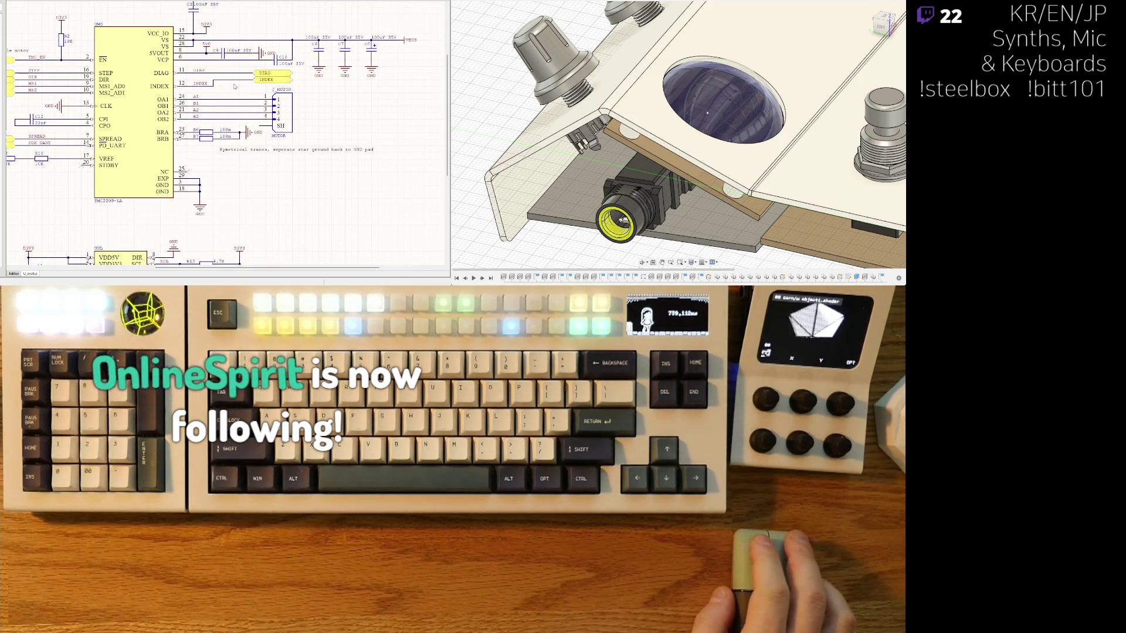
pyautogui.moveTo(200, 92); pyautogui.dragTo(256, 143, button='right')
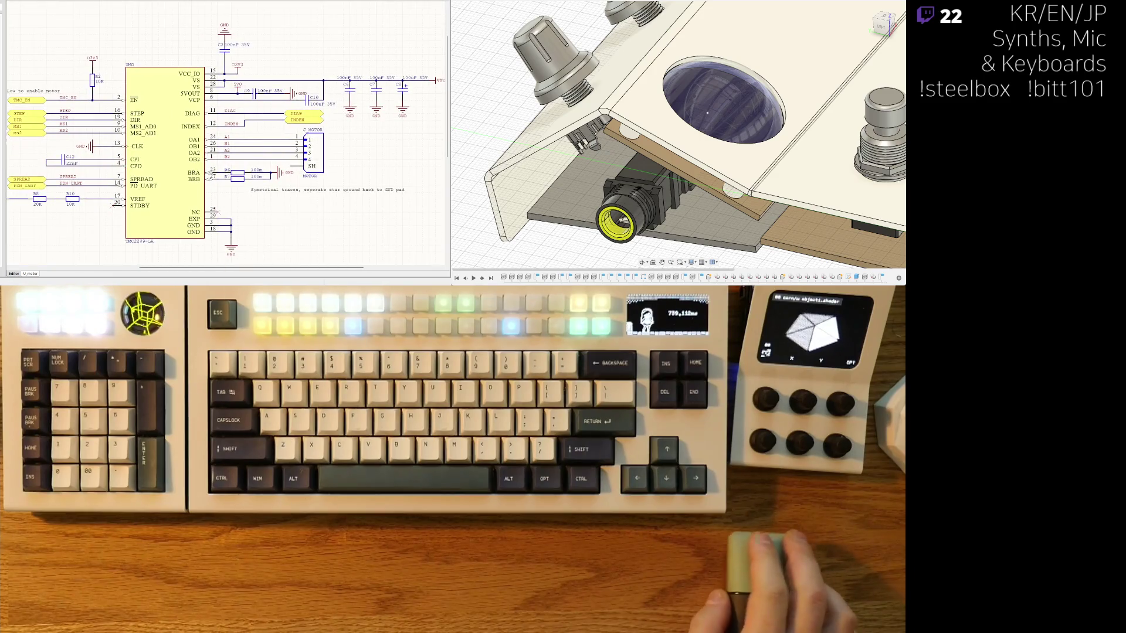
# Step: Switch to the microcontroller sheet and review the RP2350A, switch, connector and TMC2209 areas
pyautogui.hotkey('ctrl', 'Tab')
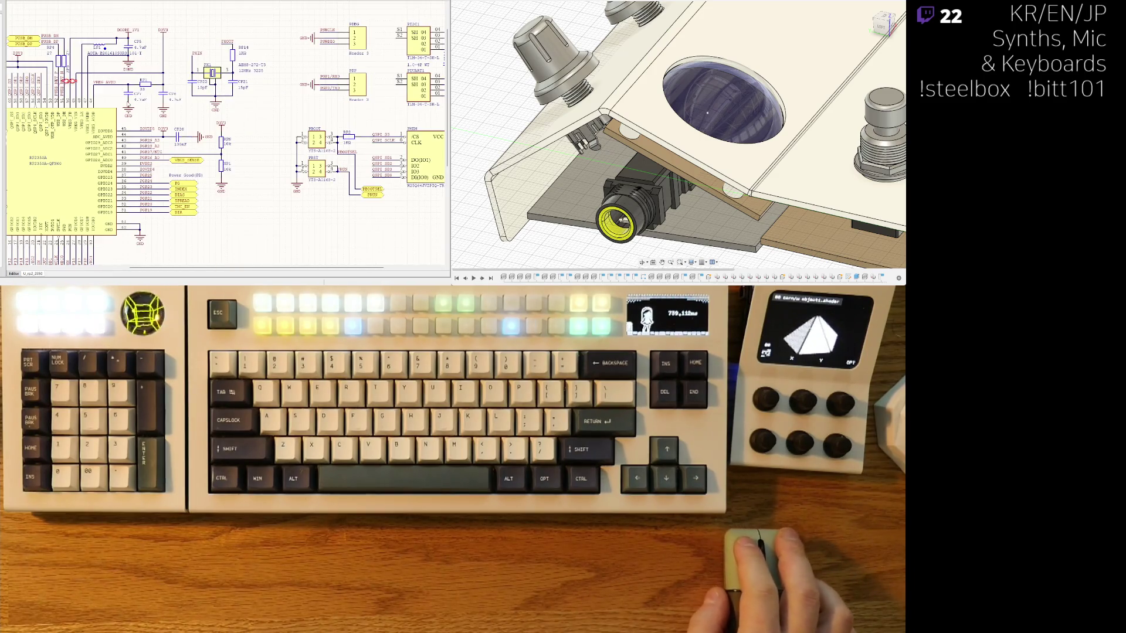
pyautogui.keyDown('ctrl'); pyautogui.scroll(1, 144, 120); pyautogui.keyUp('ctrl')
pyautogui.moveTo(144, 120); pyautogui.dragTo(255, 86, button='right')
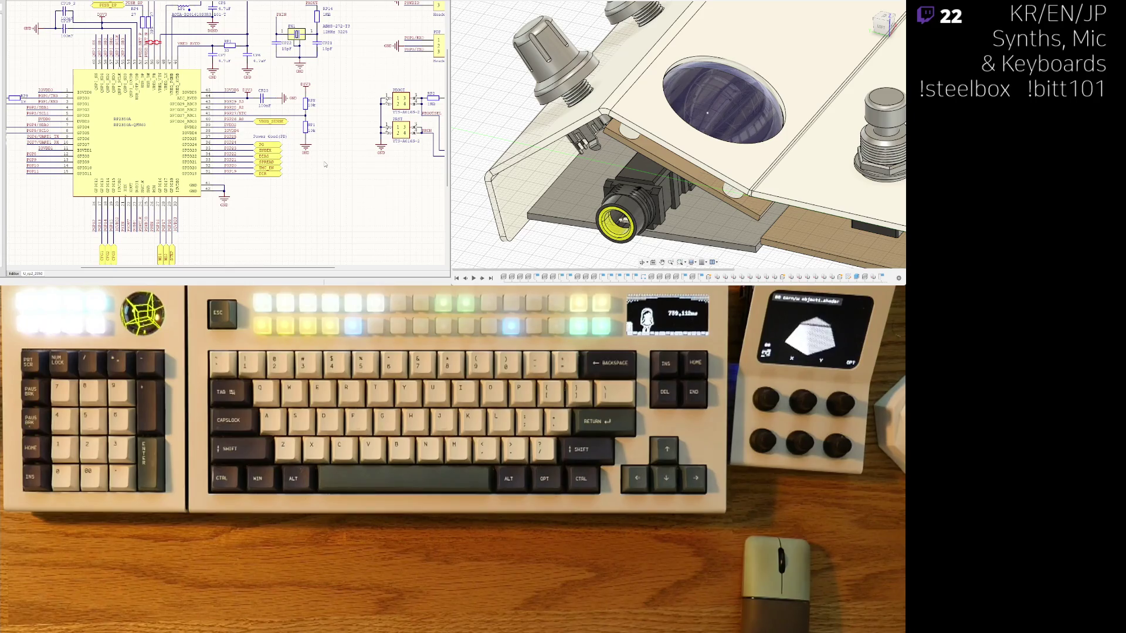
pyautogui.moveTo(325, 165); pyautogui.dragTo(115, 213, button='right')
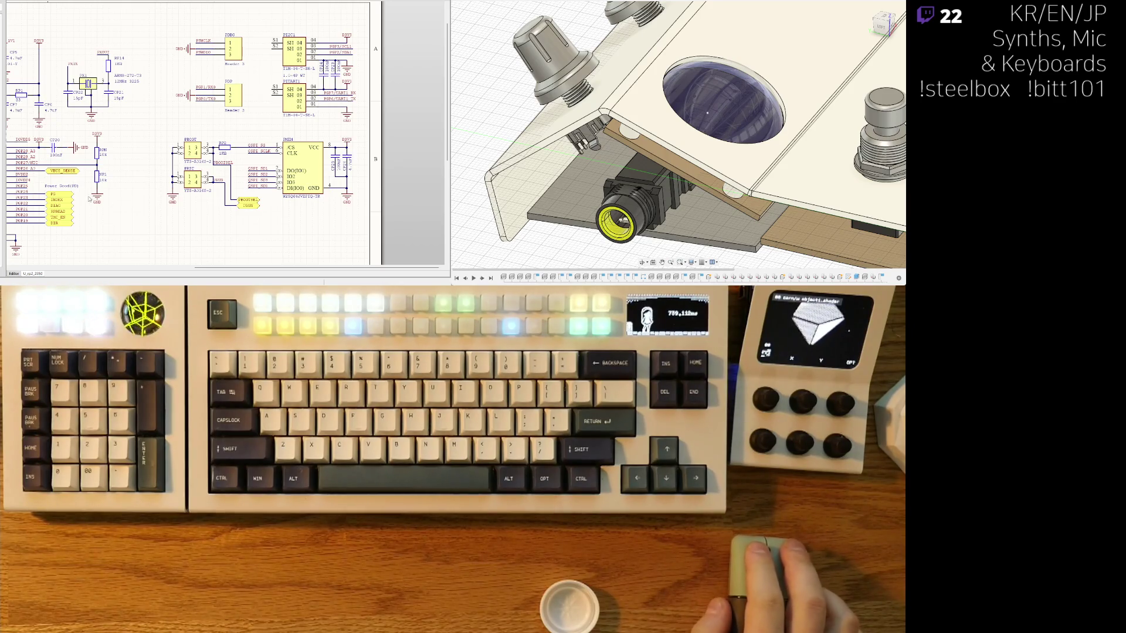
pyautogui.moveTo(132, 168); pyautogui.dragTo(392, 100, button='right')
pyautogui.moveTo(72, 170); pyautogui.dragTo(56, 185, button='right')
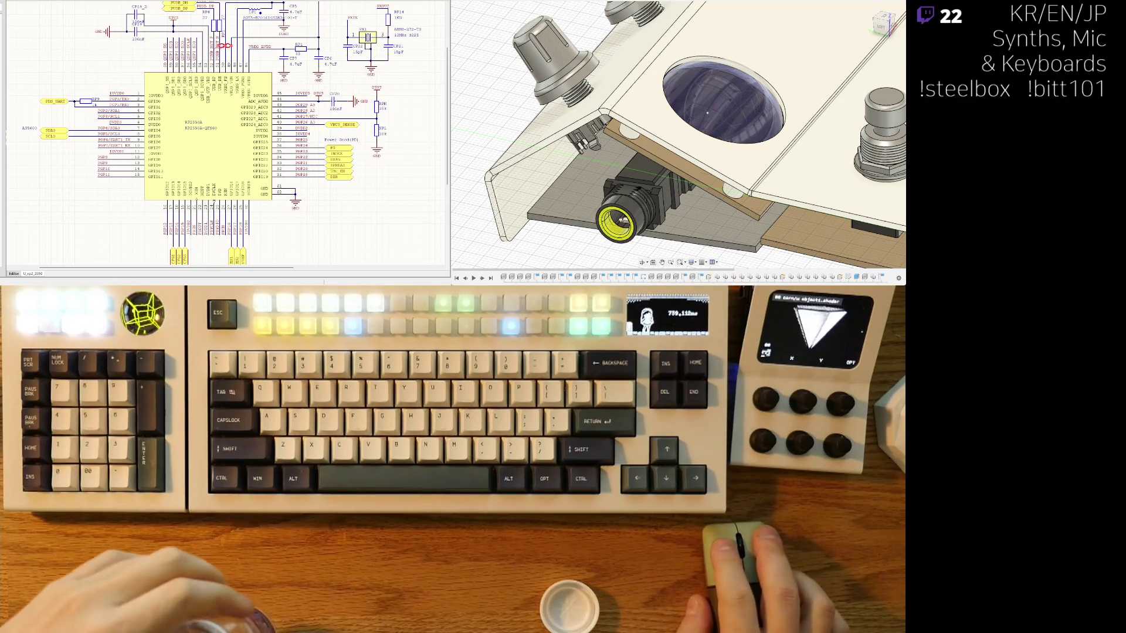
pyautogui.scroll(3, 225, 132)
pyautogui.scroll(2, 167, 149)
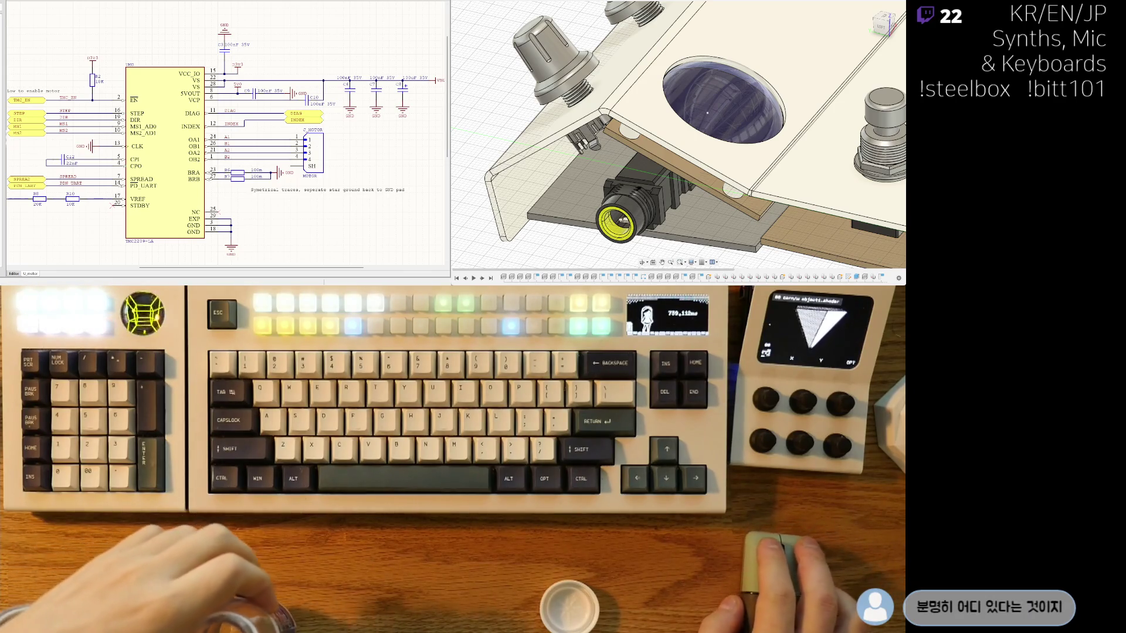
pyautogui.moveTo(302, 227); pyautogui.dragTo(327, 218, button='middle')
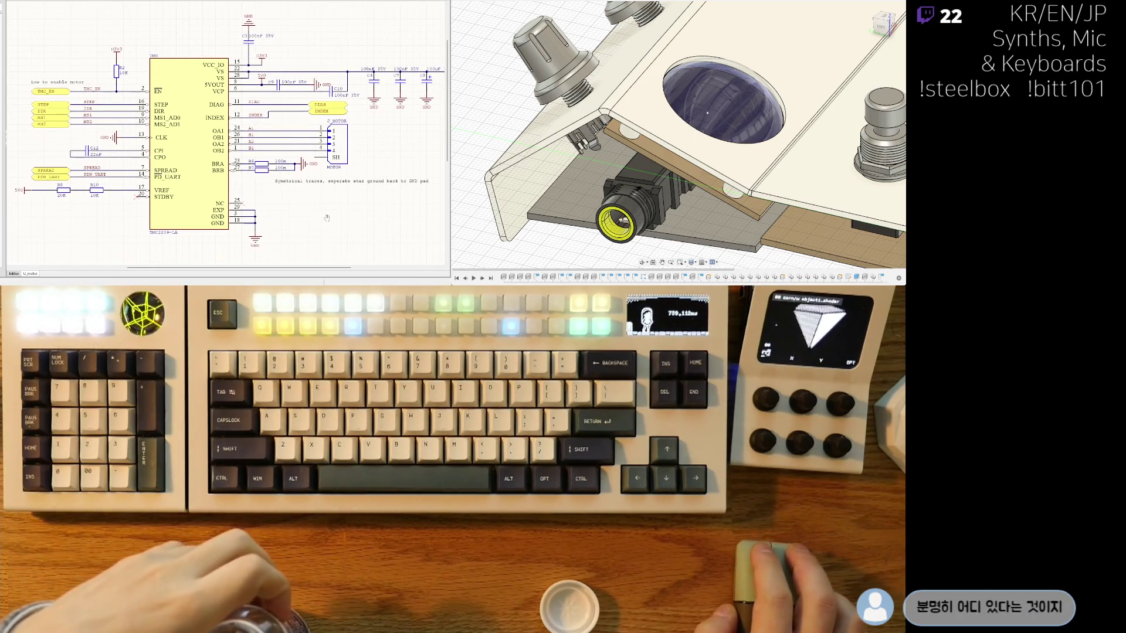
pyautogui.scroll(-3, 321, 185)
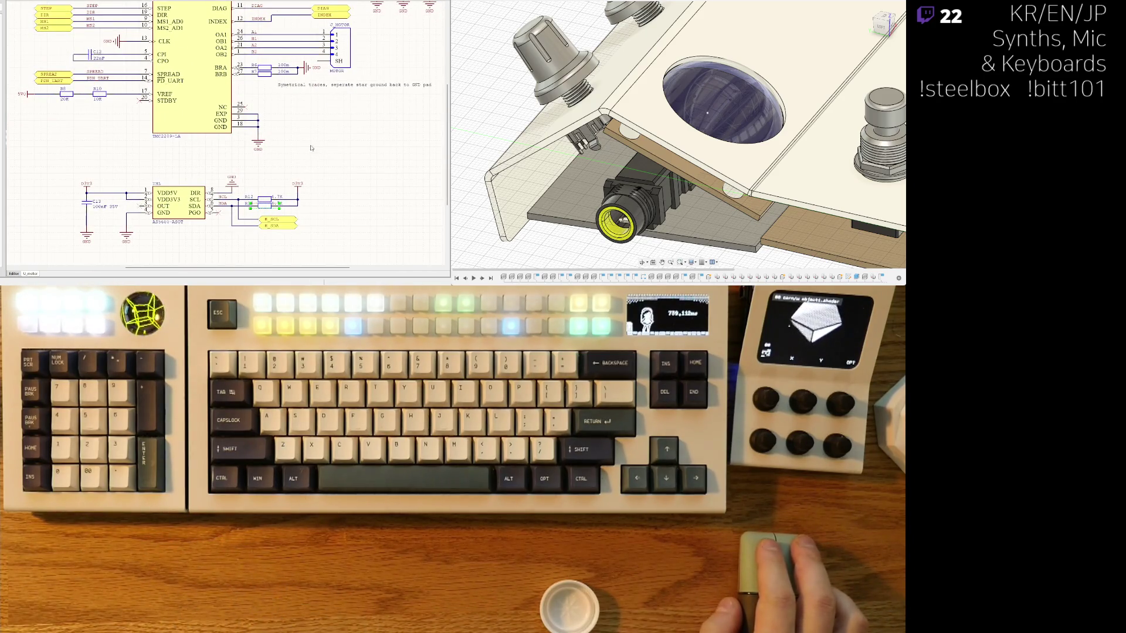
pyautogui.moveTo(315, 93)
pyautogui.mouseDown(button='middle')
pyautogui.moveTo(270, 149)
pyautogui.moveTo(325, 121)
pyautogui.mouseUp(button='middle')
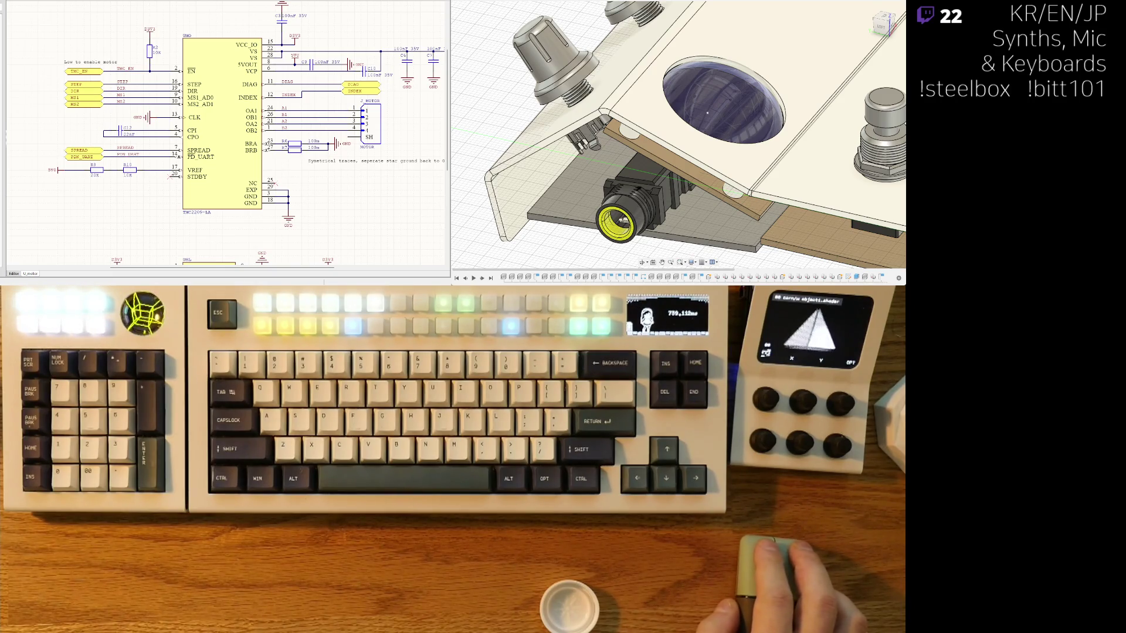
# Step: Pan back across the RP2350A section to the large IC and its decoupling capacitors
pyautogui.moveTo(226, 220); pyautogui.dragTo(202, 35, button='middle')
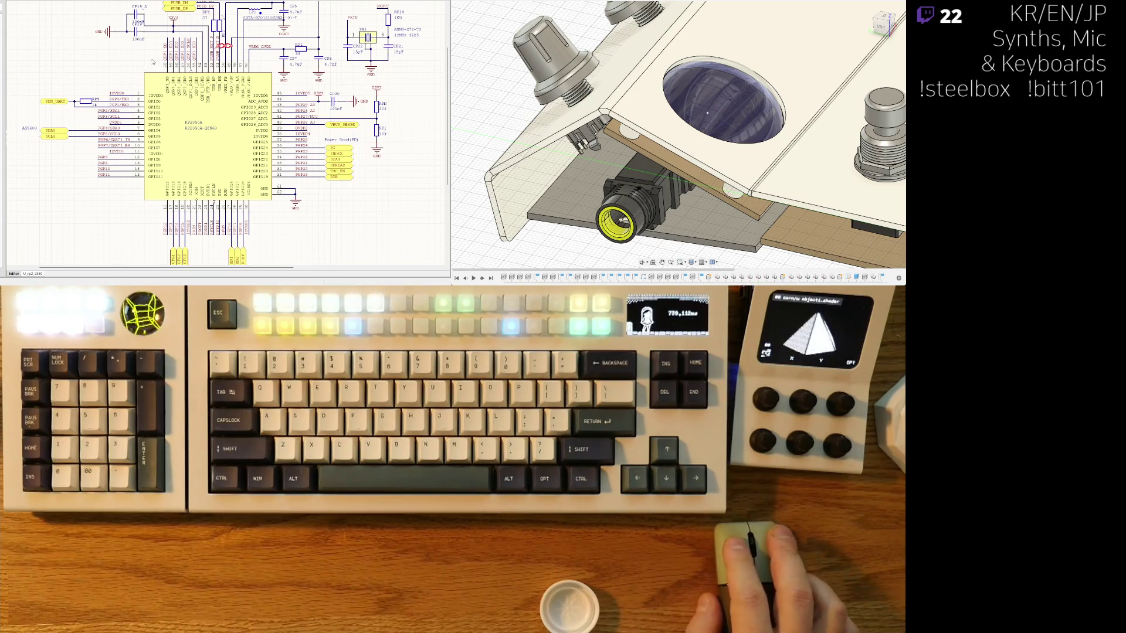
pyautogui.moveTo(227, 132); pyautogui.dragTo(203, 182, button='middle')
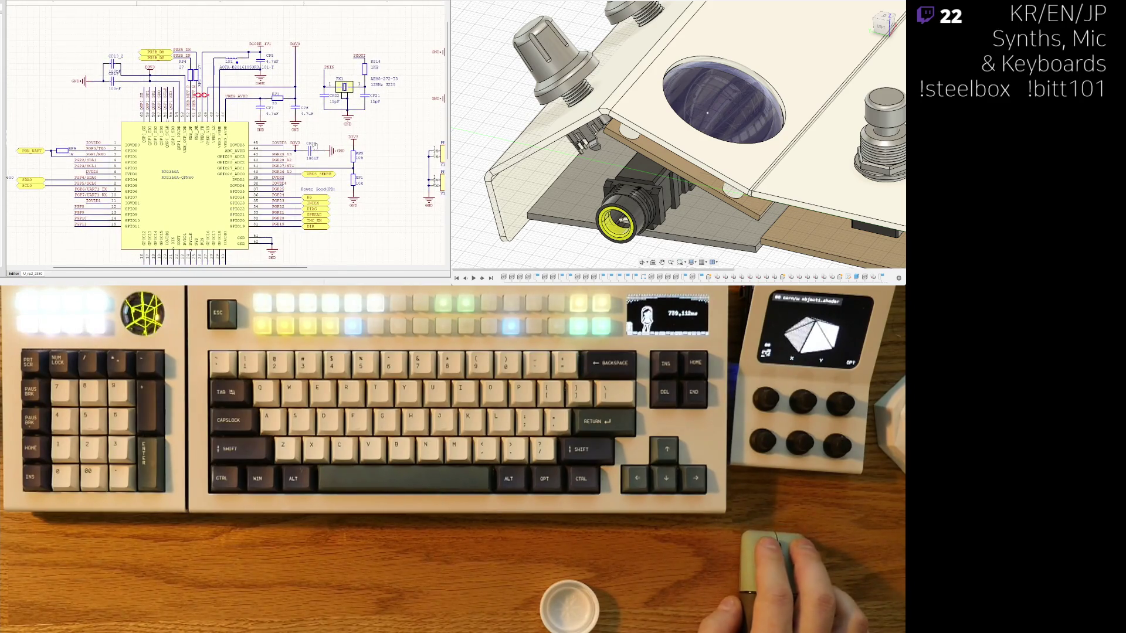
pyautogui.moveTo(264, 133); pyautogui.dragTo(128, 115, button='middle')
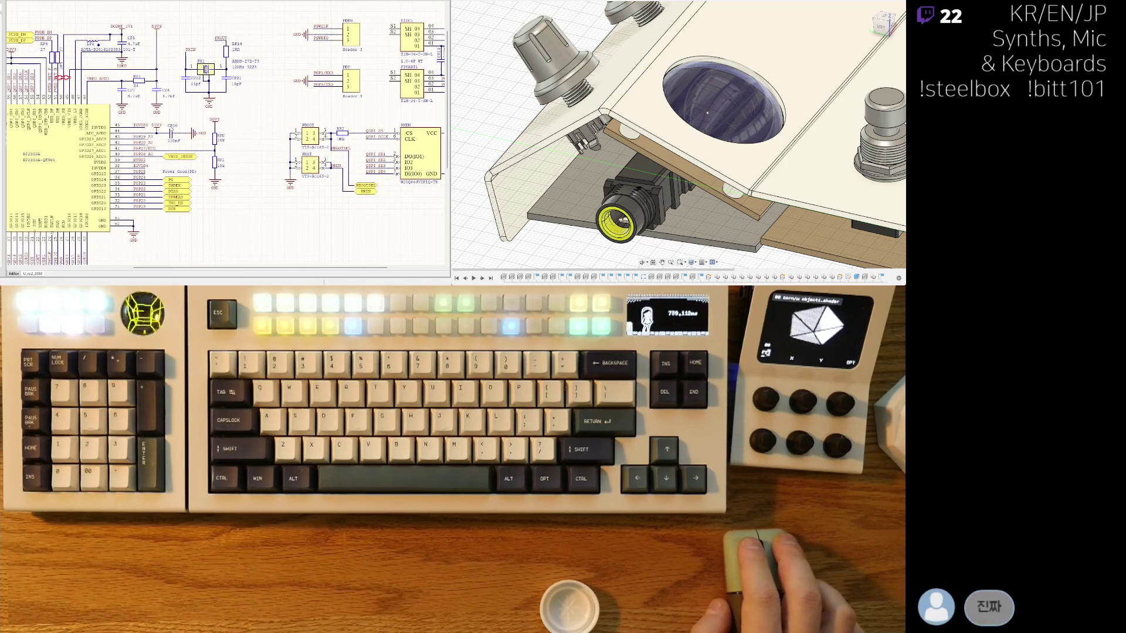
pyautogui.moveTo(297, 116); pyautogui.dragTo(214, 112, button='middle')
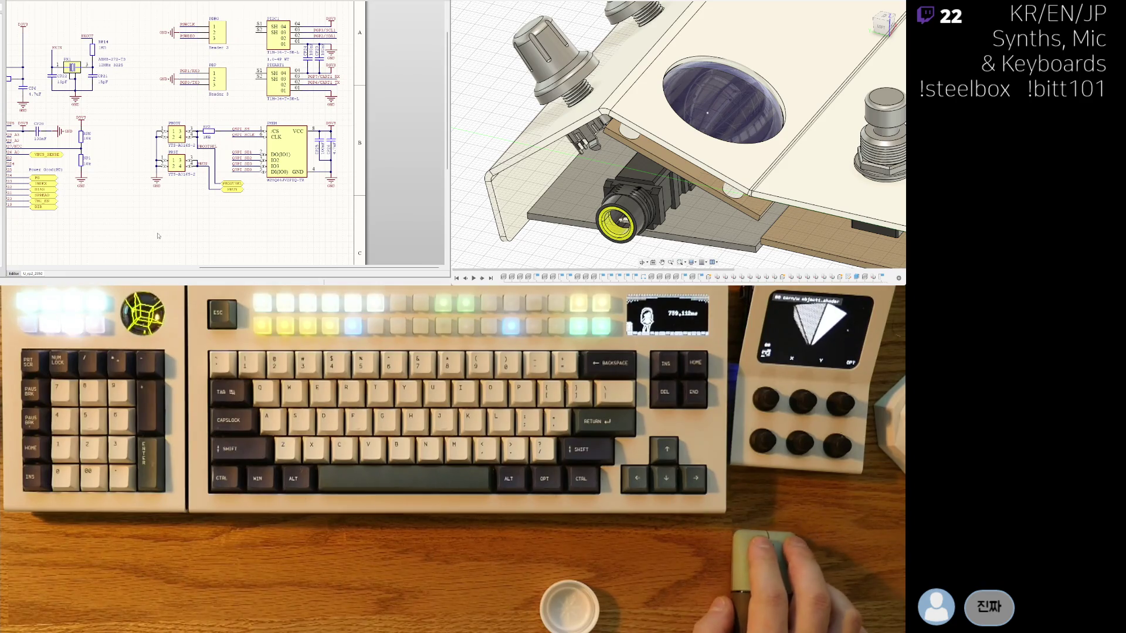
pyautogui.moveTo(160, 235); pyautogui.dragTo(336, 125, button='middle')
pyautogui.moveTo(220, 132); pyautogui.dragTo(335, 111, button='middle')
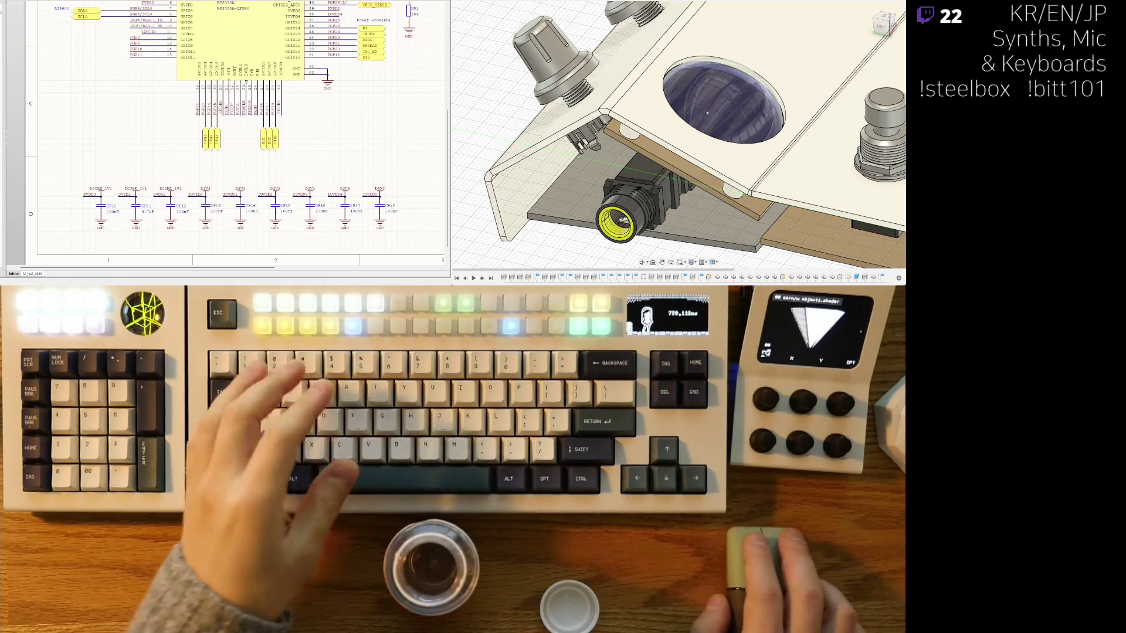
pyautogui.scroll(-3, 283, 103)
pyautogui.scroll(3, 284, 104)
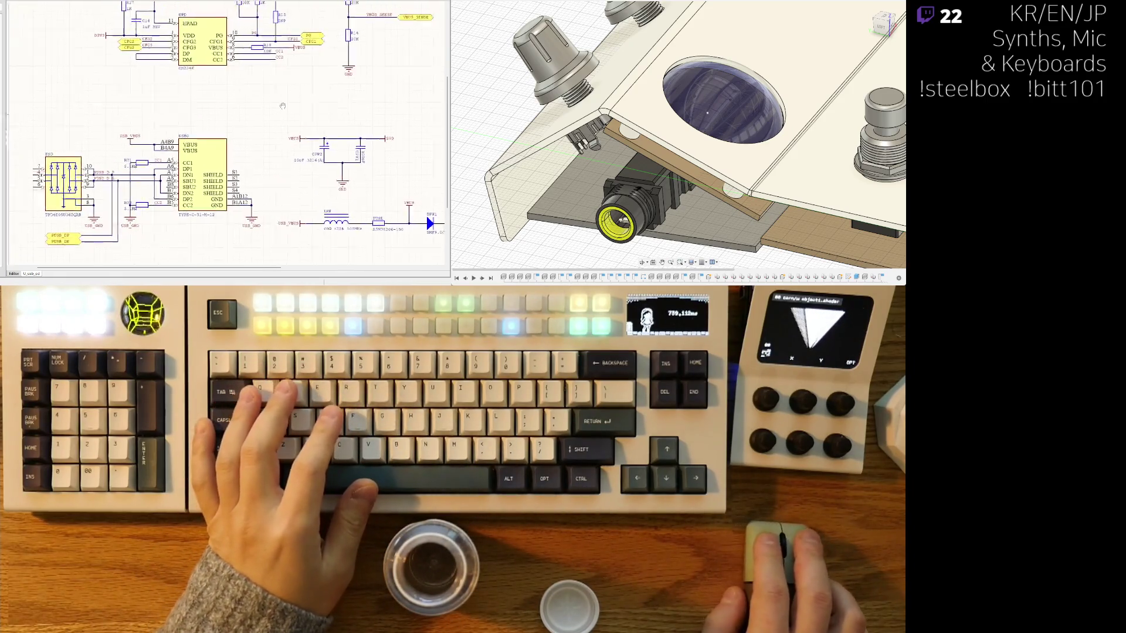
# Step: Review the USB PD sheet around the USB-C connector, voltage table and PD controller
pyautogui.moveTo(284, 103); pyautogui.dragTo(245, 194, button='middle')
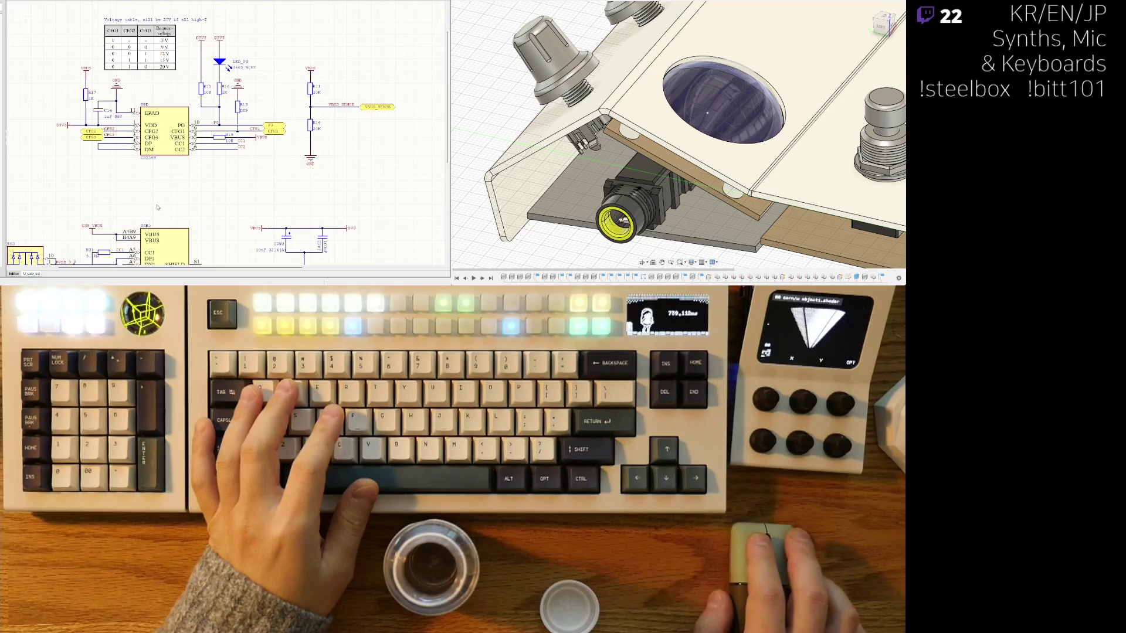
pyautogui.moveTo(157, 206); pyautogui.dragTo(207, 148, button='middle')
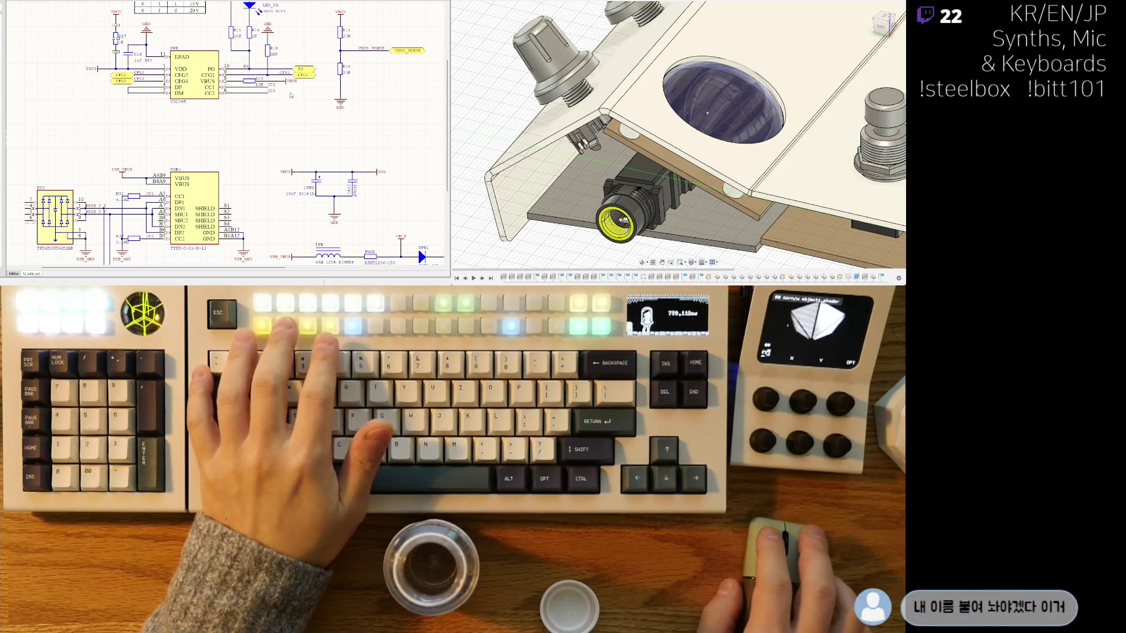
pyautogui.moveTo(272, 125); pyautogui.dragTo(233, 165, button='middle')
pyautogui.moveTo(232, 166); pyautogui.dragTo(225, 169, button='right')
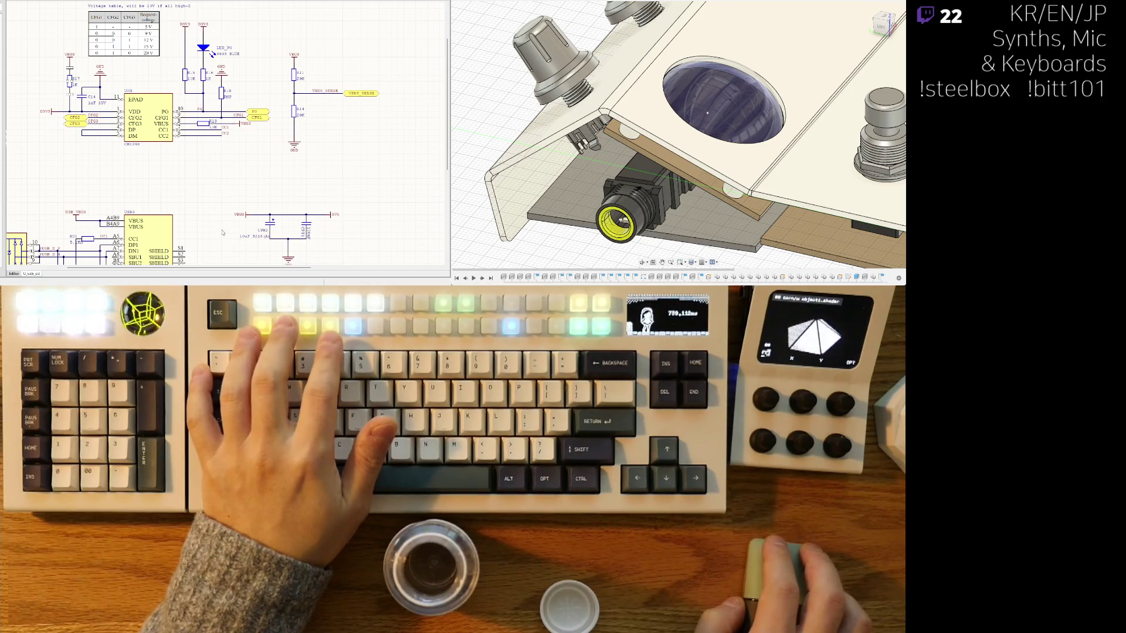
pyautogui.moveTo(327, 200); pyautogui.dragTo(307, 98, button='right')
pyautogui.moveTo(196, 188)
pyautogui.mouseDown(button='right')
pyautogui.moveTo(261, 167)
pyautogui.moveTo(306, 221)
pyautogui.mouseUp(button='right')
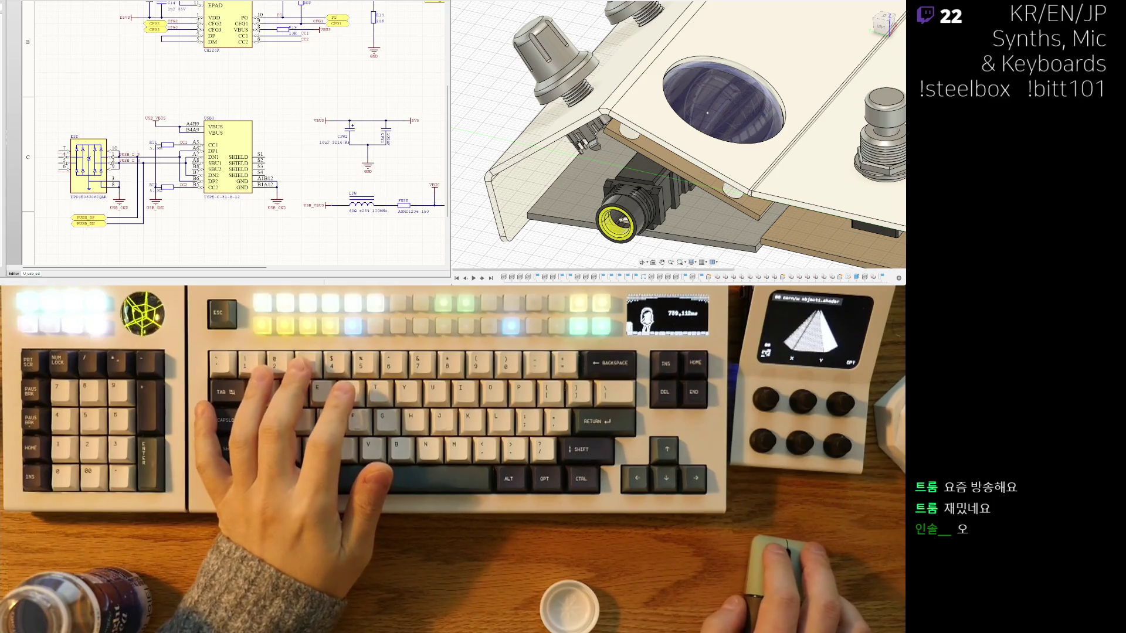
pyautogui.scroll(1, 324, 89)
pyautogui.moveTo(325, 88); pyautogui.dragTo(299, 104, button='right')
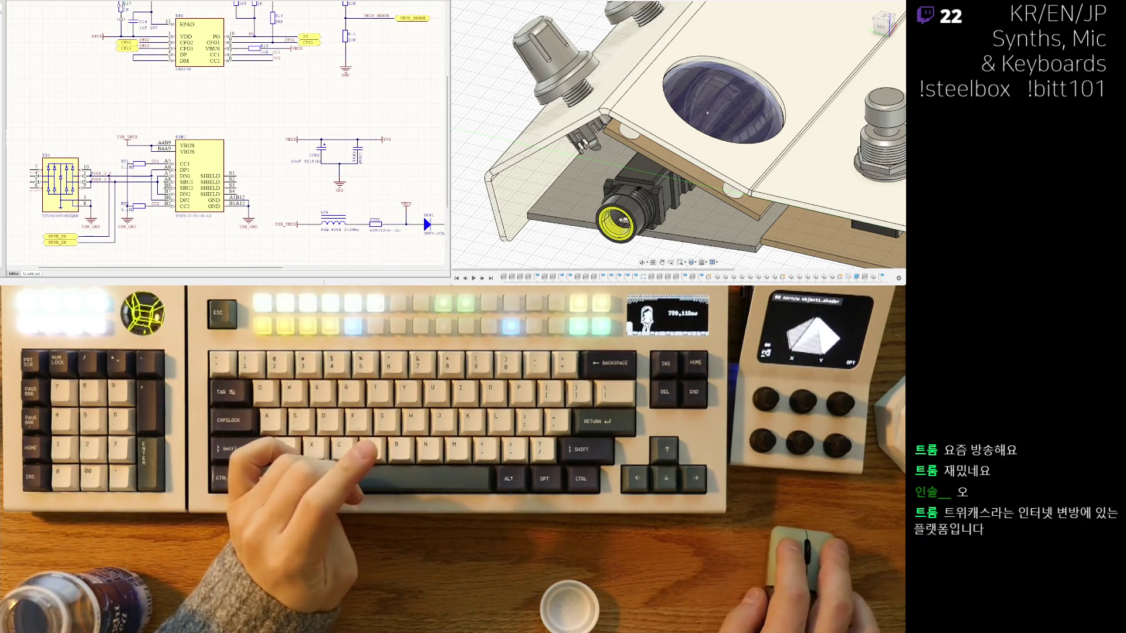
pyautogui.moveTo(275, 90); pyautogui.dragTo(252, 122, button='right')
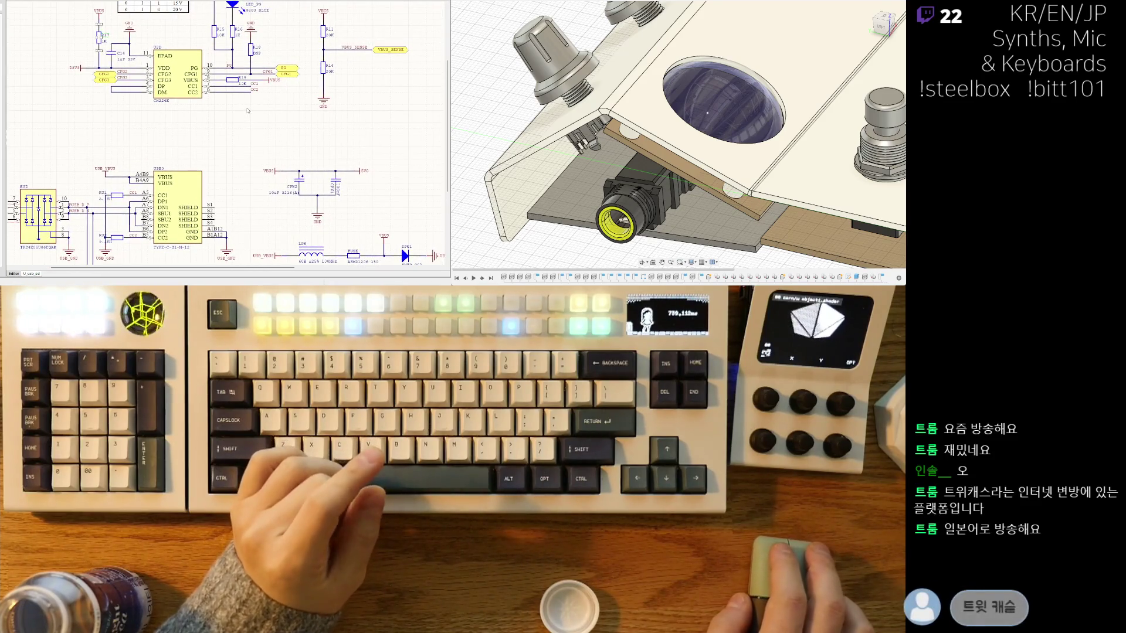
pyautogui.scroll(3, 194, 142)
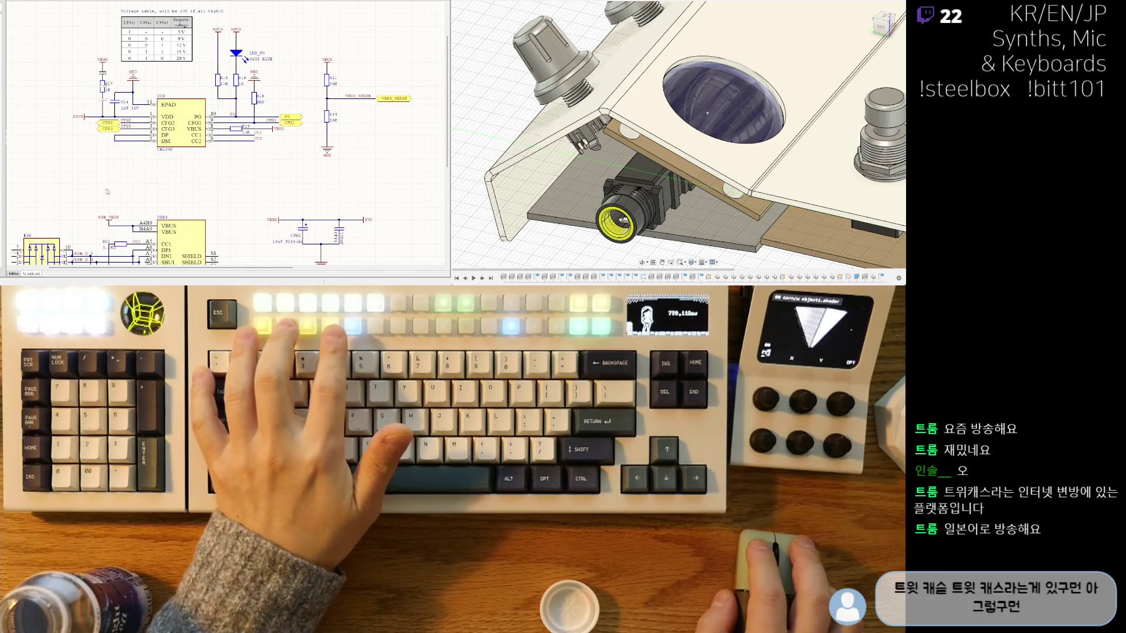
pyautogui.keyDown('shift'); pyautogui.hscroll(1, 106, 157); pyautogui.keyUp('shift')
pyautogui.scroll(2, 106, 157)
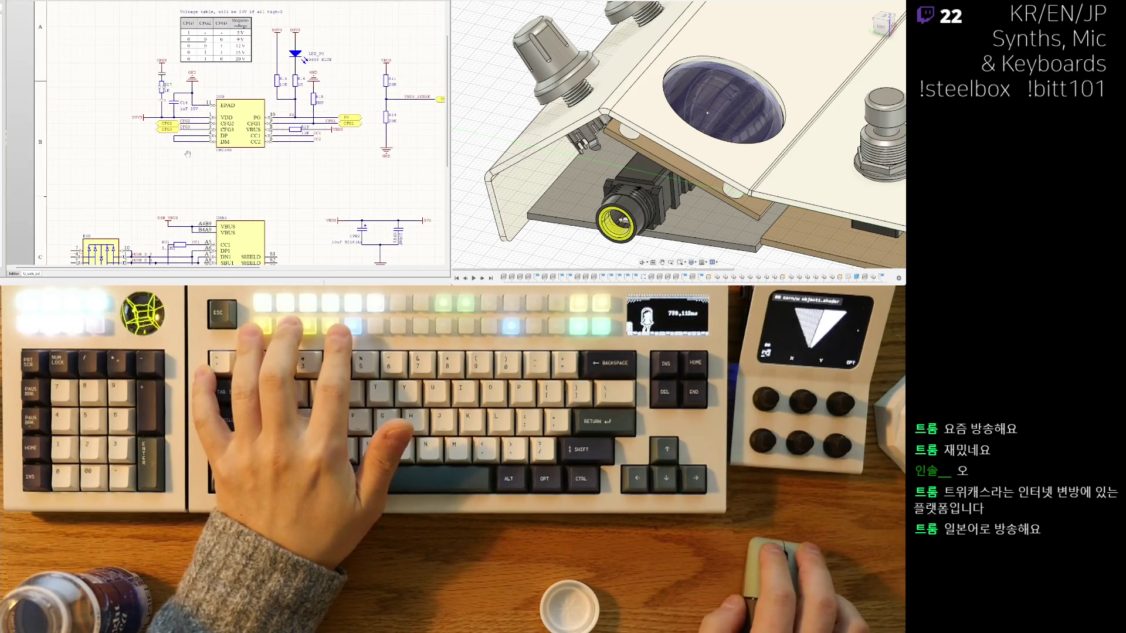
pyautogui.keyDown('shift'); pyautogui.hscroll(-1, 227, 136); pyautogui.keyUp('shift')
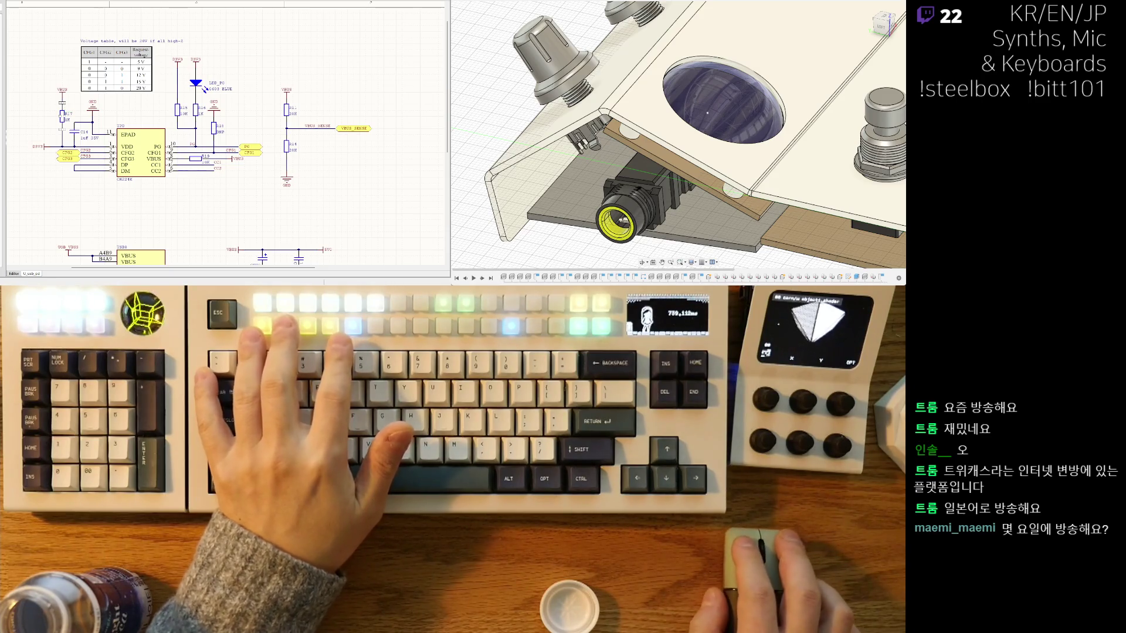
# Step: Return to the TMC2209 motor driver sheet and bring the AS5600 section into view
pyautogui.hotkey('ctrl', 'Tab')
pyautogui.moveTo(162, 225); pyautogui.dragTo(163, 110, button='middle')
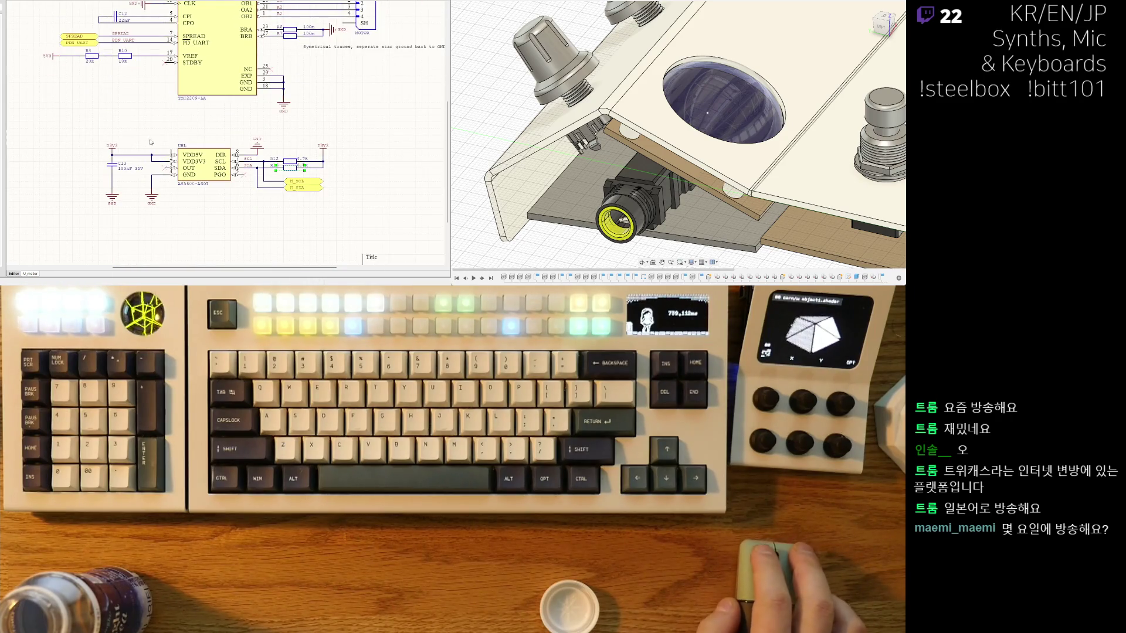
pyautogui.scroll(3, 130, 70)
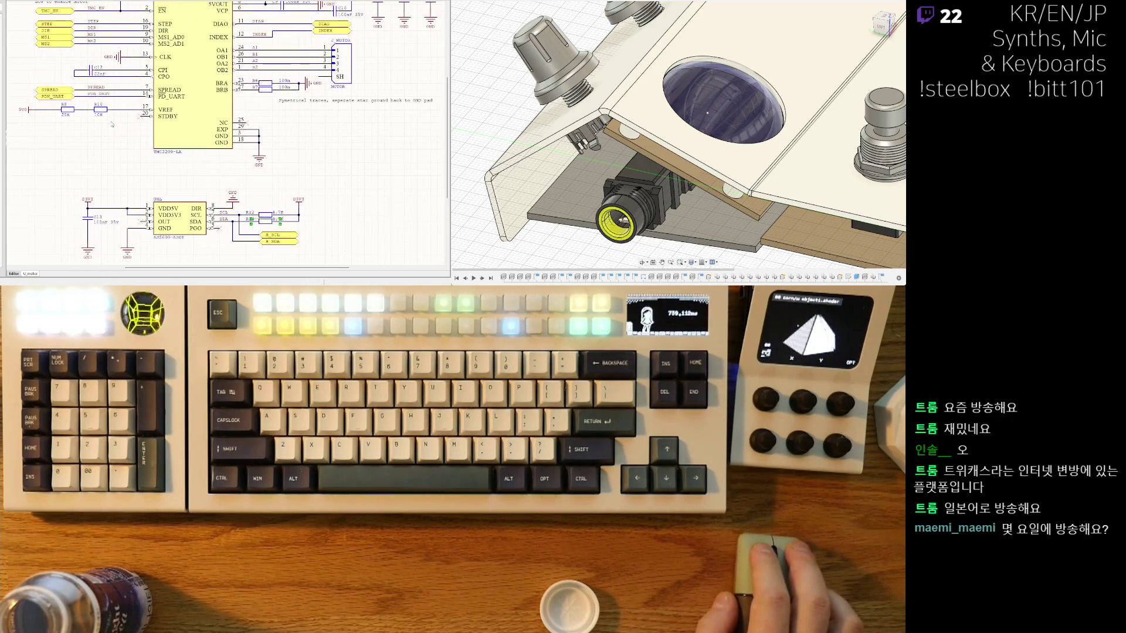
pyautogui.scroll(2, 131, 70)
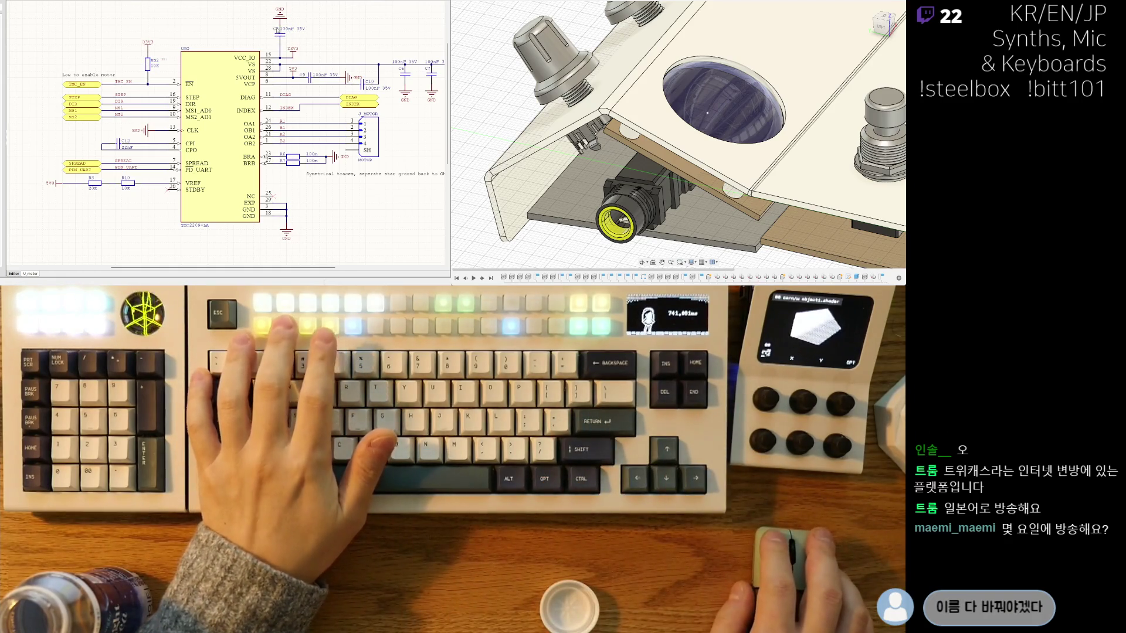
# Step: Rotate capacitor C3 and its labels into a new orientation on the stepper driver sheet
pyautogui.press('r')
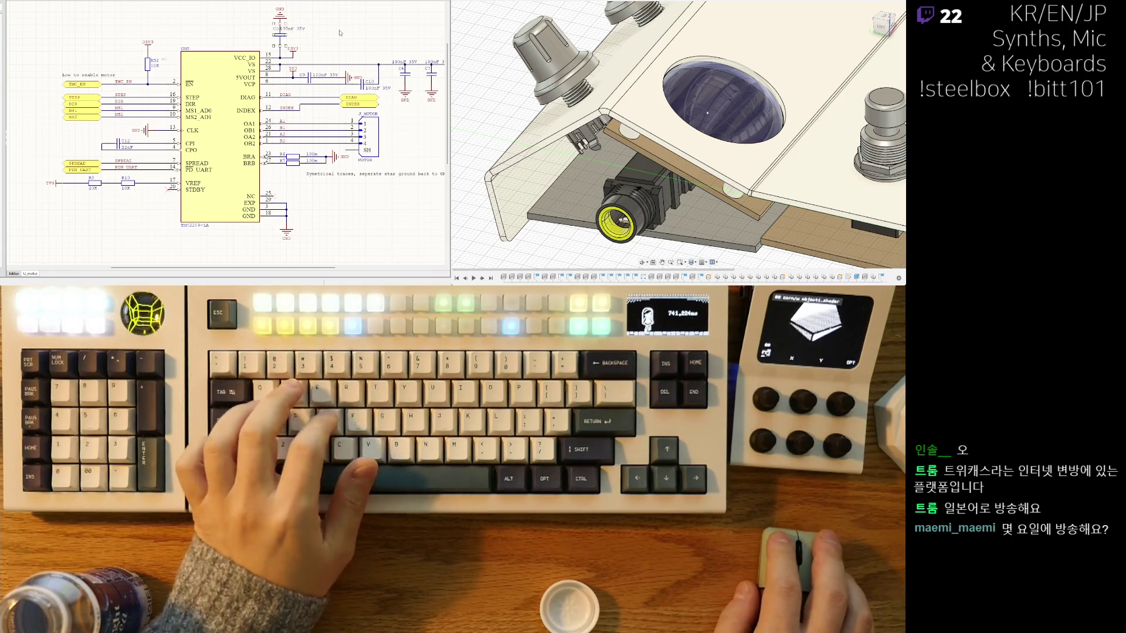
pyautogui.press('r')
pyautogui.press('r')
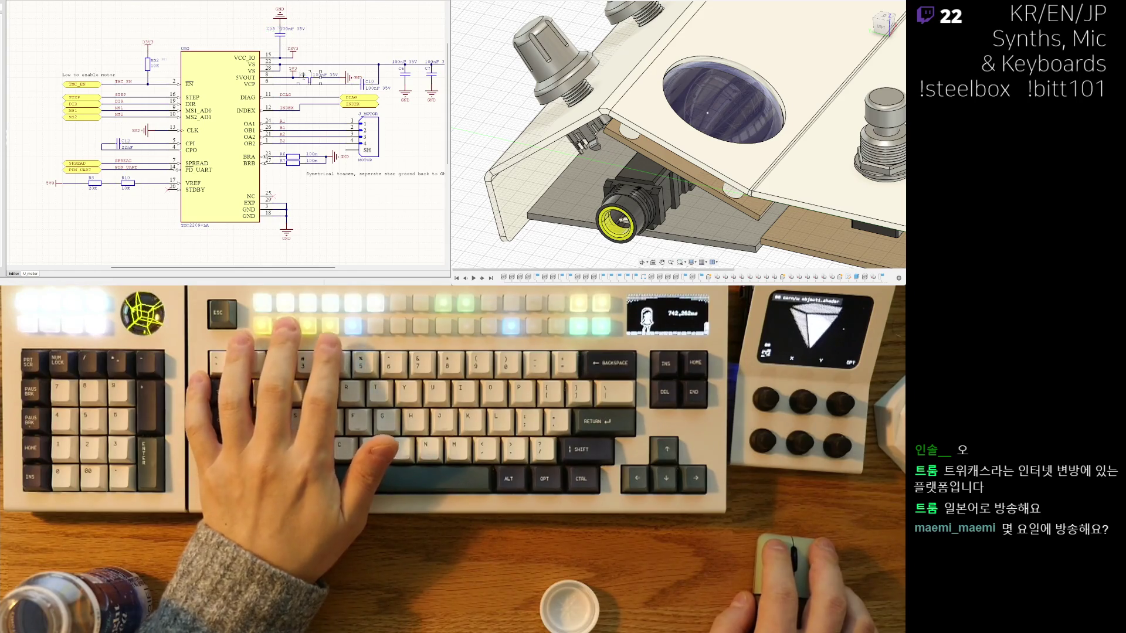
pyautogui.press('r')
pyautogui.press('r')
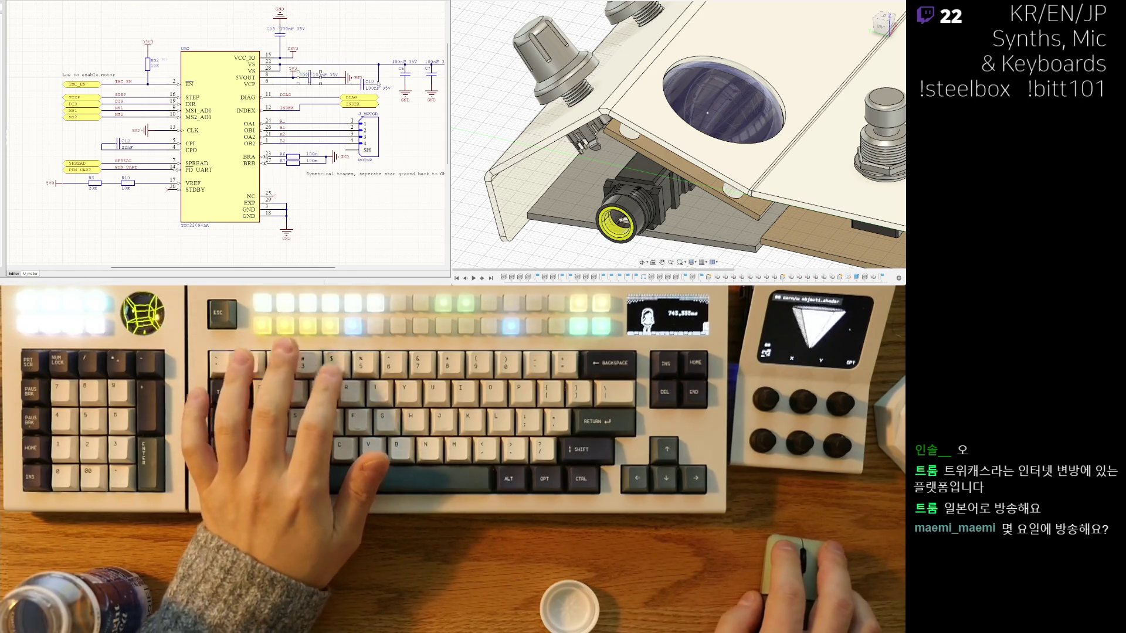
pyautogui.press('r')
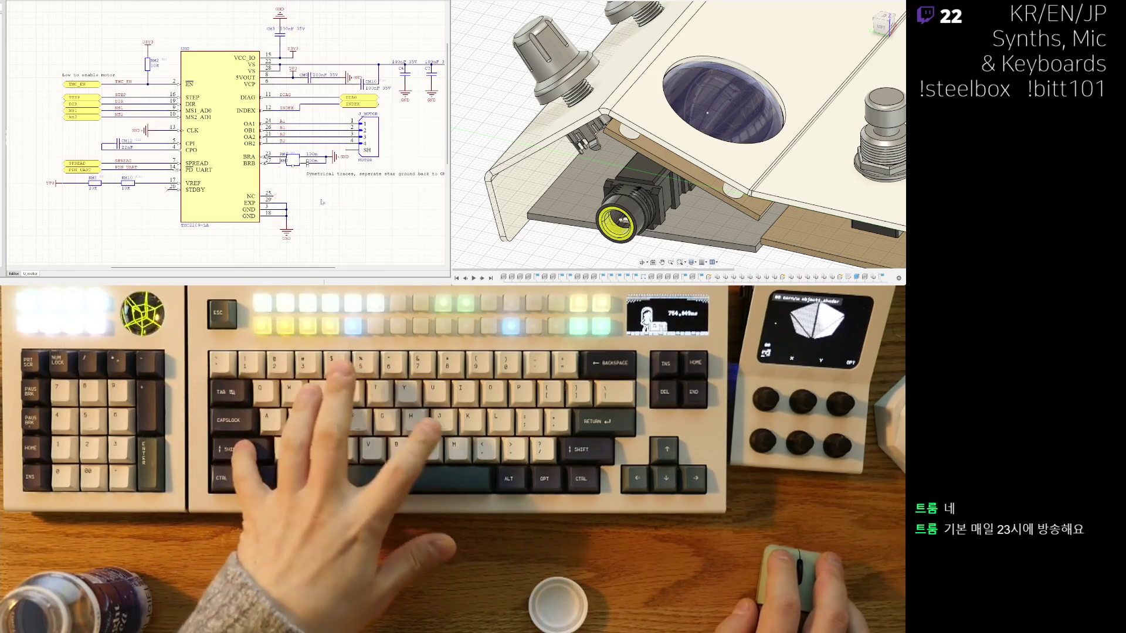
pyautogui.moveTo(264, 141); pyautogui.dragTo(227, 131, button='middle')
pyautogui.scroll(2, 241, 145)
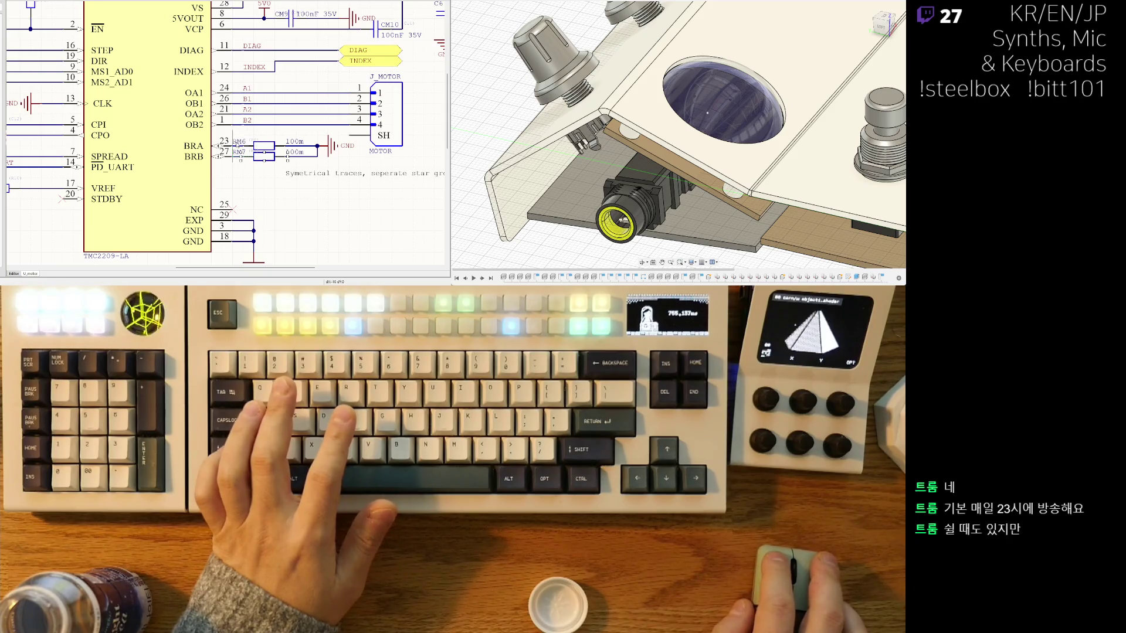
pyautogui.moveTo(422, 105); pyautogui.dragTo(271, 157, button='middle')
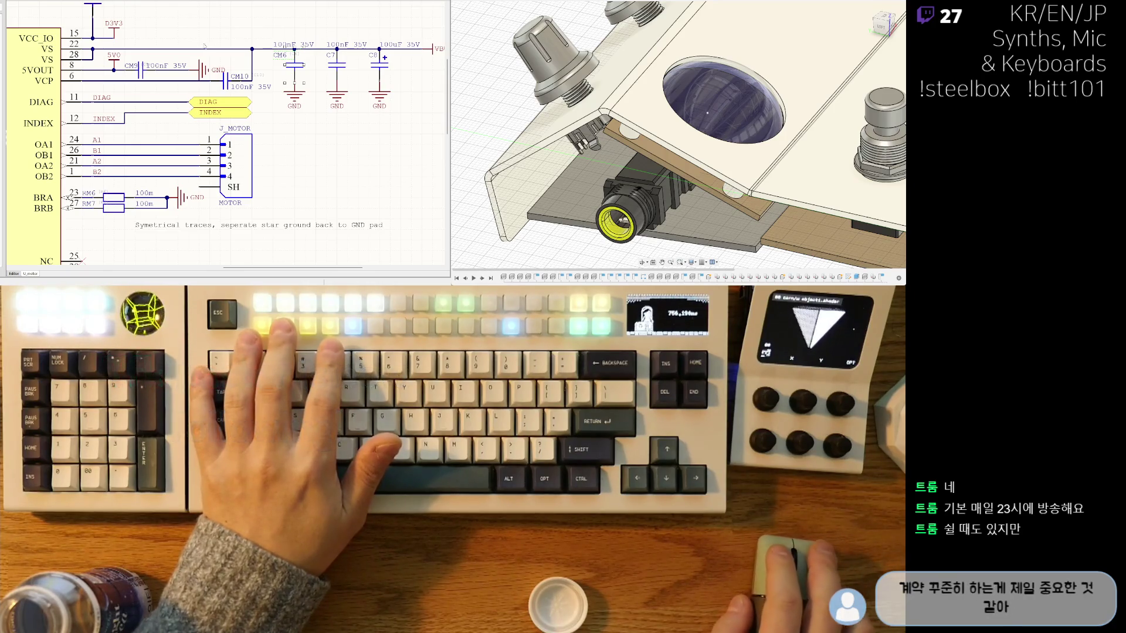
pyautogui.keyDown('shift'); pyautogui.hscroll(2, 208, 46); pyautogui.keyUp('shift')
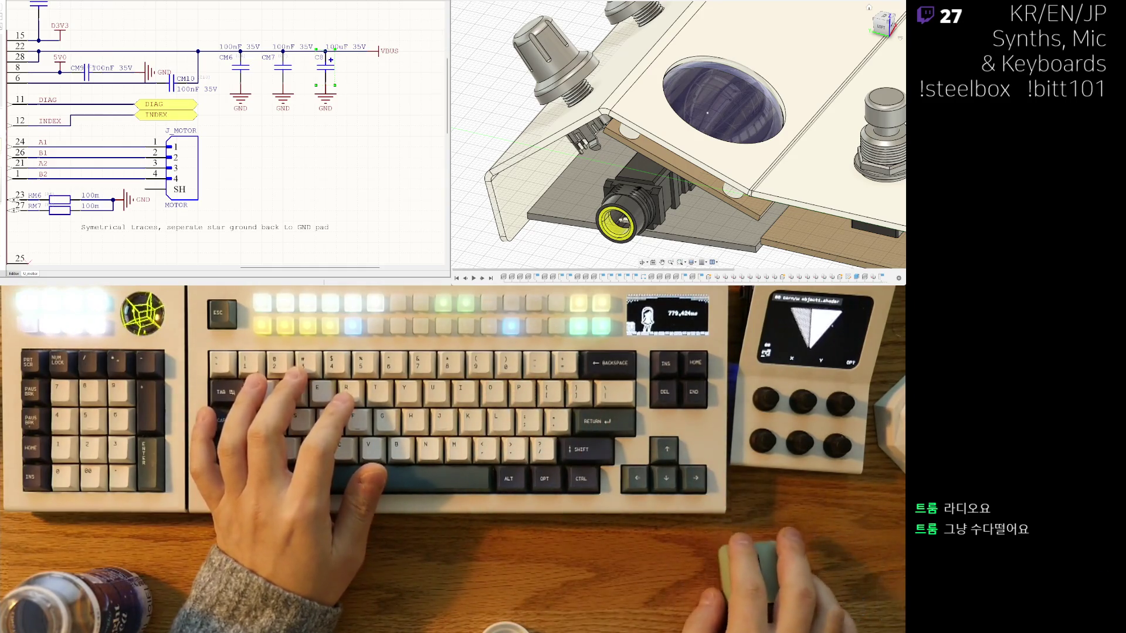
pyautogui.moveTo(286, 126); pyautogui.dragTo(296, 116, button='middle')
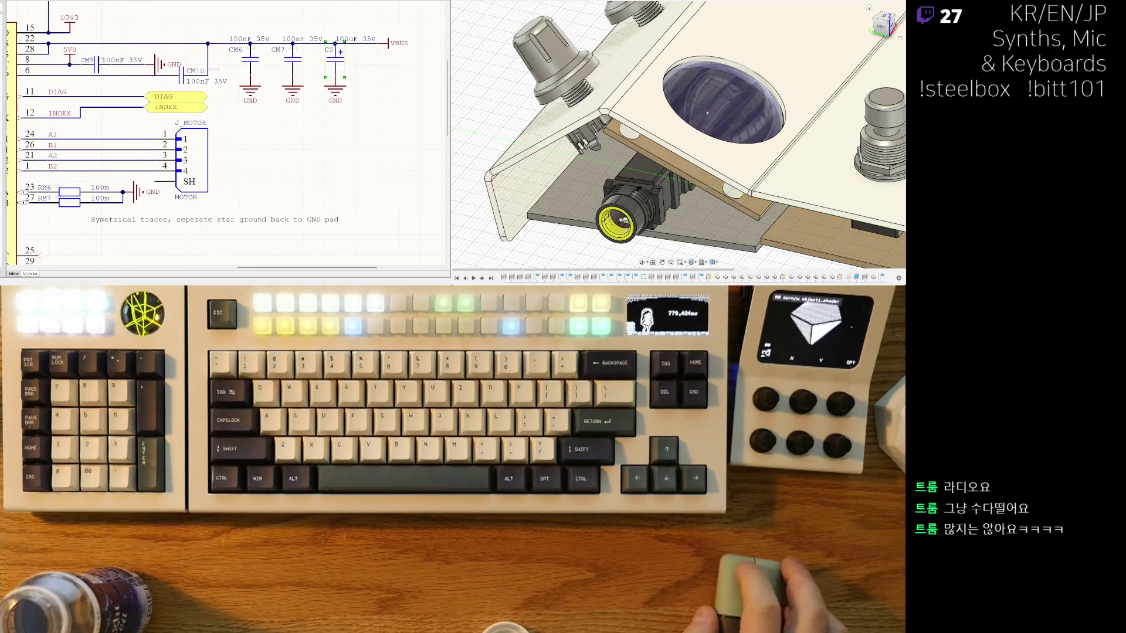
pyautogui.scroll(-5, 154, 173)
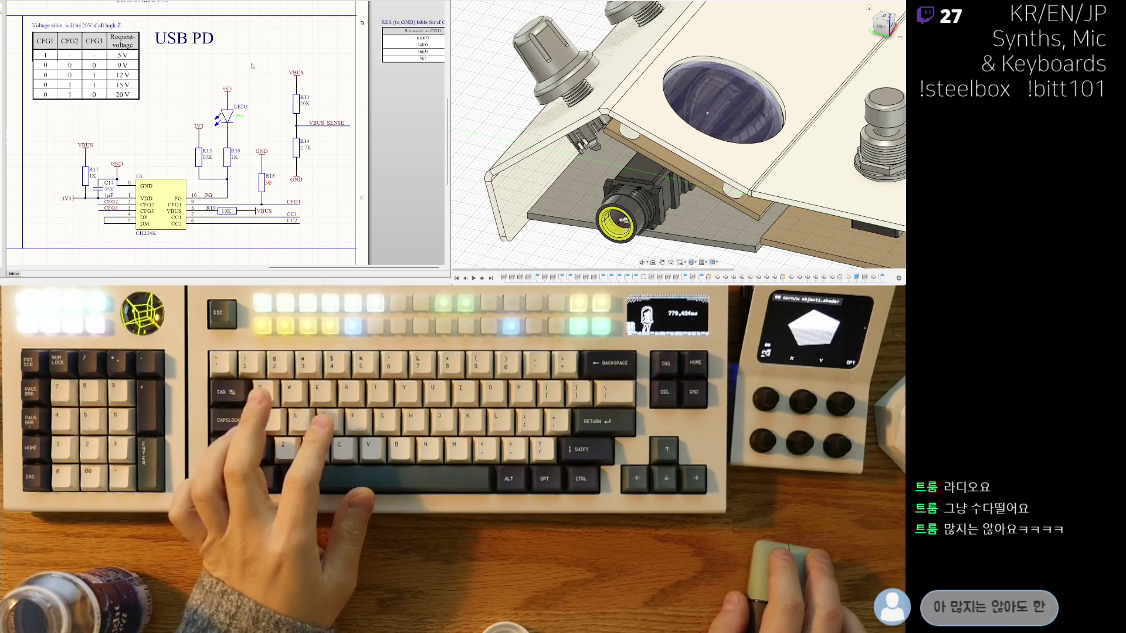
pyautogui.keyDown('ctrl'); pyautogui.scroll(-1, 249, 69); pyautogui.keyUp('ctrl')
pyautogui.keyDown('ctrl'); pyautogui.scroll(-1, 260, 92); pyautogui.keyUp('ctrl')
pyautogui.keyDown('ctrl'); pyautogui.scroll(-1, 272, 123); pyautogui.keyUp('ctrl')
pyautogui.keyDown('ctrl'); pyautogui.scroll(-1, 283, 159); pyautogui.keyUp('ctrl')
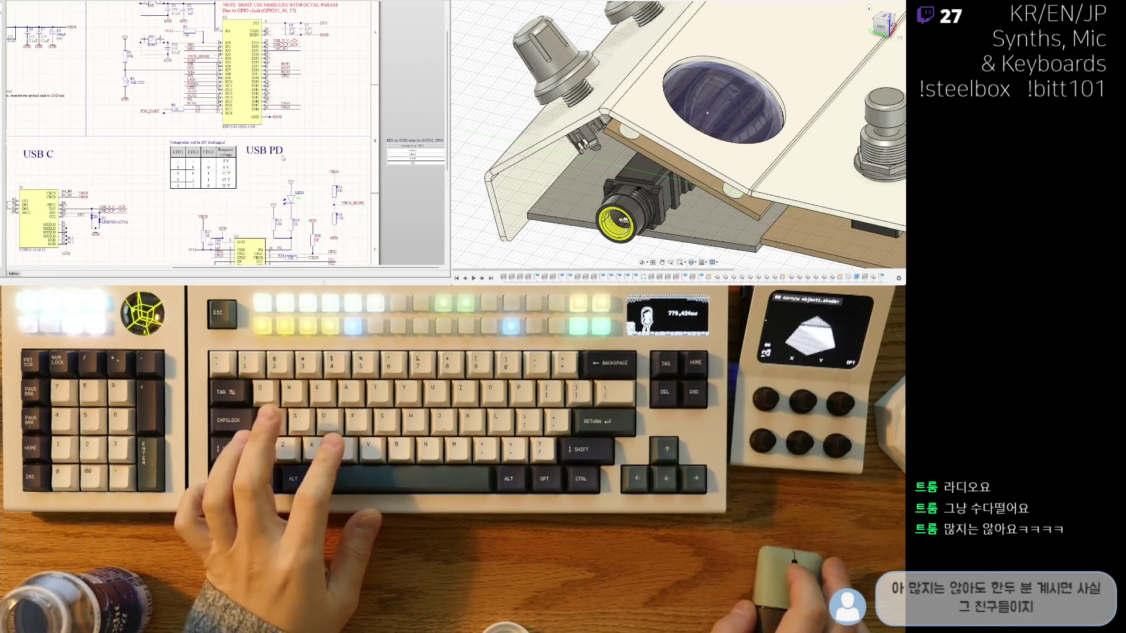
pyautogui.moveTo(299, 201); pyautogui.dragTo(201, 171, button='middle')
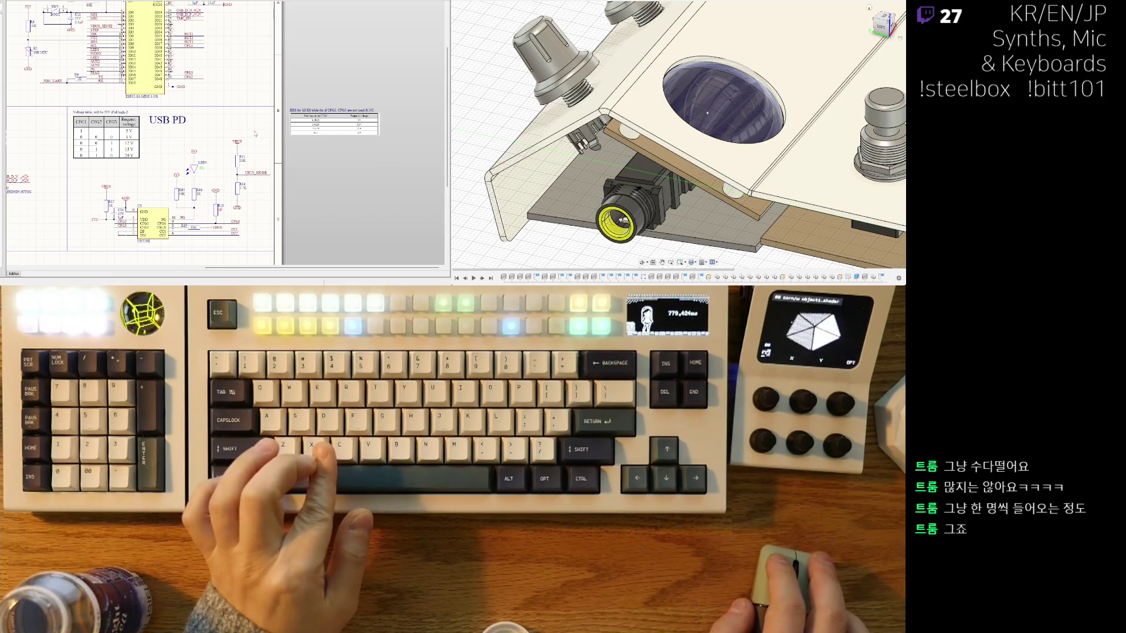
pyautogui.scroll(-2, 173, 135)
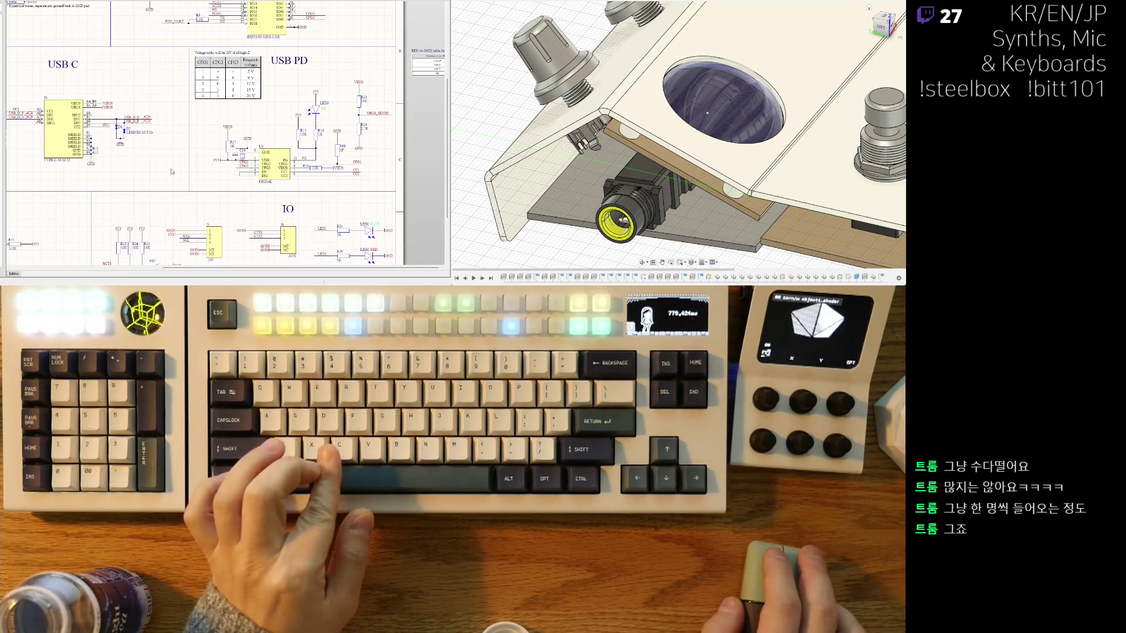
pyautogui.scroll(-2, 226, 216)
pyautogui.scroll(2, 233, 94)
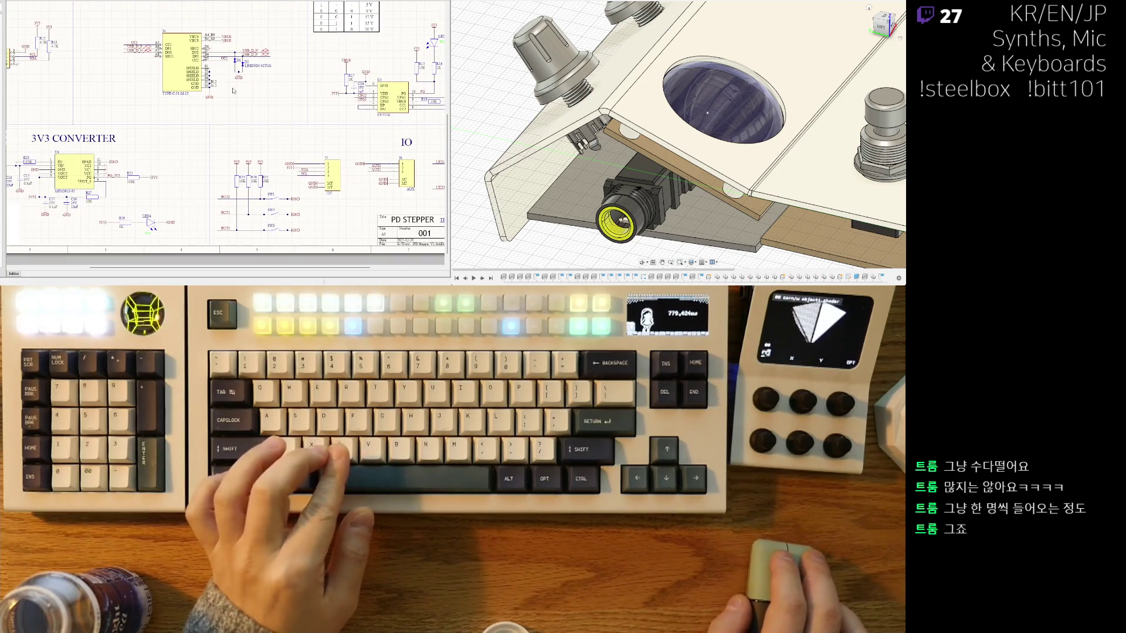
pyautogui.scroll(3, 231, 78)
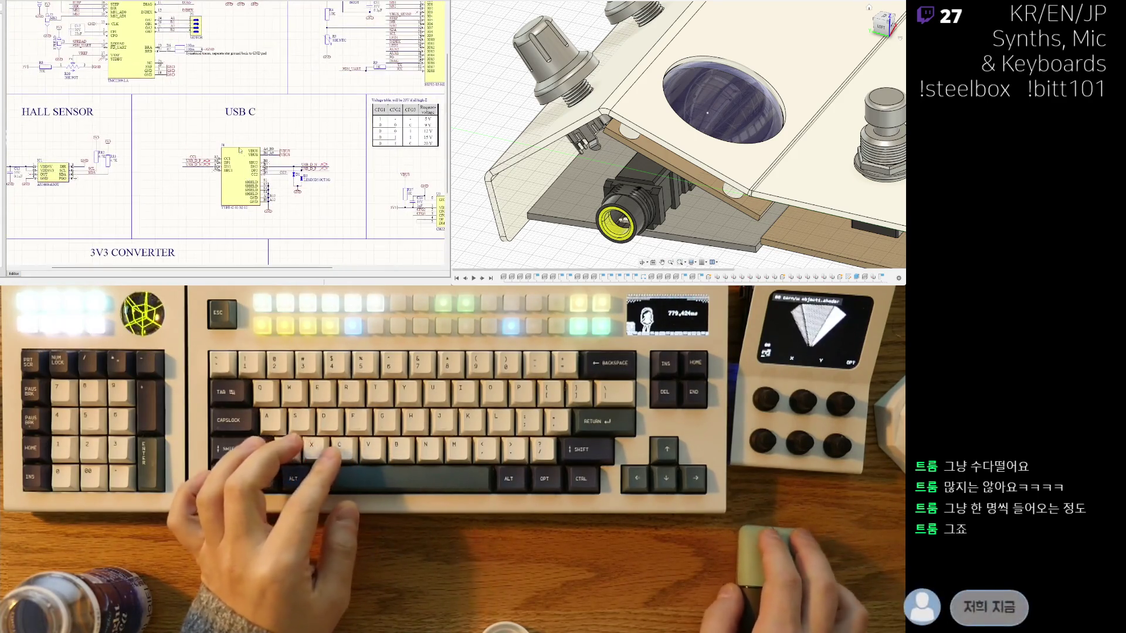
pyautogui.scroll(2, 230, 77)
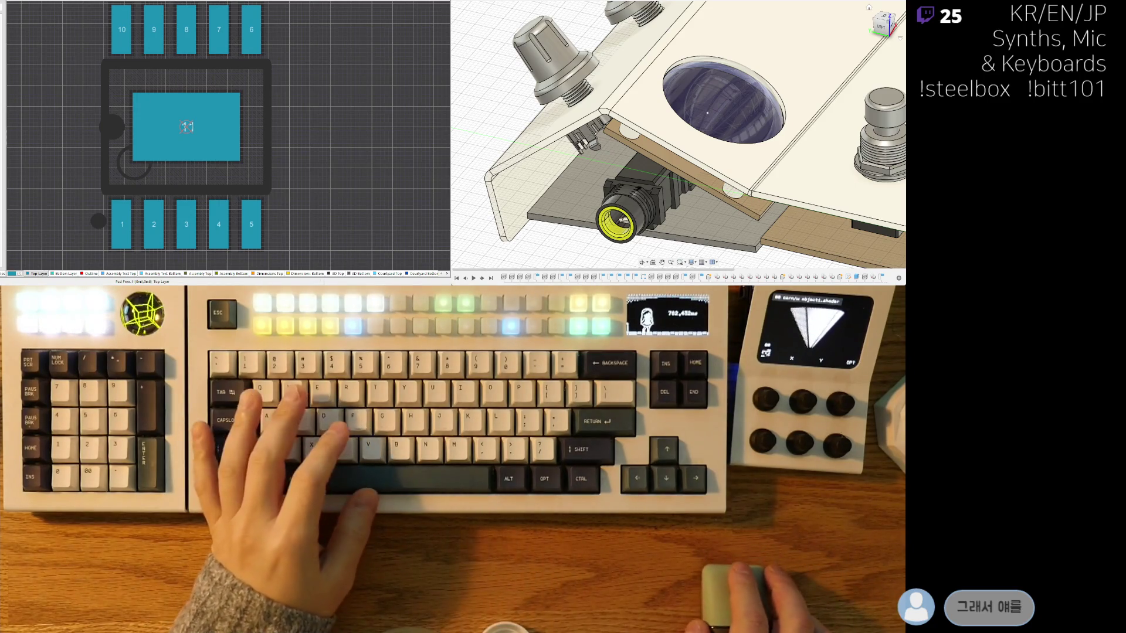
# Step: Fit the two-pad footprint, cycle through the library footprints, then reach the capacitor's schematic symbol
pyautogui.hotkey('ctrl', 'Tab')
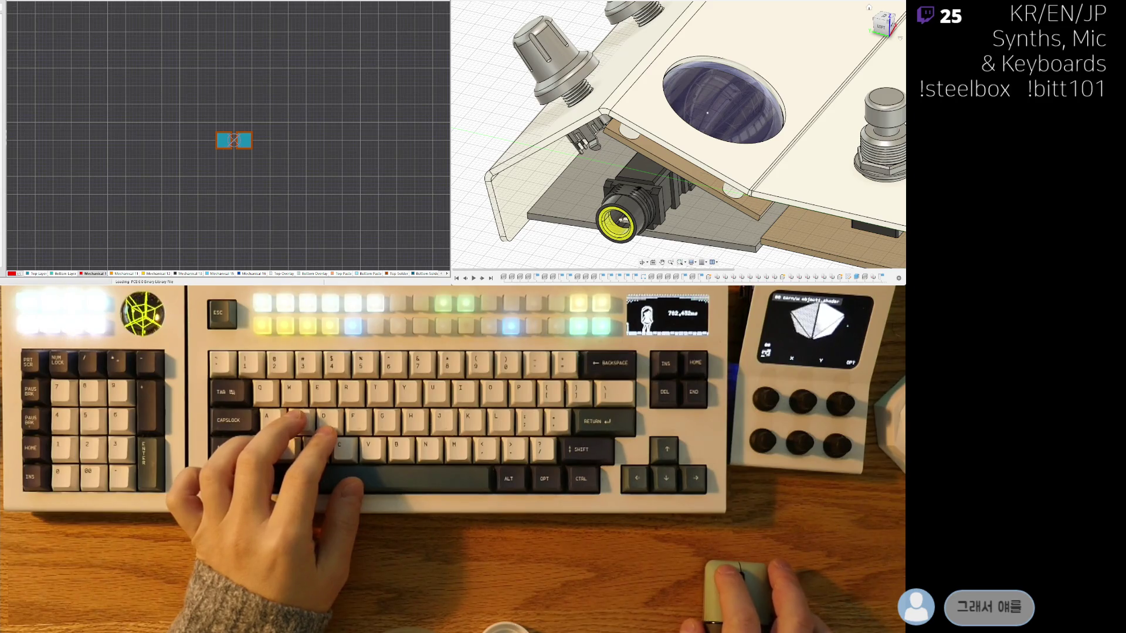
pyautogui.press('v')
pyautogui.press('f')
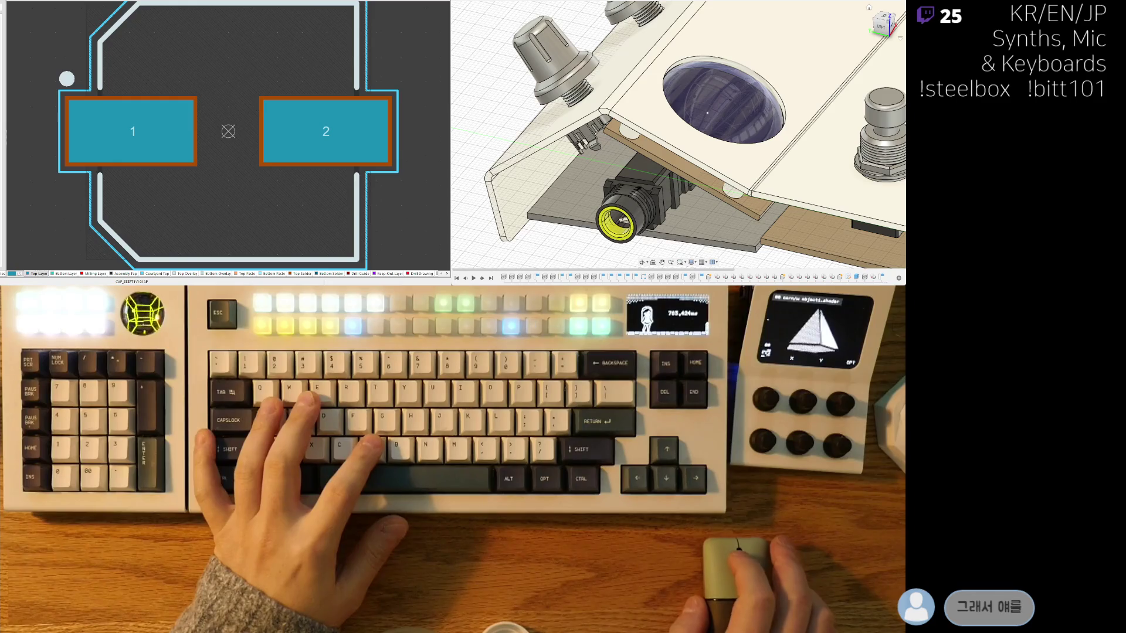
pyautogui.hotkey('ctrl', 'Tab')
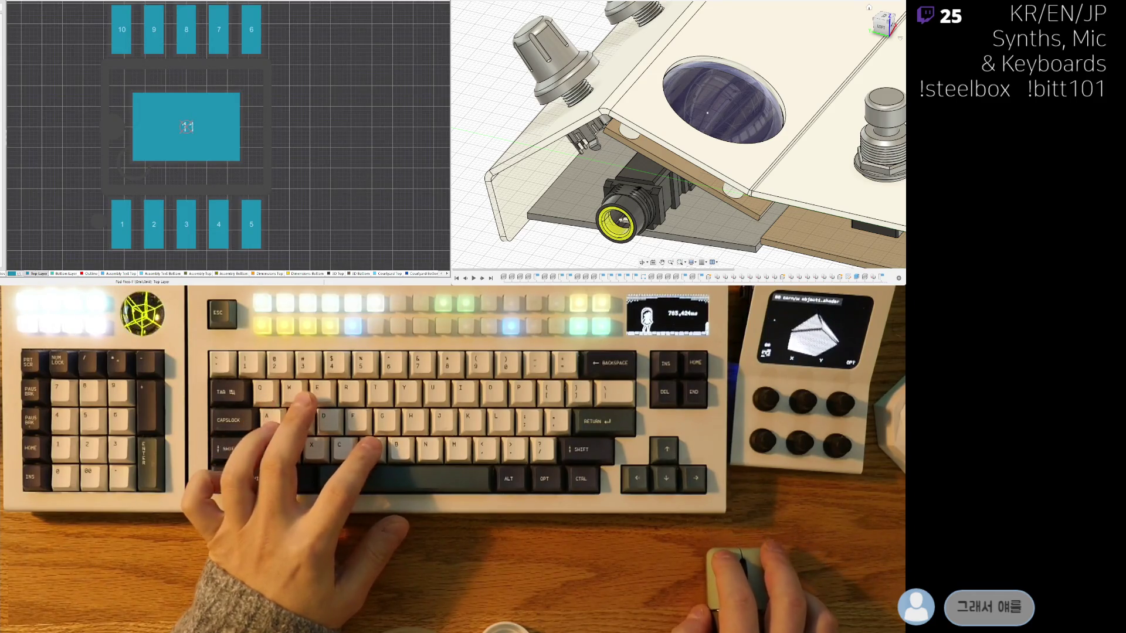
pyautogui.hotkey('ctrl', 'Tab')
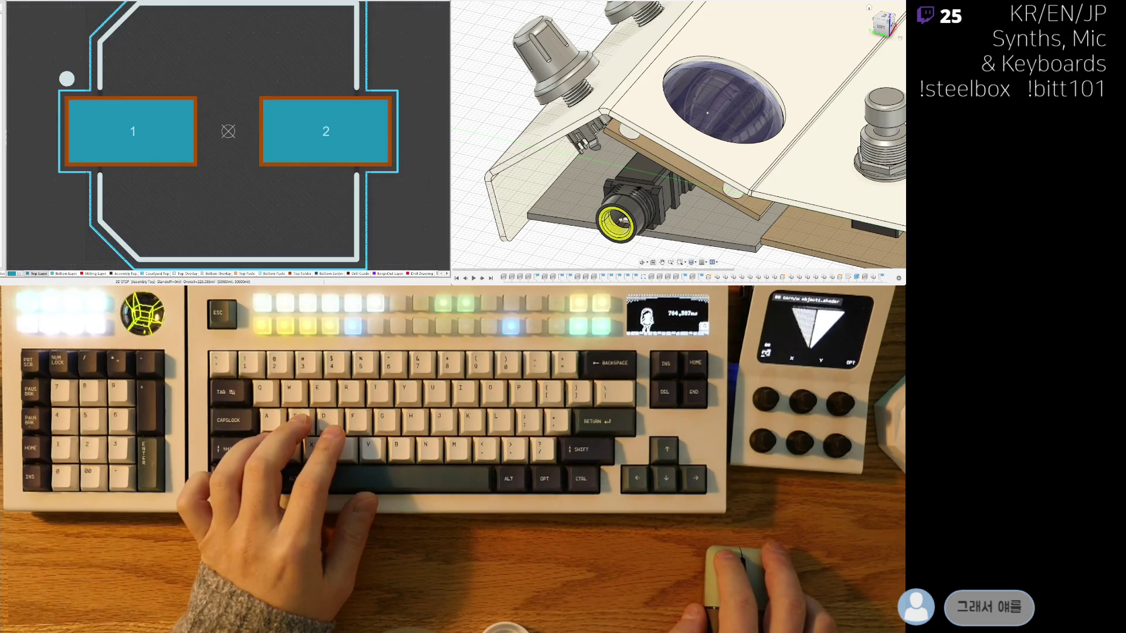
pyautogui.hotkey('ctrl', 'Tab')
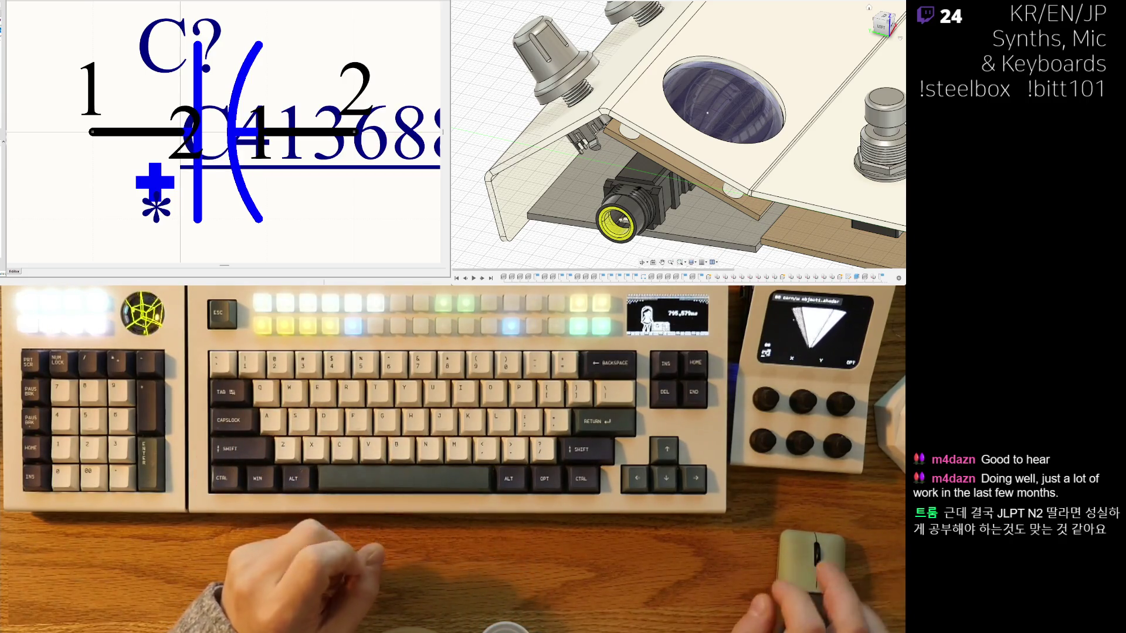
pyautogui.scroll(-3, 224, 133)
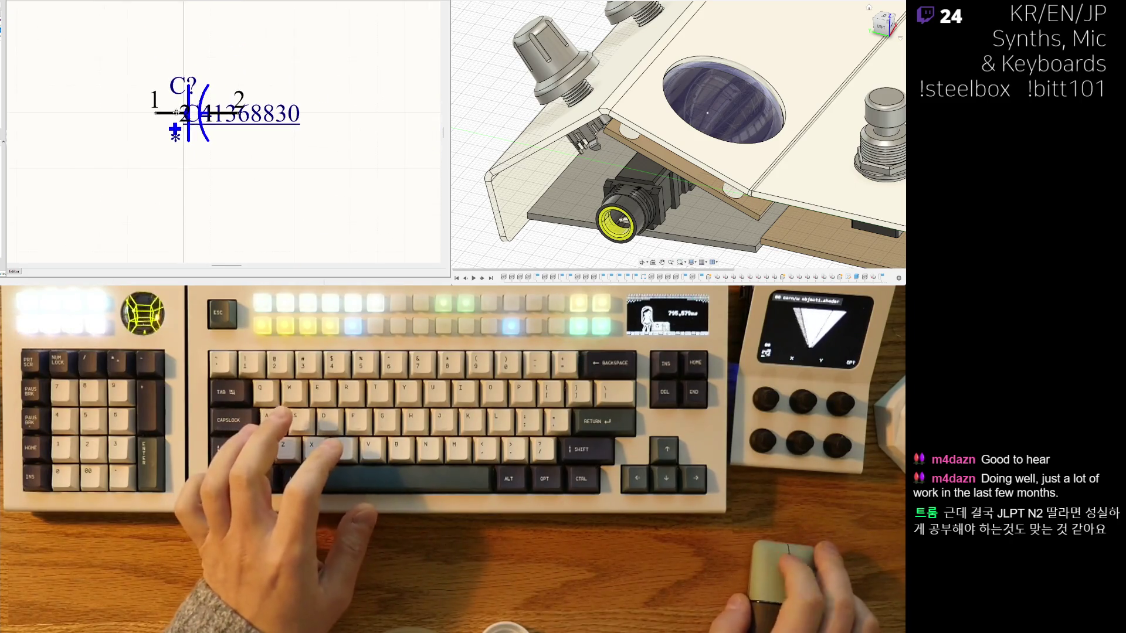
pyautogui.moveTo(263, 115); pyautogui.dragTo(239, 181)
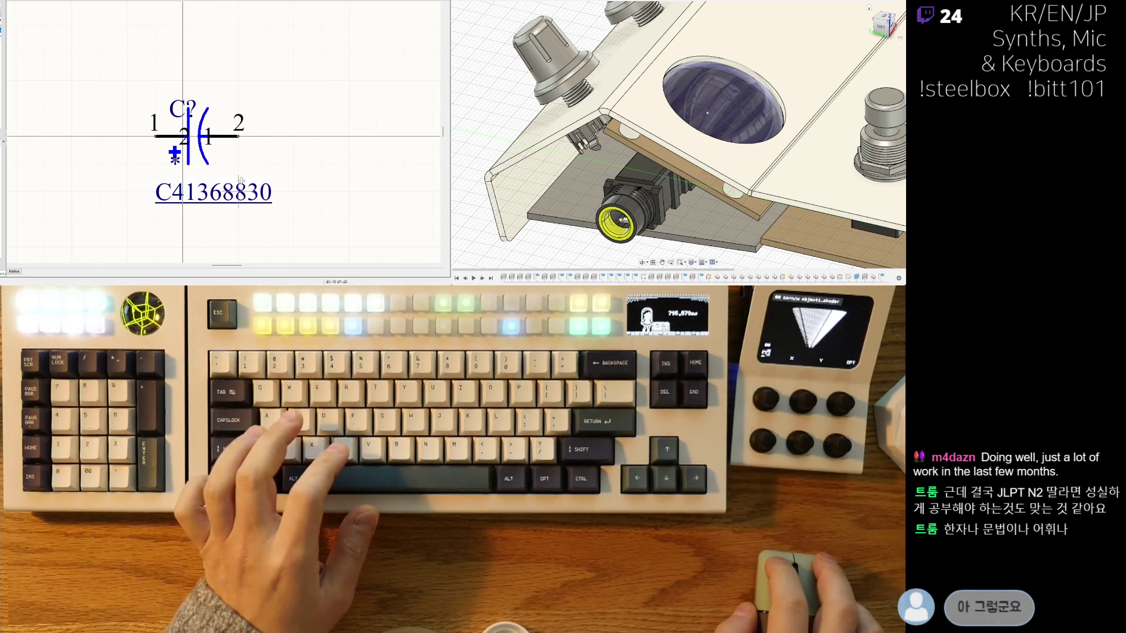
pyautogui.scroll(1, 156, 119)
pyautogui.scroll(1, 155, 120)
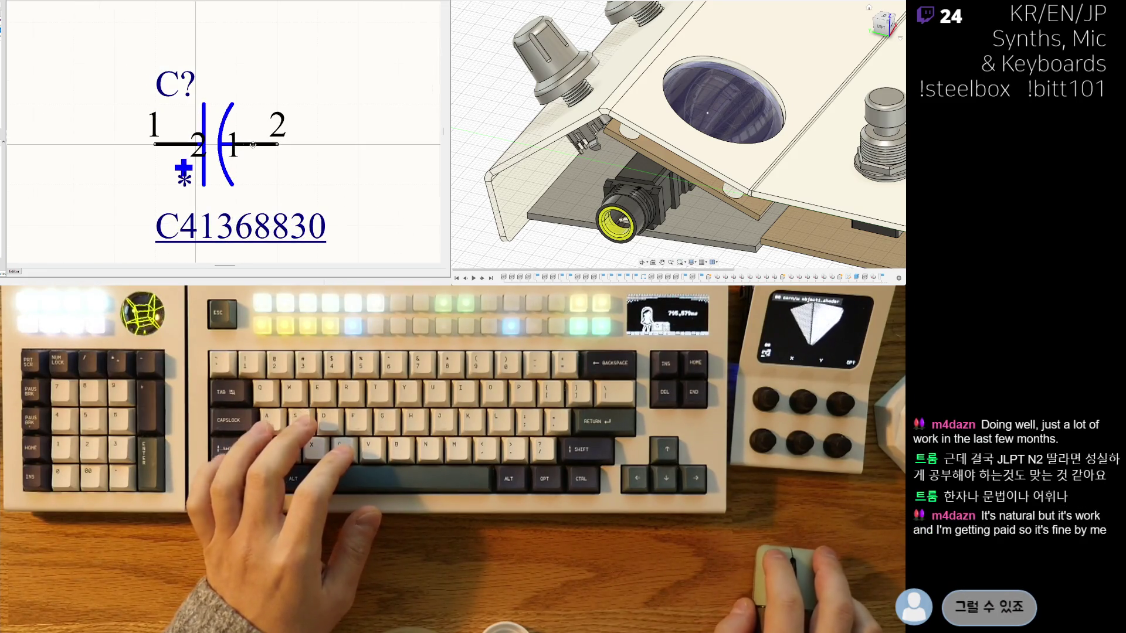
pyautogui.hotkey('ctrl', 'z')
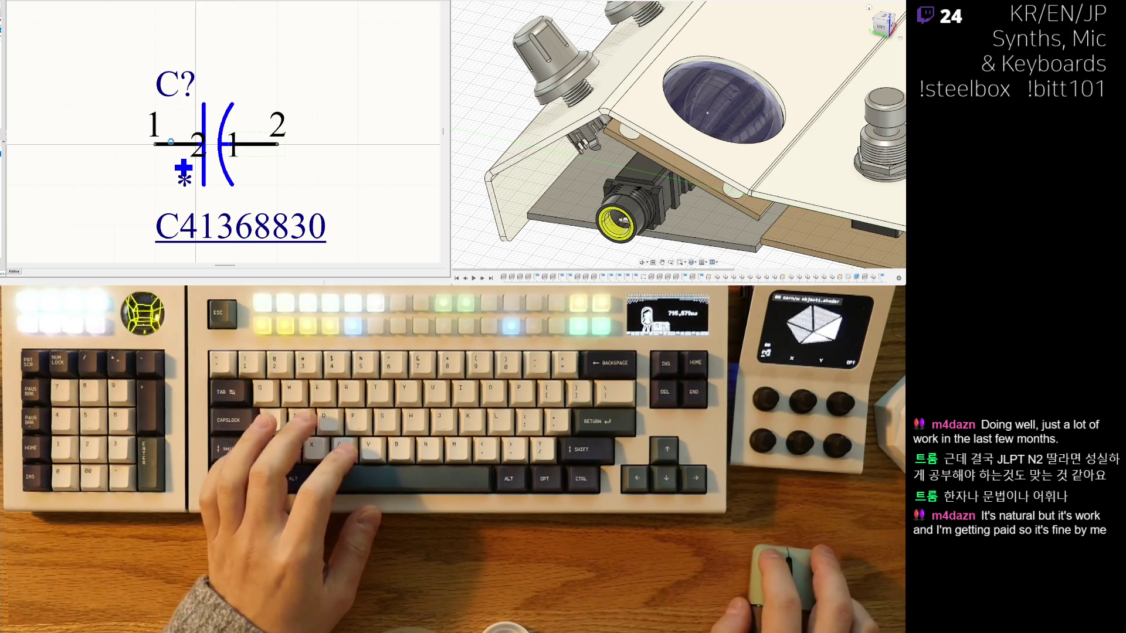
pyautogui.hotkey('ctrl', 'y')
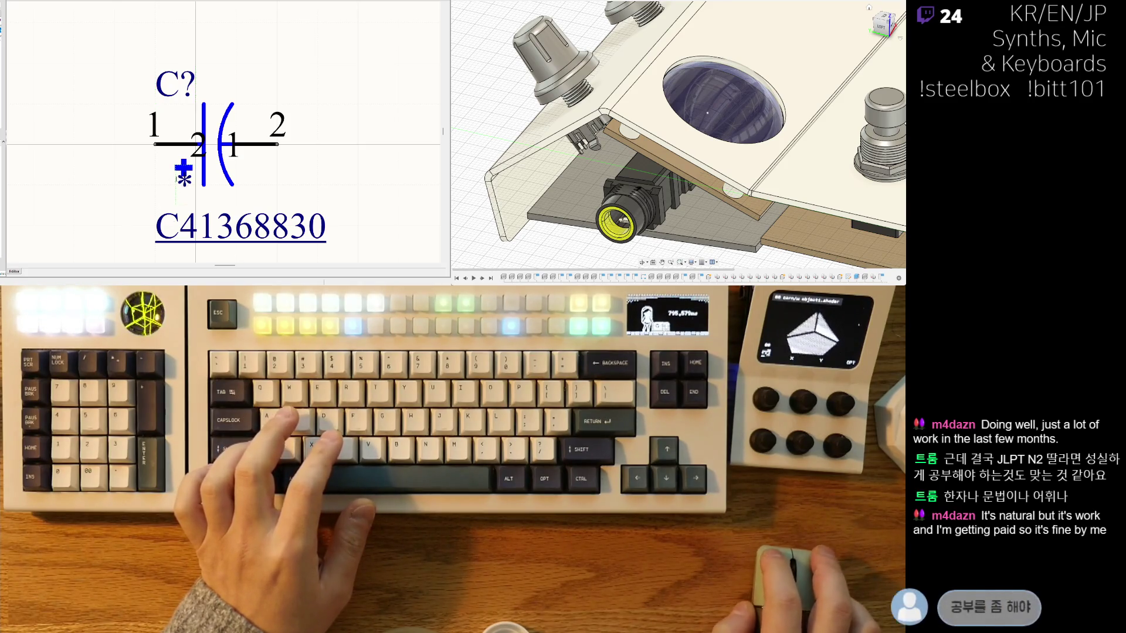
pyautogui.hotkey('ctrl', 'z')
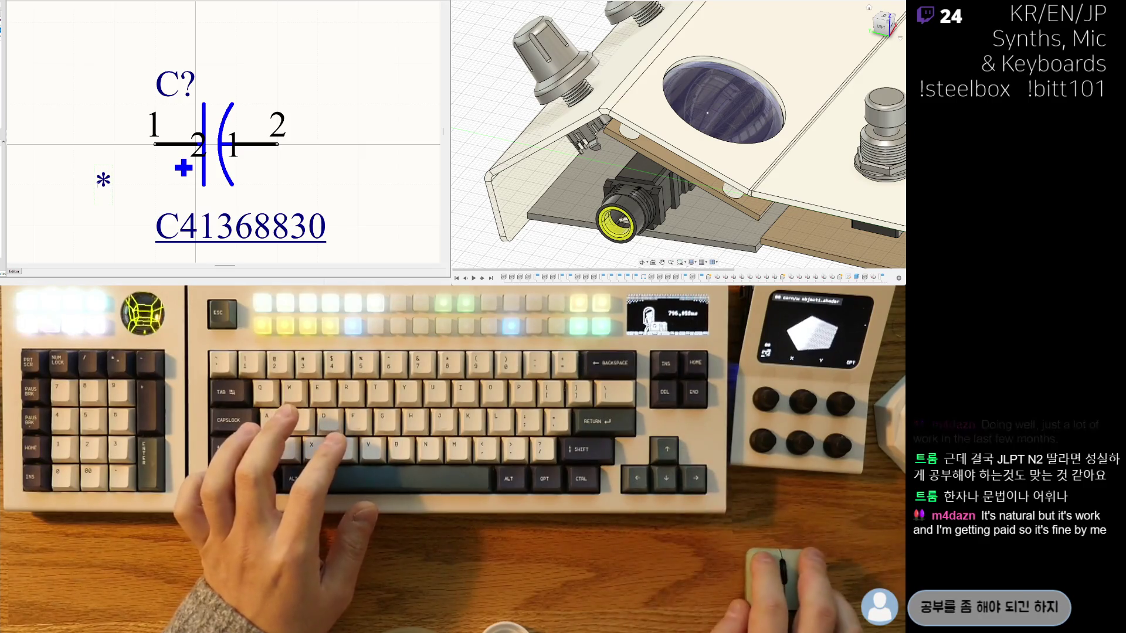
pyautogui.write('1')
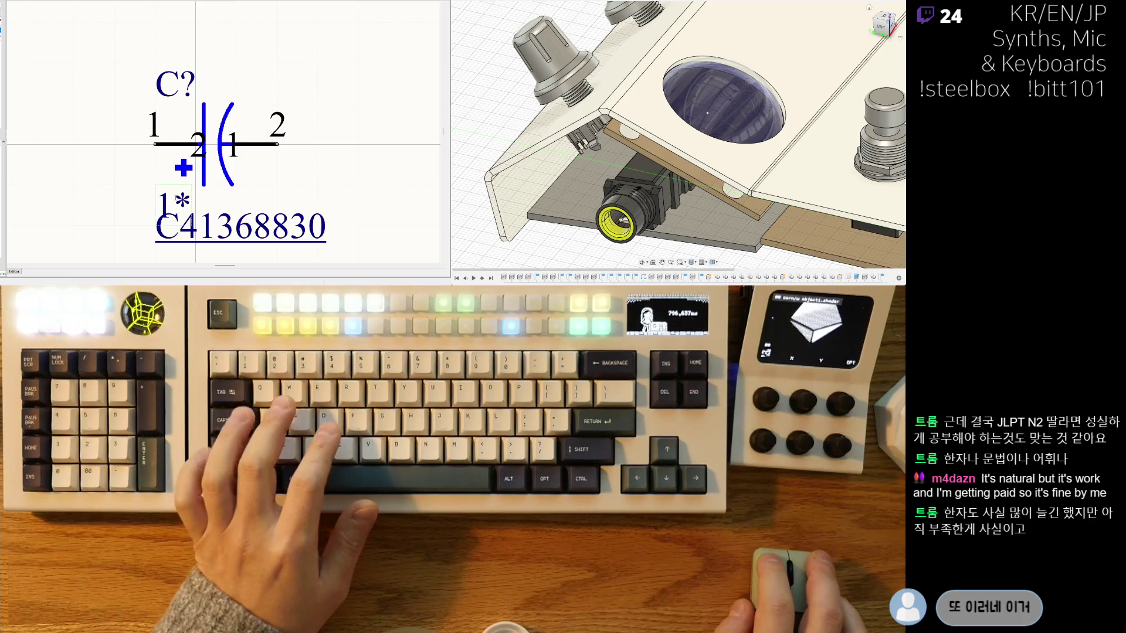
pyautogui.hotkey('ctrl', 'z')
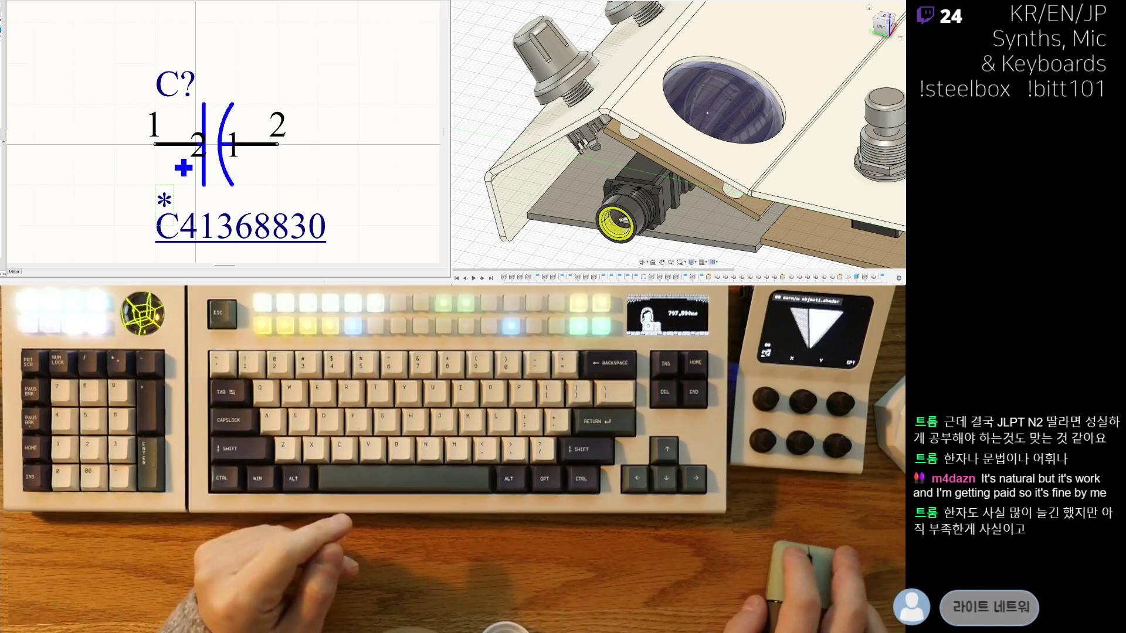
pyautogui.scroll(-1, 225, 132)
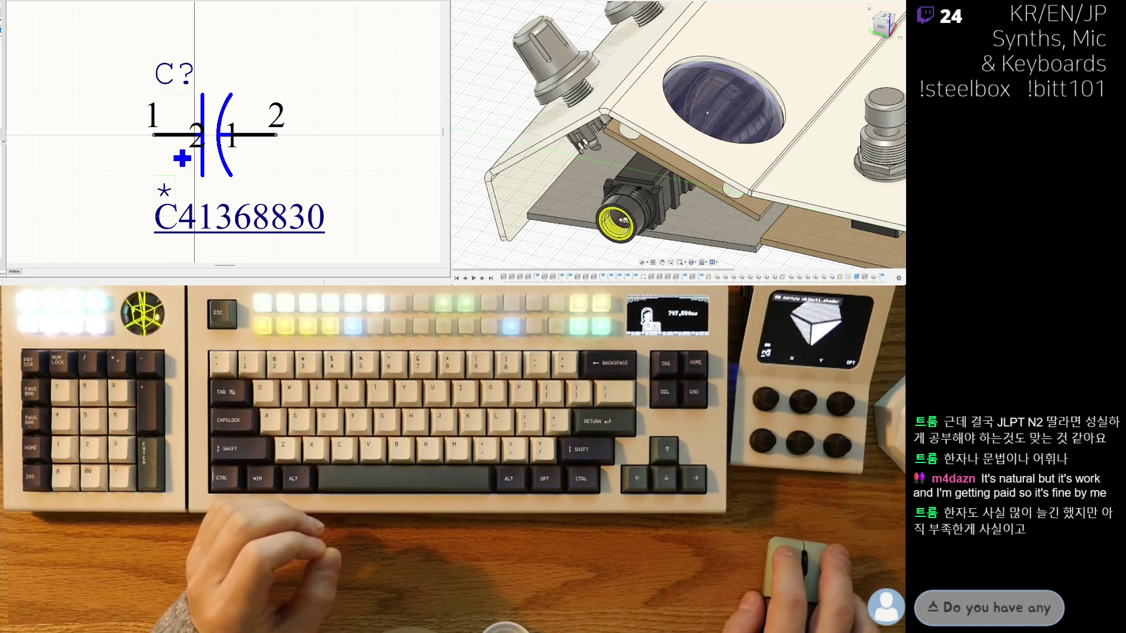
pyautogui.scroll(-1, 239, 20)
pyautogui.scroll(-1, 240, 19)
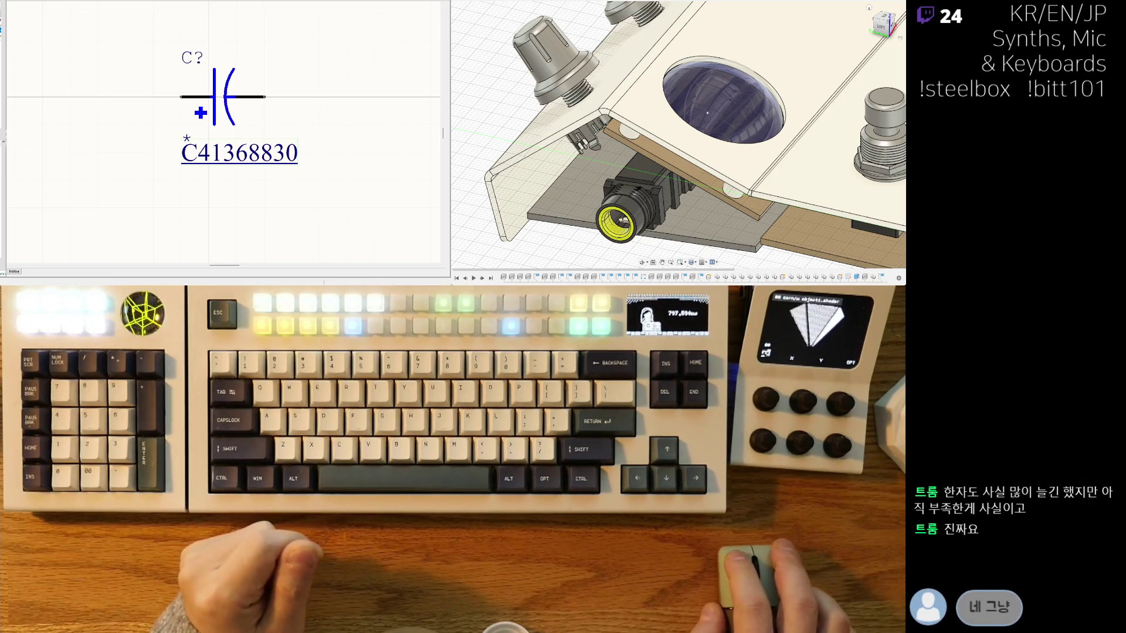
pyautogui.scroll(3, 78, 61)
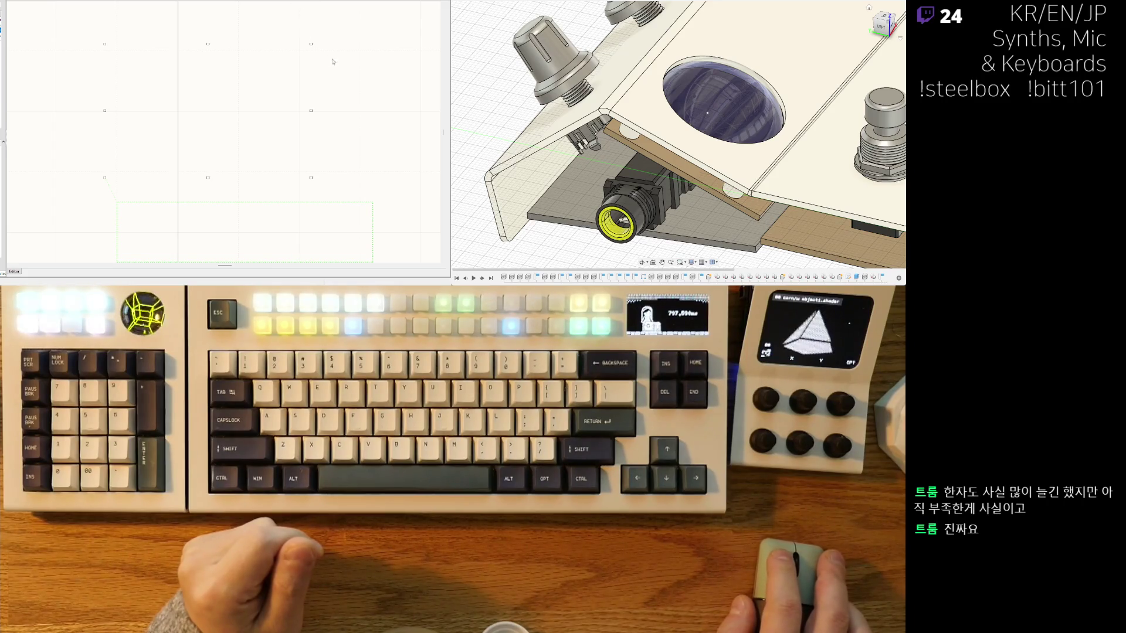
pyautogui.scroll(-2, 368, 154)
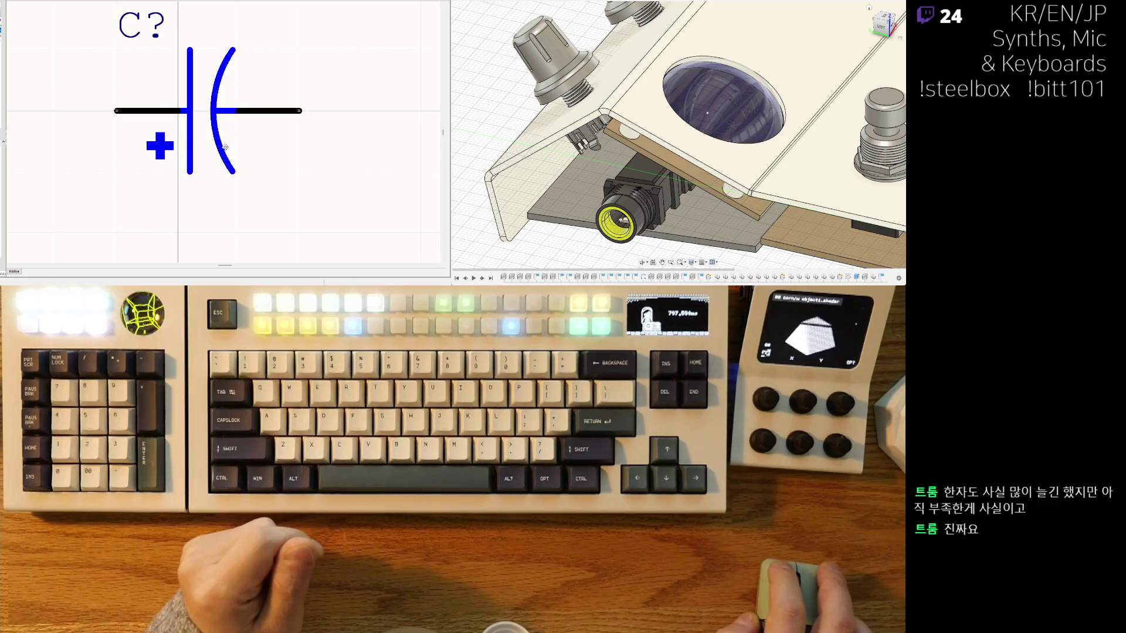
pyautogui.scroll(-3, 233, 112)
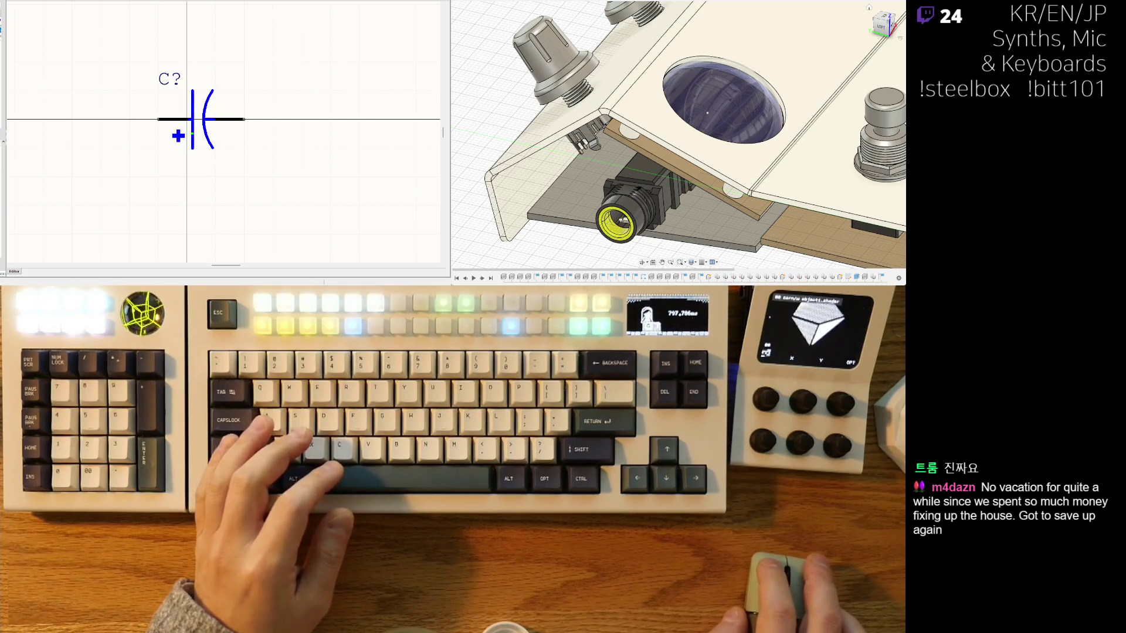
pyautogui.scroll(3, 187, 119)
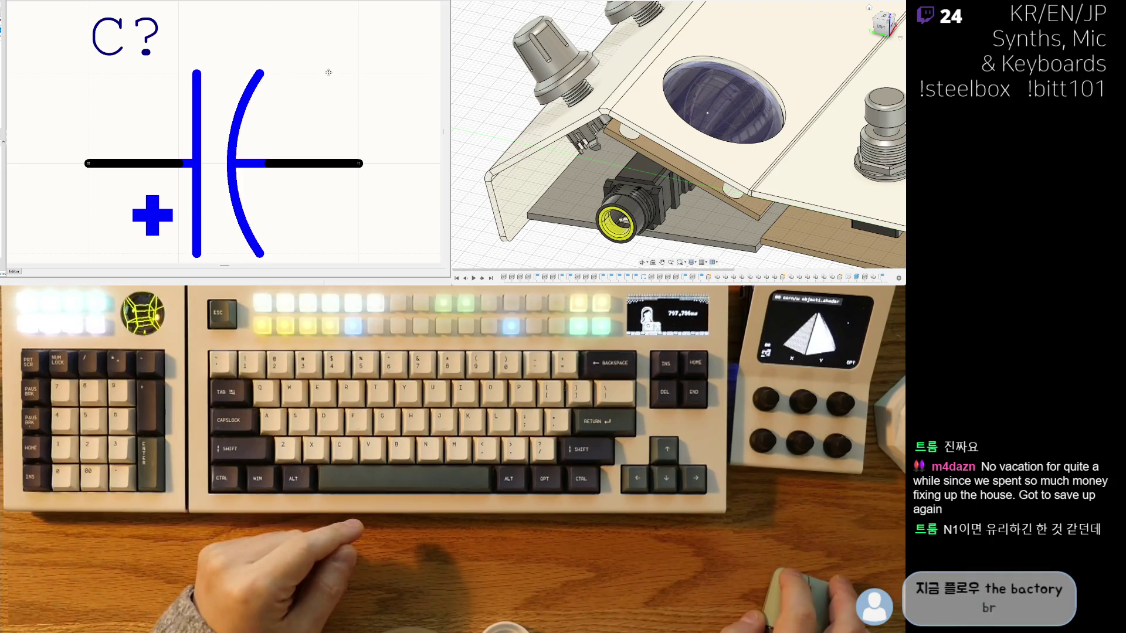
pyautogui.scroll(-2, 368, 164)
pyautogui.scroll(-3, 264, 167)
pyautogui.scroll(1, 218, 167)
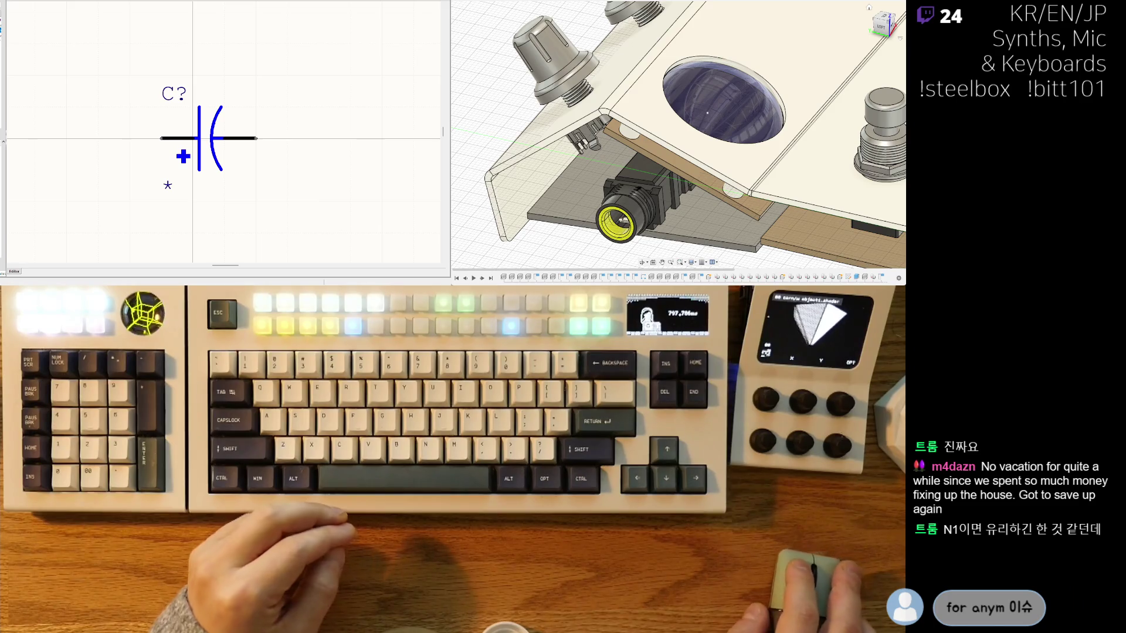
pyautogui.scroll(-3, 221, 125)
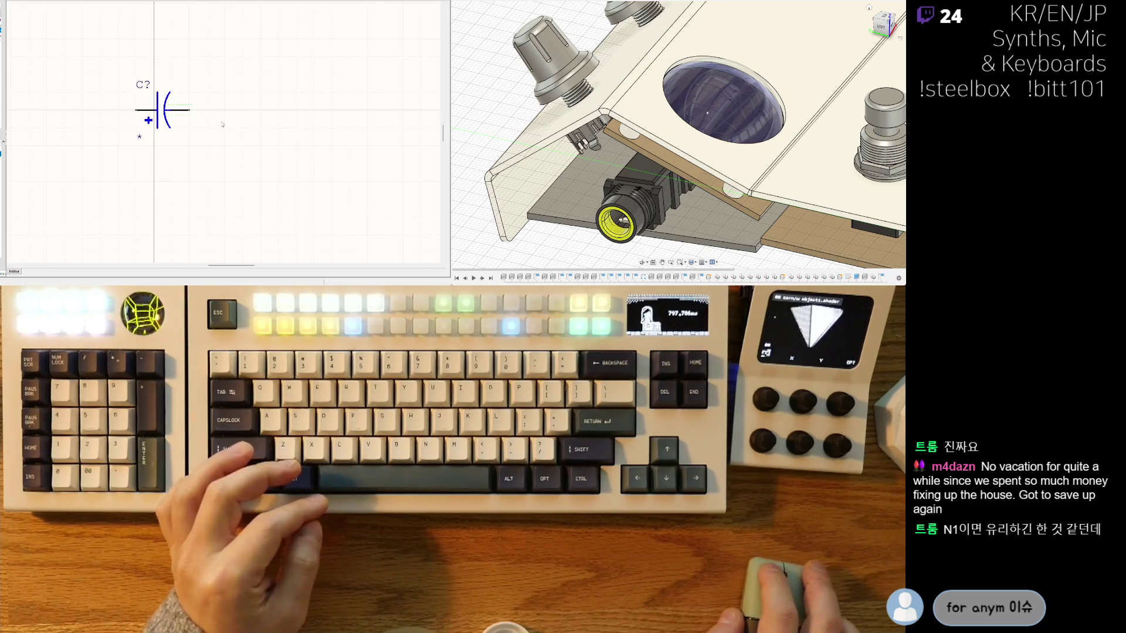
pyautogui.hscroll(-2, 220, 124)
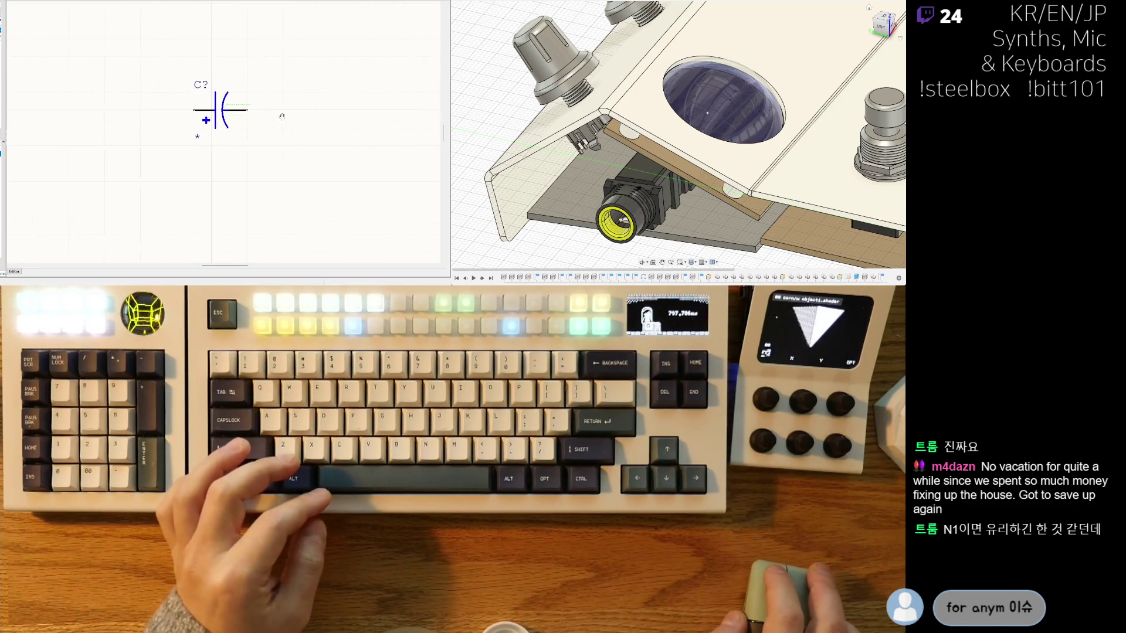
# Step: Set the polarized capacitor C? down at its new spot on the grid
pyautogui.click(214, 120)
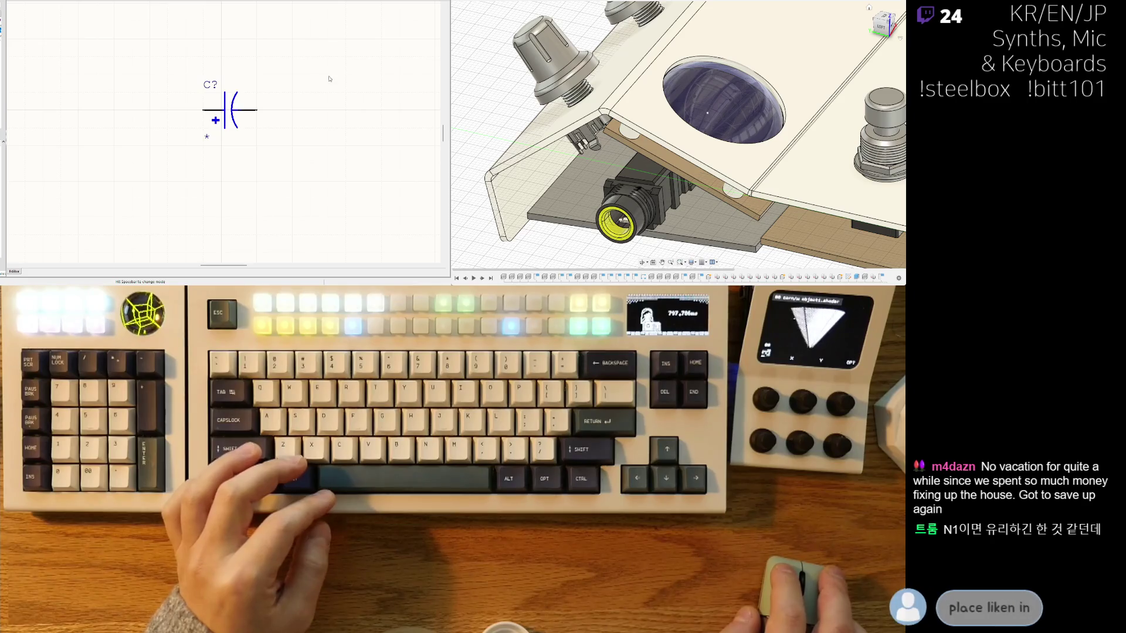
pyautogui.hotkey('ctrl', 'w')
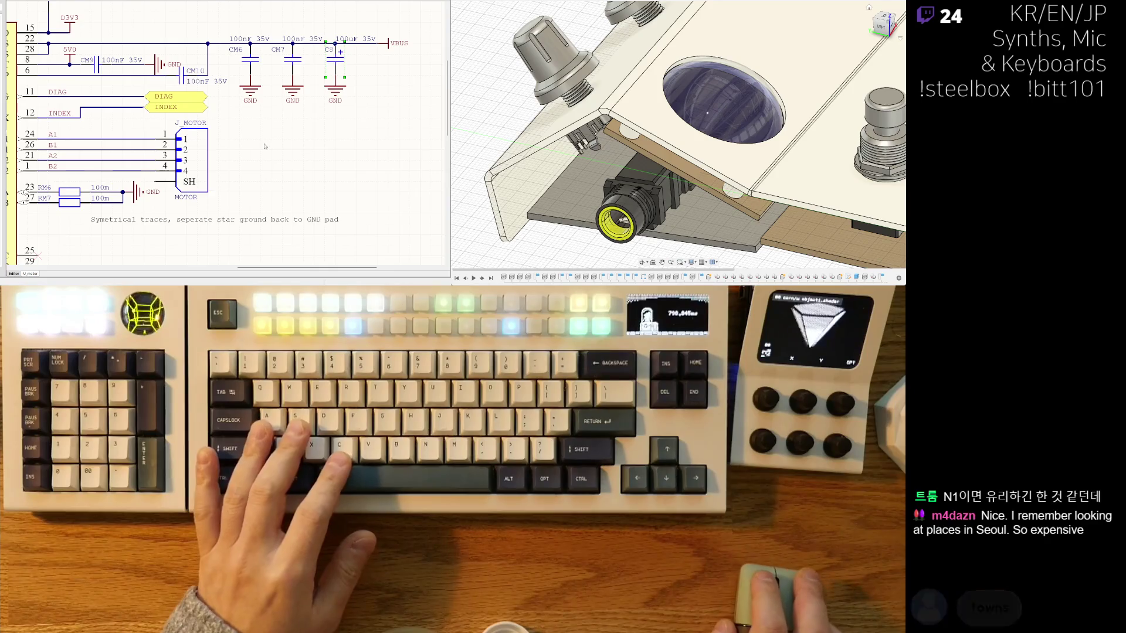
# Step: Shift the motor driver schematic slightly around the decoupling capacitors CM6, CM7 and C8
pyautogui.moveTo(197, 133); pyautogui.dragTo(166, 139, button='middle')
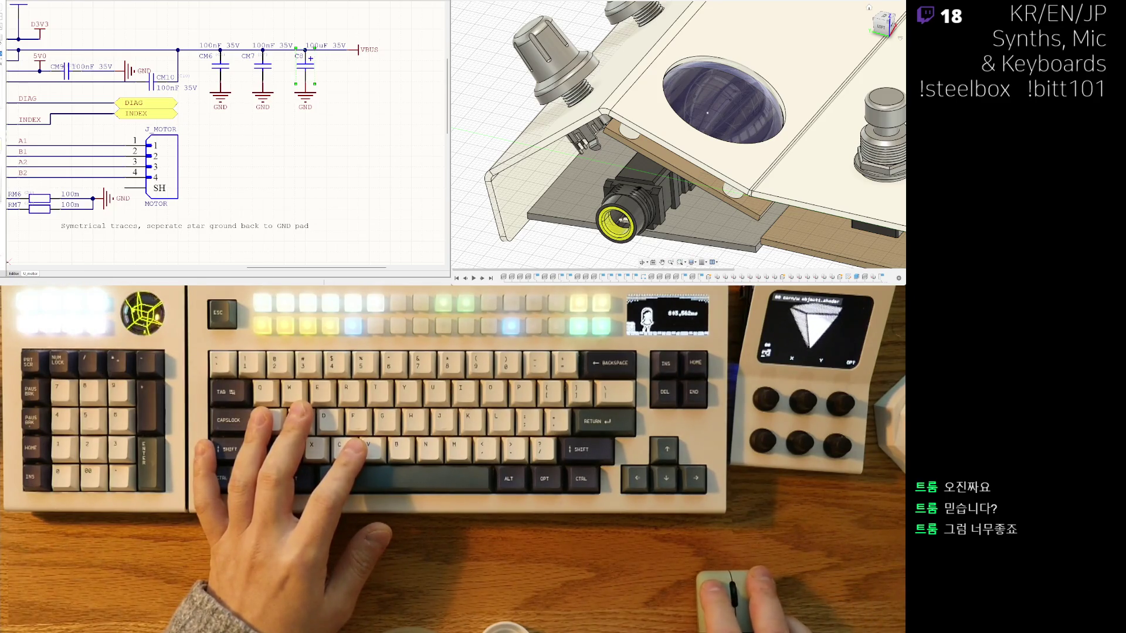
# Step: Paste the copied polarized capacitor into the schematic near C8
pyautogui.hotkey('ctrl', 'v')
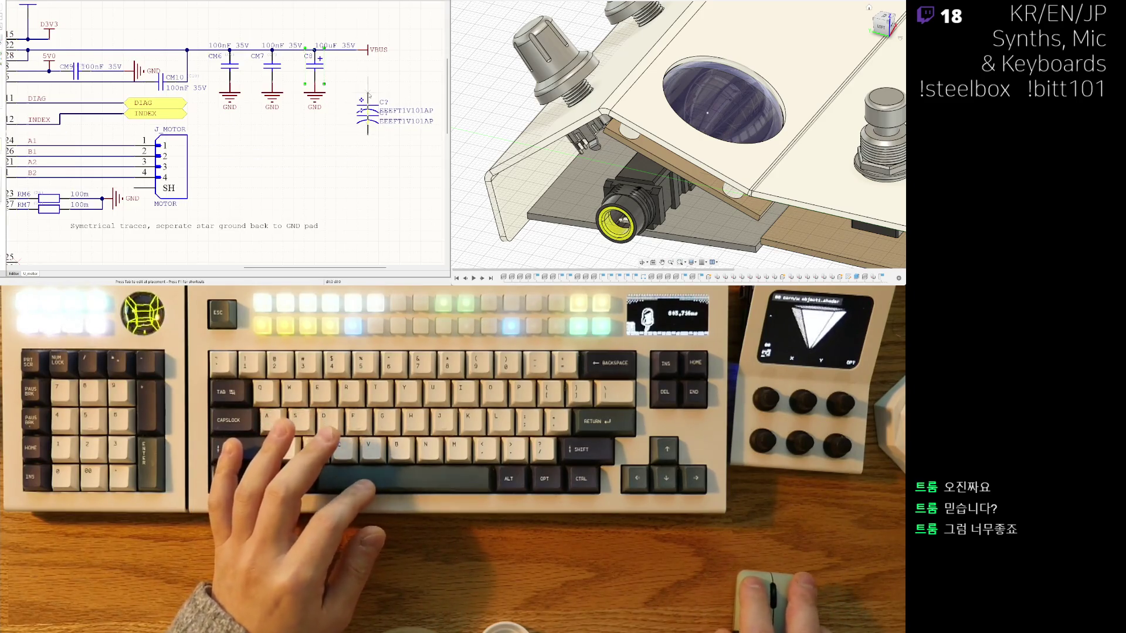
# Step: Drop the new capacitor beside the decoupling caps and rename its designator to CM8
pyautogui.moveTo(316, 77); pyautogui.dragTo(223, 84, button='right')
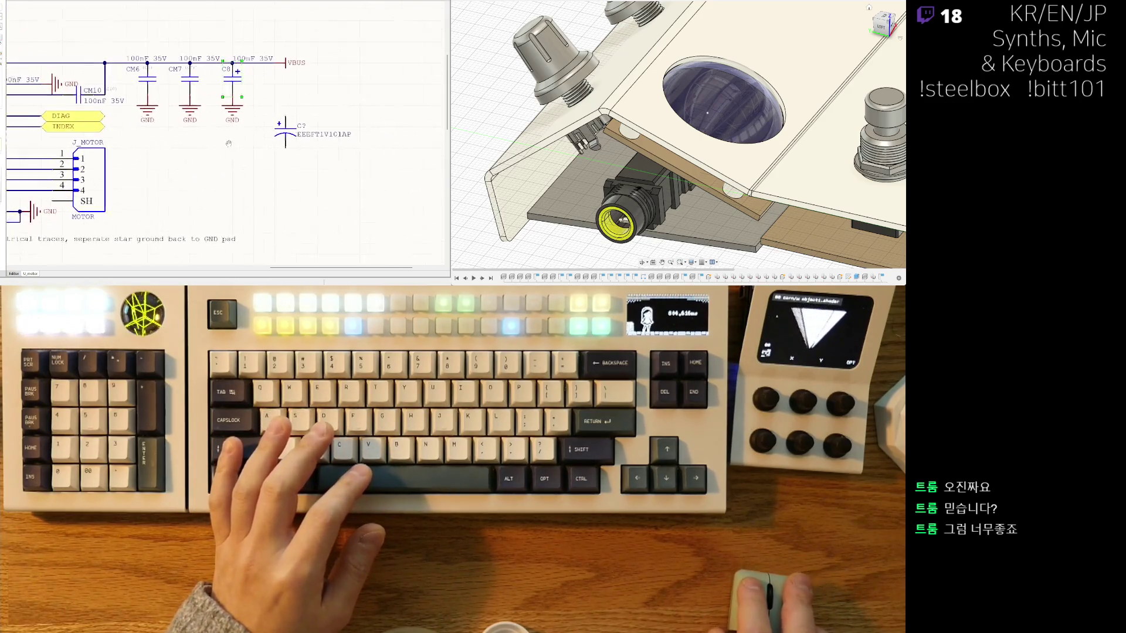
pyautogui.click(279, 123)
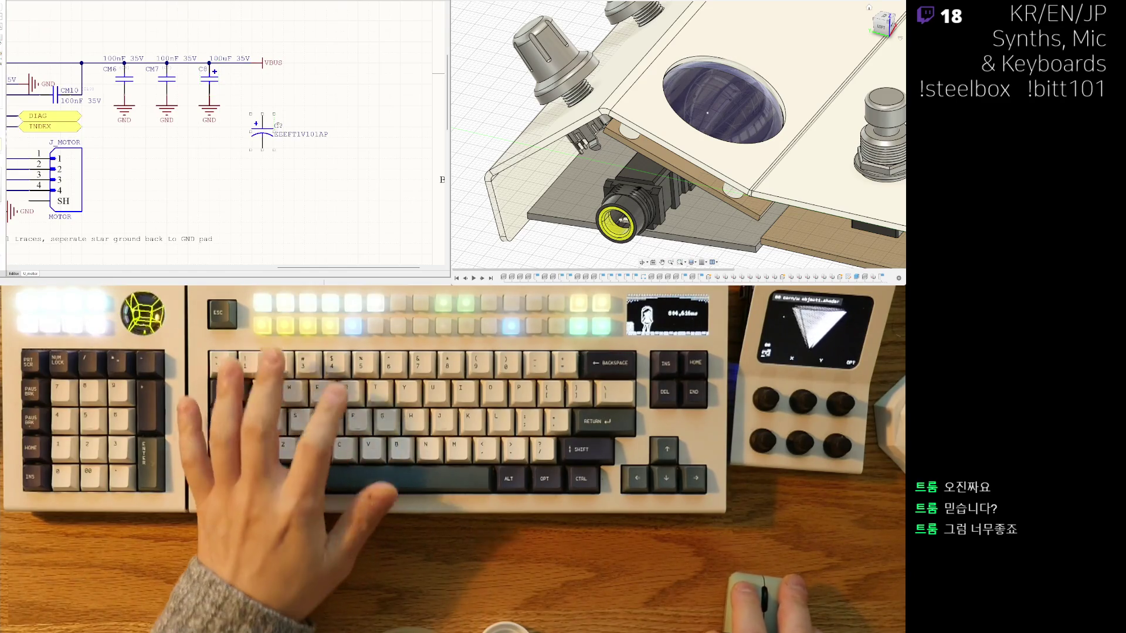
pyautogui.write('CM87')
pyautogui.press('Return')
pyautogui.press('BackSpace')
pyautogui.write('9')
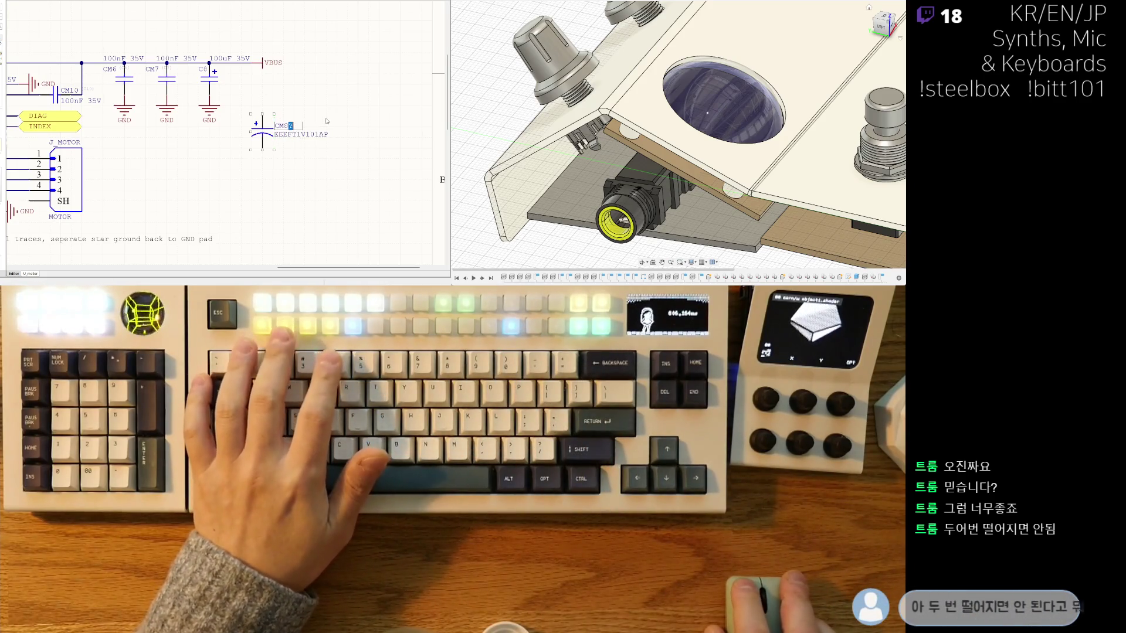
pyautogui.press('BackSpace')
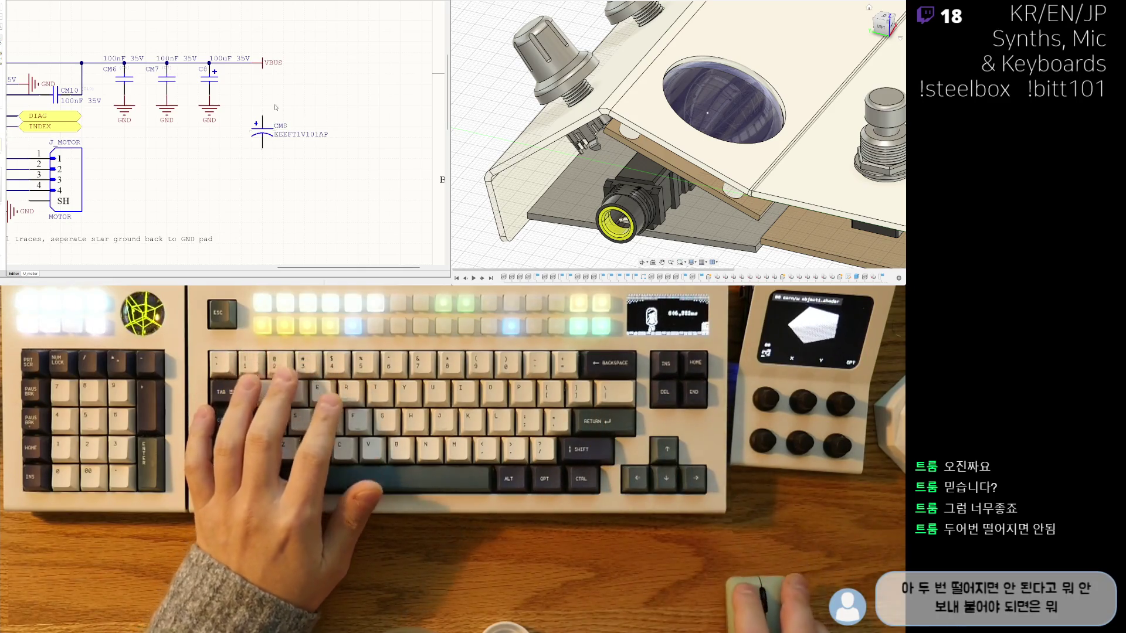
pyautogui.click(330, 120)
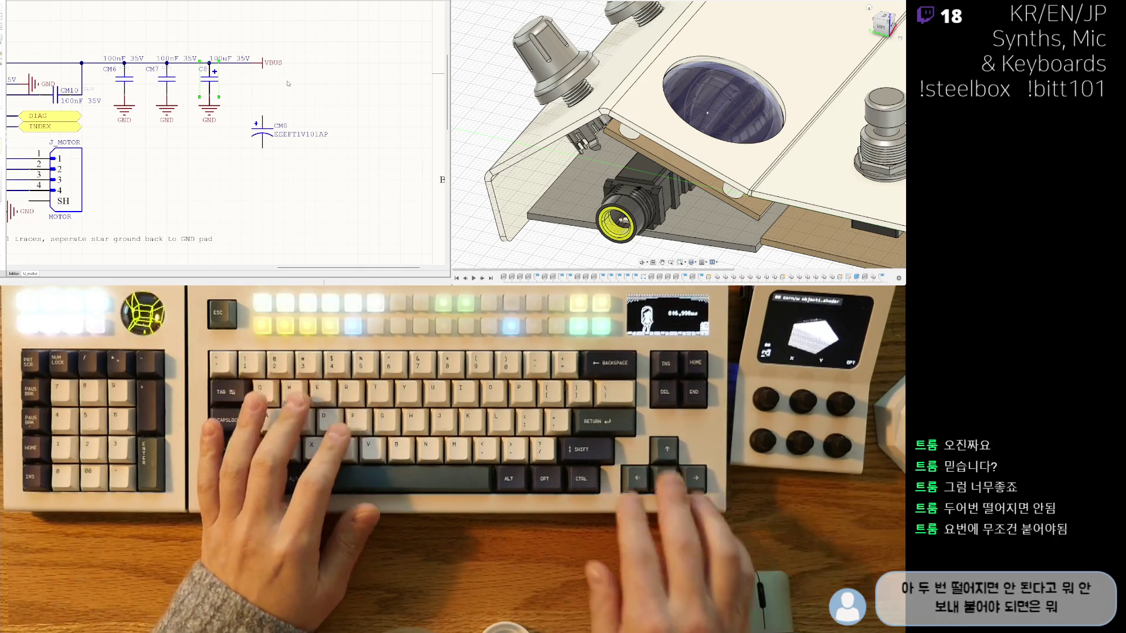
# Step: Set CM8's value to 100nF 35V, delete old C8 and move CM8 into its place
pyautogui.press('Delete')
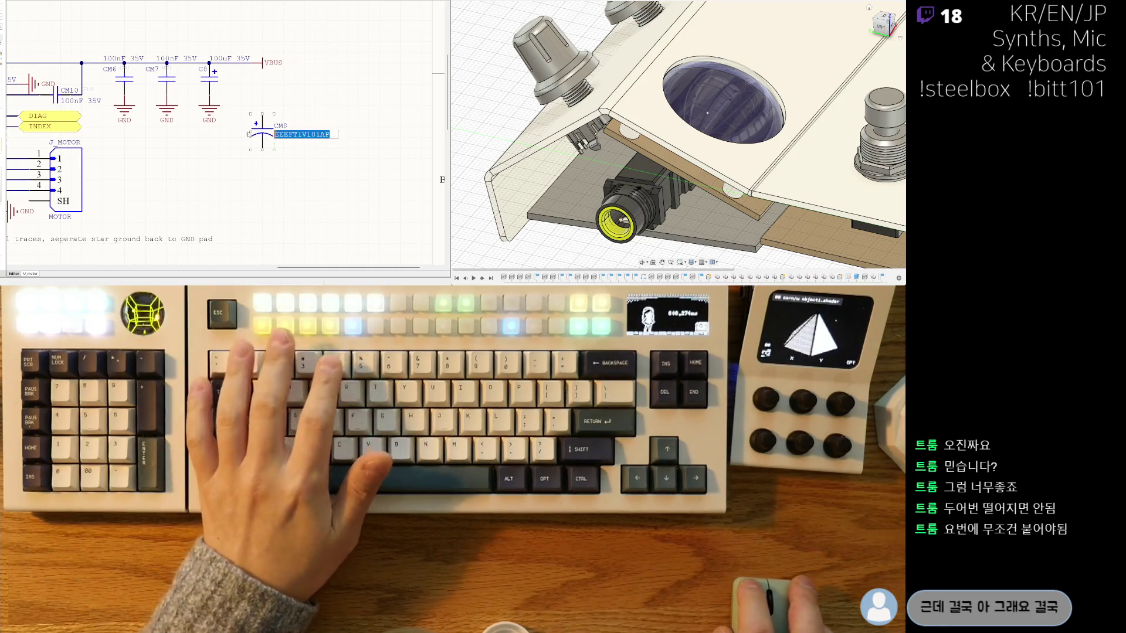
pyautogui.write('v')
pyautogui.write('100nF')
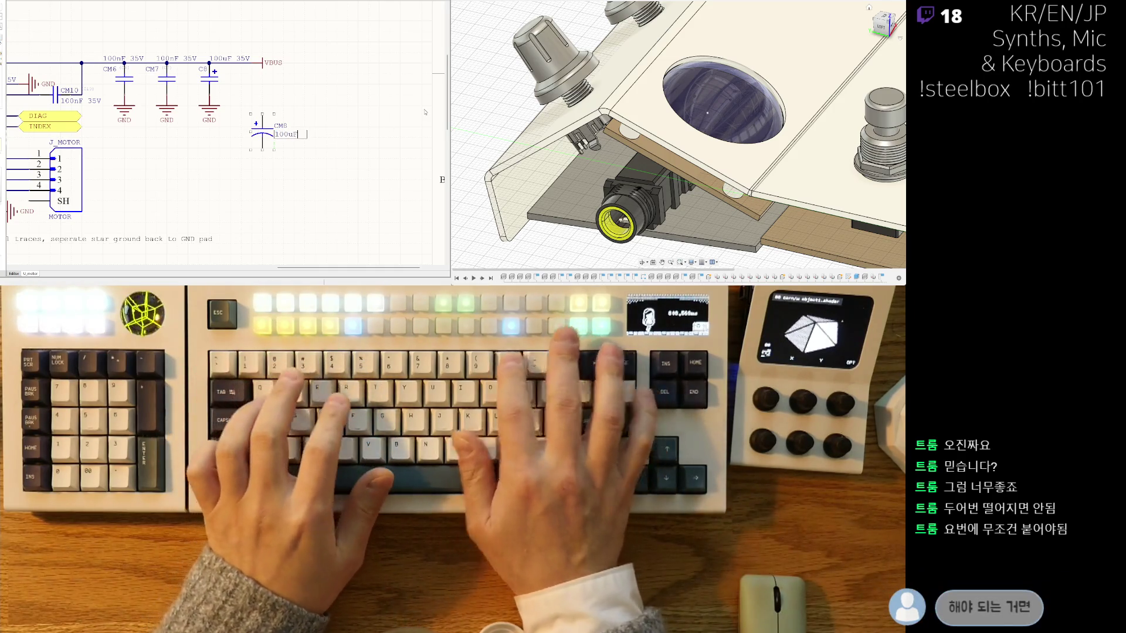
pyautogui.press('Return')
pyautogui.write('35V')
pyautogui.press('Return')
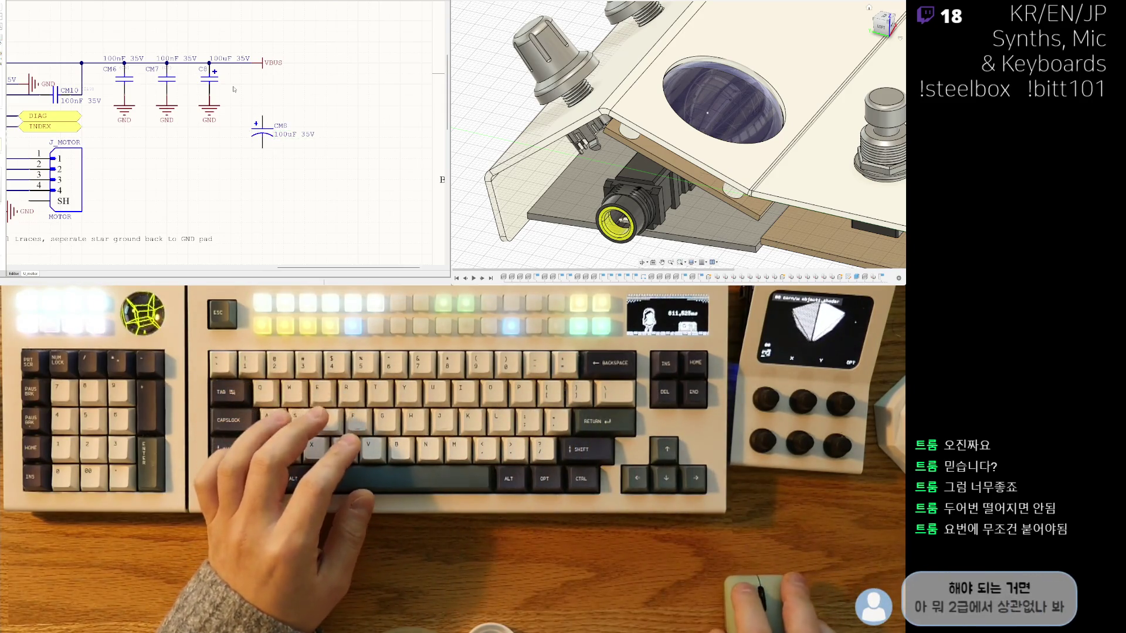
pyautogui.click(300, 82)
pyautogui.press('Delete')
pyautogui.press('m')
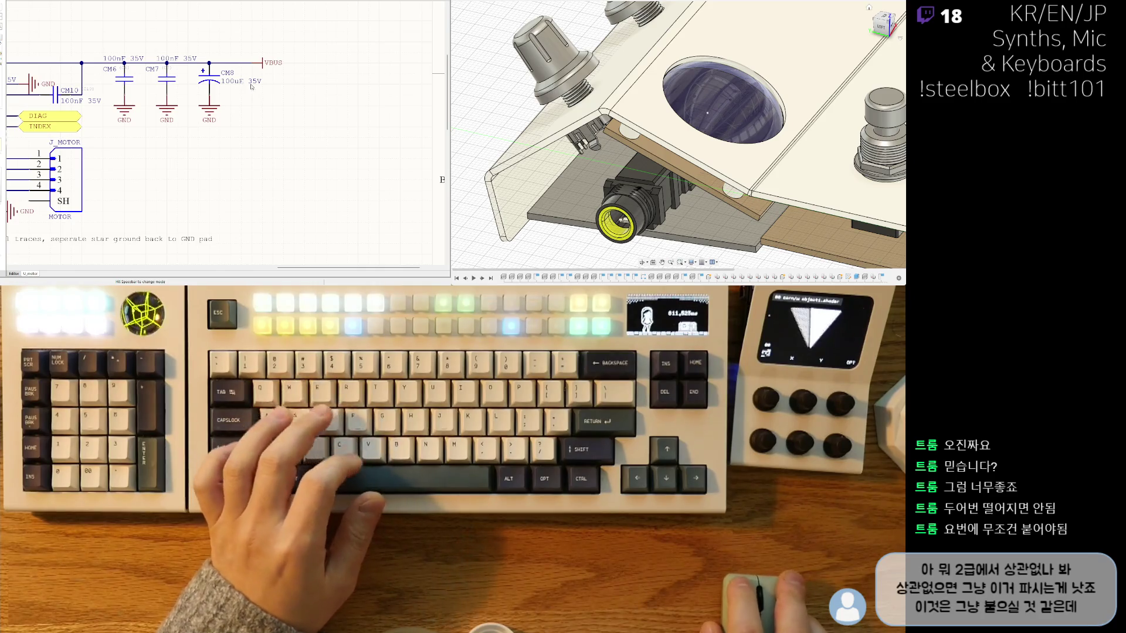
pyautogui.scroll(-2, 245, 87)
pyautogui.scroll(-1, 343, 145)
pyautogui.scroll(1, 344, 144)
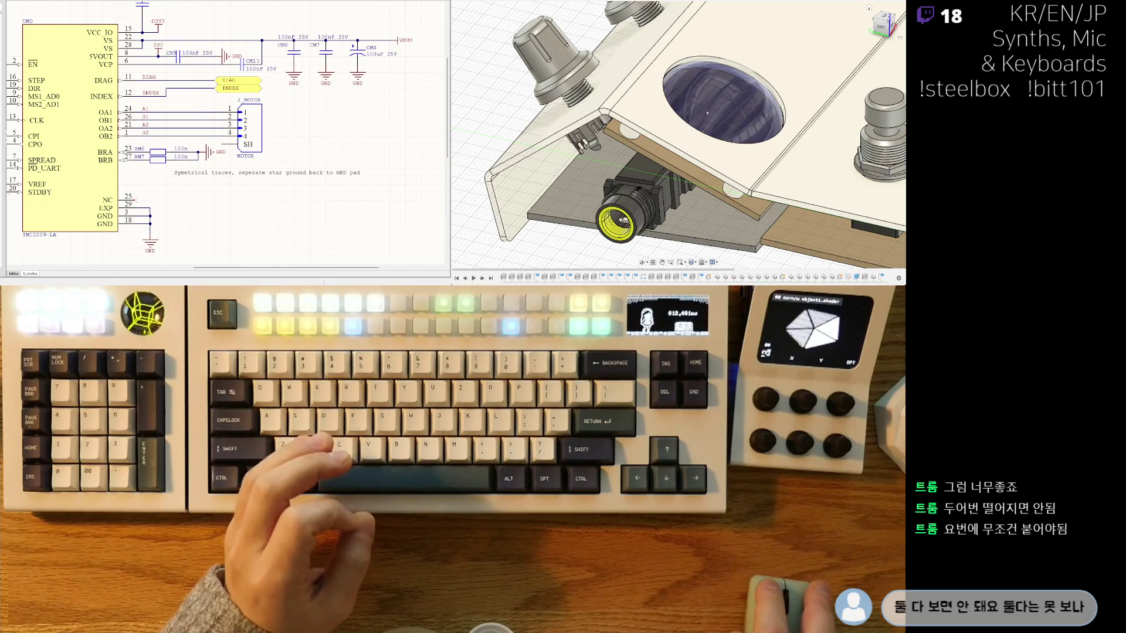
pyautogui.scroll(-2, 225, 136)
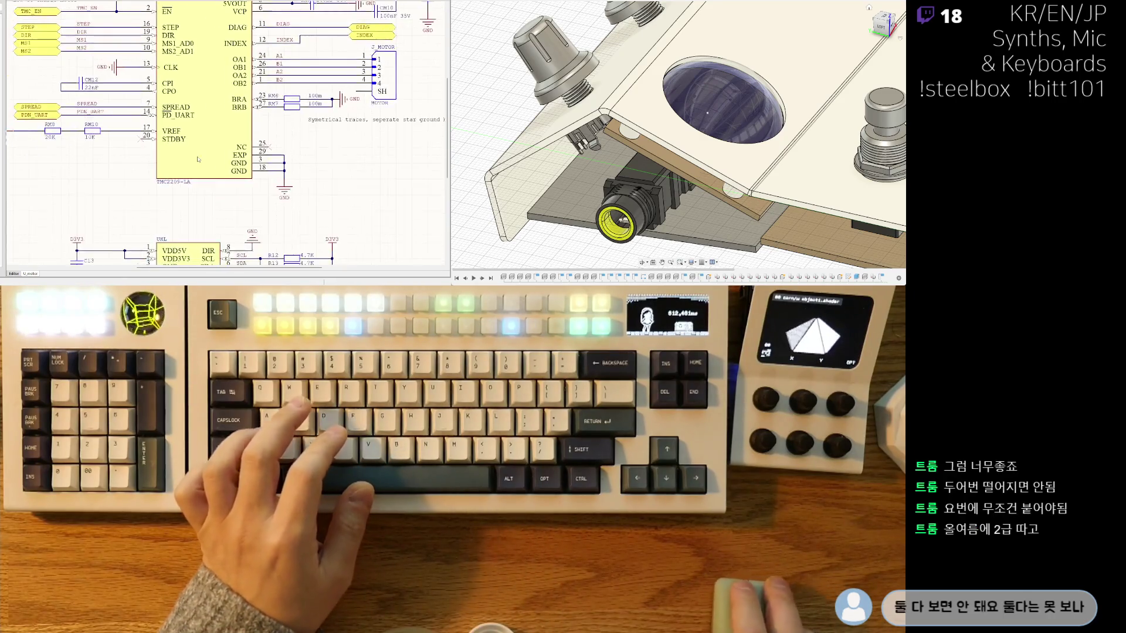
pyautogui.scroll(-2, 279, 121)
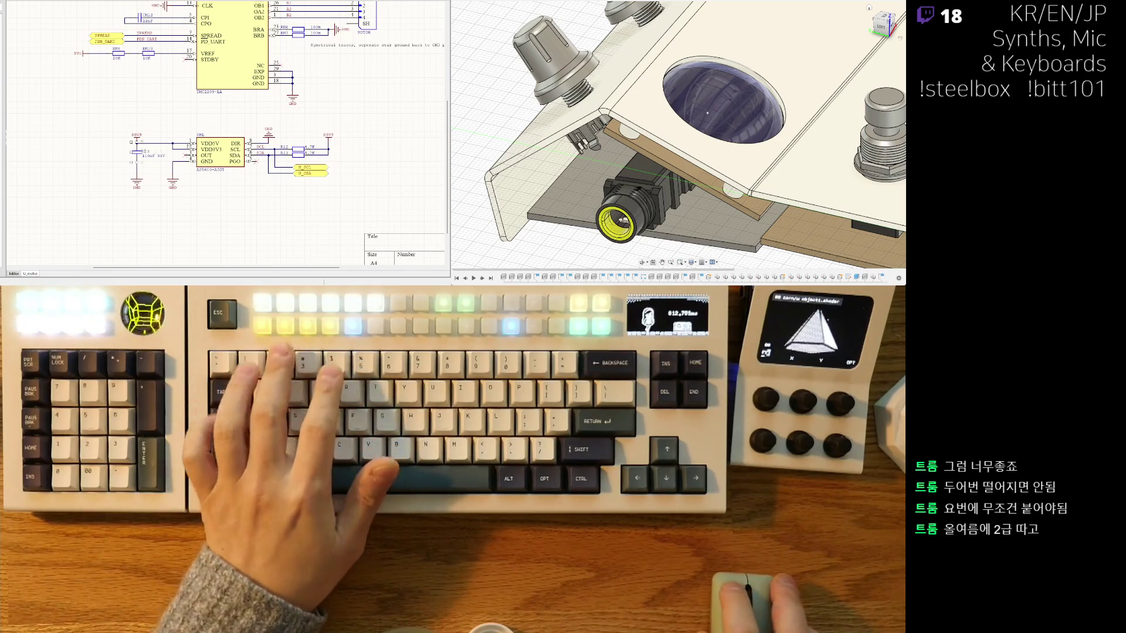
pyautogui.hscroll(1, 224, 137)
pyautogui.keyDown('ctrl'); pyautogui.scroll(2, 179, 169); pyautogui.keyUp('ctrl')
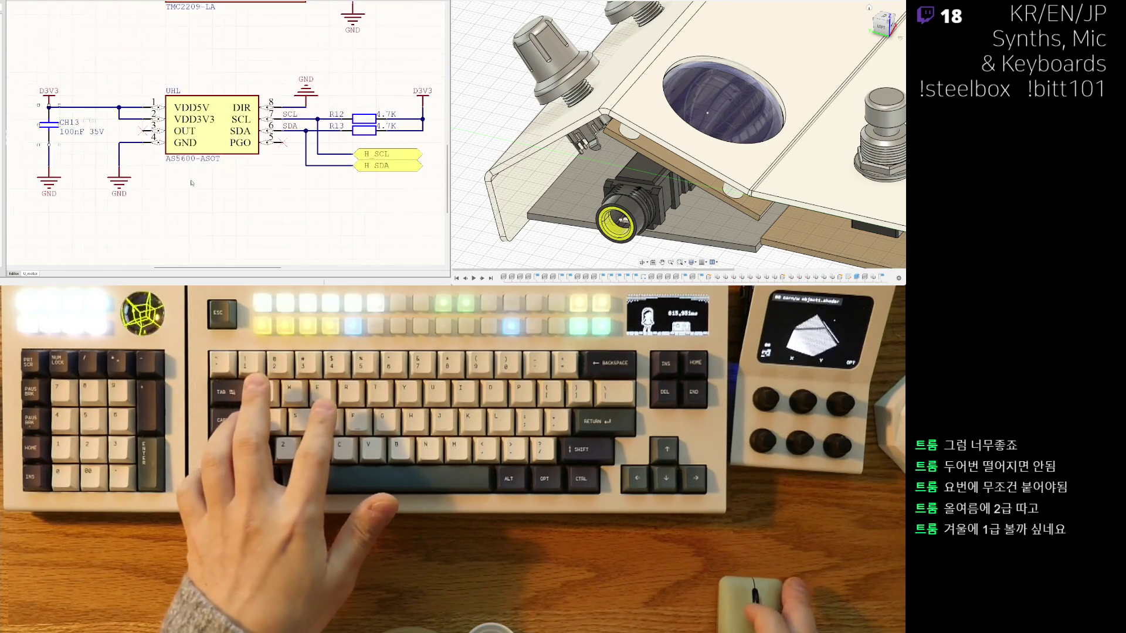
pyautogui.keyDown('ctrl'); pyautogui.scroll(1, 179, 169); pyautogui.keyUp('ctrl')
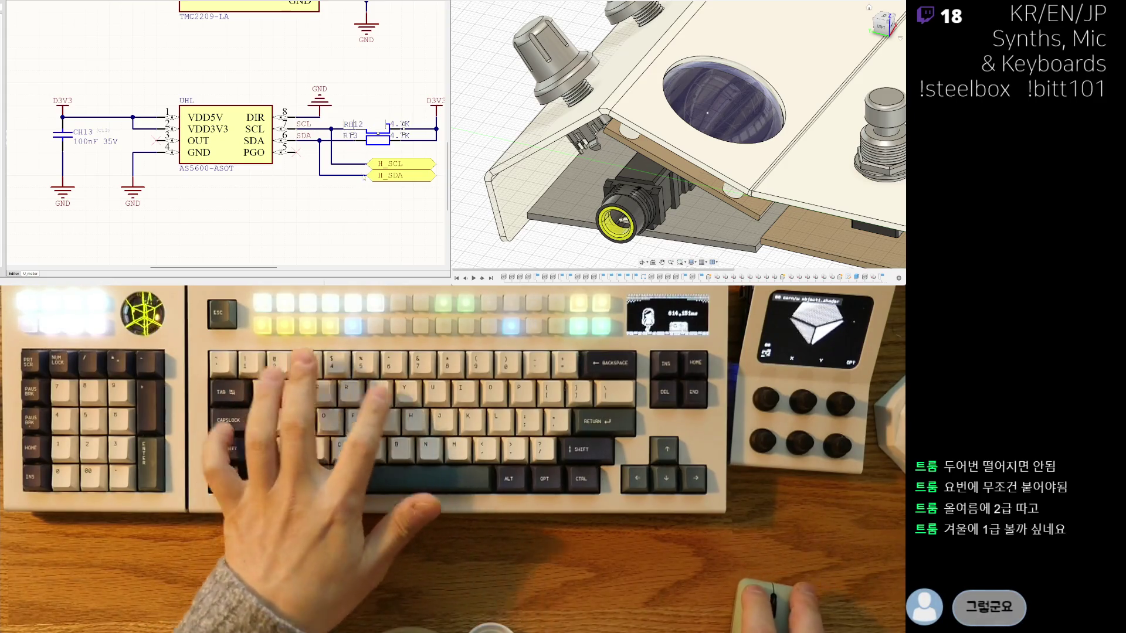
pyautogui.scroll(-1, 352, 176)
pyautogui.scroll(-1, 335, 169)
pyautogui.scroll(-1, 316, 161)
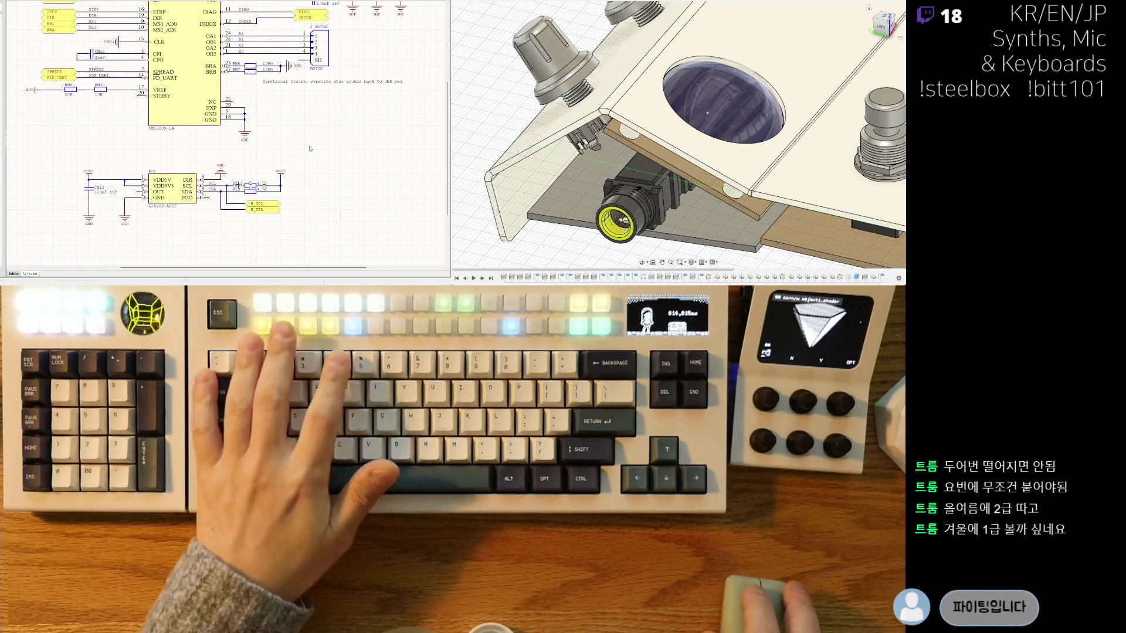
pyautogui.scroll(-1, 307, 158)
pyautogui.scroll(1, 303, 172)
pyautogui.scroll(1, 298, 194)
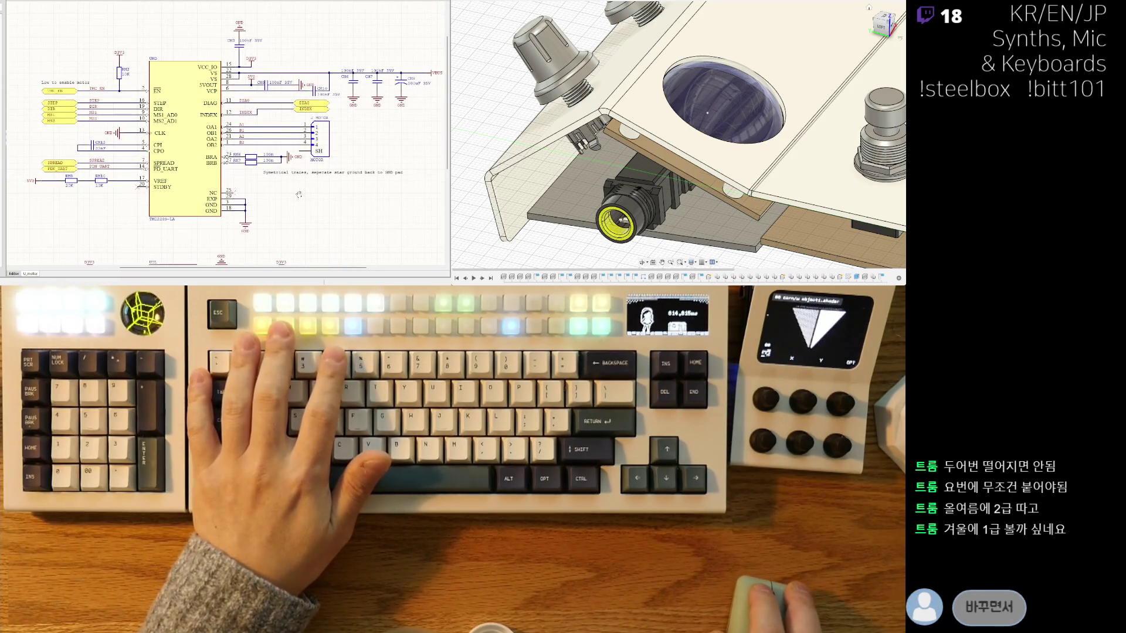
pyautogui.scroll(1, 294, 192)
pyautogui.scroll(1, 286, 187)
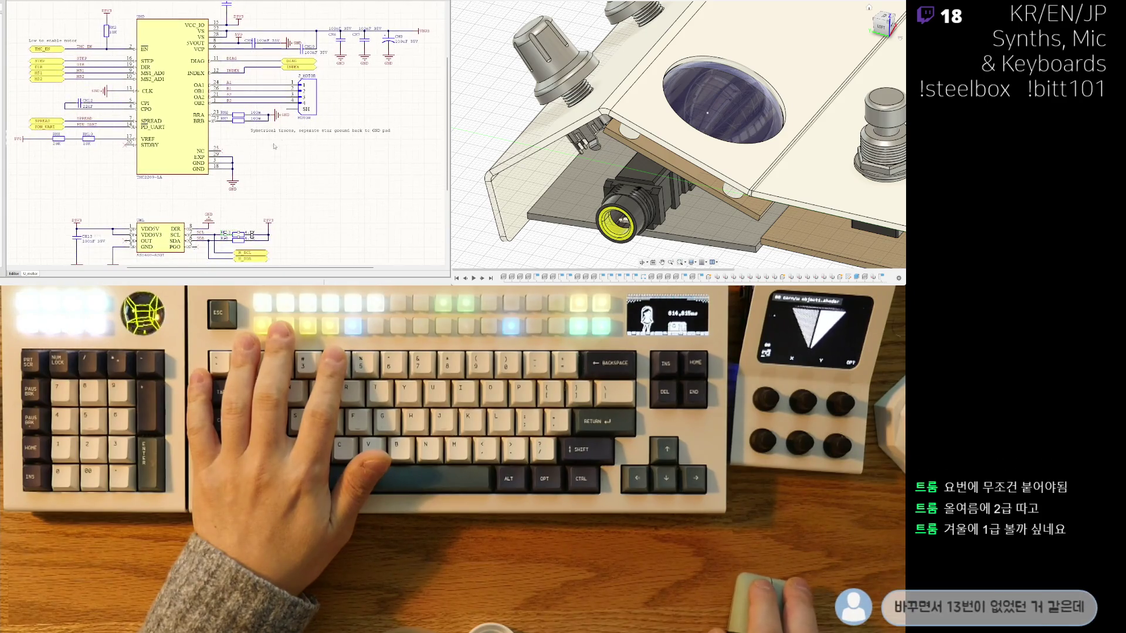
pyautogui.scroll(1, 269, 180)
pyautogui.scroll(1, 257, 176)
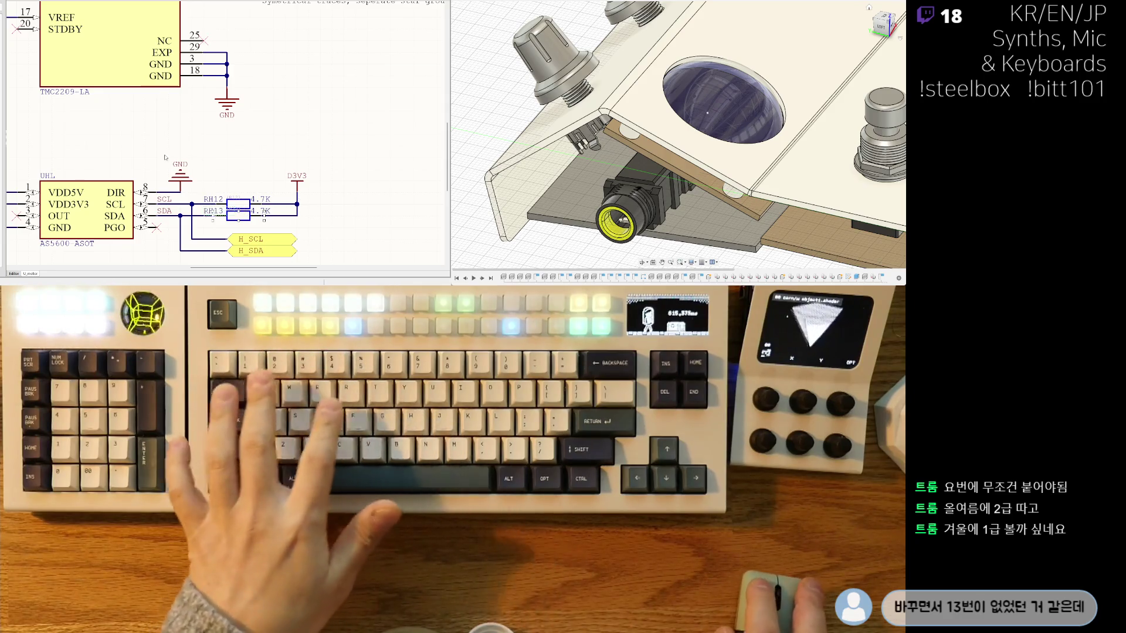
# Step: Pan the schematic past the AS5600 sensor block toward the CH224K power-delivery section
pyautogui.moveTo(152, 146); pyautogui.dragTo(246, 115, button='right')
pyautogui.scroll(-1, 255, 141)
pyautogui.scroll(-1, 278, 199)
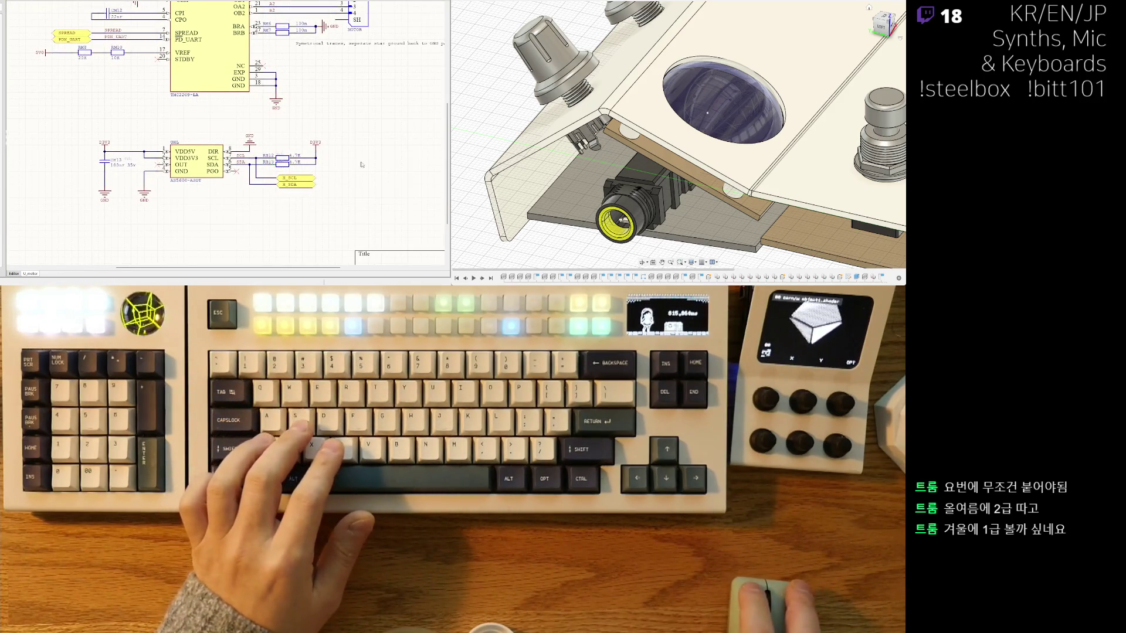
pyautogui.scroll(-2, 362, 165)
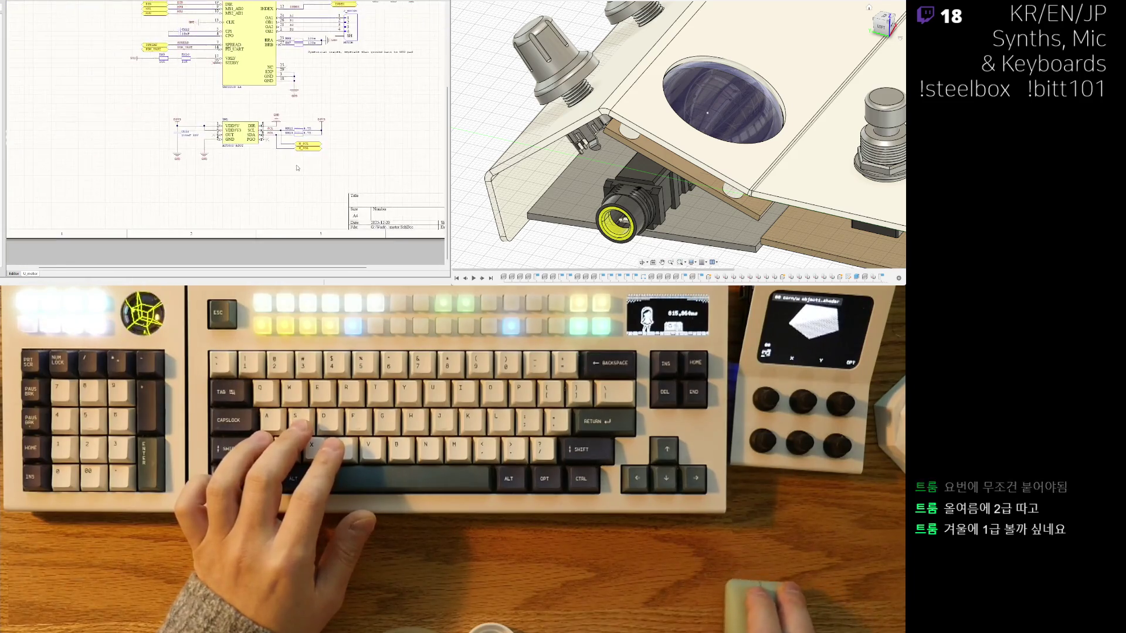
pyautogui.scroll(2, 303, 167)
pyautogui.scroll(1, 303, 166)
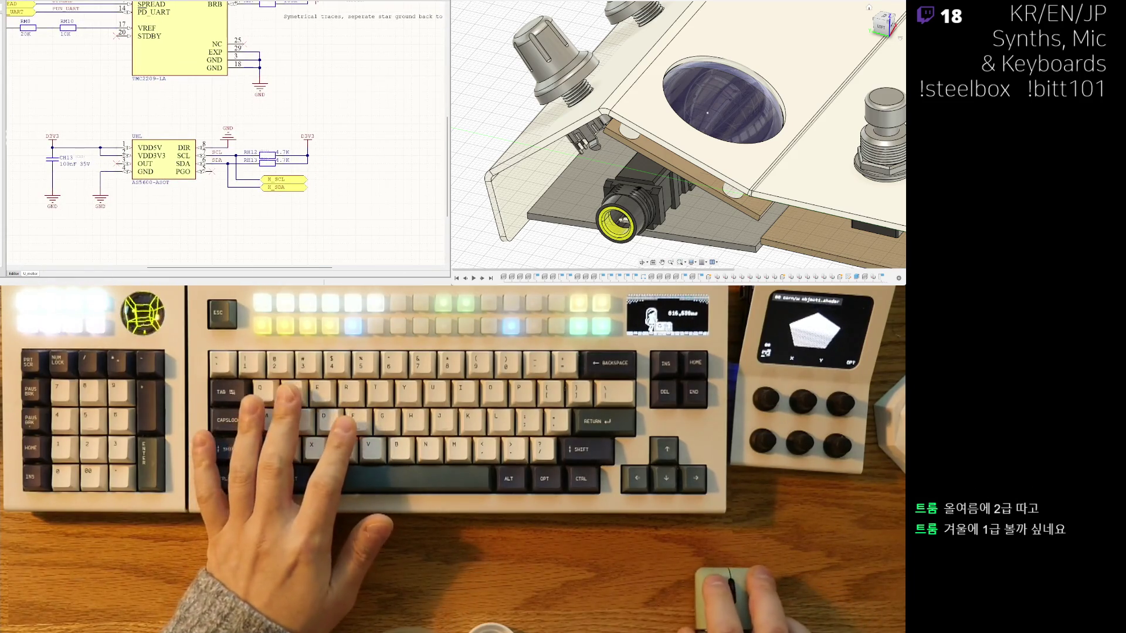
pyautogui.scroll(1, 224, 137)
pyautogui.scroll(1, 224, 136)
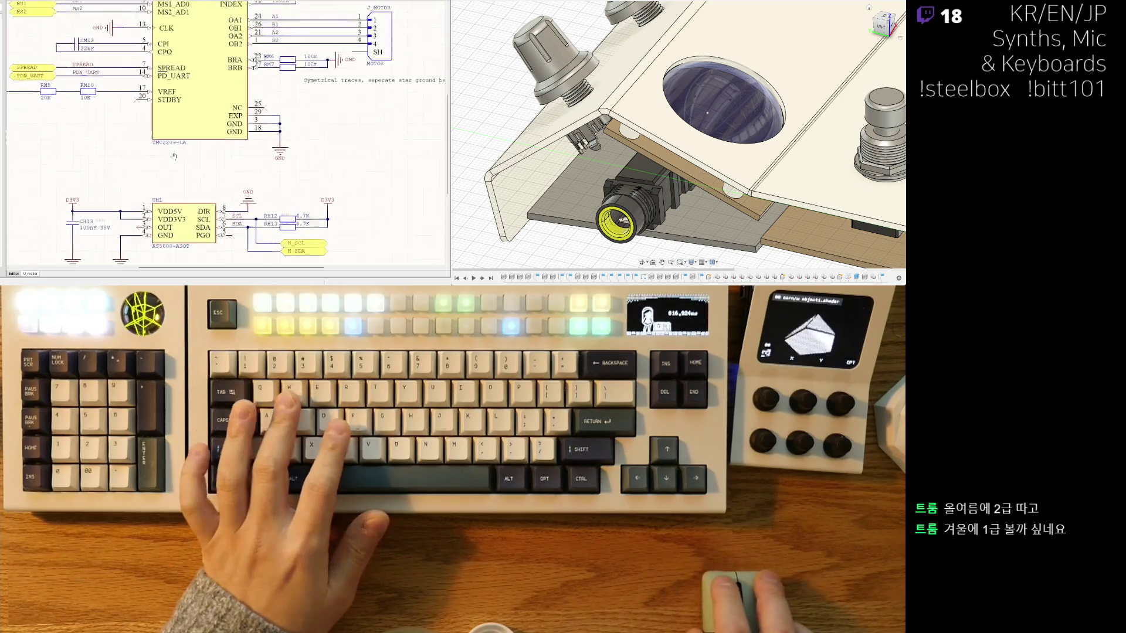
pyautogui.scroll(2, 224, 136)
pyautogui.scroll(1, 203, 148)
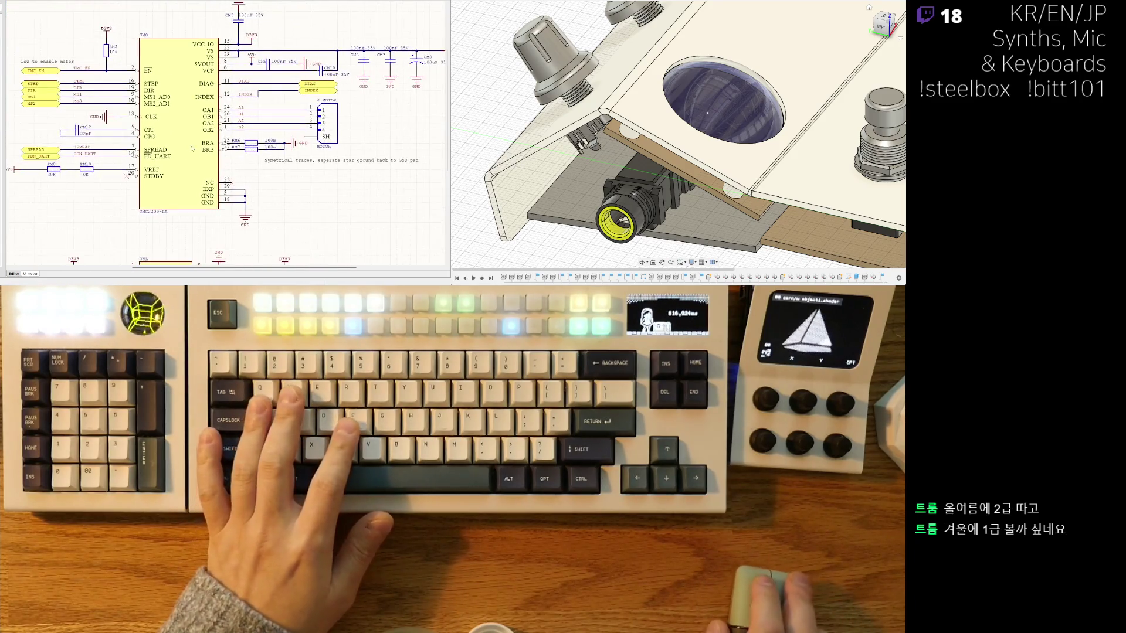
pyautogui.scroll(-3, 225, 132)
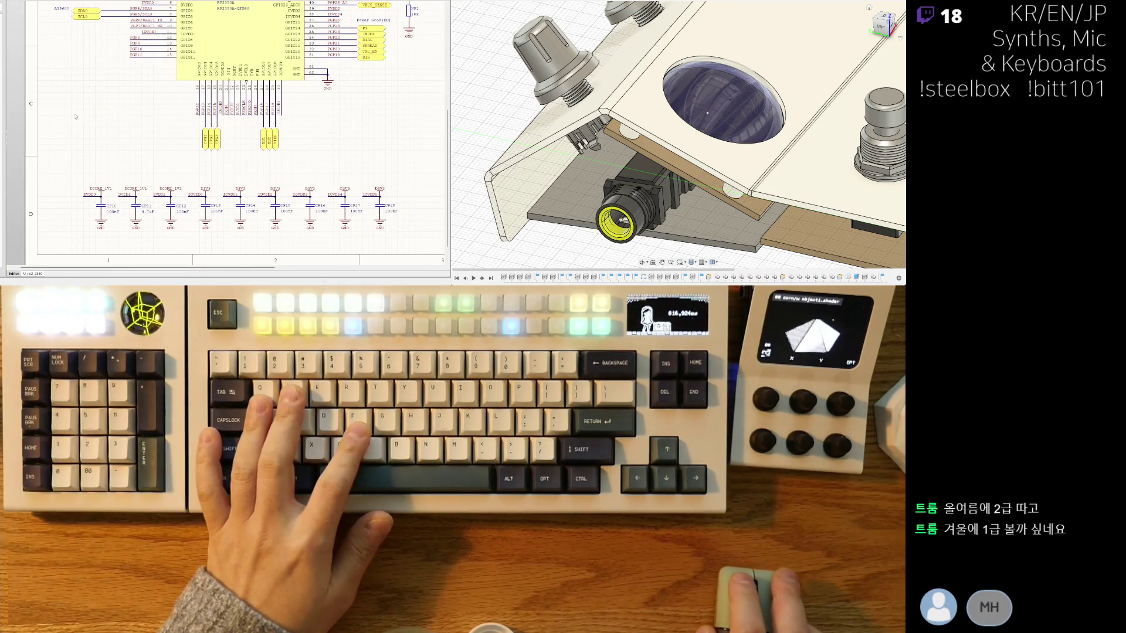
pyautogui.scroll(-3, 225, 132)
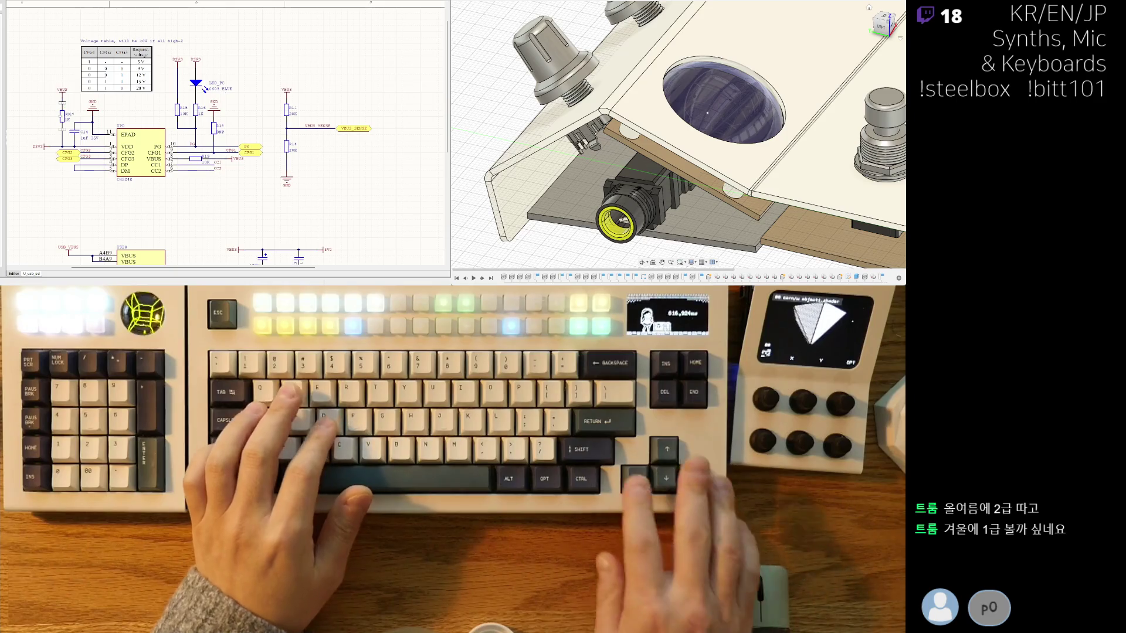
pyautogui.scroll(2, 226, 132)
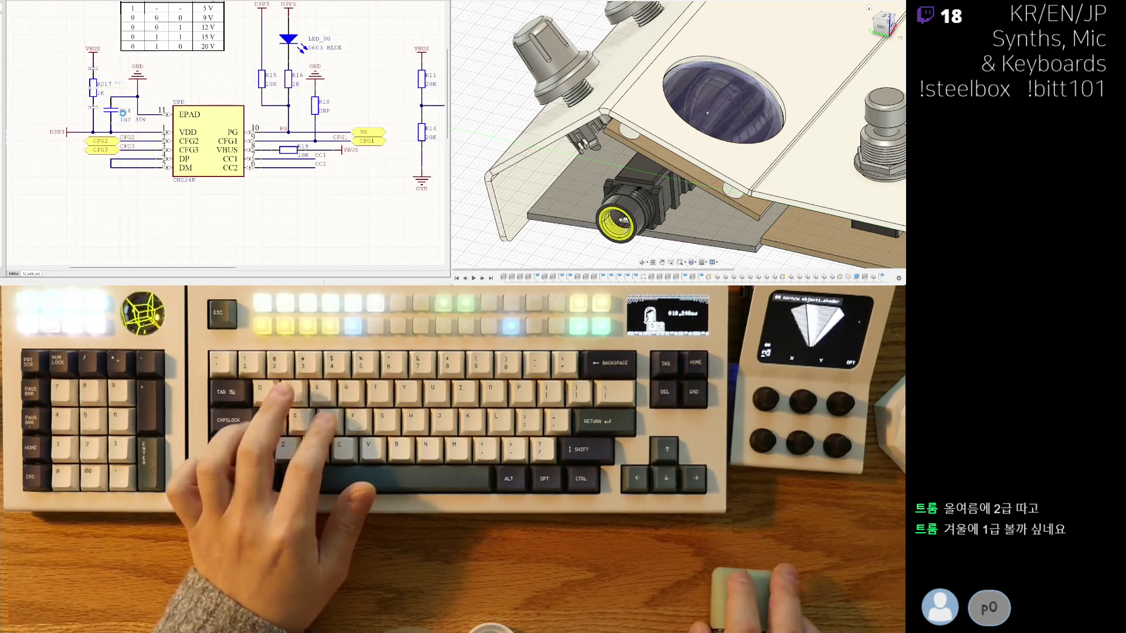
# Step: Rotate C14 beside R17, finish placing the part near R19, and review the CH224K area
pyautogui.press('r')
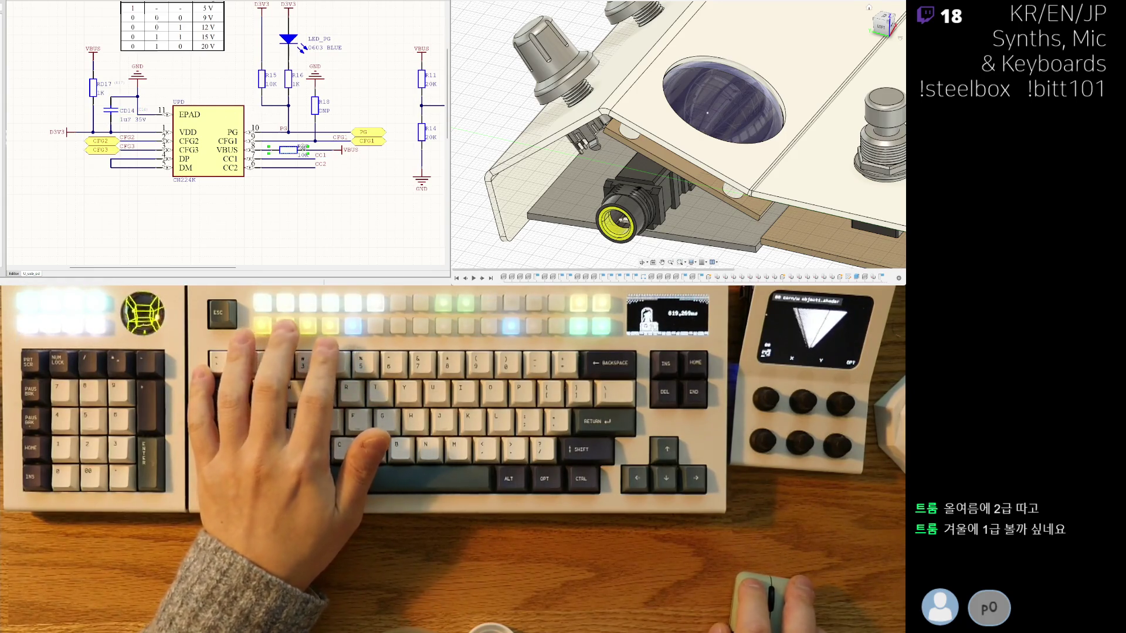
pyautogui.press('Escape')
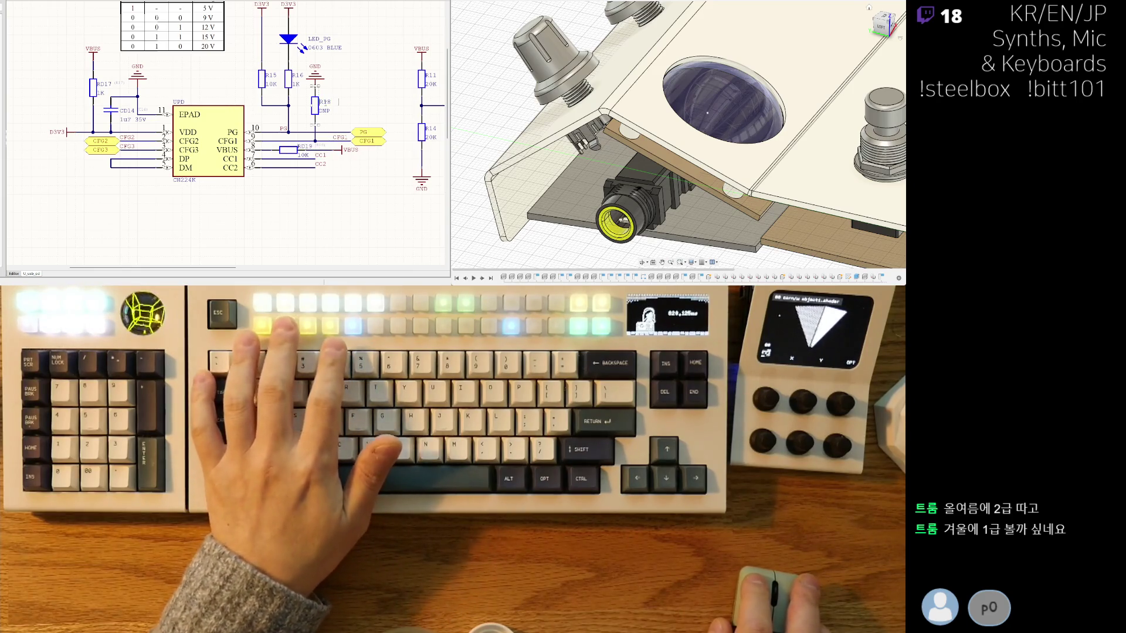
pyautogui.moveTo(351, 84); pyautogui.dragTo(298, 99, button='right')
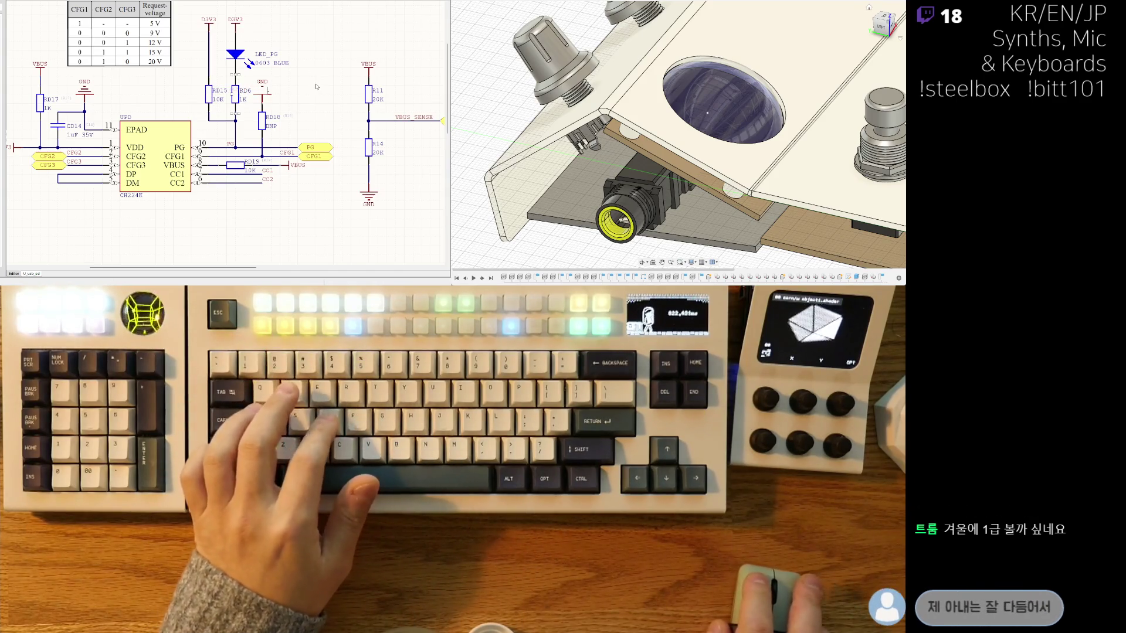
pyautogui.hscroll(3, 325, 103)
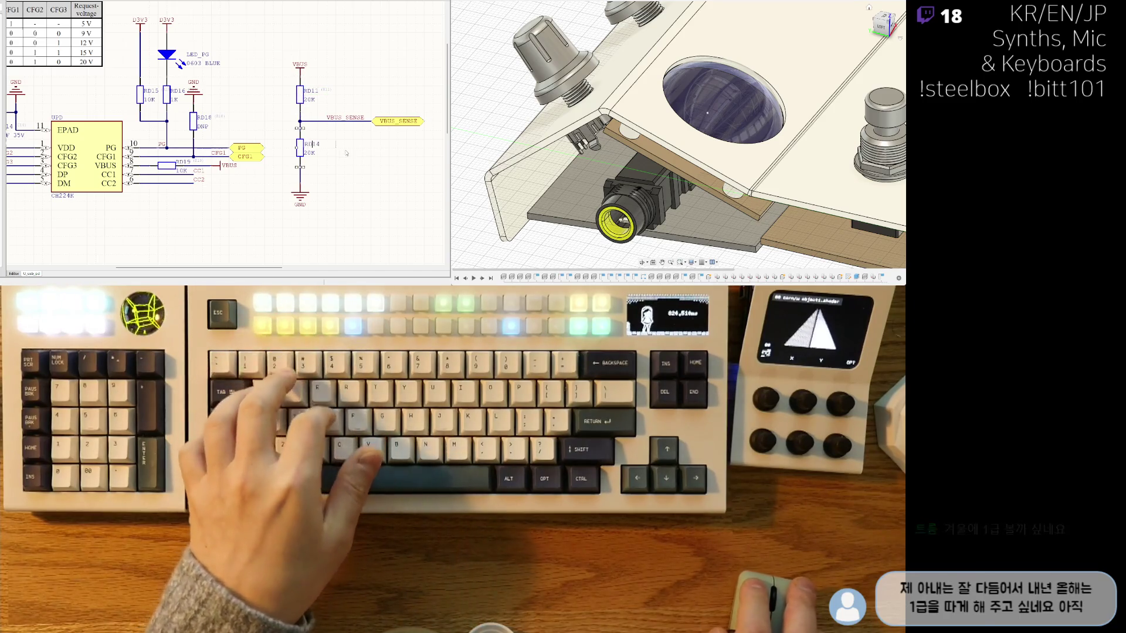
pyautogui.scroll(-3, 245, 211)
pyautogui.moveTo(246, 211)
pyautogui.mouseDown(button='right')
pyautogui.moveTo(258, 152)
pyautogui.moveTo(331, 95)
pyautogui.mouseUp(button='right')
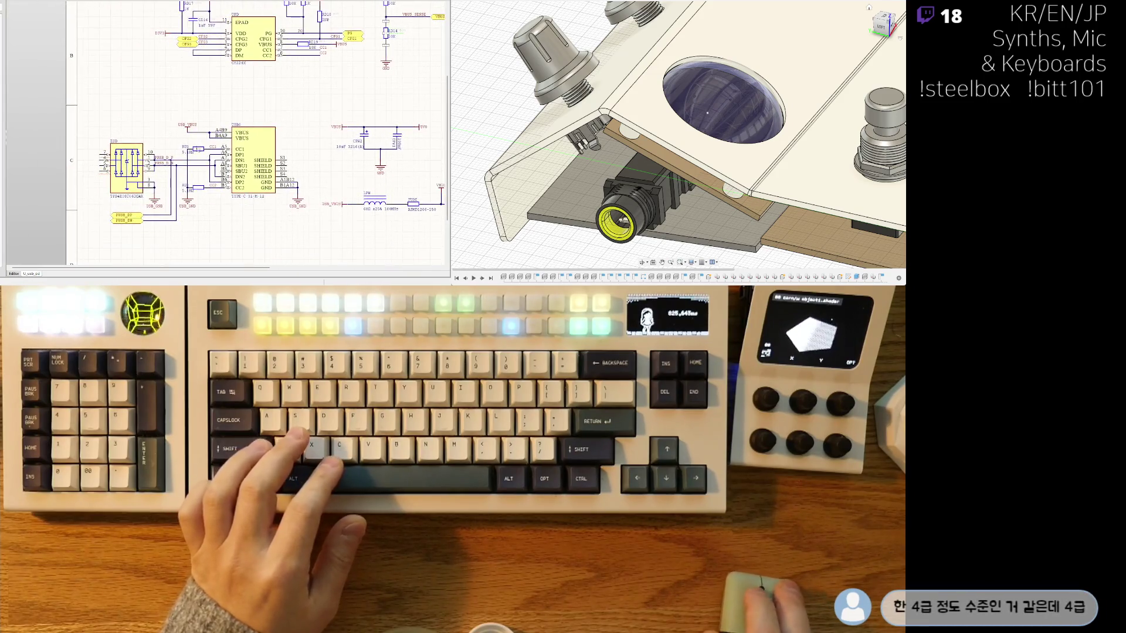
# Step: Rename the status LED net label from LED_PG to LD_PG, then move on to another sheet
pyautogui.moveTo(351, 217)
pyautogui.mouseDown(button='right')
pyautogui.moveTo(125, 205)
pyautogui.moveTo(248, 265)
pyautogui.mouseUp(button='right')
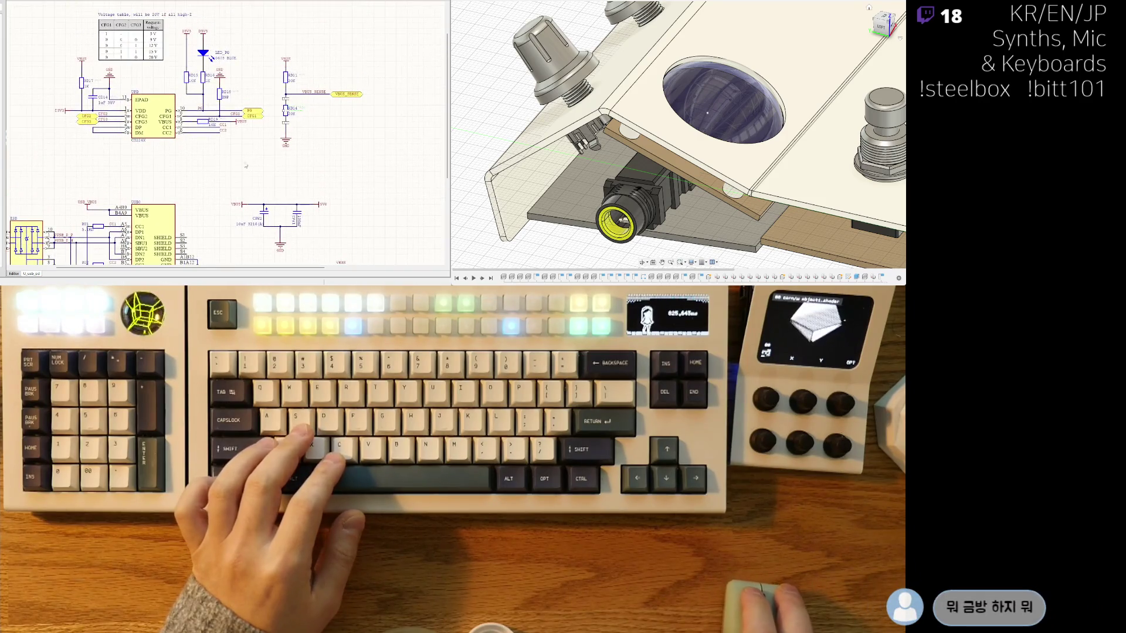
pyautogui.keyDown('ctrl'); pyautogui.scroll(-2, 226, 137); pyautogui.keyUp('ctrl')
pyautogui.keyDown('ctrl'); pyautogui.scroll(2, 225, 136); pyautogui.keyUp('ctrl')
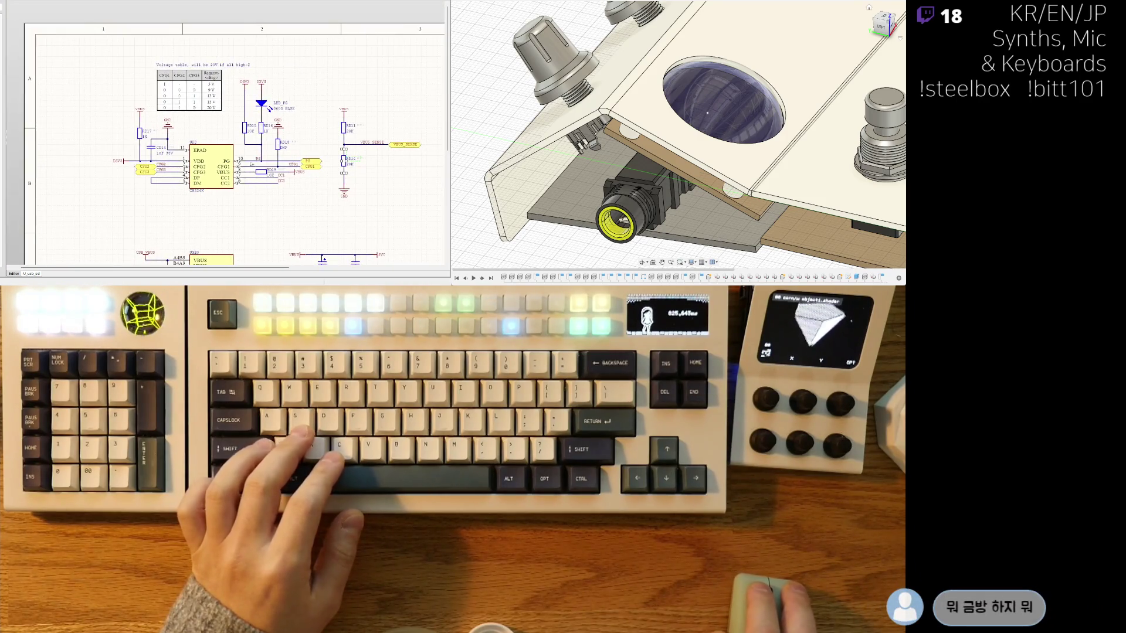
pyautogui.keyDown('ctrl'); pyautogui.scroll(2, 177, 225); pyautogui.keyUp('ctrl')
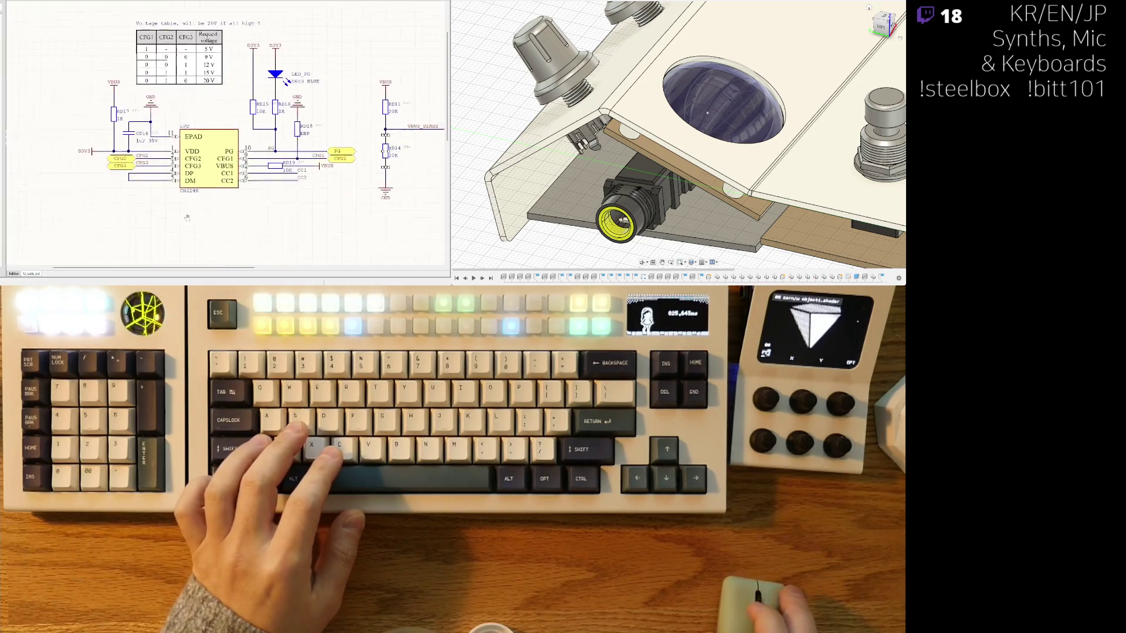
pyautogui.keyDown('ctrl'); pyautogui.scroll(-2, 179, 225); pyautogui.keyUp('ctrl')
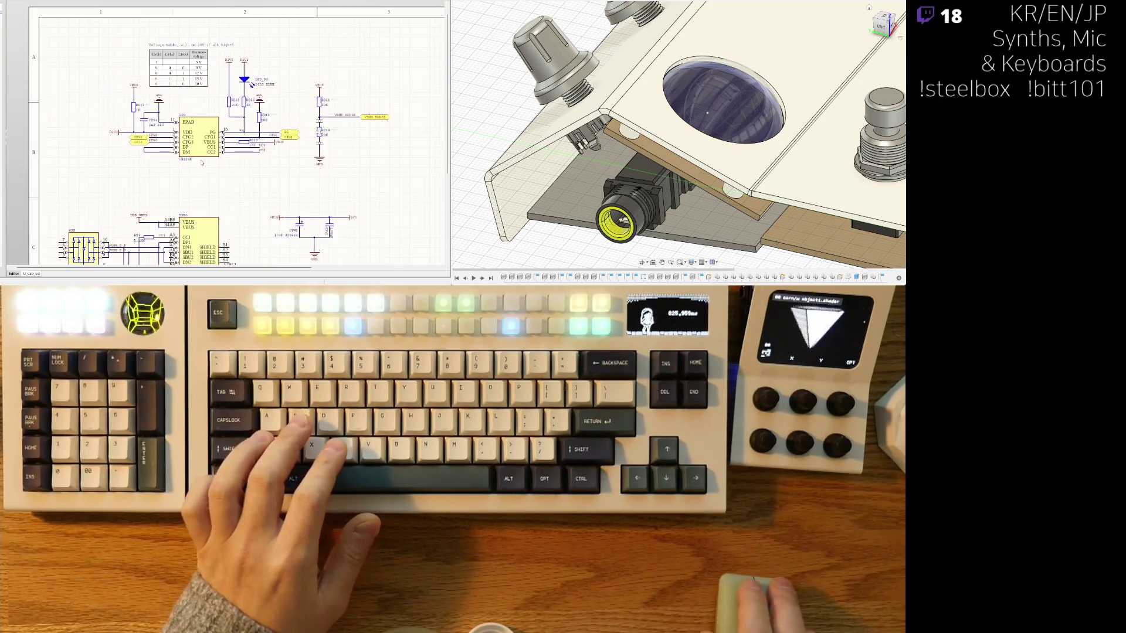
pyautogui.moveTo(178, 225); pyautogui.dragTo(189, 133, button='right')
pyautogui.keyDown('ctrl'); pyautogui.scroll(1, 270, 89); pyautogui.keyUp('ctrl')
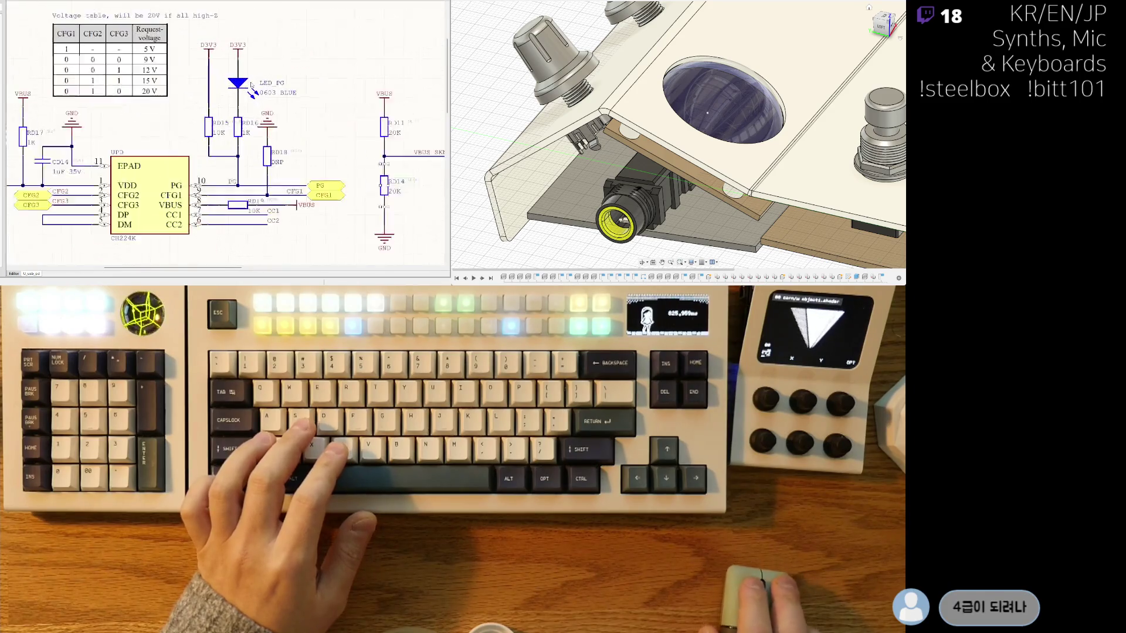
pyautogui.keyDown('ctrl'); pyautogui.scroll(1, 269, 88); pyautogui.keyUp('ctrl')
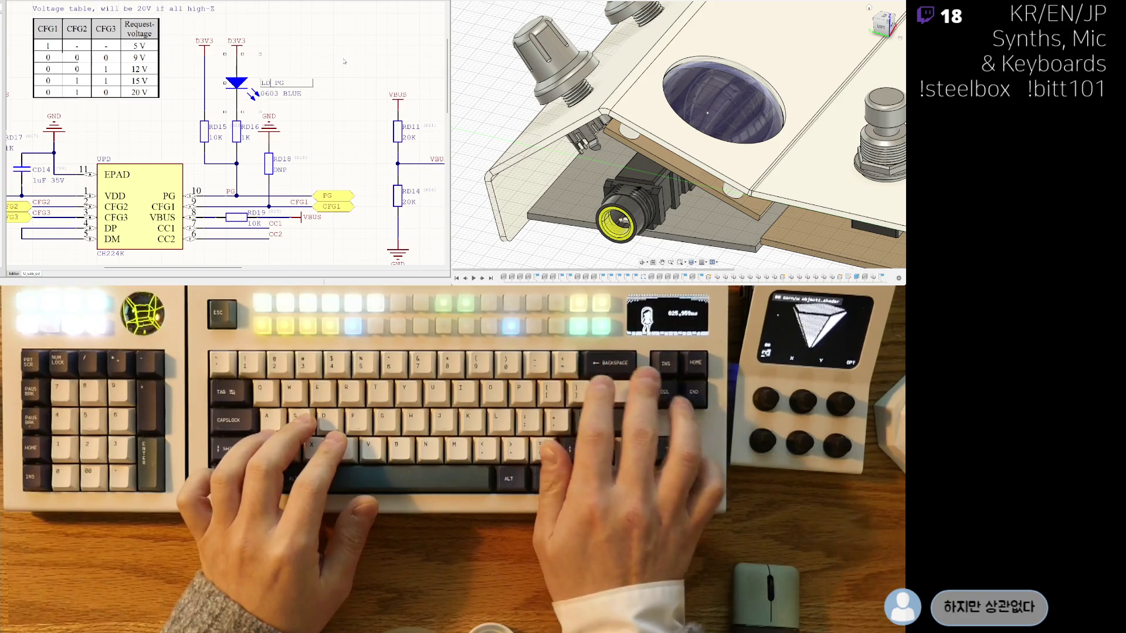
pyautogui.press('BackSpace')
pyautogui.press('Return')
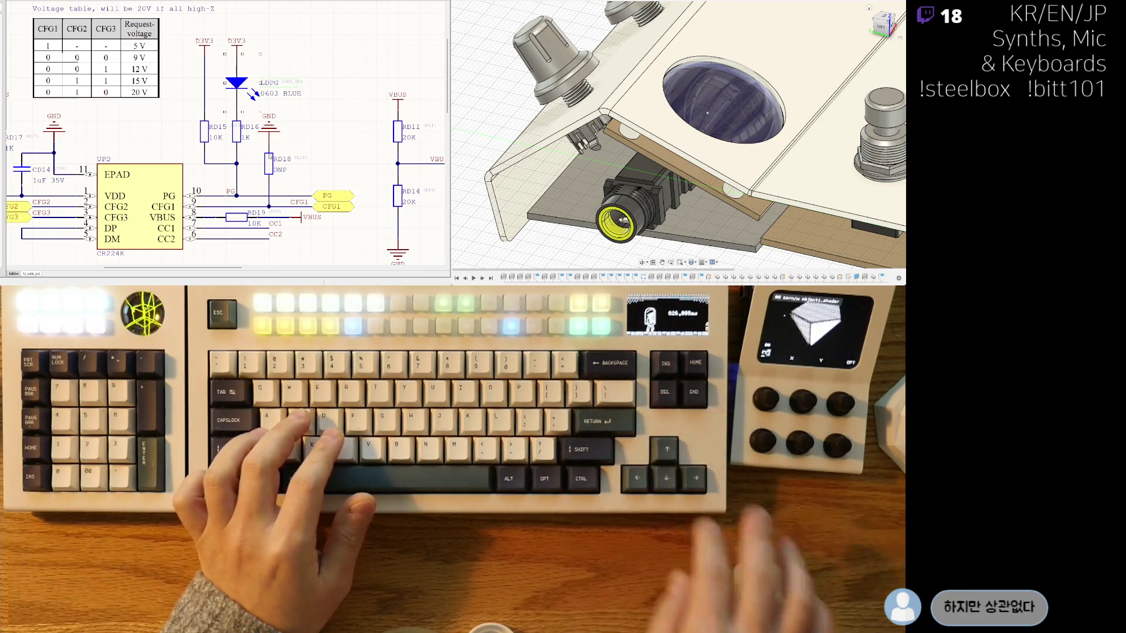
pyautogui.keyDown('ctrl'); pyautogui.scroll(-1, 257, 152); pyautogui.keyUp('ctrl')
pyautogui.scroll(-2, 257, 151)
pyautogui.scroll(-1, 252, 165)
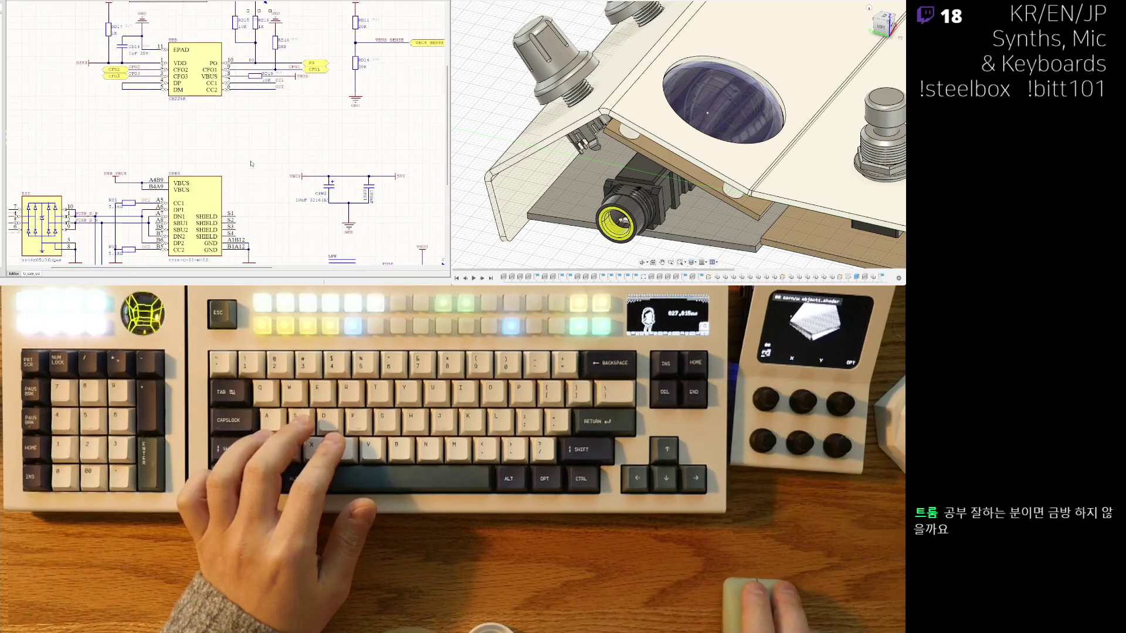
pyautogui.moveTo(251, 163); pyautogui.dragTo(251, 94, button='right')
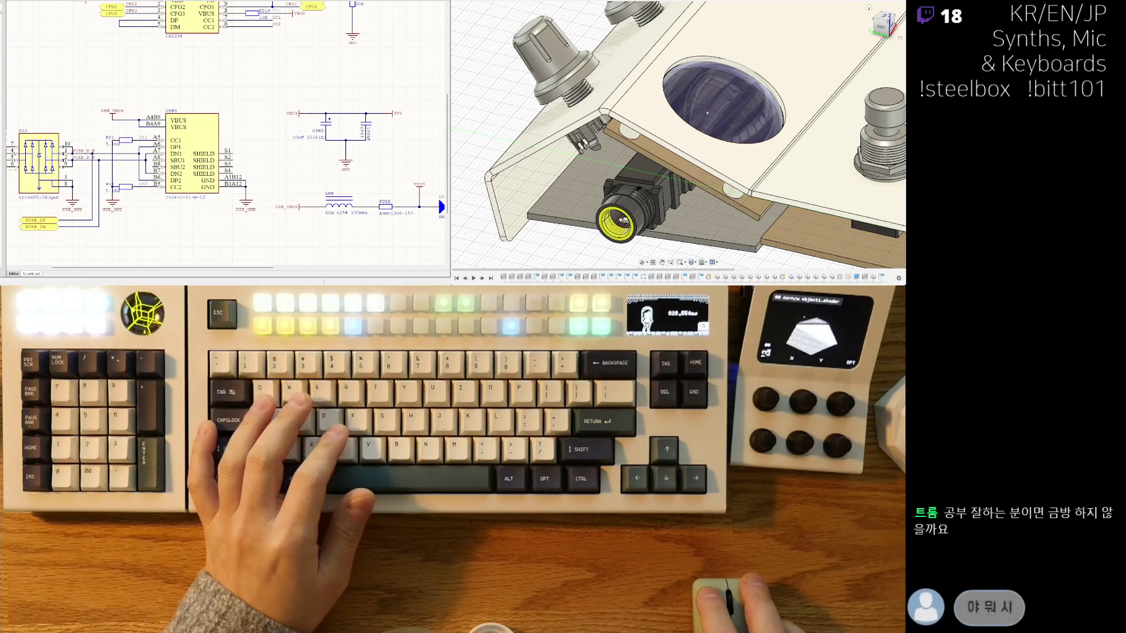
pyautogui.hotkey('ctrl', 'Tab')
pyautogui.hotkey('ctrl', 'Tab')
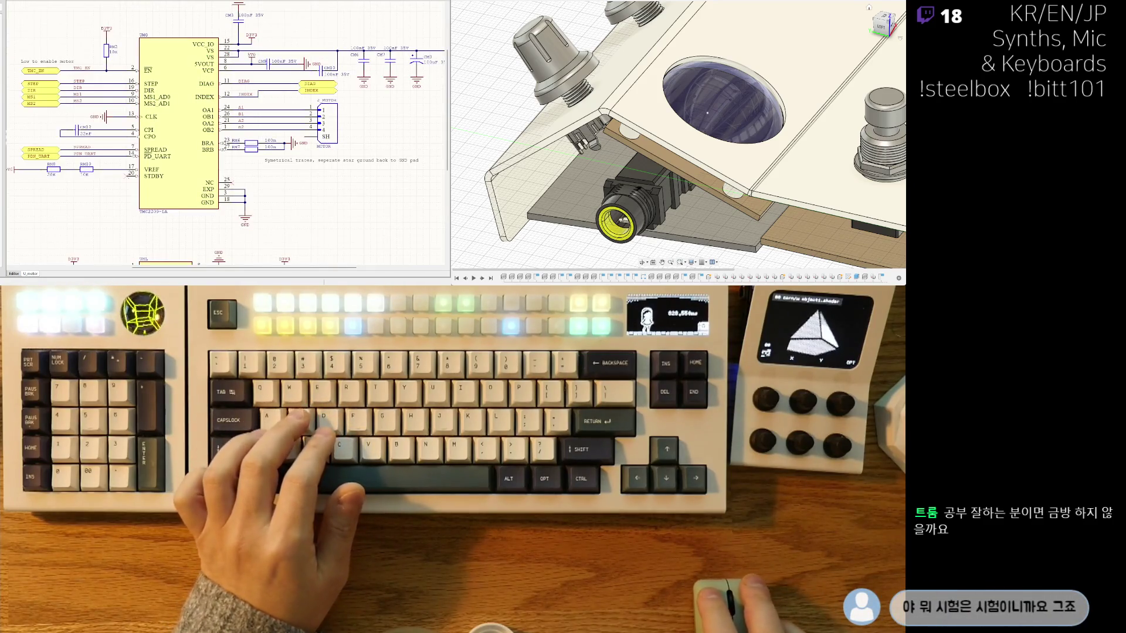
# Step: Pan from the TMC2209 driver circuit toward the RP2350A microcontroller sheet
pyautogui.moveTo(220, 133); pyautogui.dragTo(229, 162, button='right')
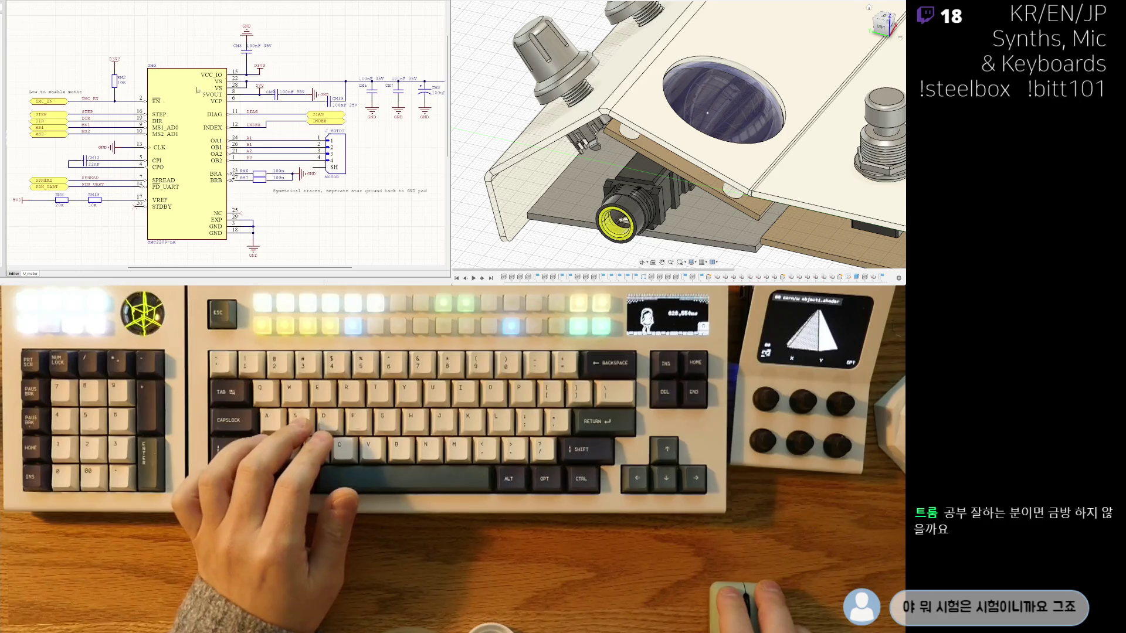
pyautogui.moveTo(249, 80); pyautogui.dragTo(199, 83, button='right')
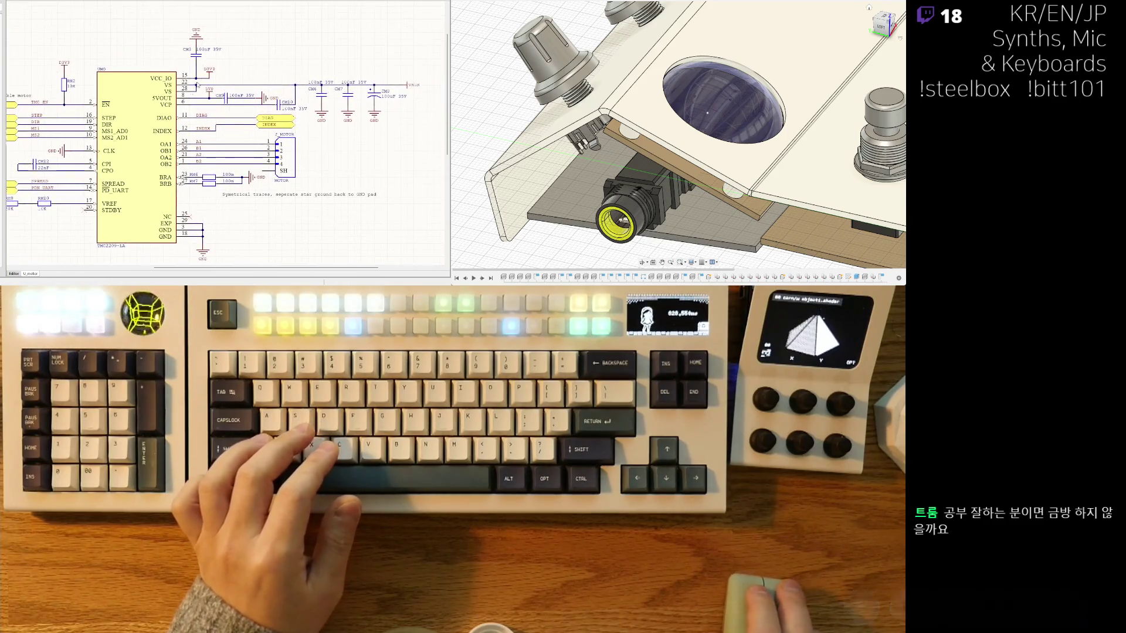
pyautogui.moveTo(202, 137); pyautogui.dragTo(233, 115, button='right')
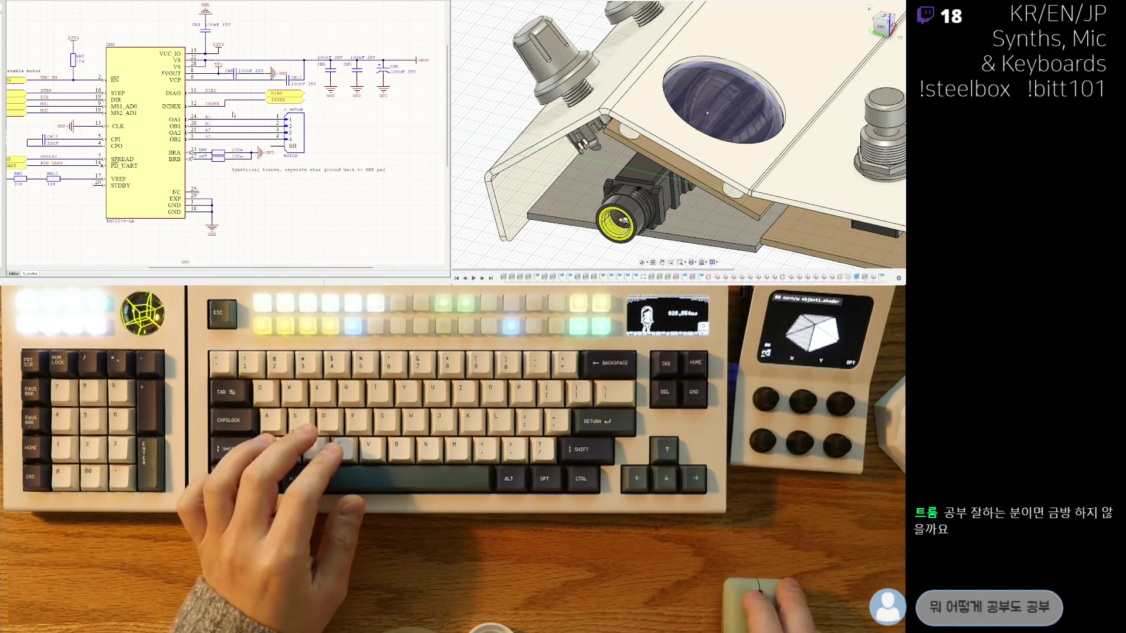
pyautogui.scroll(2, 270, 81)
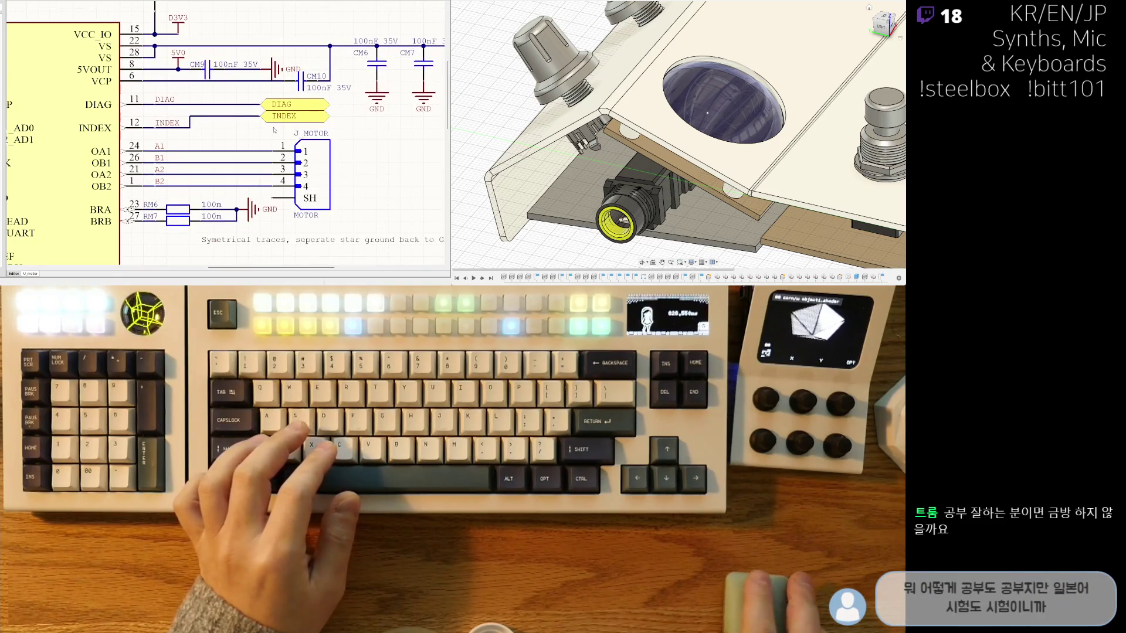
pyautogui.scroll(-1, 274, 130)
pyautogui.scroll(-2, 308, 124)
pyautogui.scroll(2, 338, 118)
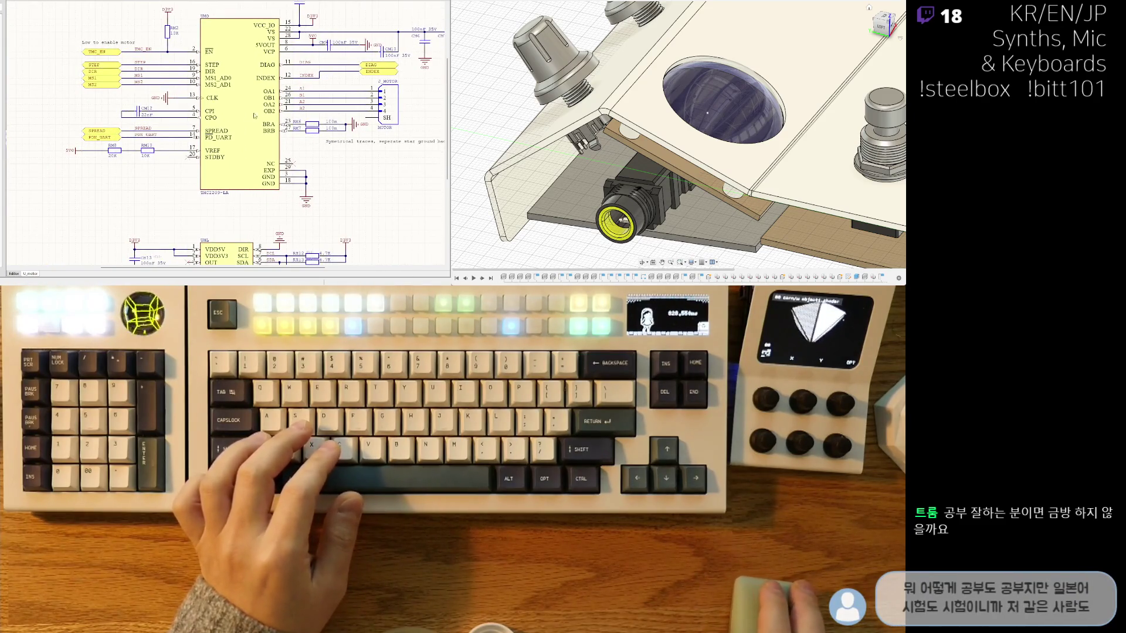
pyautogui.scroll(-3, 124, 190)
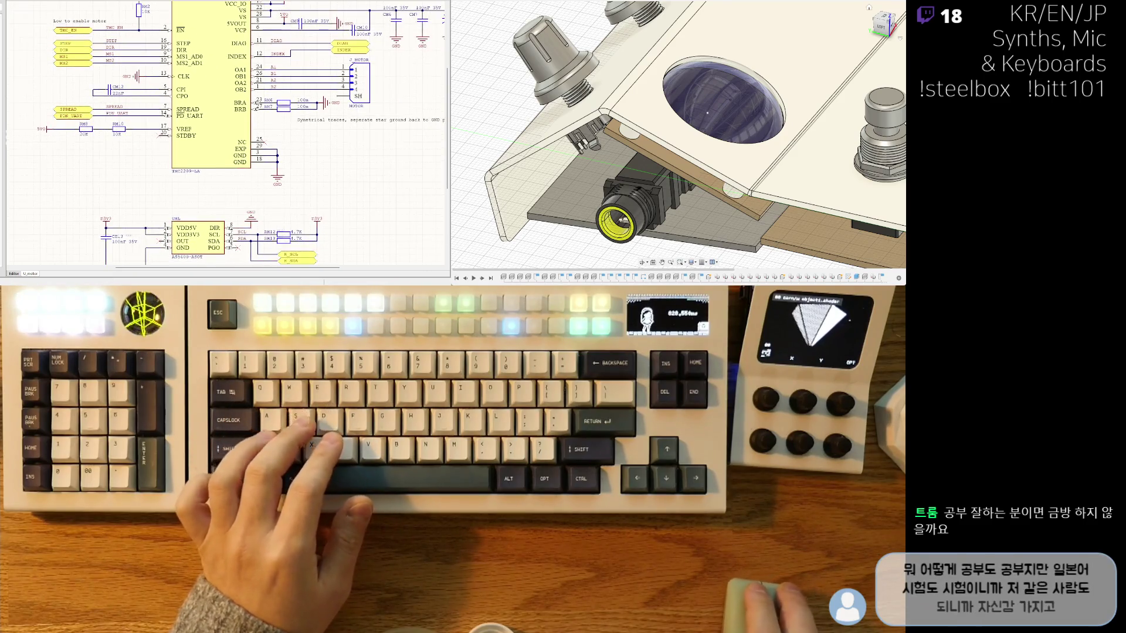
pyautogui.scroll(-3, 81, 123)
pyautogui.scroll(-3, 82, 123)
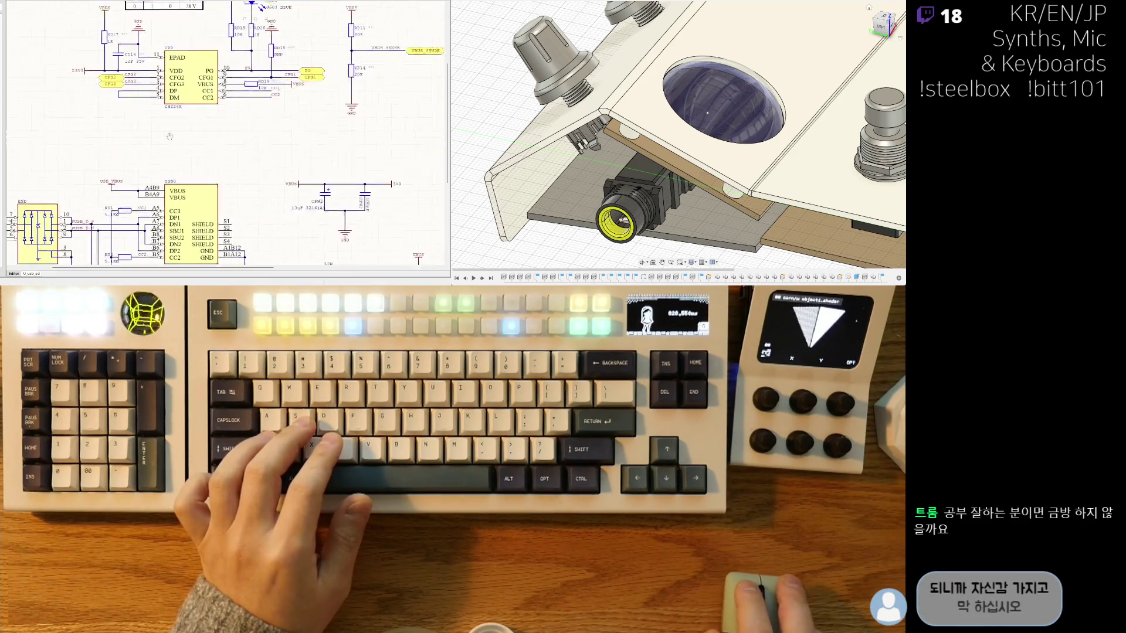
pyautogui.scroll(-3, 81, 123)
pyautogui.scroll(-3, 82, 123)
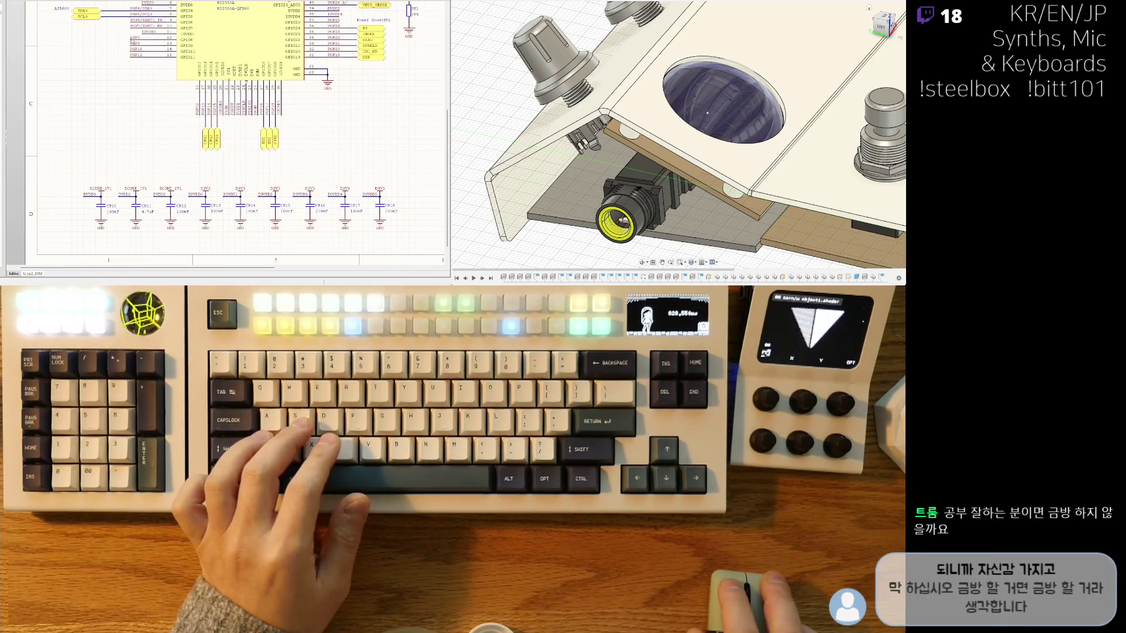
pyautogui.scroll(2, 133, 141)
pyautogui.scroll(-2, 165, 163)
pyautogui.scroll(1, 134, 217)
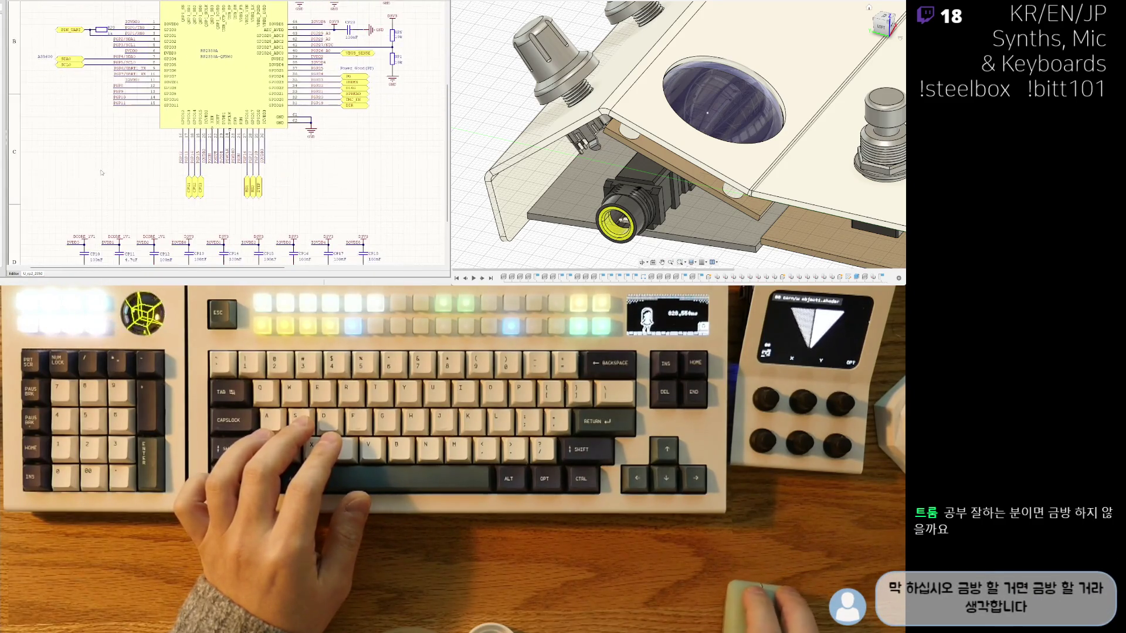
pyautogui.scroll(-2, 104, 152)
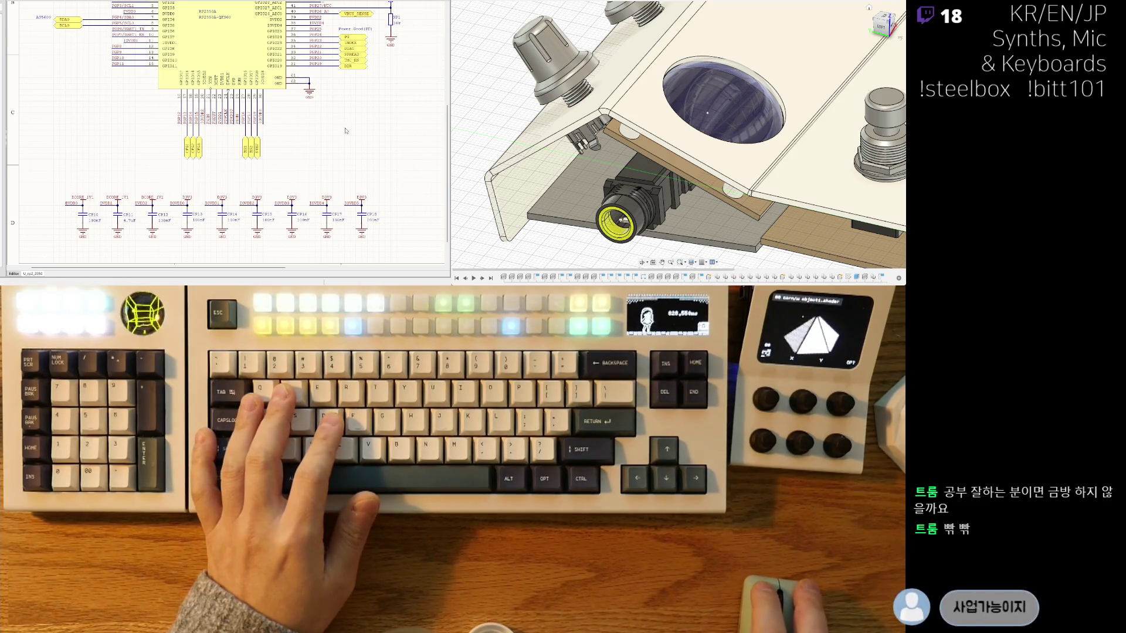
# Step: Switch from the RP2350A schematic to the PCB layout document
pyautogui.hotkey('ctrl', 'Tab')
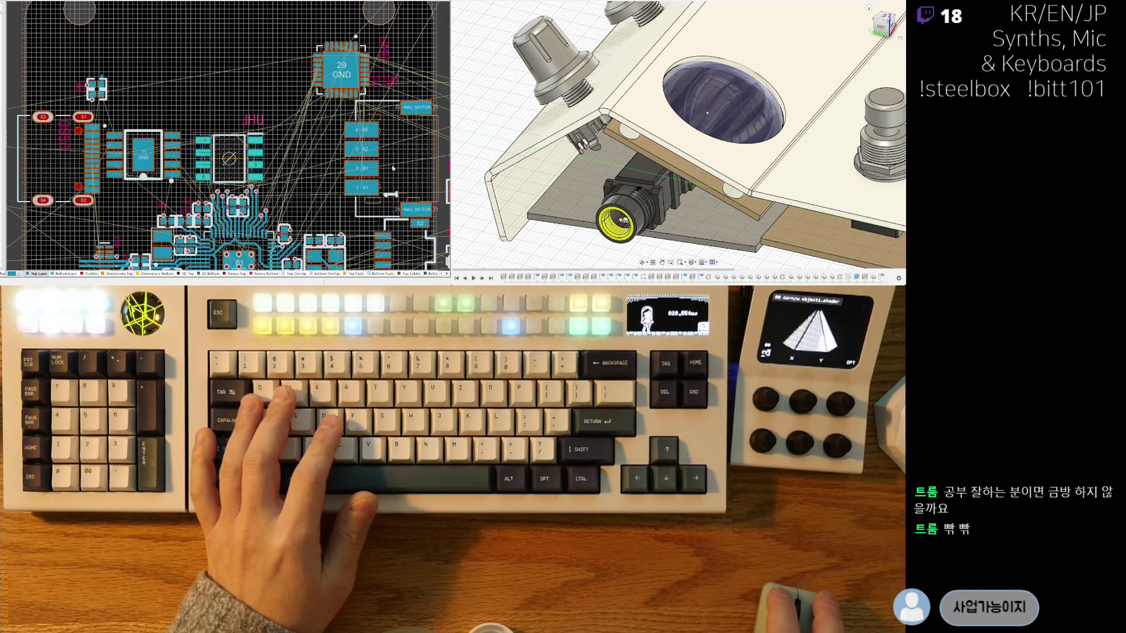
pyautogui.keyDown('ctrl'); pyautogui.scroll(-3, 401, 167); pyautogui.keyUp('ctrl')
pyautogui.keyDown('ctrl'); pyautogui.scroll(-3, 352, 171); pyautogui.keyUp('ctrl')
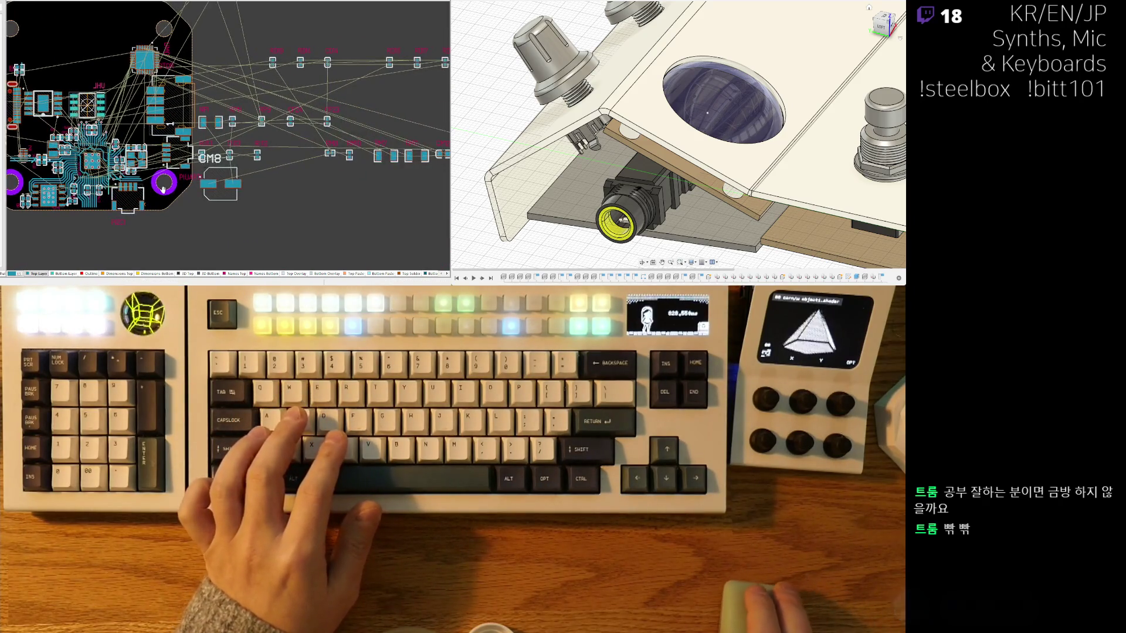
pyautogui.keyDown('ctrl'); pyautogui.scroll(3, 349, 132); pyautogui.keyUp('ctrl')
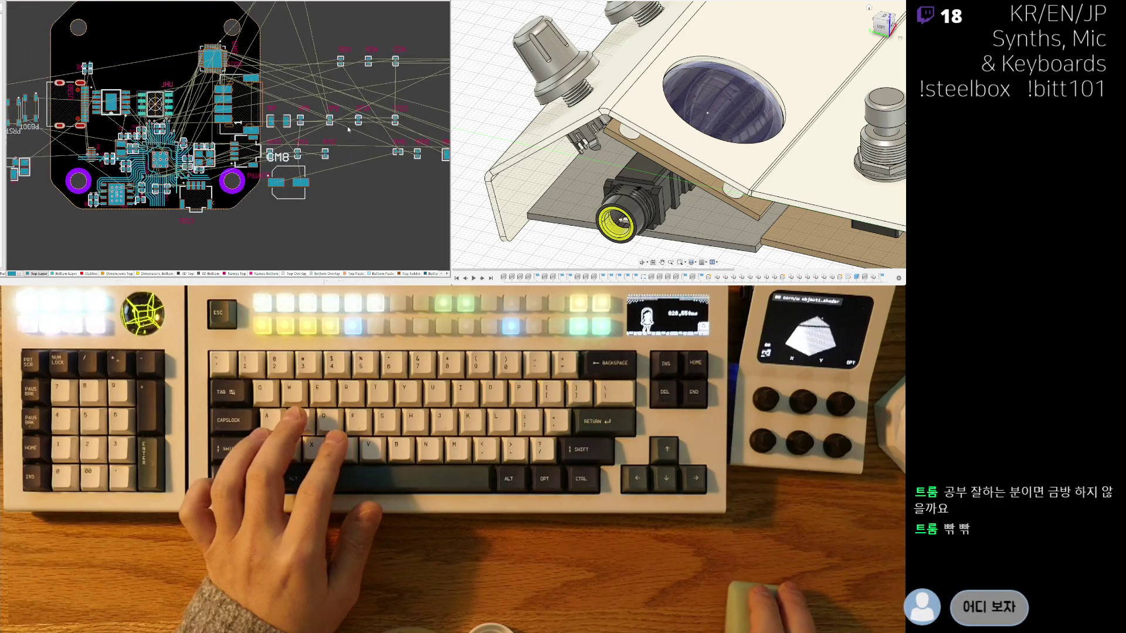
# Step: Drop a new part just below the board, then pick up RP9 and rotate it a quarter turn
pyautogui.moveTo(330, 121); pyautogui.dragTo(182, 175)
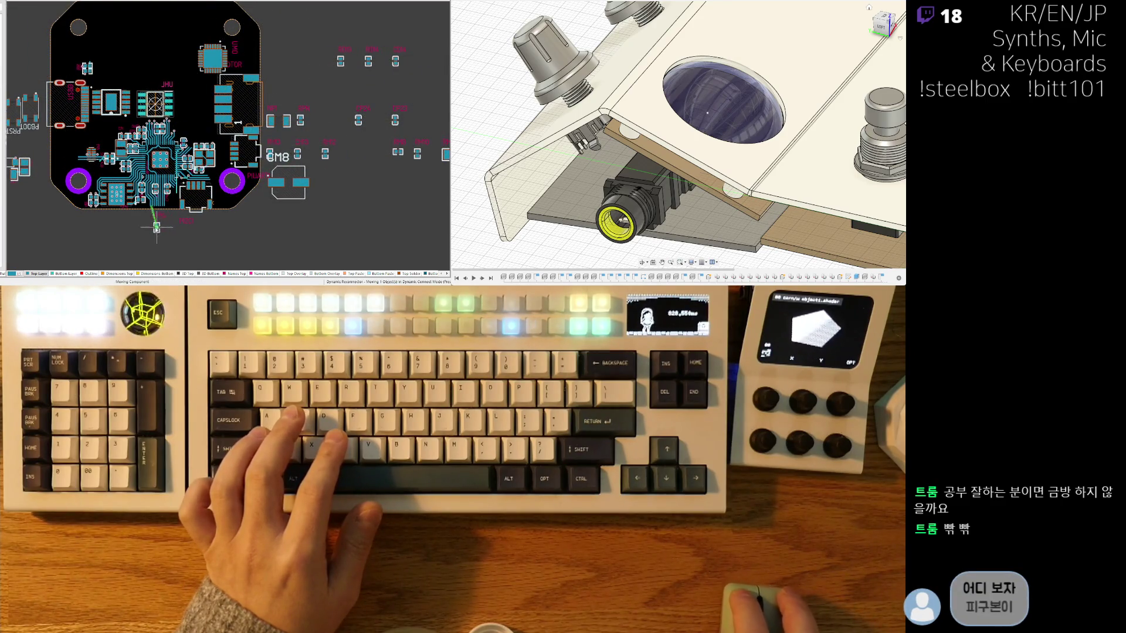
pyautogui.keyDown('ctrl'); pyautogui.scroll(2, 157, 227); pyautogui.keyUp('ctrl')
pyautogui.keyDown('ctrl'); pyautogui.scroll(2, 157, 221); pyautogui.keyUp('ctrl')
pyautogui.keyDown('ctrl'); pyautogui.scroll(2, 163, 202); pyautogui.keyUp('ctrl')
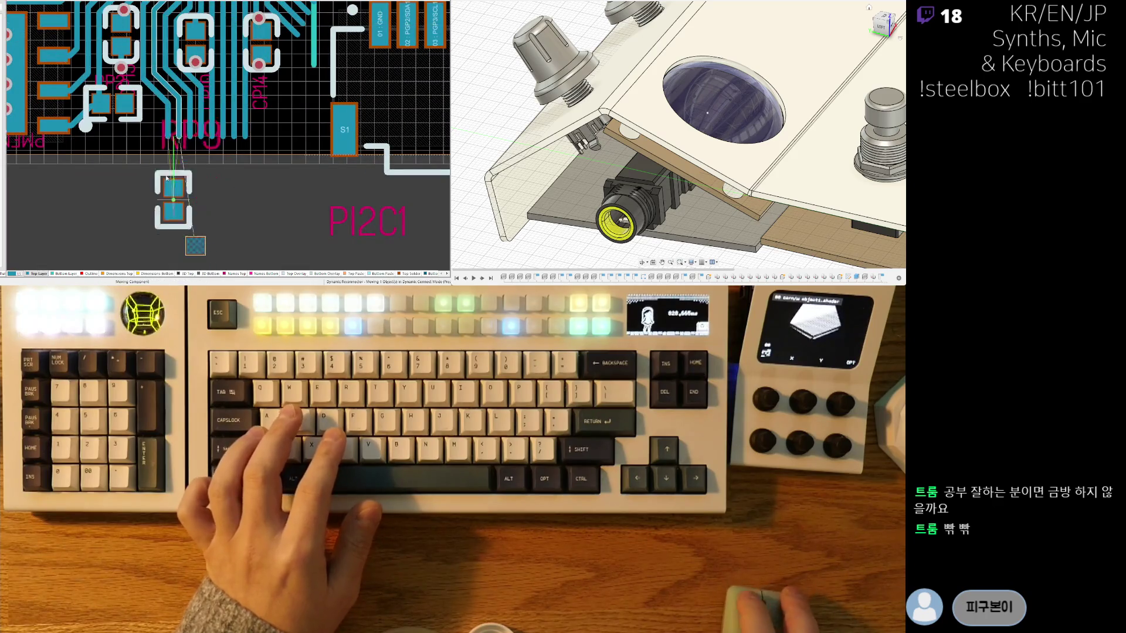
pyautogui.keyDown('ctrl'); pyautogui.scroll(1, 168, 186); pyautogui.keyUp('ctrl')
pyautogui.keyDown('ctrl'); pyautogui.scroll(-2, 167, 188); pyautogui.keyUp('ctrl')
pyautogui.keyDown('ctrl'); pyautogui.scroll(-2, 164, 189); pyautogui.keyUp('ctrl')
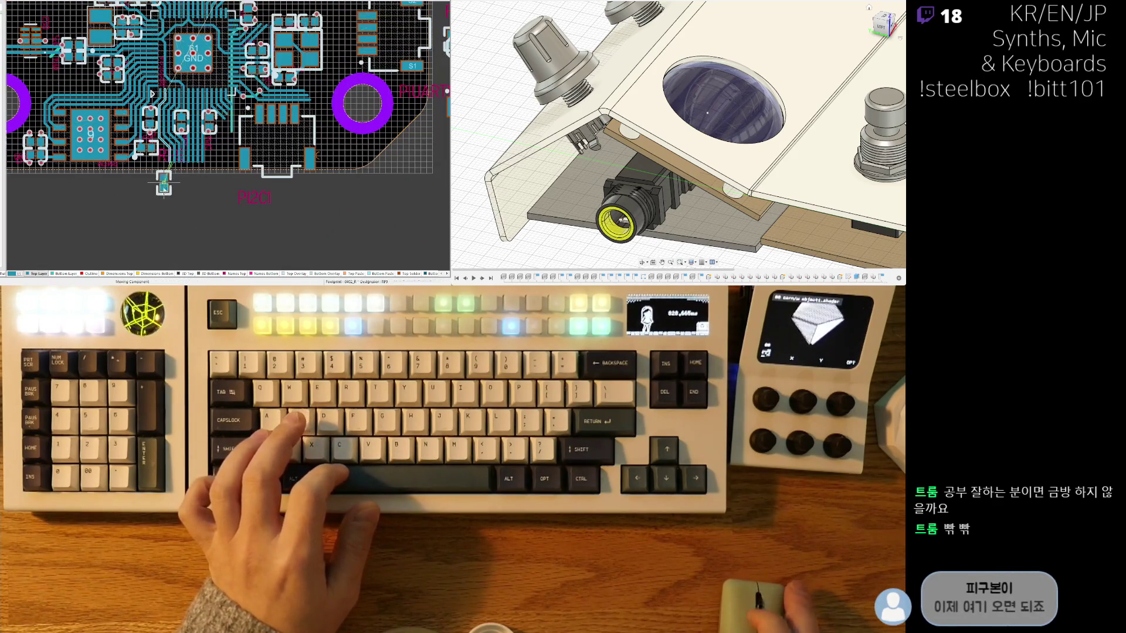
pyautogui.keyDown('ctrl'); pyautogui.scroll(1, 167, 187); pyautogui.keyUp('ctrl')
pyautogui.keyDown('ctrl'); pyautogui.scroll(-2, 185, 188); pyautogui.keyUp('ctrl')
pyautogui.click(160, 220)
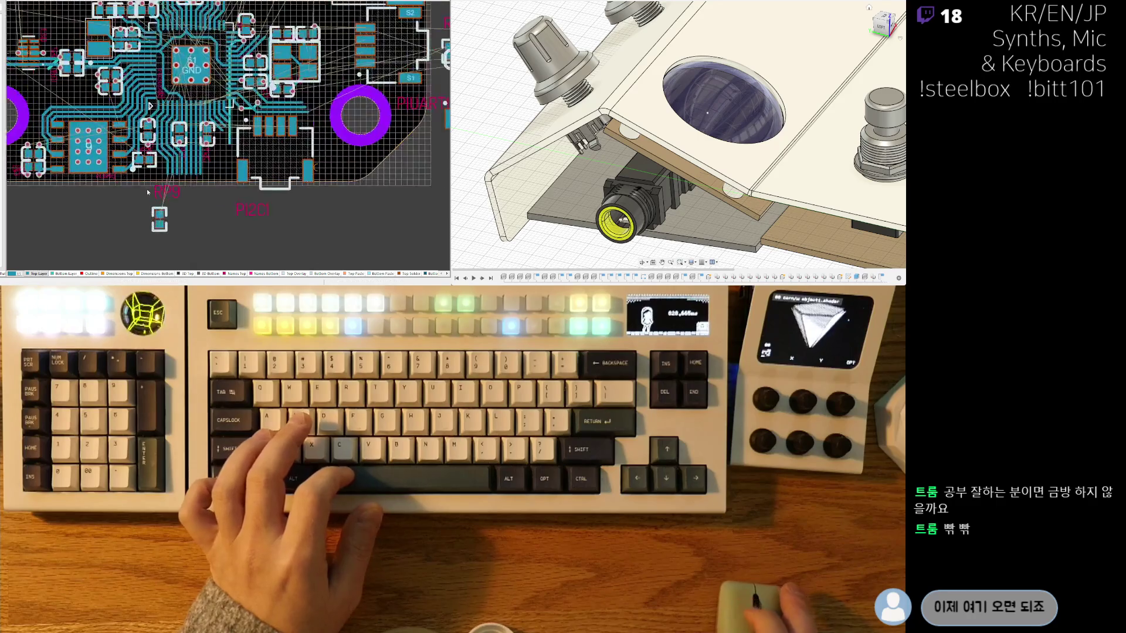
pyautogui.keyDown('ctrl'); pyautogui.scroll(2, 148, 192); pyautogui.keyUp('ctrl')
pyautogui.keyDown('ctrl'); pyautogui.scroll(2, 176, 172); pyautogui.keyUp('ctrl')
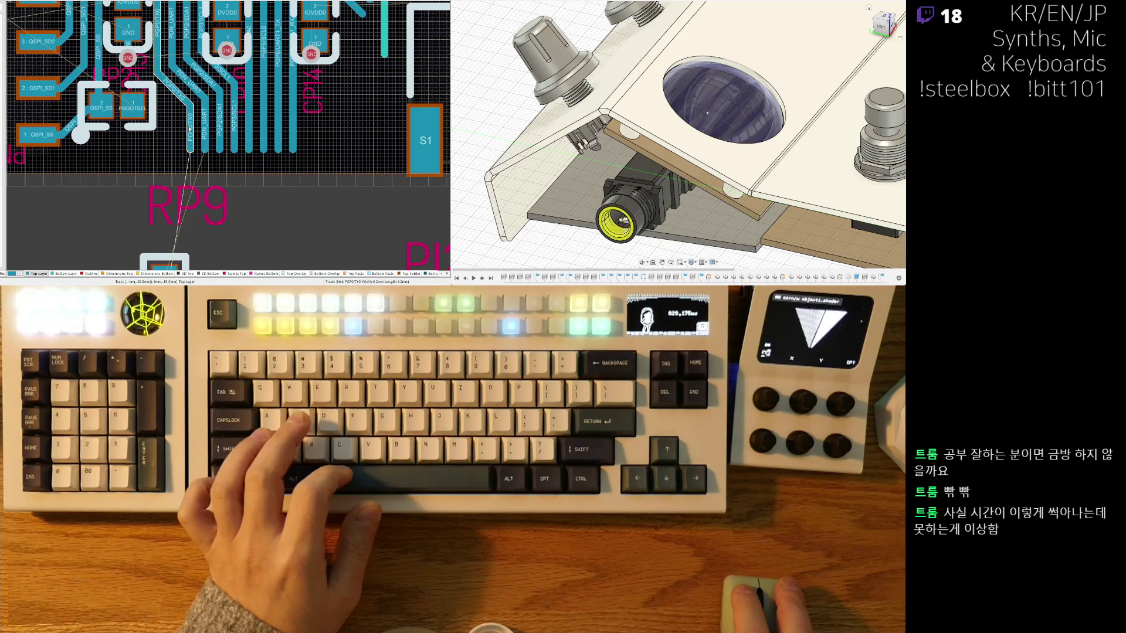
pyautogui.click(164, 264)
pyautogui.keyDown('ctrl'); pyautogui.scroll(-2, 177, 220); pyautogui.keyUp('ctrl')
pyautogui.keyDown('ctrl'); pyautogui.scroll(2, 185, 225); pyautogui.keyUp('ctrl')
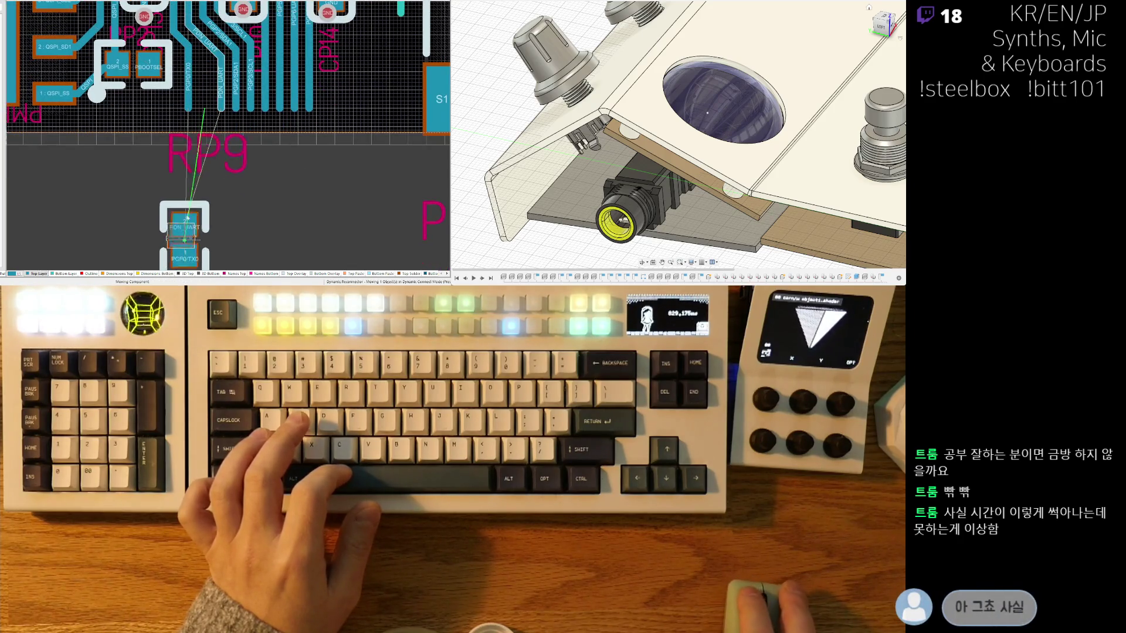
pyautogui.hotkey('shift', 'space')
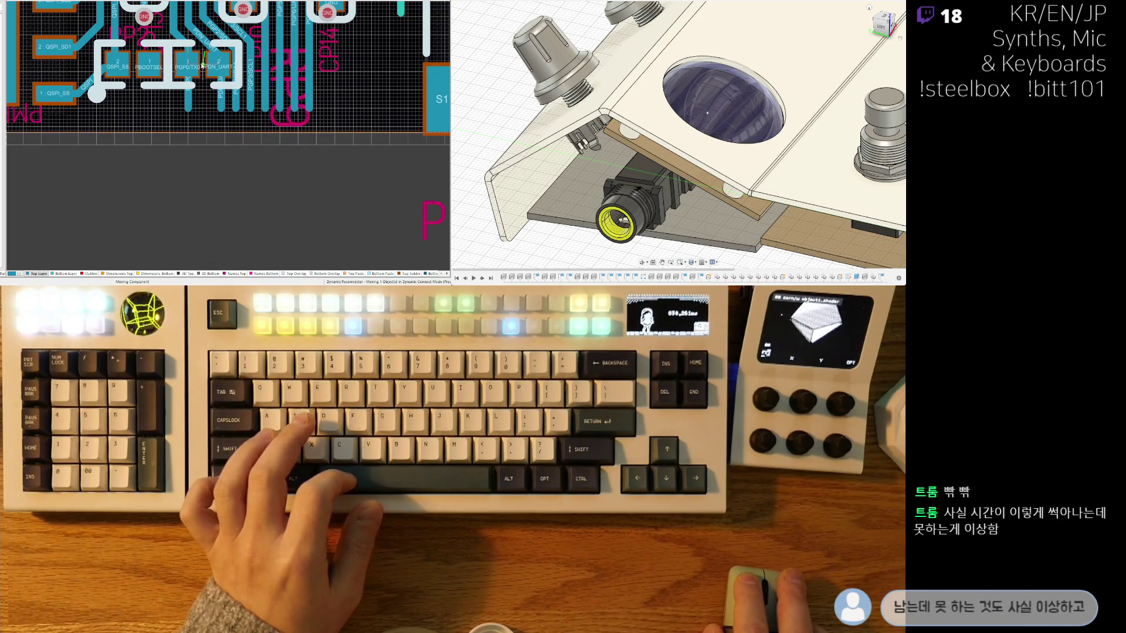
pyautogui.scroll(1, 202, 67)
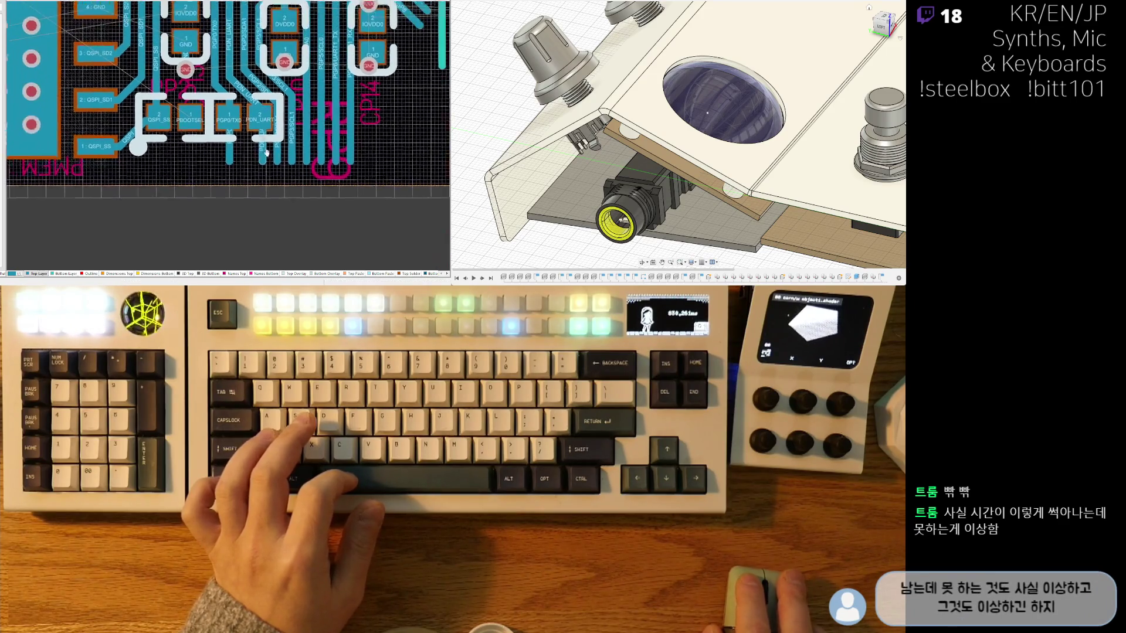
pyautogui.scroll(2, 212, 97)
pyautogui.scroll(-1, 224, 128)
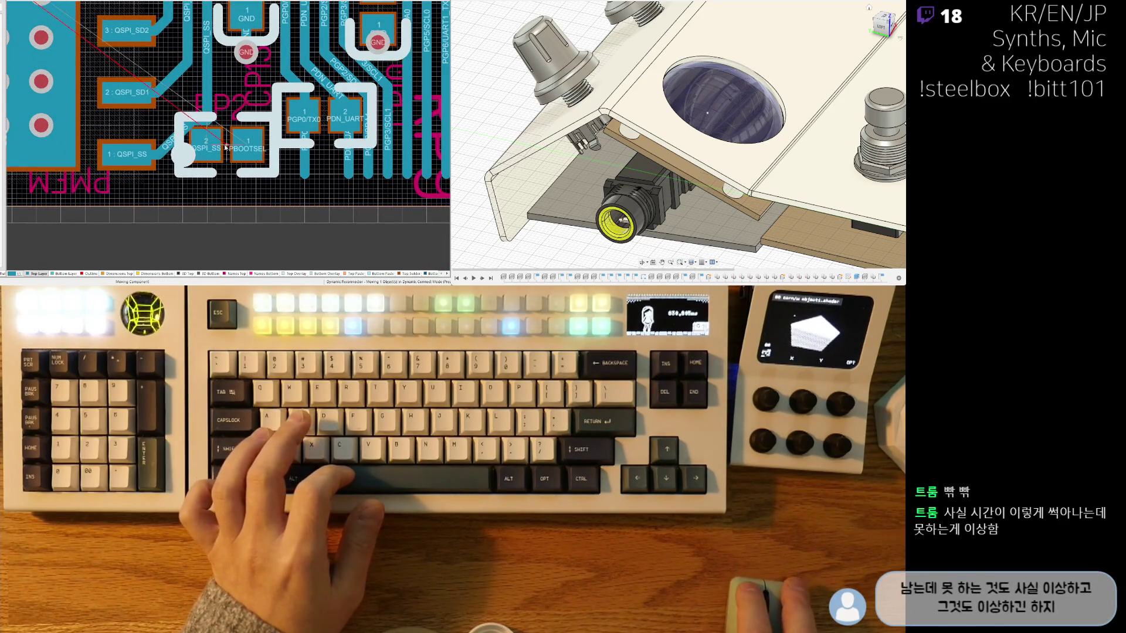
# Step: Place the QSPI_SS/PBOOTSEL and PDN_UART parts in line and reroute the QSPI_SS track toward pad 2
pyautogui.click(223, 144)
pyautogui.click(319, 130)
pyautogui.click(315, 148)
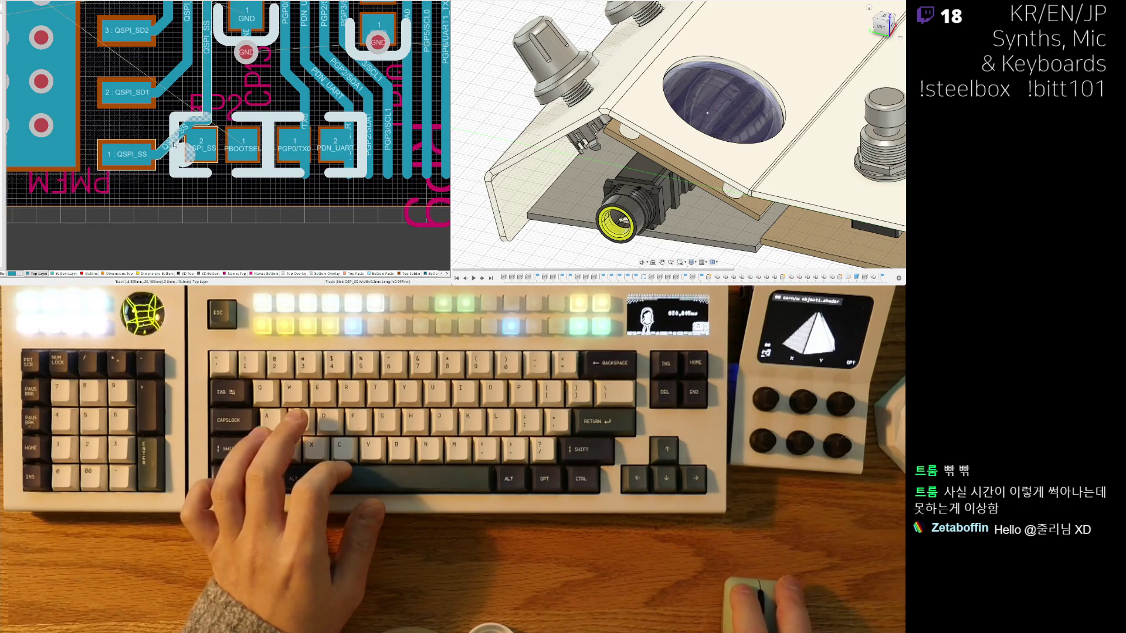
pyautogui.moveTo(180, 143); pyautogui.dragTo(203, 148)
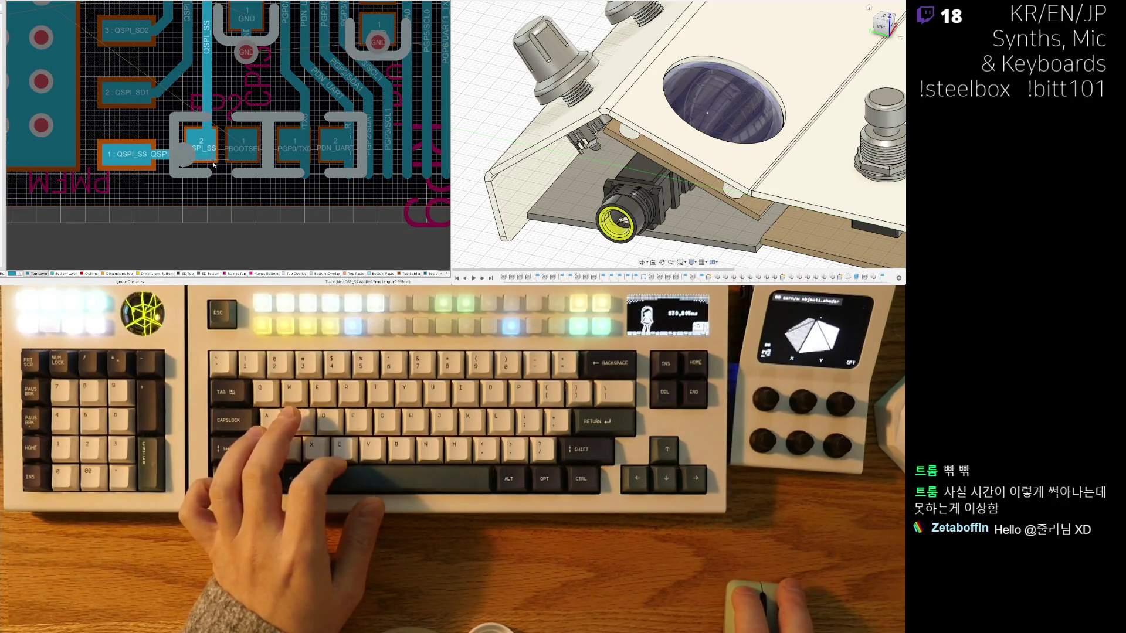
pyautogui.rightClick(222, 177)
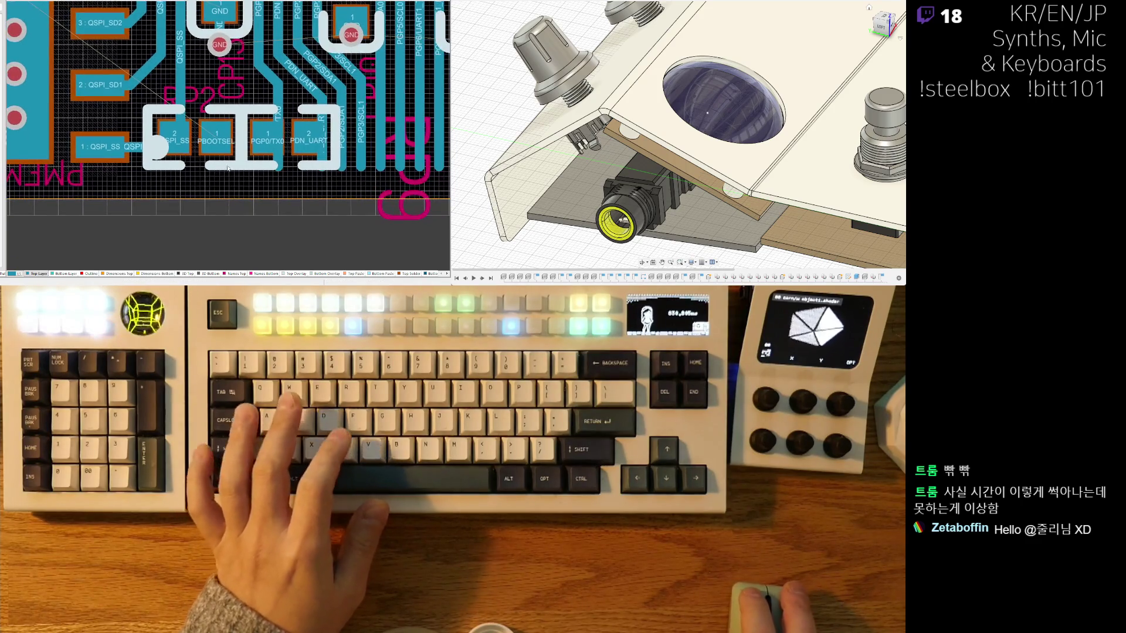
pyautogui.keyDown('ctrl'); pyautogui.scroll(-2, 289, 161); pyautogui.keyUp('ctrl')
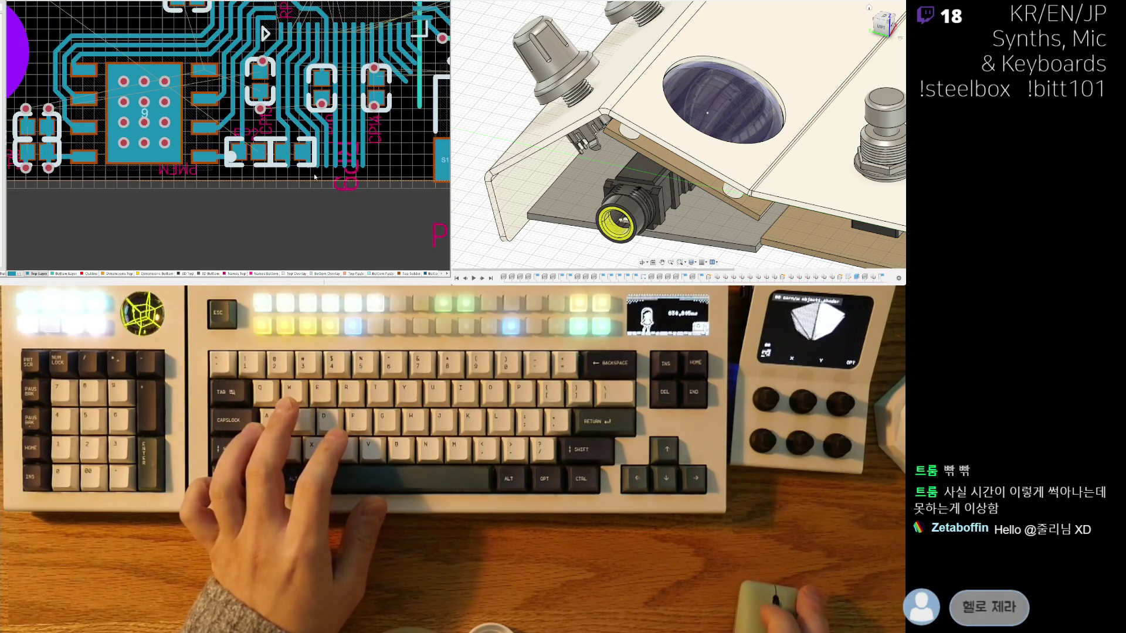
pyautogui.scroll(1, 314, 177)
# Step: Reshape the PDN_UART track near its pad and nudge the IOVDD0/GND capacitor slightly down
pyautogui.moveTo(262, 130); pyautogui.dragTo(169, 134, button='right')
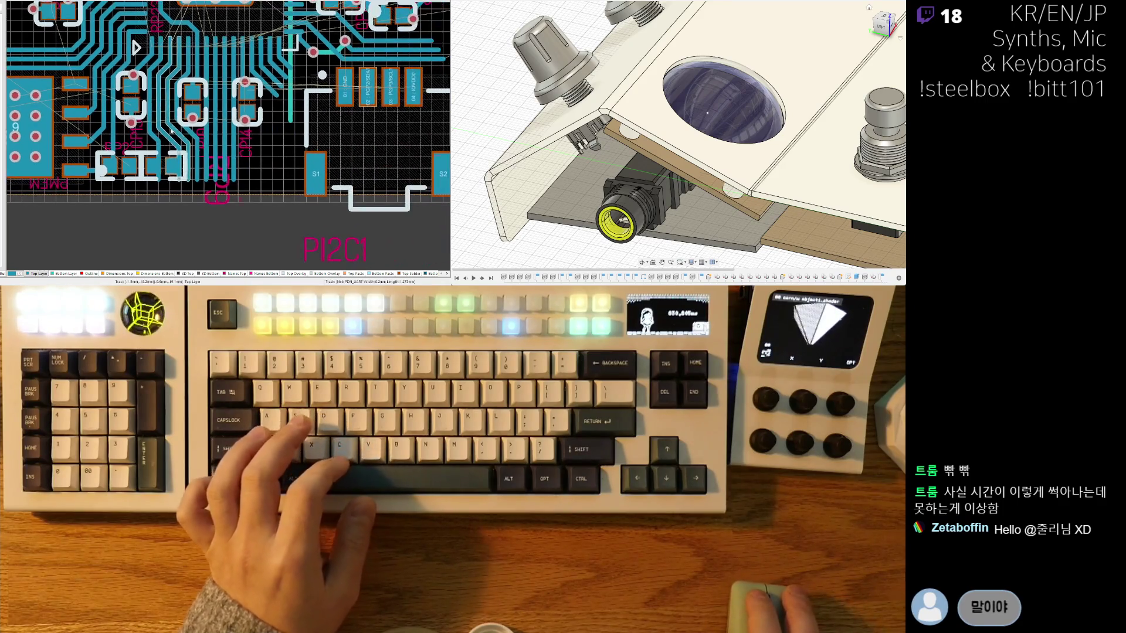
pyautogui.keyDown('ctrl'); pyautogui.scroll(1, 223, 191); pyautogui.keyUp('ctrl')
pyautogui.keyDown('ctrl'); pyautogui.scroll(1, 225, 168); pyautogui.keyUp('ctrl')
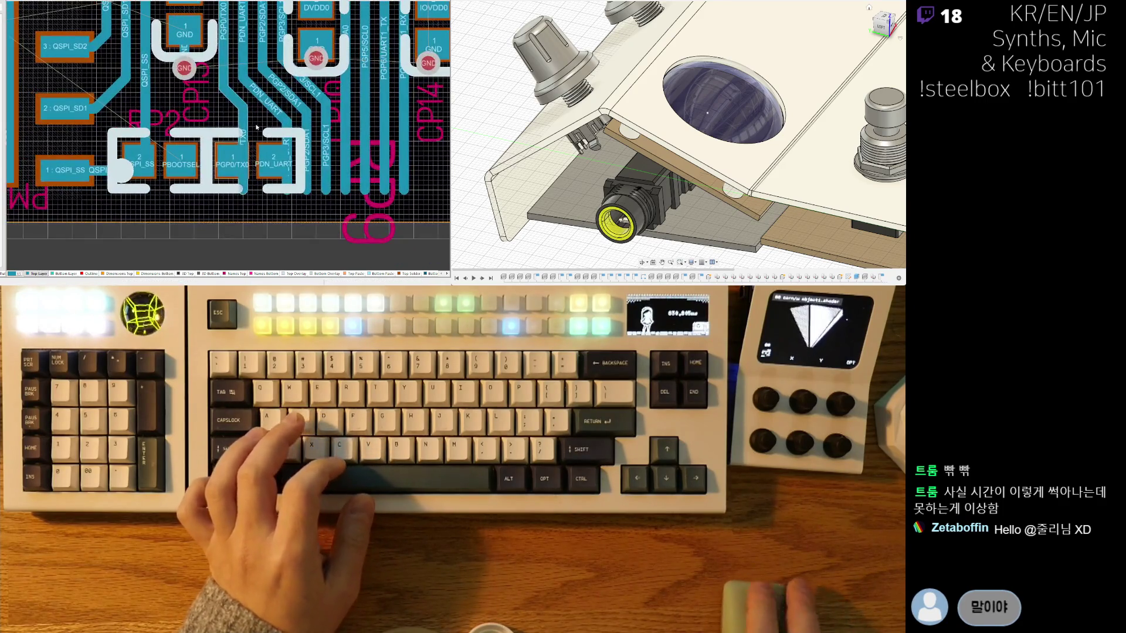
pyautogui.keyDown('ctrl'); pyautogui.scroll(1, 228, 140); pyautogui.keyUp('ctrl')
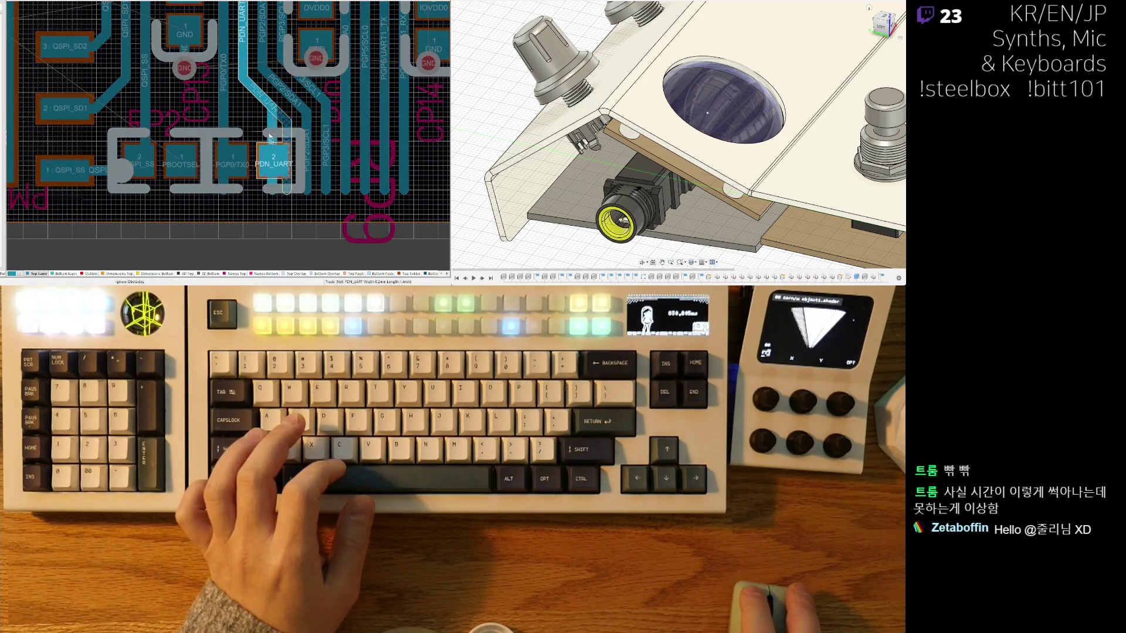
pyautogui.moveTo(269, 140); pyautogui.dragTo(252, 129)
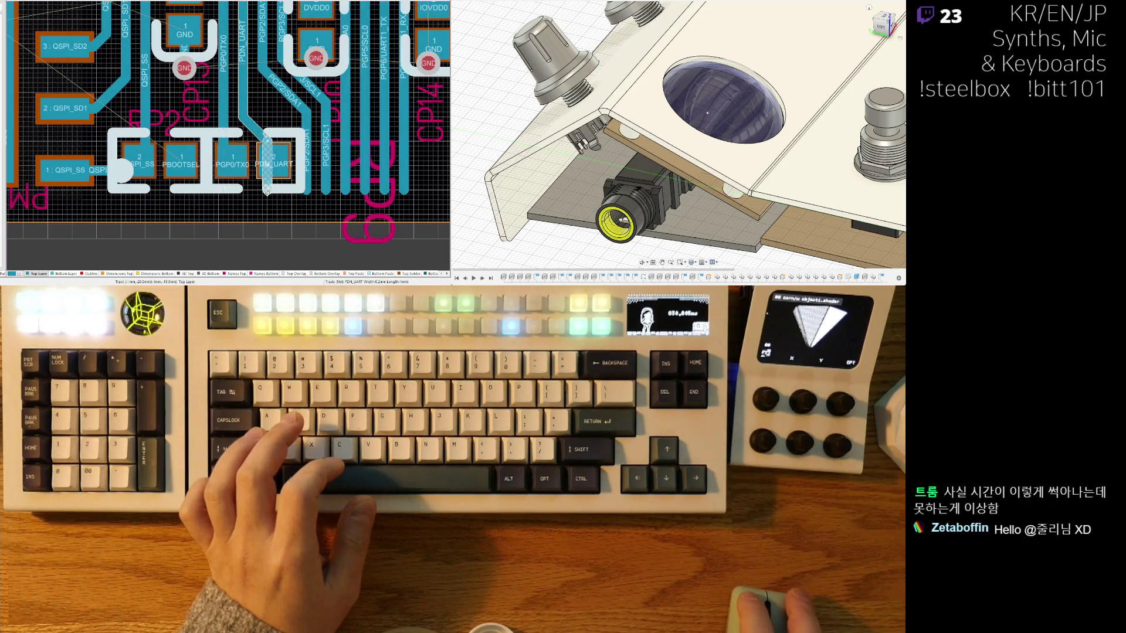
pyautogui.keyDown('ctrl'); pyautogui.scroll(-3, 267, 207); pyautogui.keyUp('ctrl')
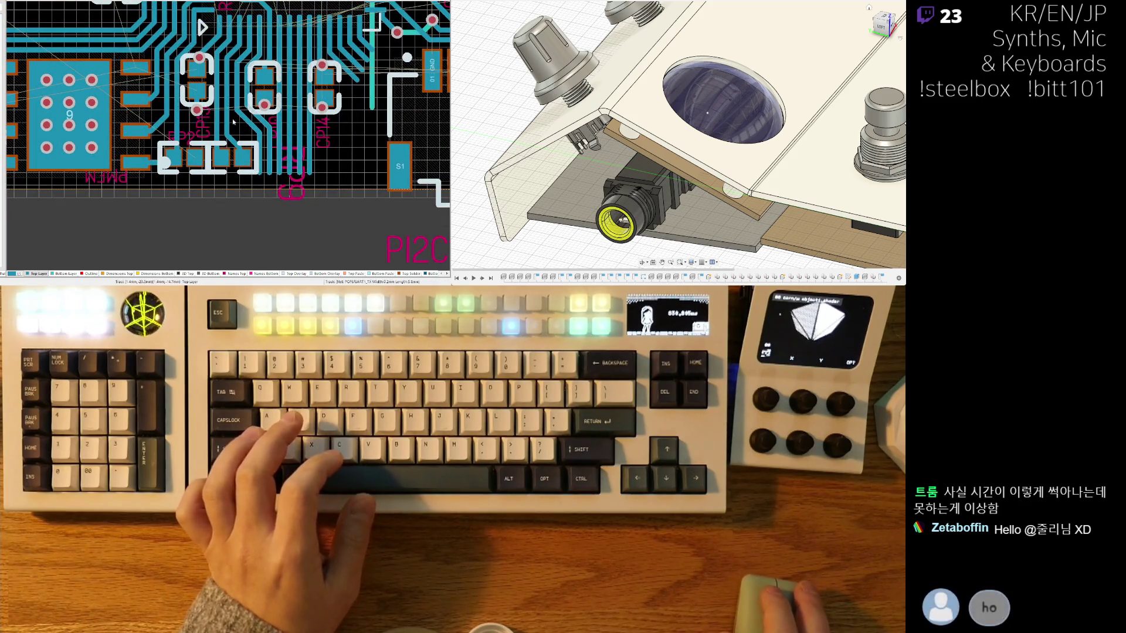
pyautogui.keyDown('ctrl'); pyautogui.scroll(2, 243, 105); pyautogui.keyUp('ctrl')
pyautogui.keyDown('ctrl'); pyautogui.scroll(2, 242, 104); pyautogui.keyUp('ctrl')
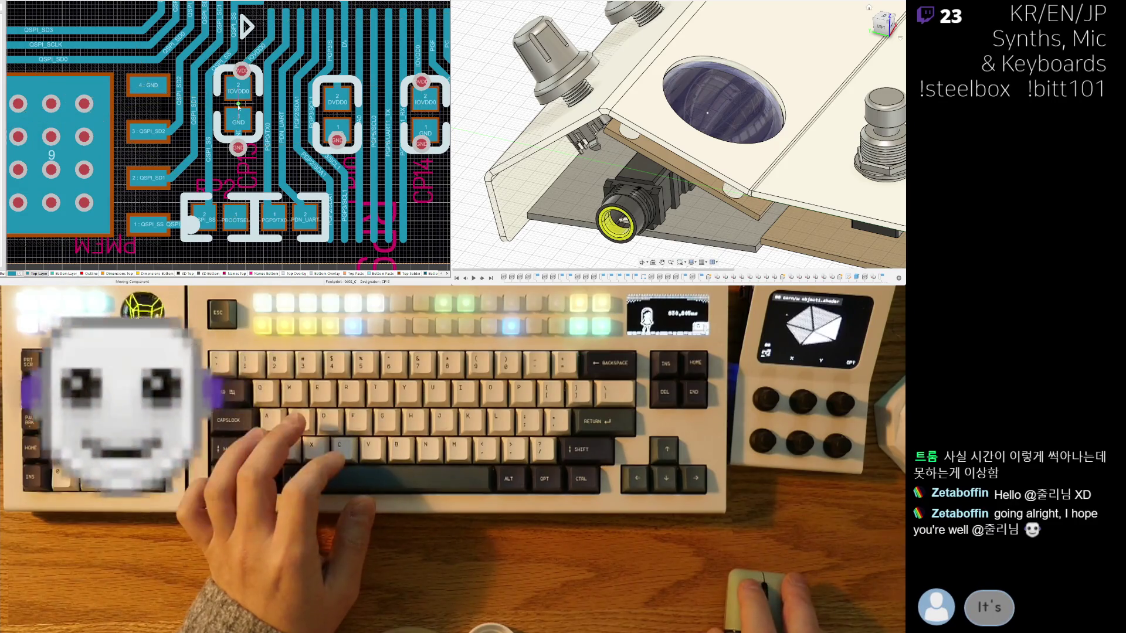
pyautogui.moveTo(243, 105); pyautogui.dragTo(240, 112)
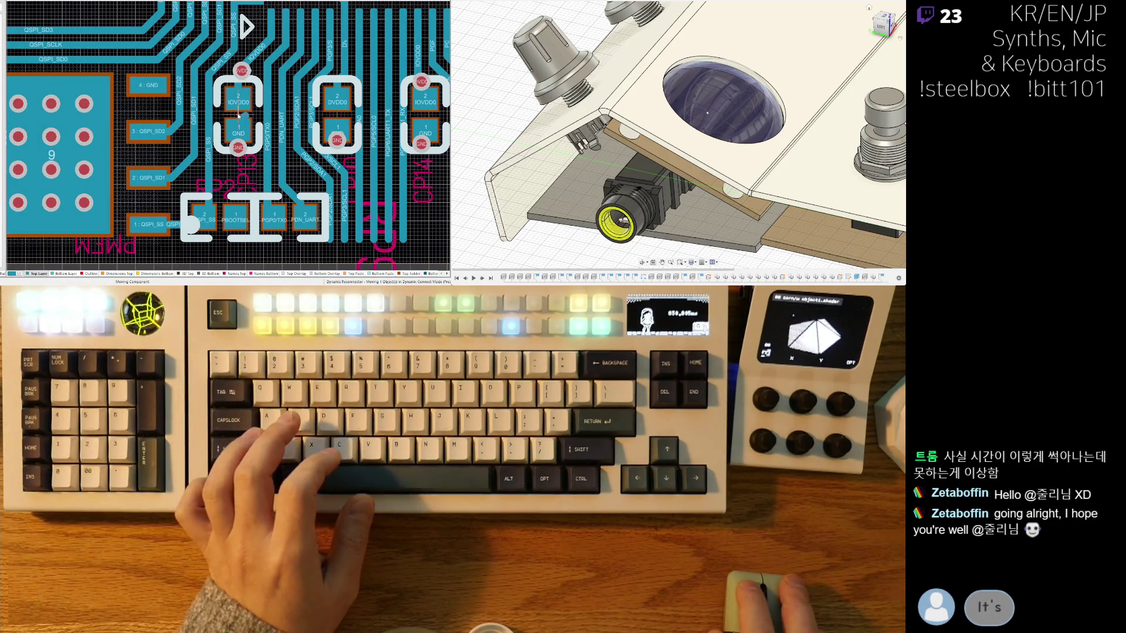
pyautogui.keyDown('ctrl'); pyautogui.scroll(1, 241, 71); pyautogui.keyUp('ctrl')
pyautogui.keyDown('ctrl'); pyautogui.scroll(1, 243, 70); pyautogui.keyUp('ctrl')
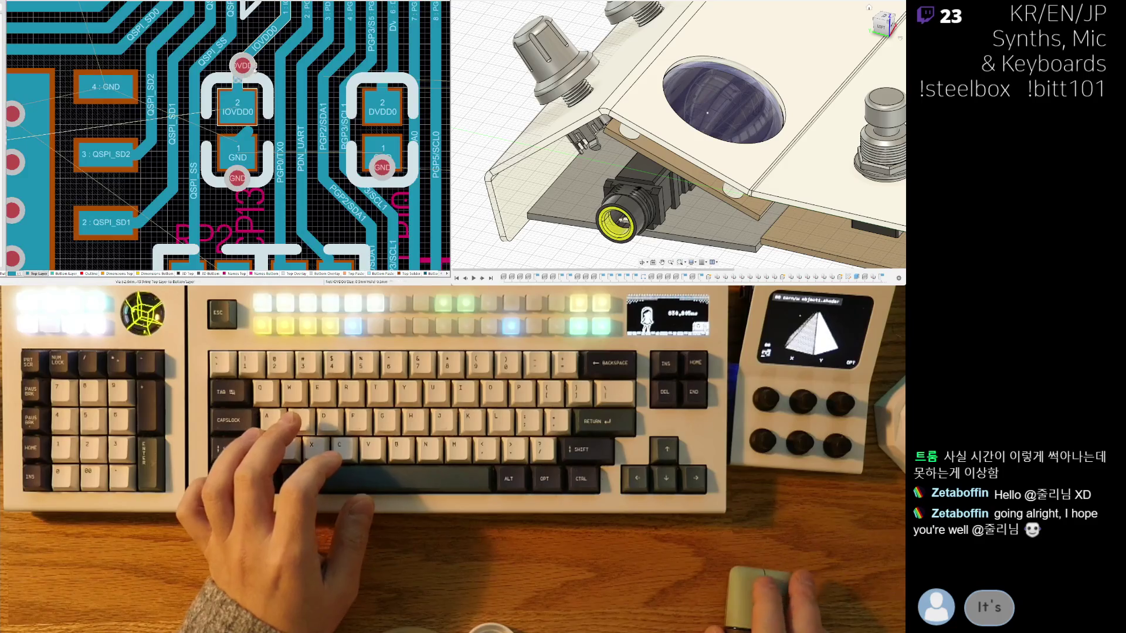
# Step: Move the IOVDD0 and GND vias lower
pyautogui.moveTo(249, 65); pyautogui.dragTo(238, 72)
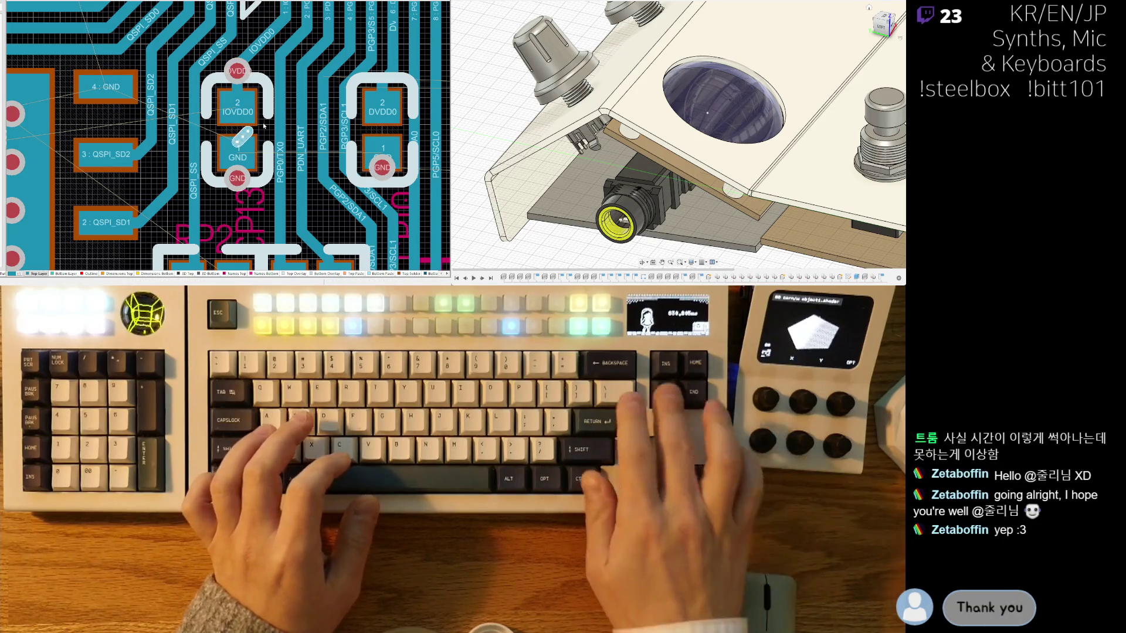
pyautogui.scroll(-2, 248, 156)
pyautogui.moveTo(229, 139)
pyautogui.mouseDown()
pyautogui.moveTo(219, 164)
pyautogui.moveTo(229, 140)
pyautogui.mouseUp()
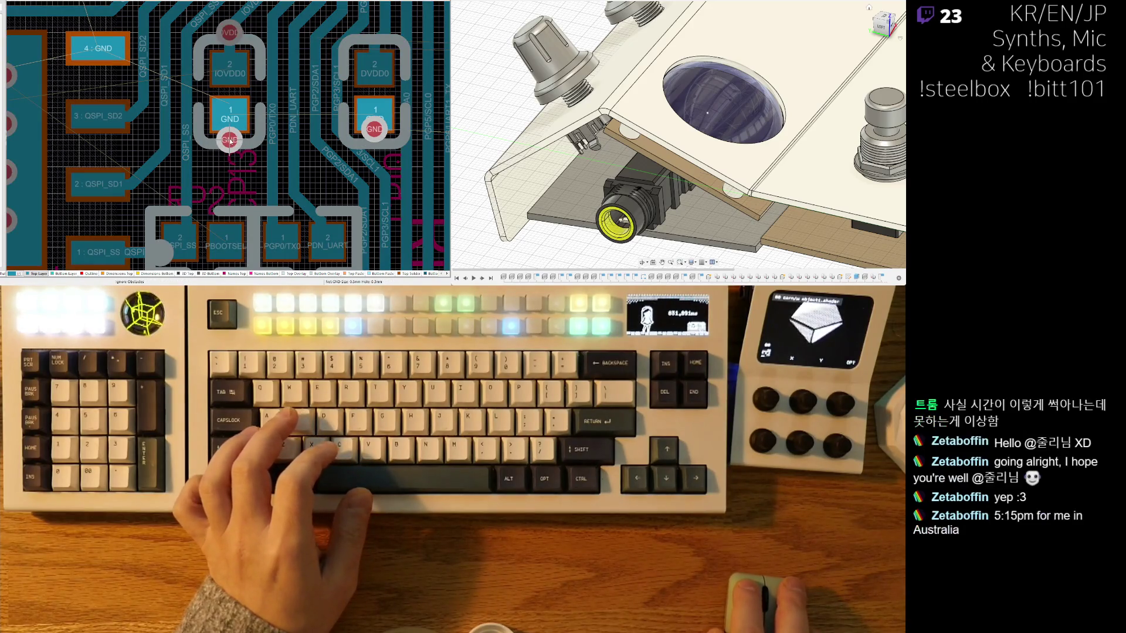
pyautogui.click(229, 141)
pyautogui.scroll(-5, 299, 215)
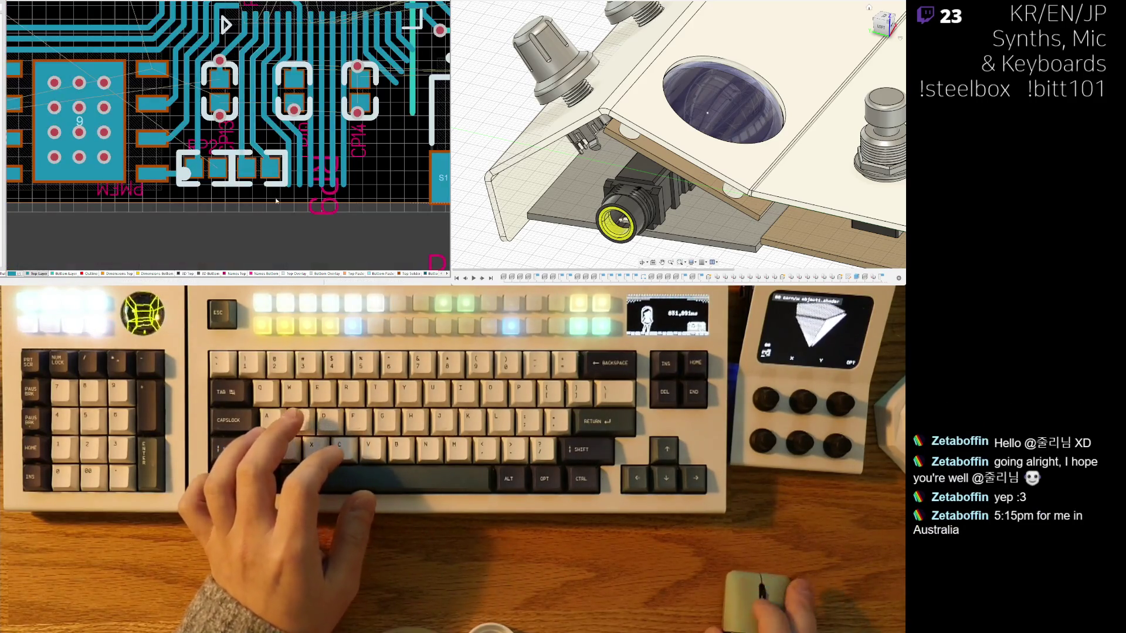
pyautogui.keyDown('ctrl'); pyautogui.scroll(2, 299, 215); pyautogui.keyUp('ctrl')
pyautogui.keyDown('ctrl'); pyautogui.scroll(2, 321, 111); pyautogui.keyUp('ctrl')
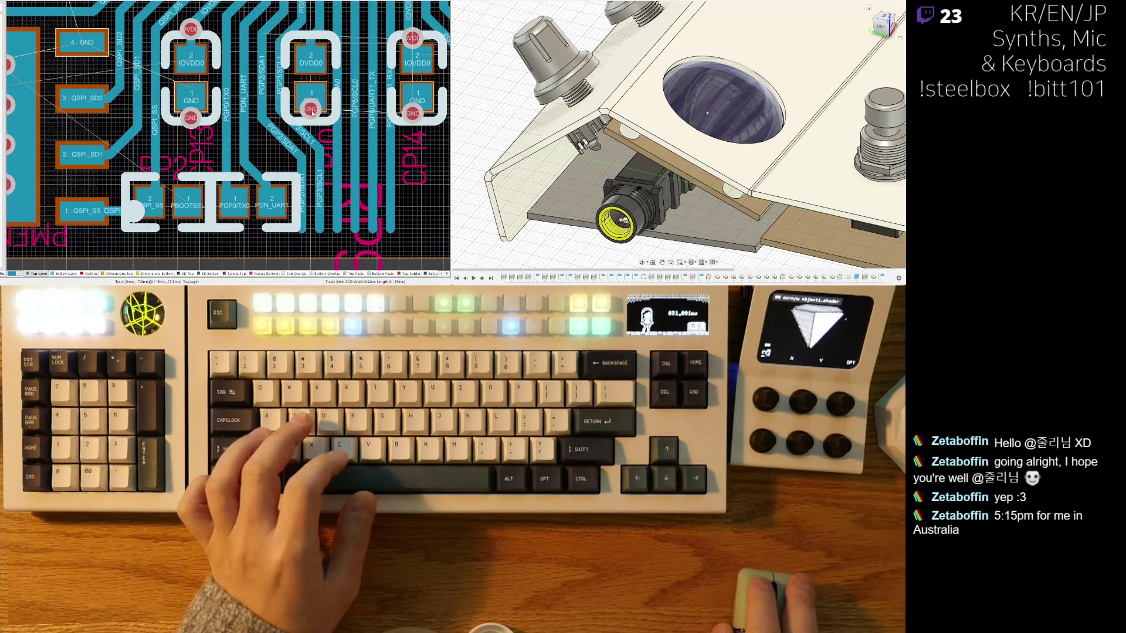
pyautogui.keyDown('ctrl'); pyautogui.scroll(2, 176, 136); pyautogui.keyUp('ctrl')
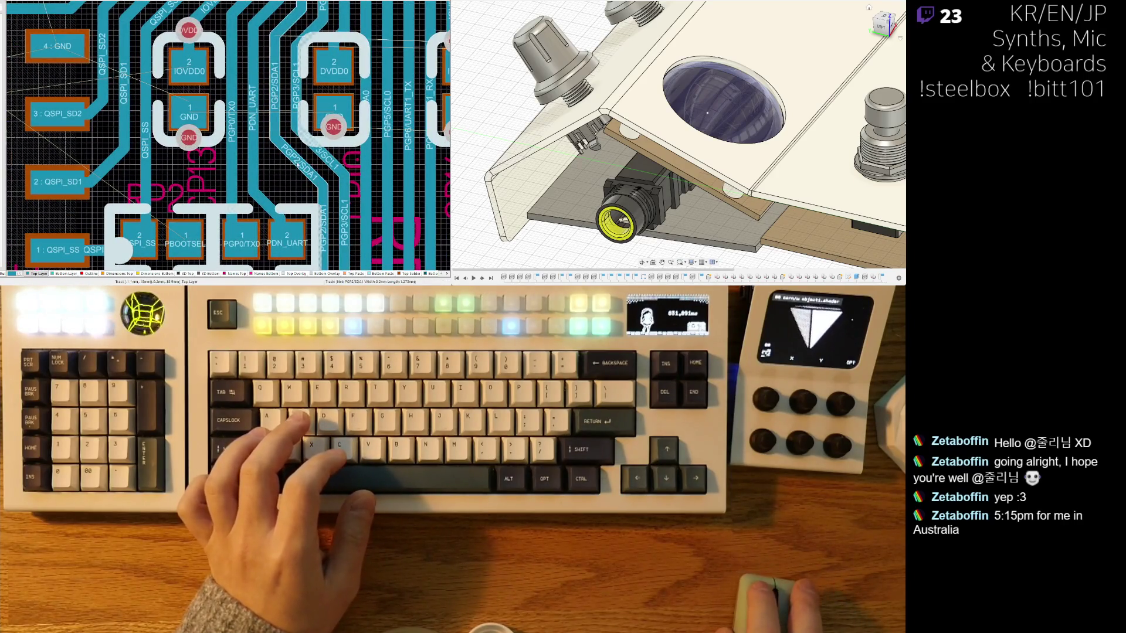
# Step: Bend the PGP2/SDA1 and PGP3/SCL1 tracks lower and shift the PGP0/TX0–PDN_UART footprint left
pyautogui.click(303, 179)
pyautogui.moveTo(305, 179); pyautogui.dragTo(304, 199)
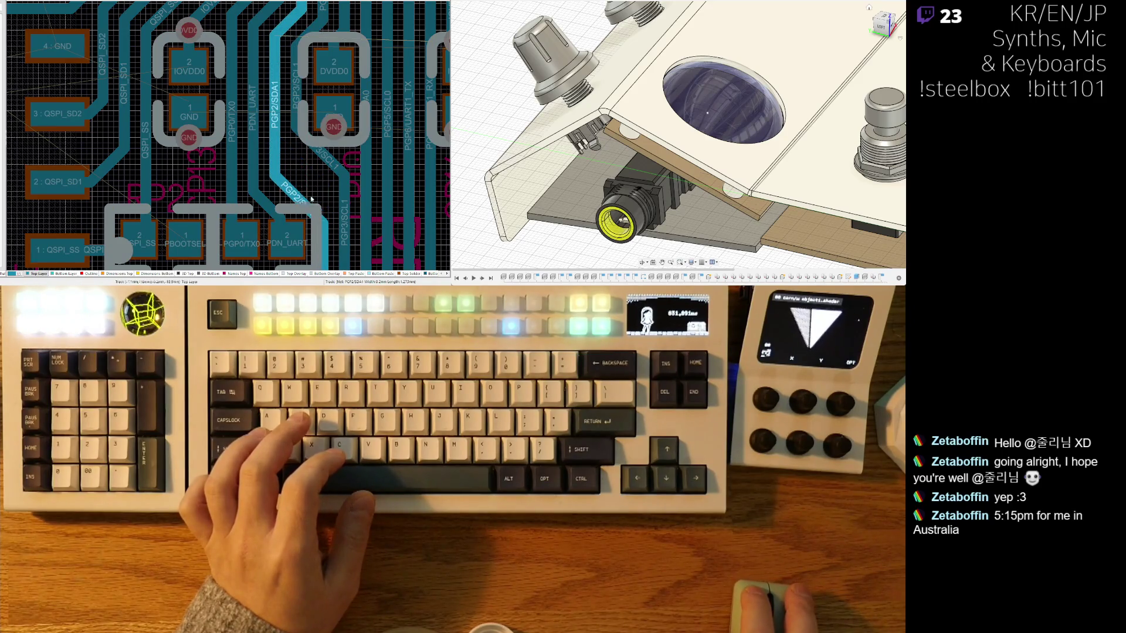
pyautogui.click(323, 189)
pyautogui.moveTo(322, 187); pyautogui.dragTo(325, 192)
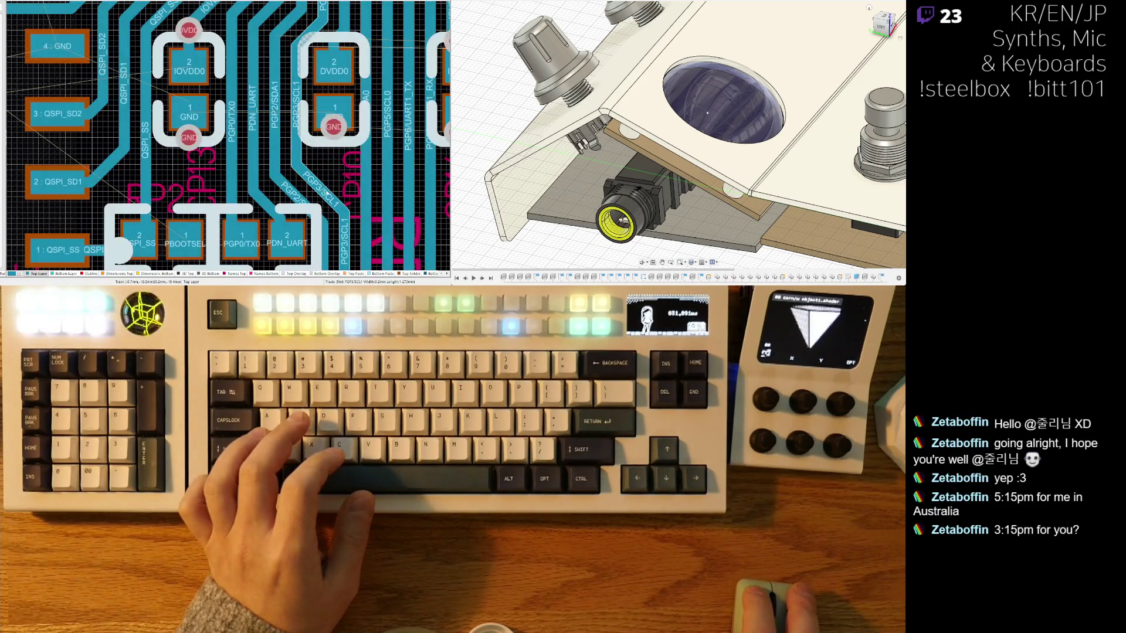
pyautogui.scroll(-1, 279, 194)
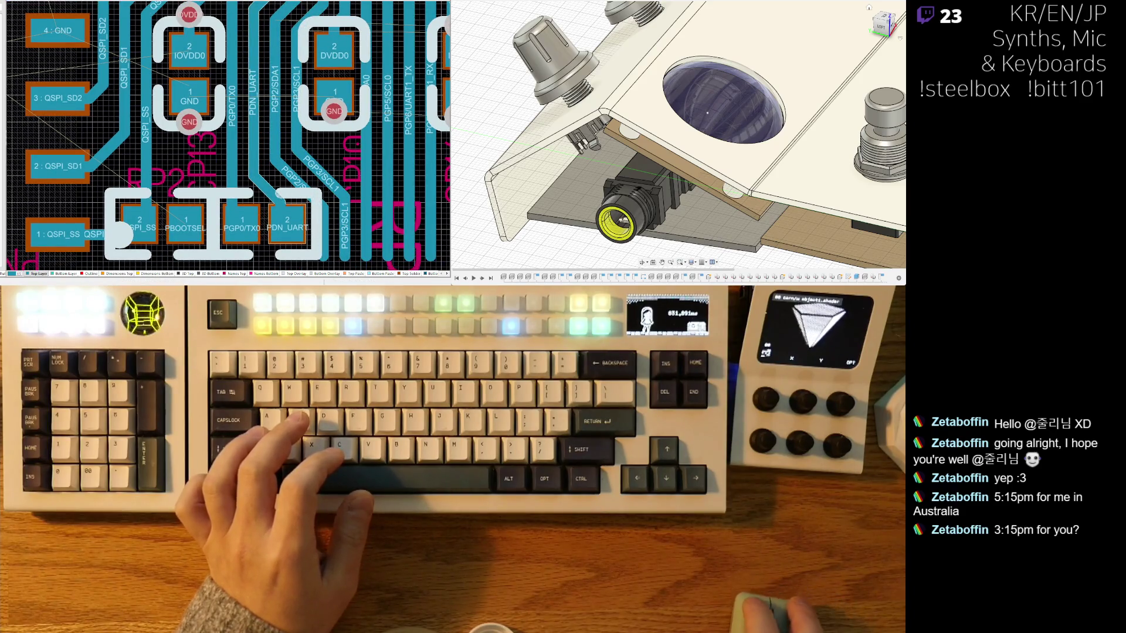
pyautogui.click(271, 192)
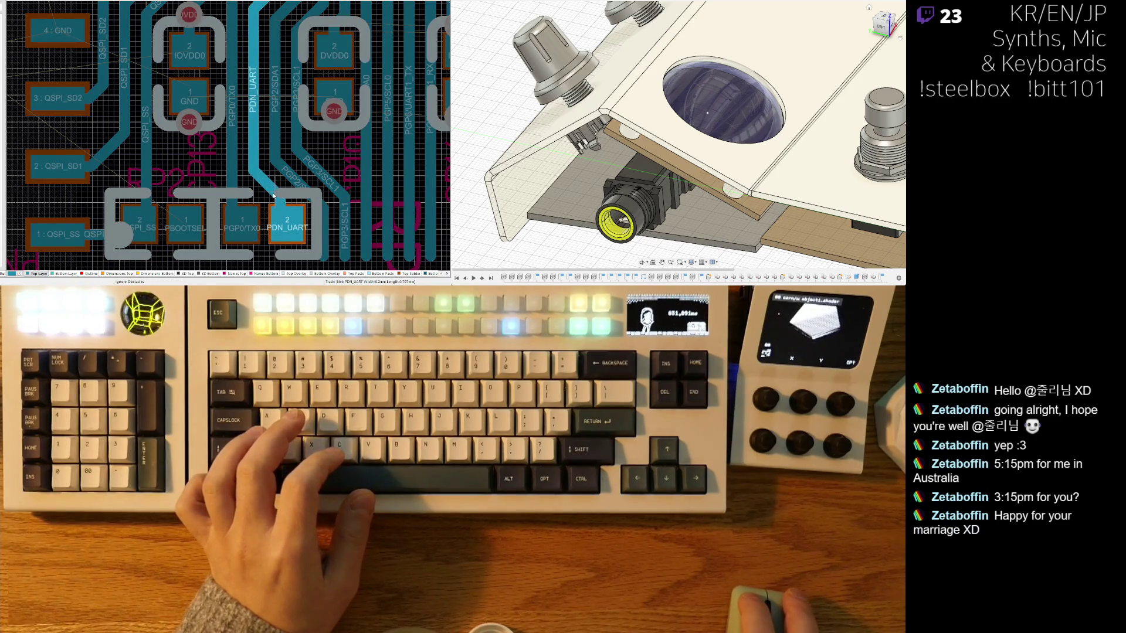
pyautogui.click(276, 193)
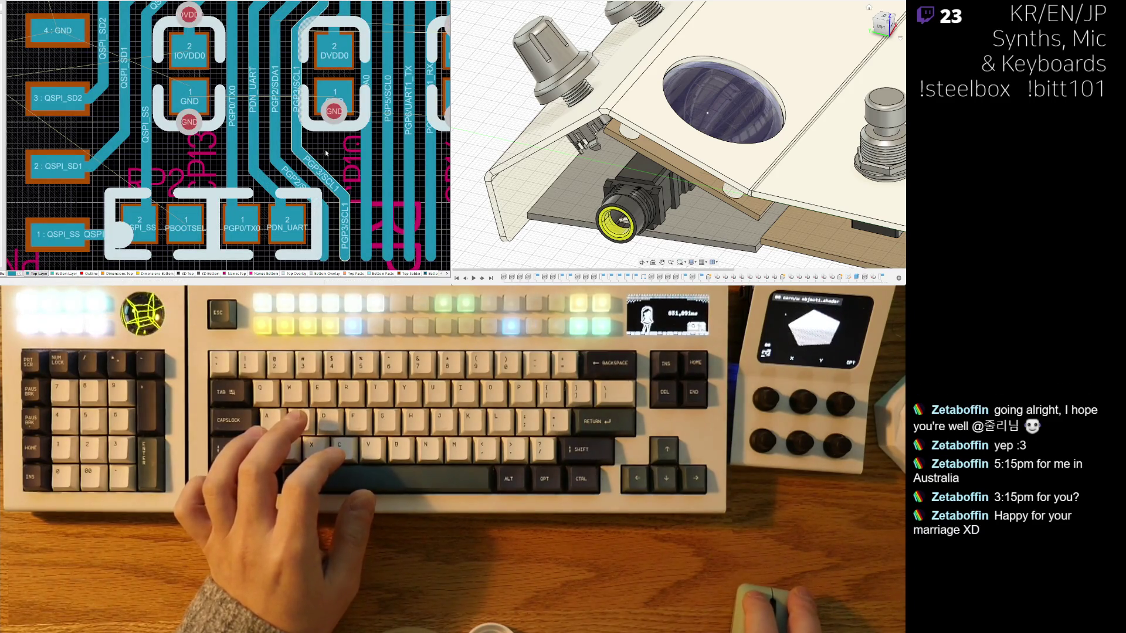
pyautogui.scroll(-3, 325, 154)
pyautogui.scroll(-2, 290, 146)
pyautogui.scroll(-1, 239, 136)
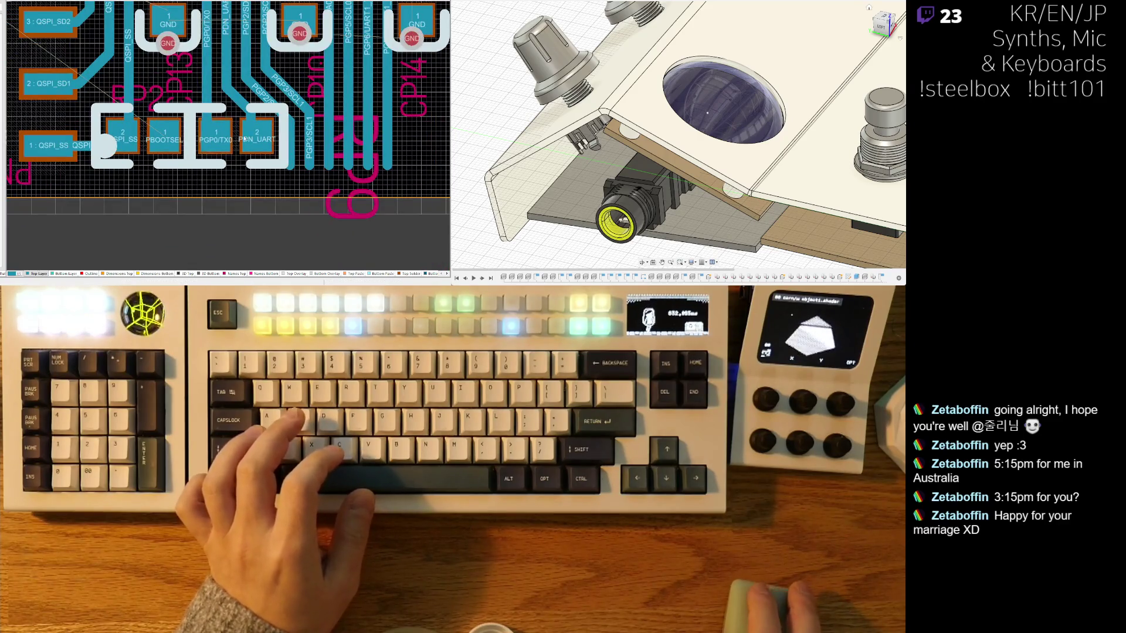
pyautogui.keyDown('ctrl'); pyautogui.scroll(1, 239, 136); pyautogui.keyUp('ctrl')
pyautogui.moveTo(215, 158); pyautogui.dragTo(204, 150)
pyautogui.moveTo(297, 152); pyautogui.dragTo(298, 150)
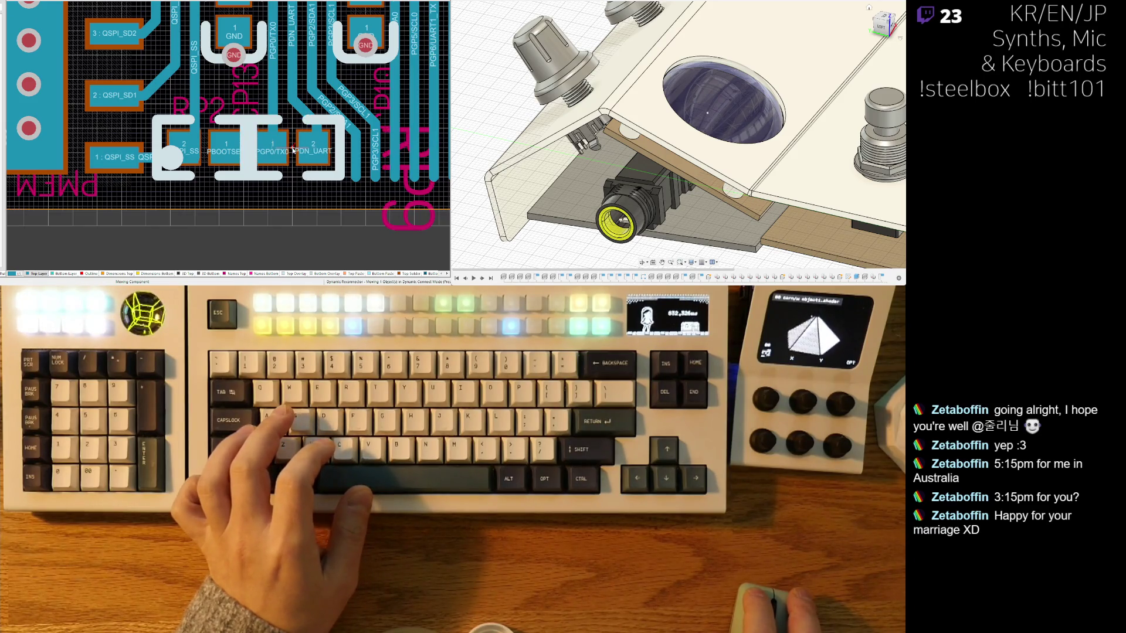
pyautogui.scroll(-3, 297, 152)
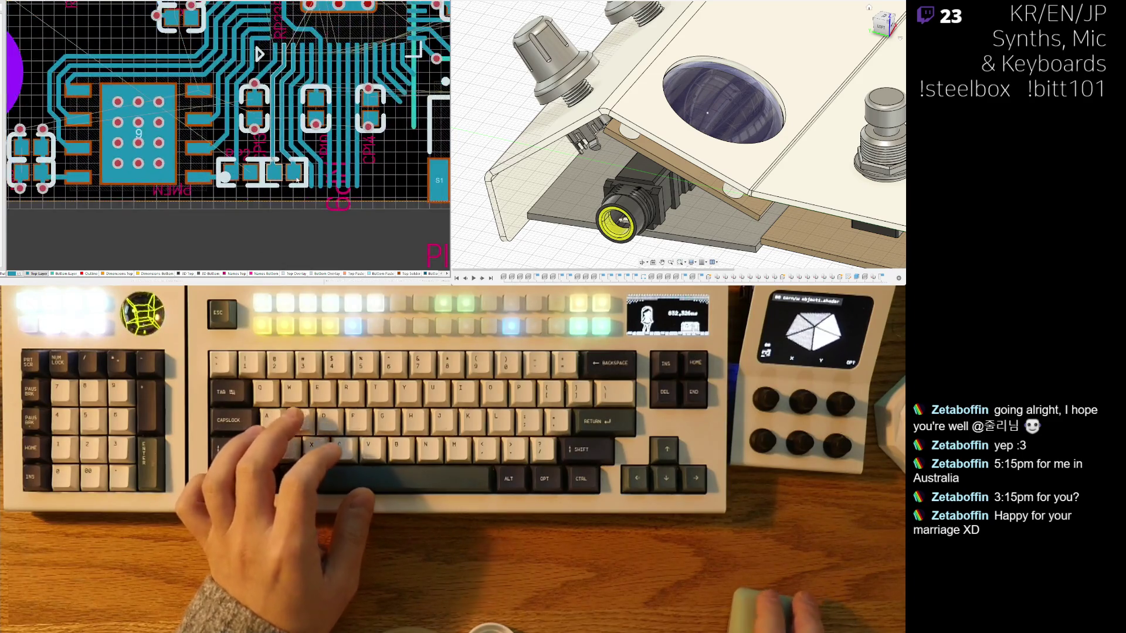
pyautogui.scroll(3, 254, 121)
pyautogui.scroll(2, 254, 120)
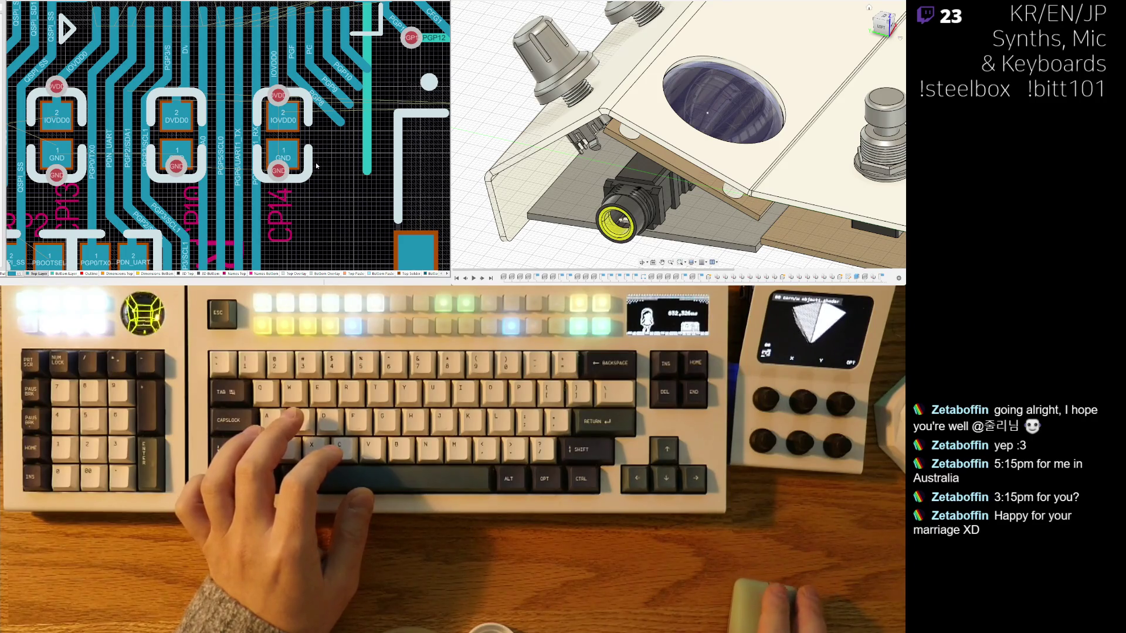
pyautogui.keyDown('shift'); pyautogui.hscroll(-3, 107, 86); pyautogui.keyUp('shift')
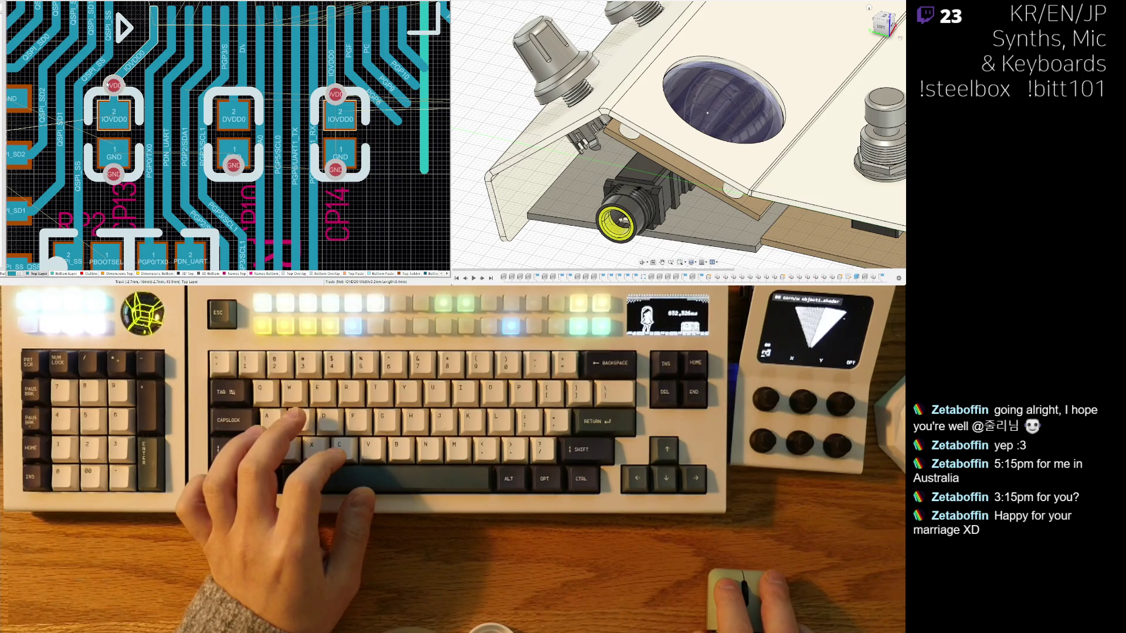
# Step: Try interactive routing from the IOVDD0 vias, then lower the GND via and start a track from it
pyautogui.press('x')
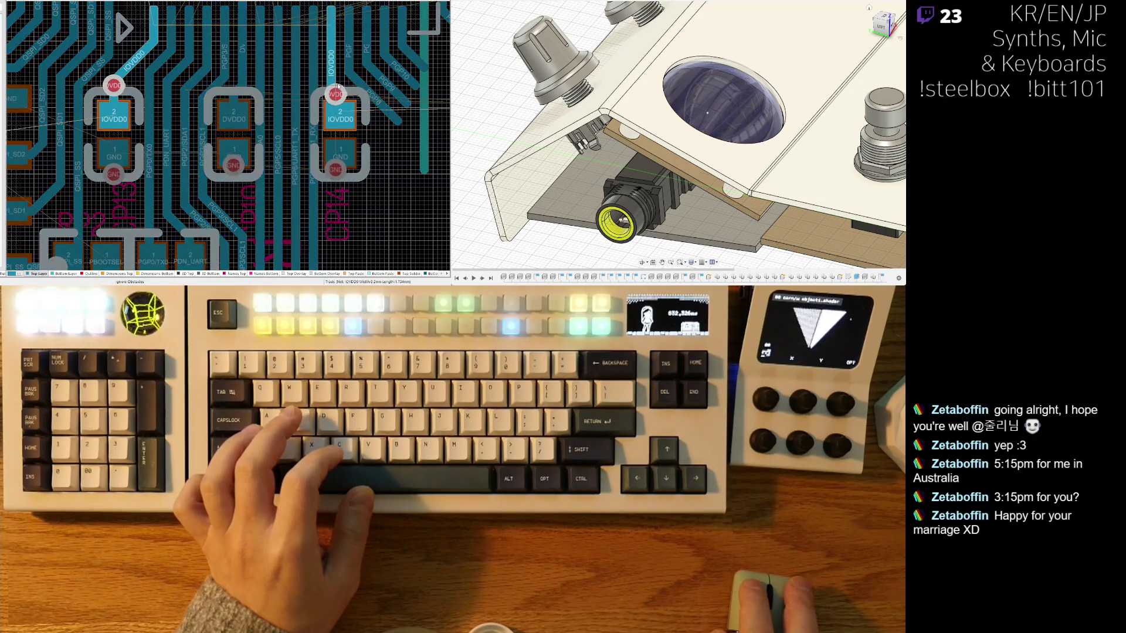
pyautogui.rightClick(336, 91)
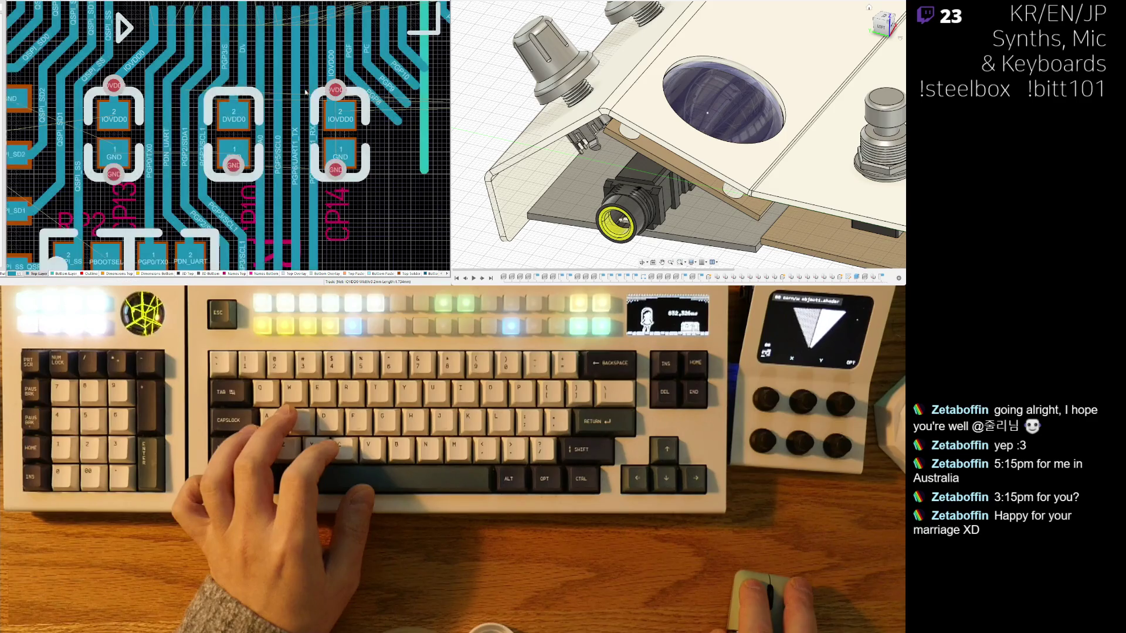
pyautogui.press('x')
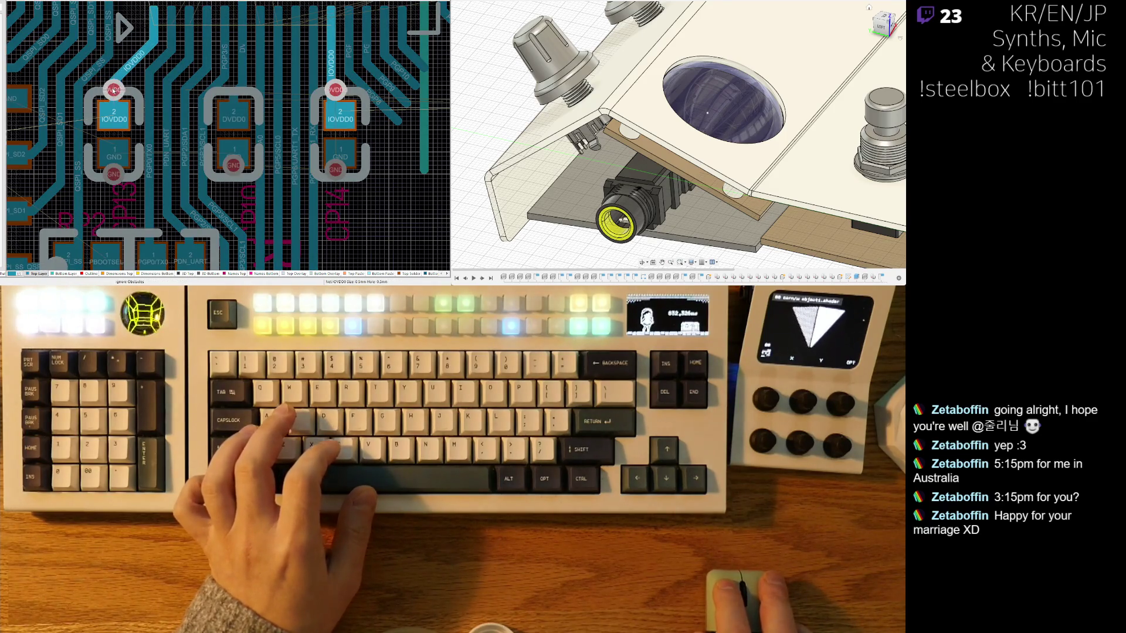
pyautogui.rightClick(114, 89)
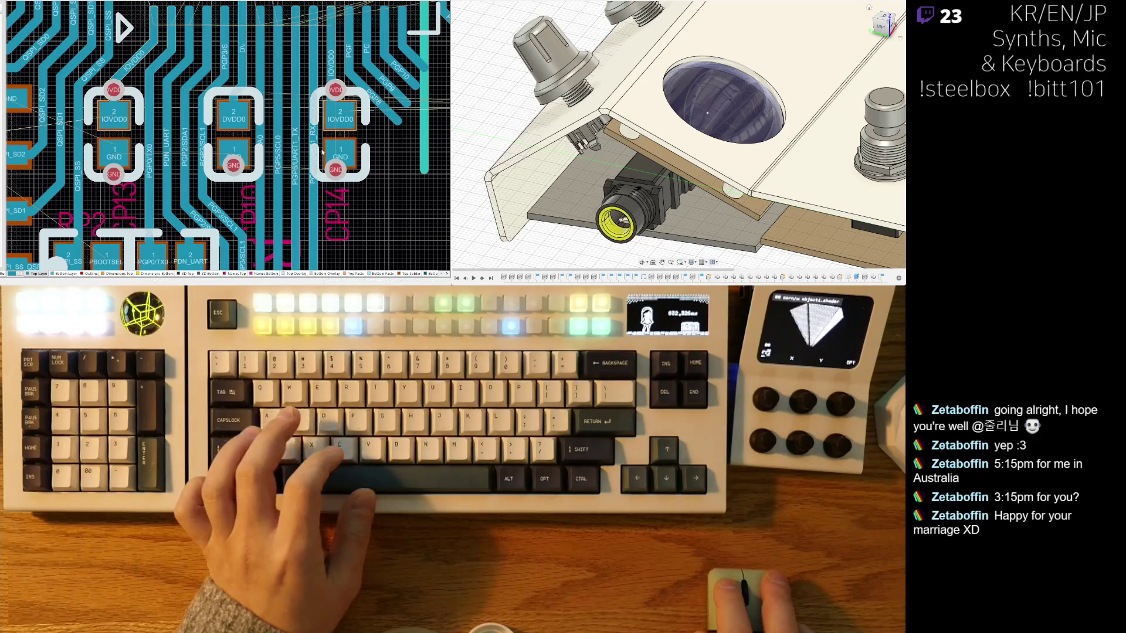
pyautogui.moveTo(355, 158); pyautogui.dragTo(313, 129, button='right')
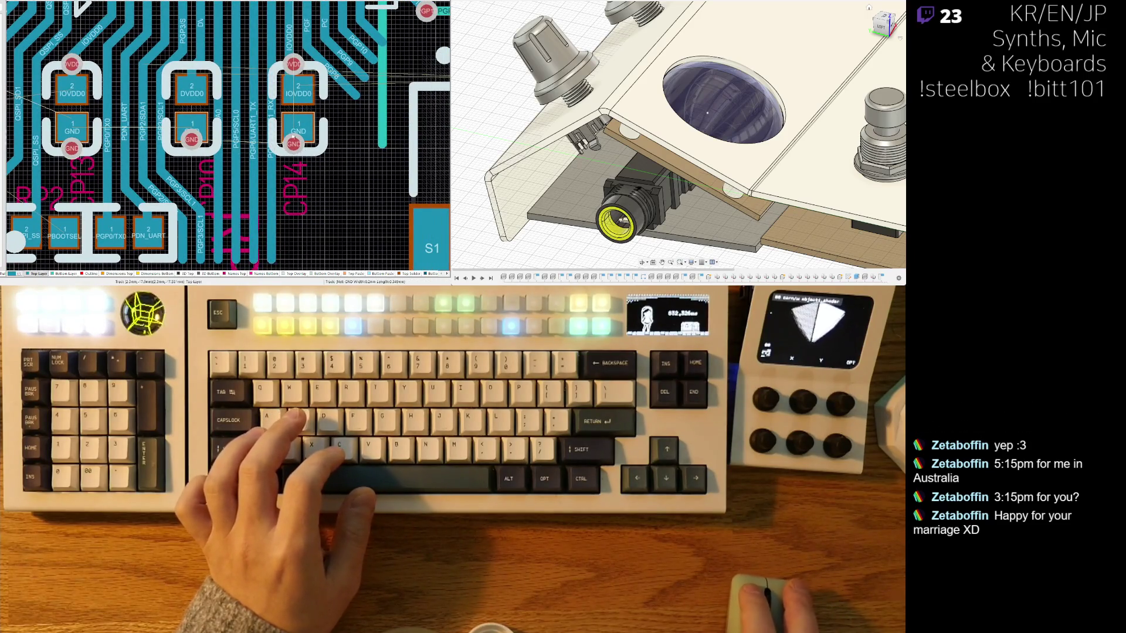
pyautogui.moveTo(192, 147); pyautogui.dragTo(194, 152)
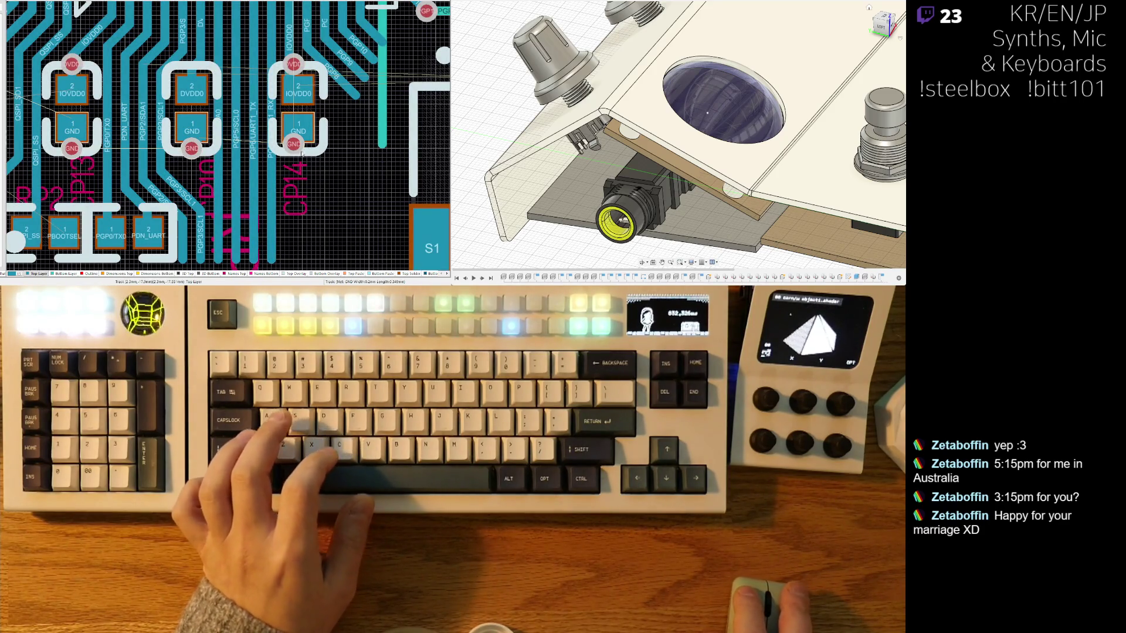
pyautogui.moveTo(295, 148); pyautogui.dragTo(296, 148)
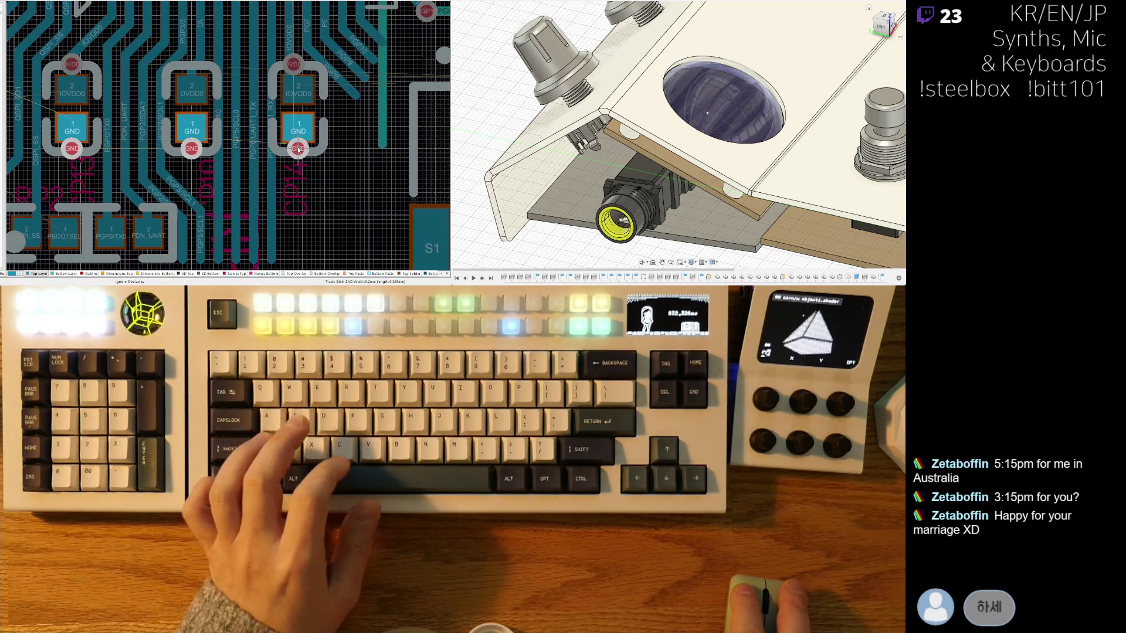
pyautogui.keyDown('ctrl'); pyautogui.scroll(-1, 295, 150); pyautogui.keyUp('ctrl')
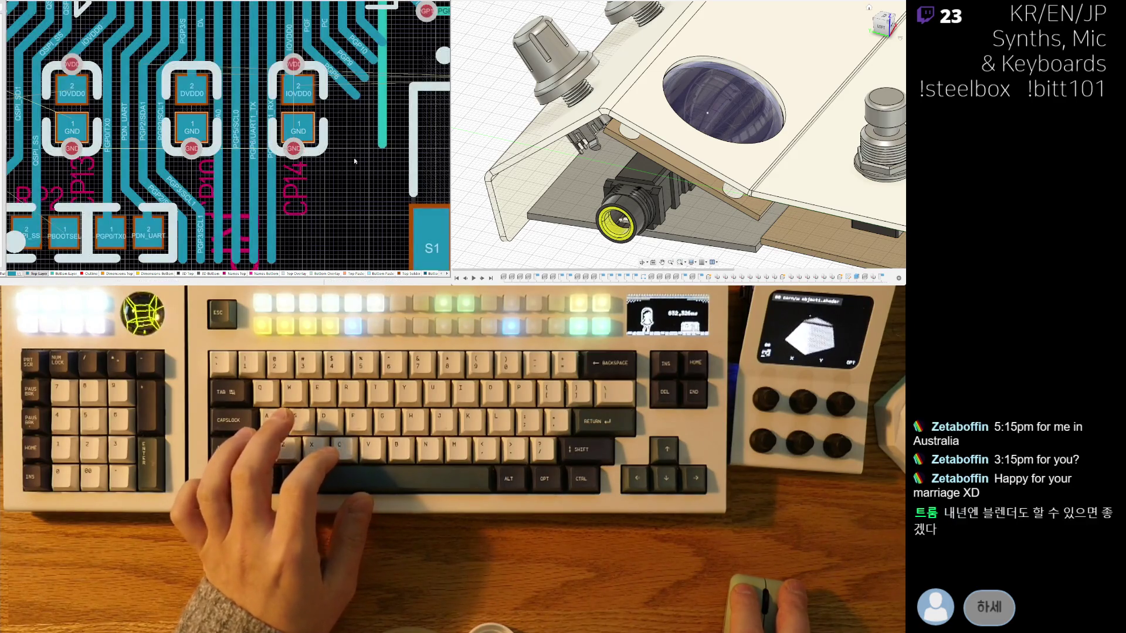
pyautogui.keyDown('ctrl'); pyautogui.scroll(-1, 350, 155); pyautogui.keyUp('ctrl')
pyautogui.keyDown('ctrl'); pyautogui.scroll(-1, 326, 160); pyautogui.keyUp('ctrl')
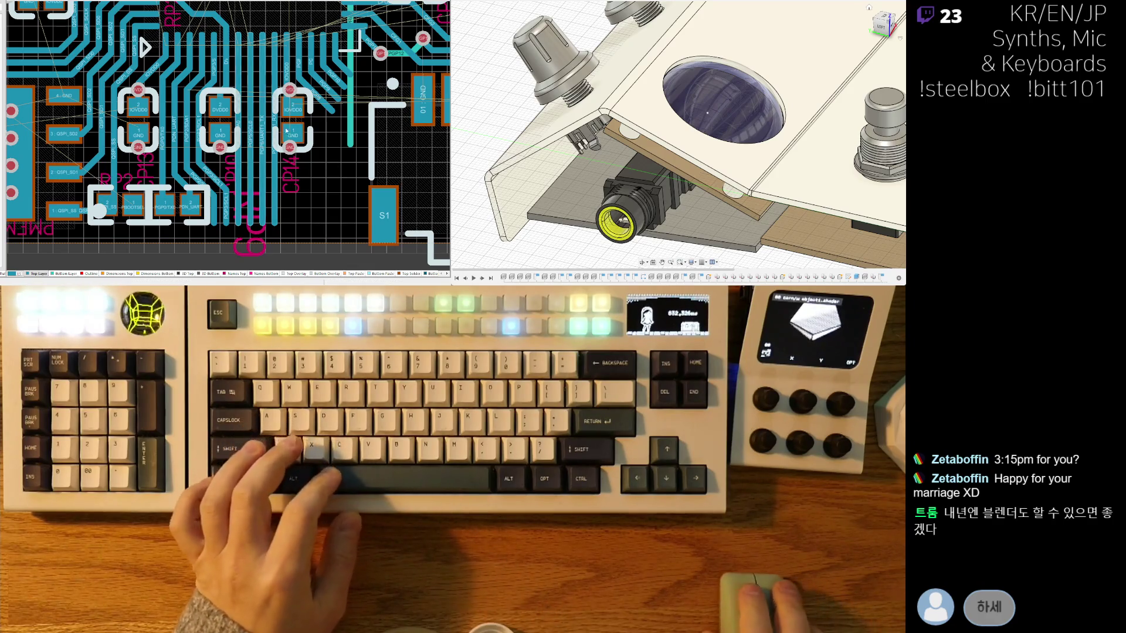
pyautogui.keyDown('shift'); pyautogui.hscroll(2, 264, 132); pyautogui.keyUp('shift')
pyautogui.keyDown('shift'); pyautogui.hscroll(2, 268, 154); pyautogui.keyUp('shift')
pyautogui.keyDown('shift'); pyautogui.hscroll(2, 274, 176); pyautogui.keyUp('shift')
pyautogui.keyDown('ctrl'); pyautogui.scroll(-2, 273, 176); pyautogui.keyUp('ctrl')
pyautogui.keyDown('ctrl'); pyautogui.scroll(1, 264, 167); pyautogui.keyUp('ctrl')
pyautogui.keyDown('ctrl'); pyautogui.scroll(1, 258, 156); pyautogui.keyUp('ctrl')
pyautogui.keyDown('ctrl'); pyautogui.scroll(1, 248, 145); pyautogui.keyUp('ctrl')
pyautogui.keyDown('ctrl'); pyautogui.scroll(1, 248, 145); pyautogui.keyUp('ctrl')
pyautogui.keyDown('ctrl'); pyautogui.scroll(1, 242, 162); pyautogui.keyUp('ctrl')
pyautogui.keyDown('ctrl'); pyautogui.scroll(2, 232, 185); pyautogui.keyUp('ctrl')
pyautogui.keyDown('ctrl'); pyautogui.scroll(1, 293, 201); pyautogui.keyUp('ctrl')
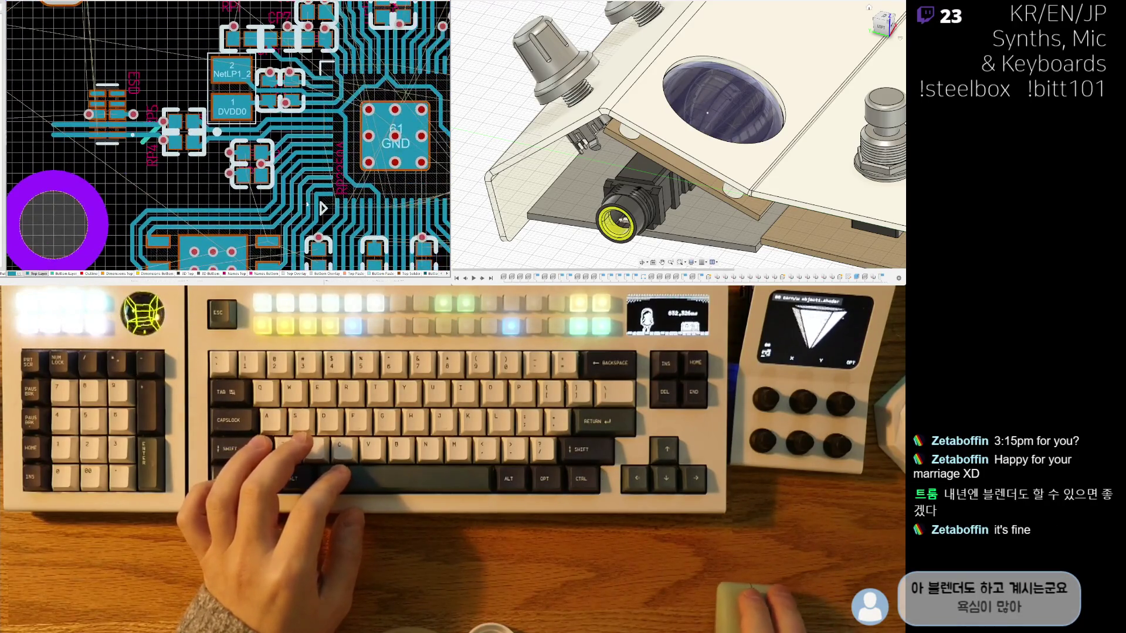
pyautogui.keyDown('ctrl'); pyautogui.scroll(2, 297, 180); pyautogui.keyUp('ctrl')
pyautogui.keyDown('ctrl'); pyautogui.scroll(1, 301, 157); pyautogui.keyUp('ctrl')
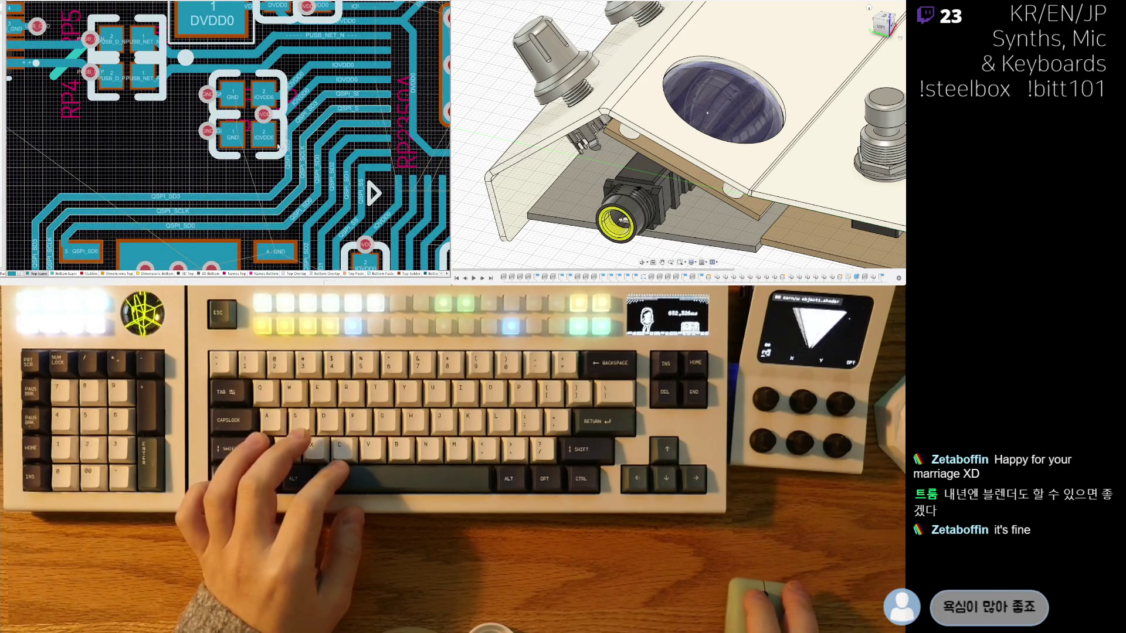
pyautogui.keyDown('ctrl'); pyautogui.scroll(-2, 263, 163); pyautogui.keyUp('ctrl')
pyautogui.keyDown('ctrl'); pyautogui.scroll(-1, 238, 167); pyautogui.keyUp('ctrl')
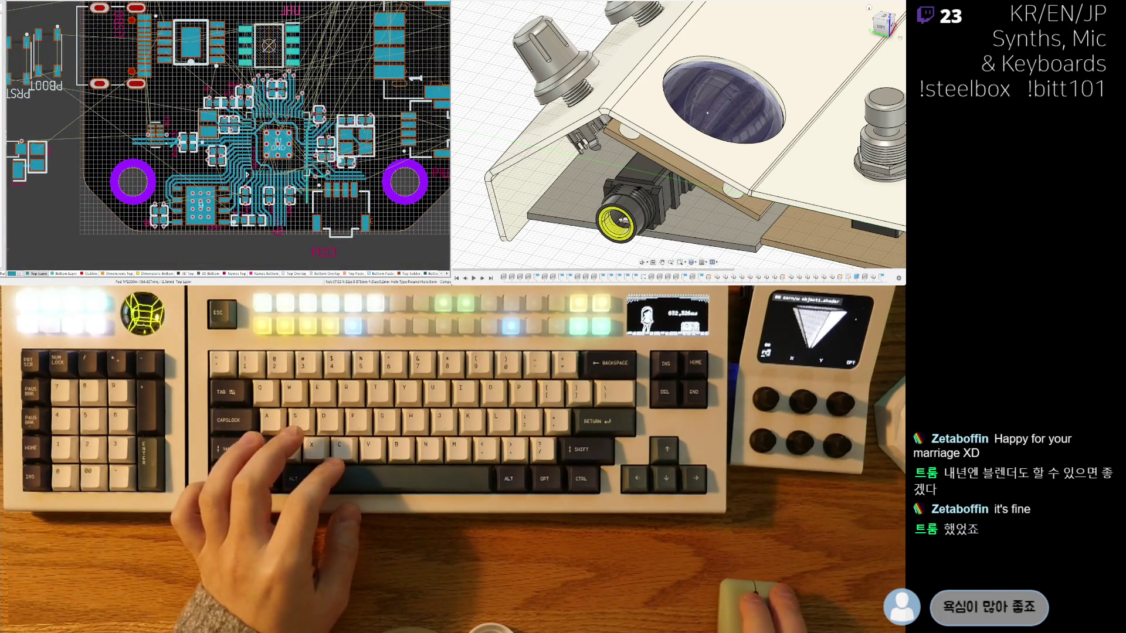
# Step: Move CM8 to the top edge of the board and show the layout as a 3D render
pyautogui.moveTo(316, 169); pyautogui.dragTo(231, 186, button='right')
pyautogui.moveTo(232, 187)
pyautogui.mouseDown()
pyautogui.moveTo(235, 7)
pyautogui.moveTo(203, 7)
pyautogui.moveTo(211, 97)
pyautogui.mouseUp()
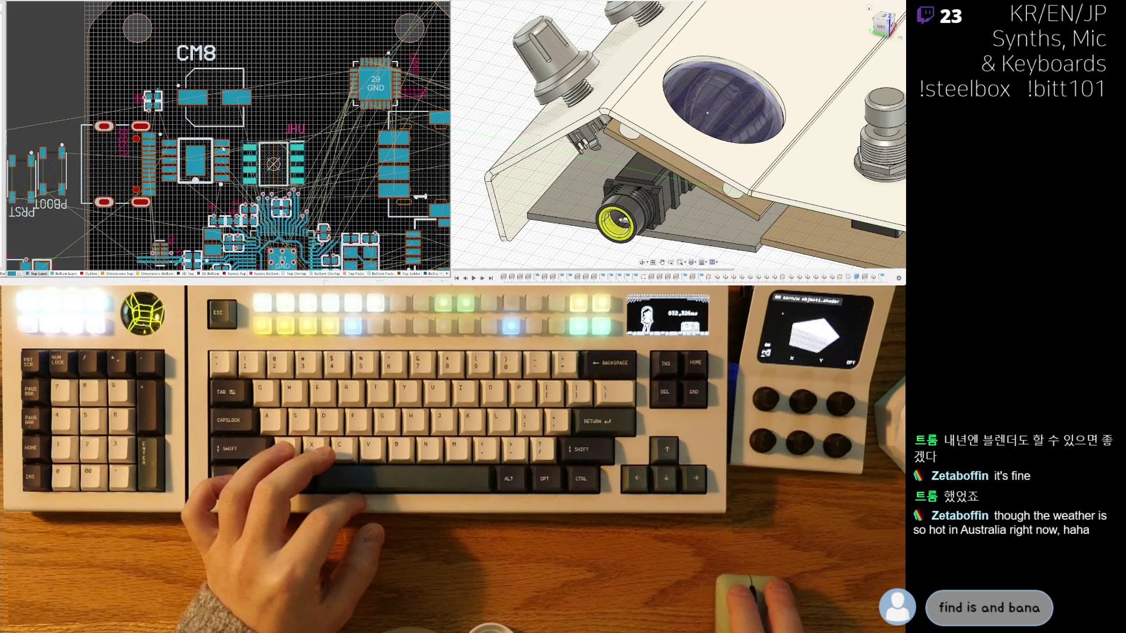
pyautogui.moveTo(223, 150); pyautogui.dragTo(235, 61, button='right')
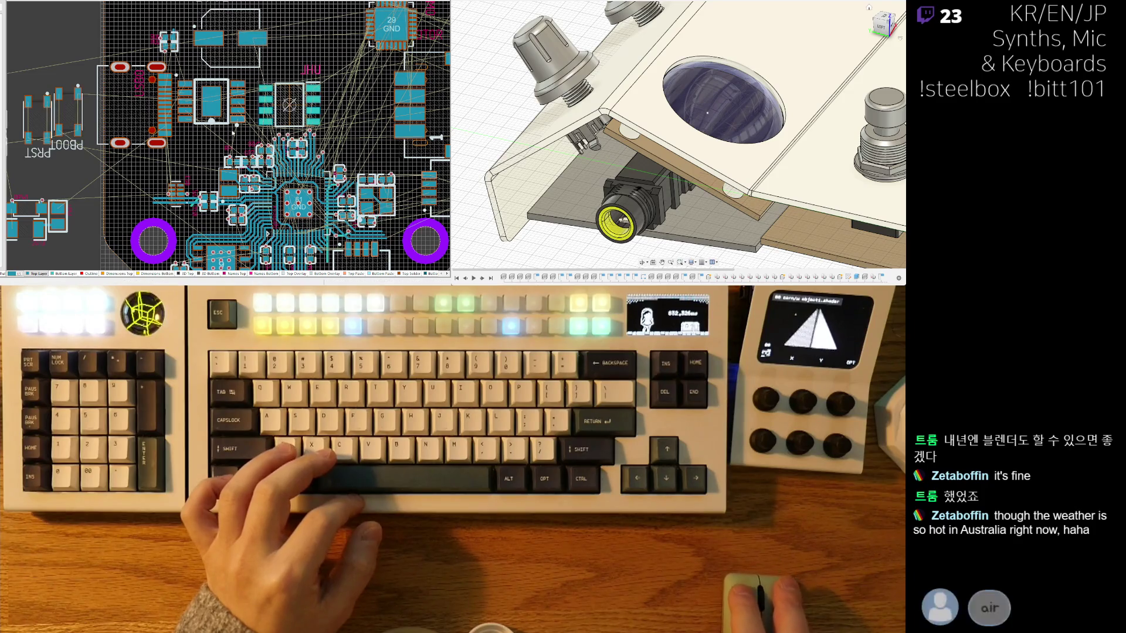
pyautogui.moveTo(268, 232); pyautogui.dragTo(295, 219, button='right')
pyautogui.moveTo(263, 25)
pyautogui.mouseDown()
pyautogui.moveTo(233, 70)
pyautogui.moveTo(247, 77)
pyautogui.mouseUp()
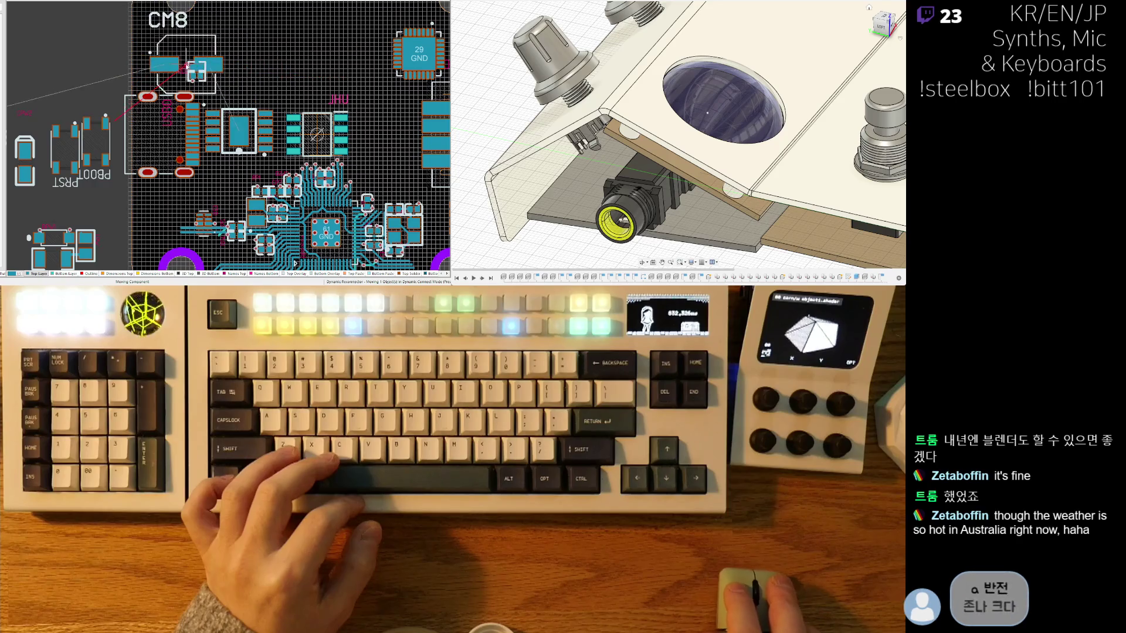
pyautogui.press('3')
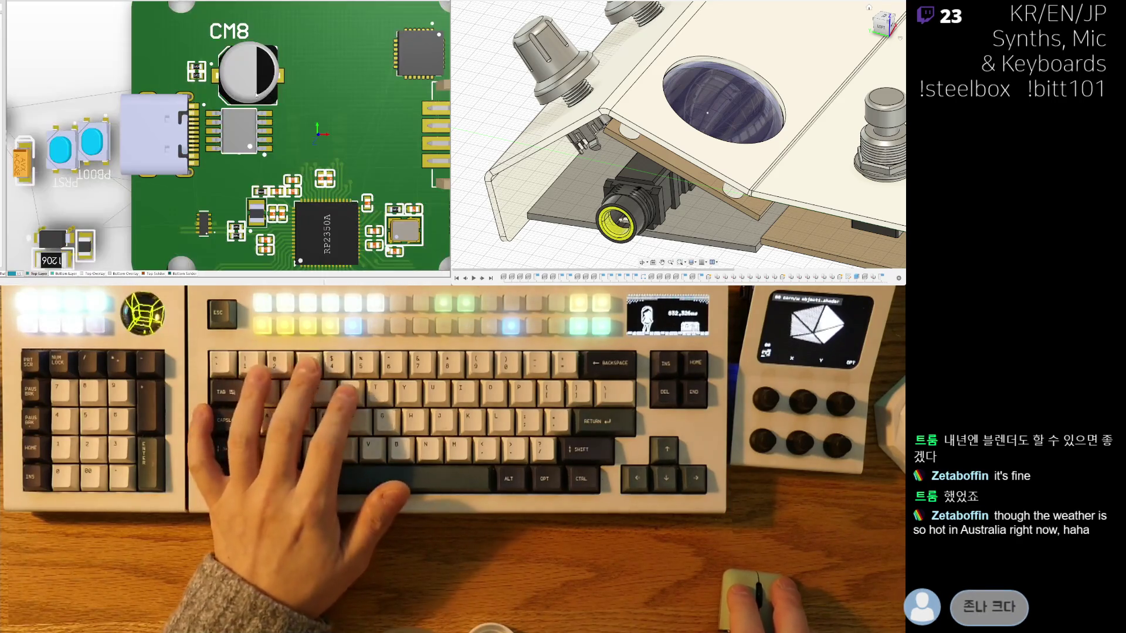
# Step: Tilt the 3D board to inspect it at an angle, then return to the flat 2D layout
pyautogui.moveTo(346, 99)
pyautogui.keyDown('shift'); pyautogui.mouseDown(button='right')
pyautogui.moveTo(321, 117)
pyautogui.moveTo(252, 52)
pyautogui.moveTo(296, 49)
pyautogui.mouseUp(button='right'); pyautogui.keyUp('shift')
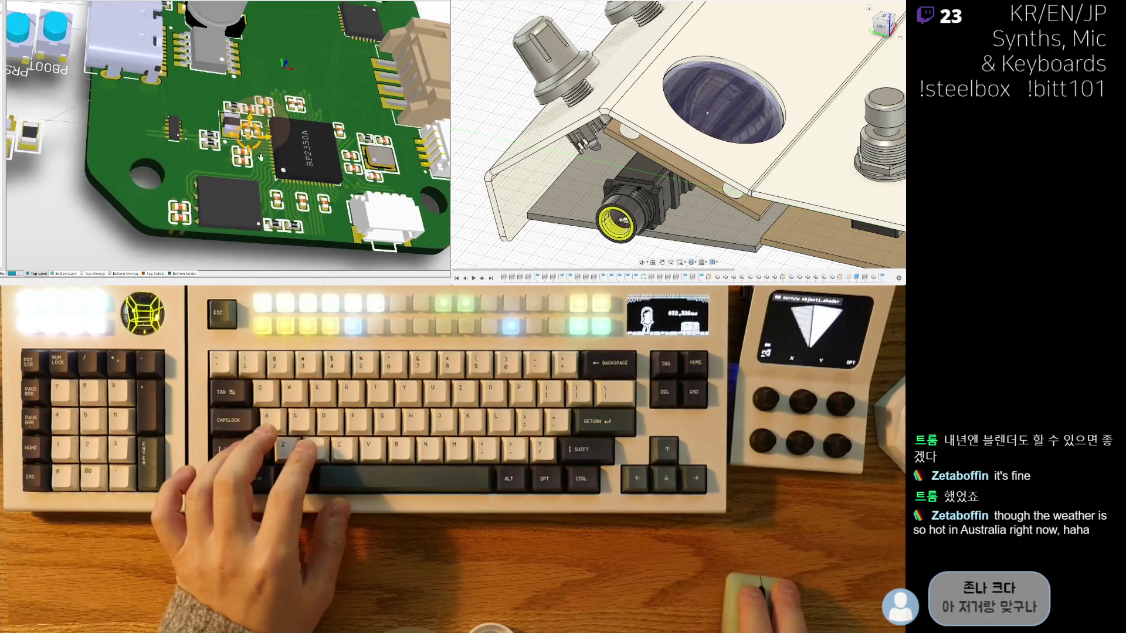
pyautogui.keyDown('ctrl'); pyautogui.scroll(2, 282, 158); pyautogui.keyUp('ctrl')
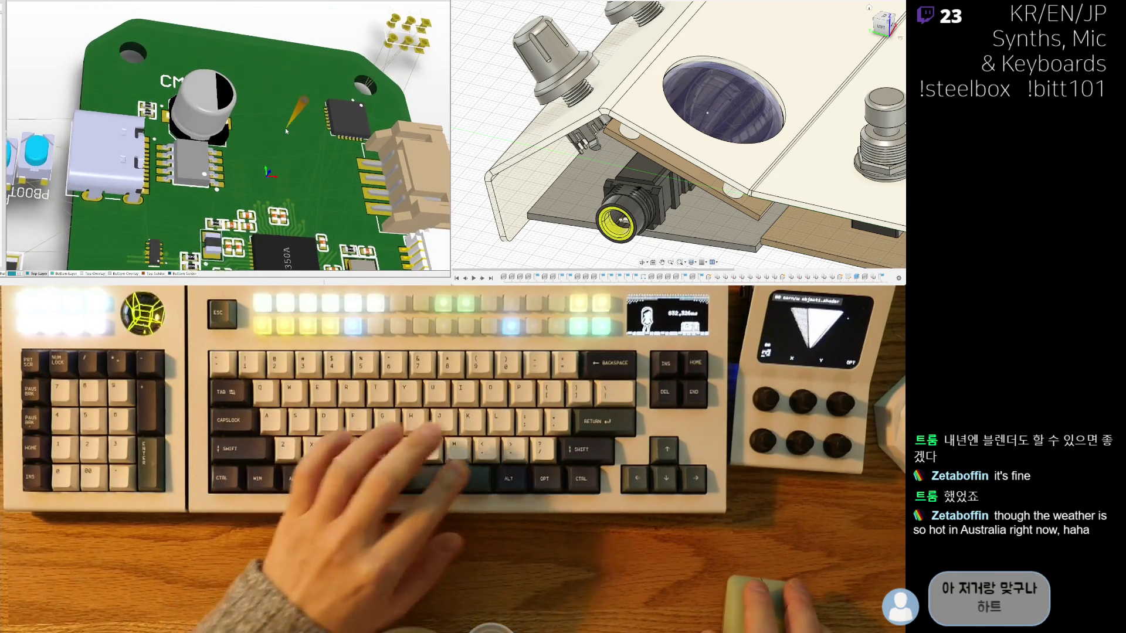
pyautogui.press('2')
pyautogui.press('3')
pyautogui.press('2')
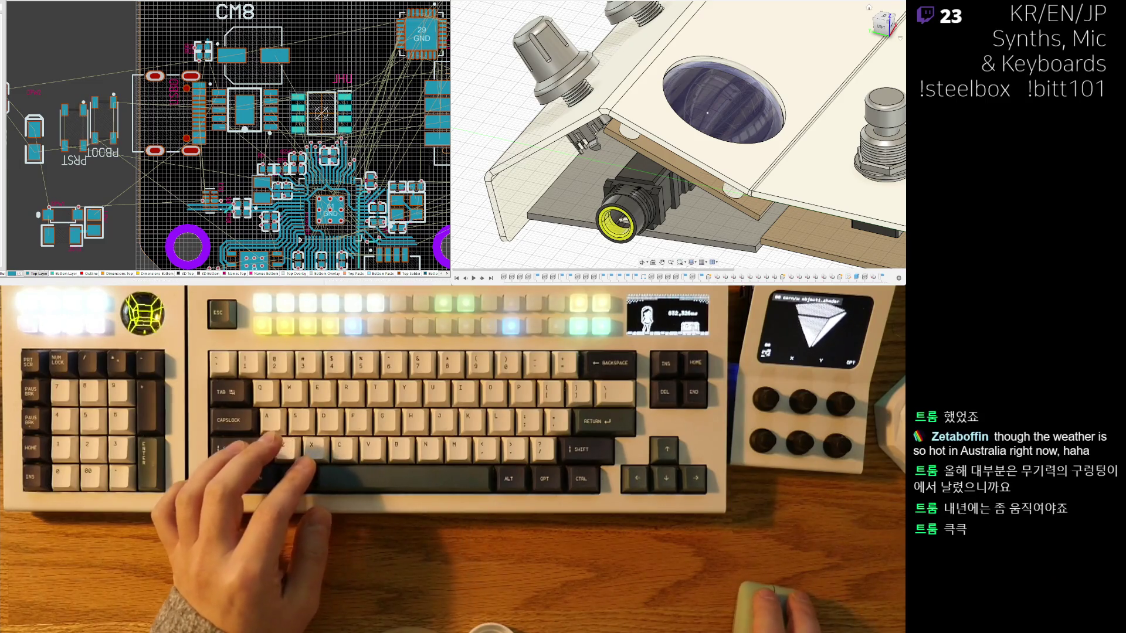
pyautogui.scroll(1, 213, 90)
pyautogui.scroll(1, 213, 90)
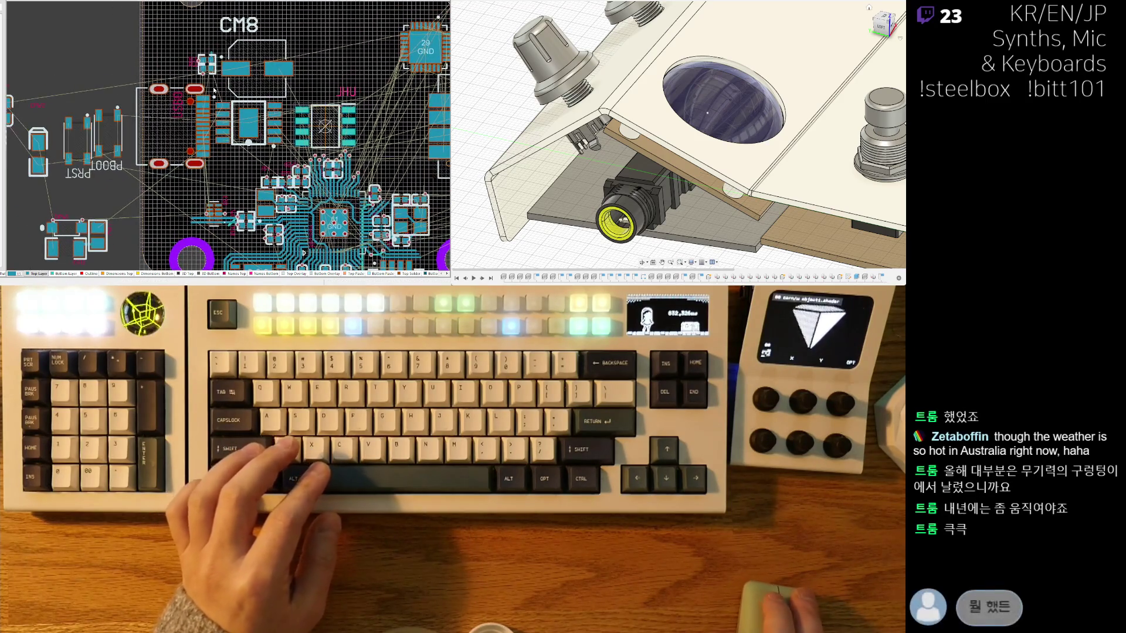
pyautogui.keyDown('ctrl'); pyautogui.scroll(1, 214, 97); pyautogui.keyUp('ctrl')
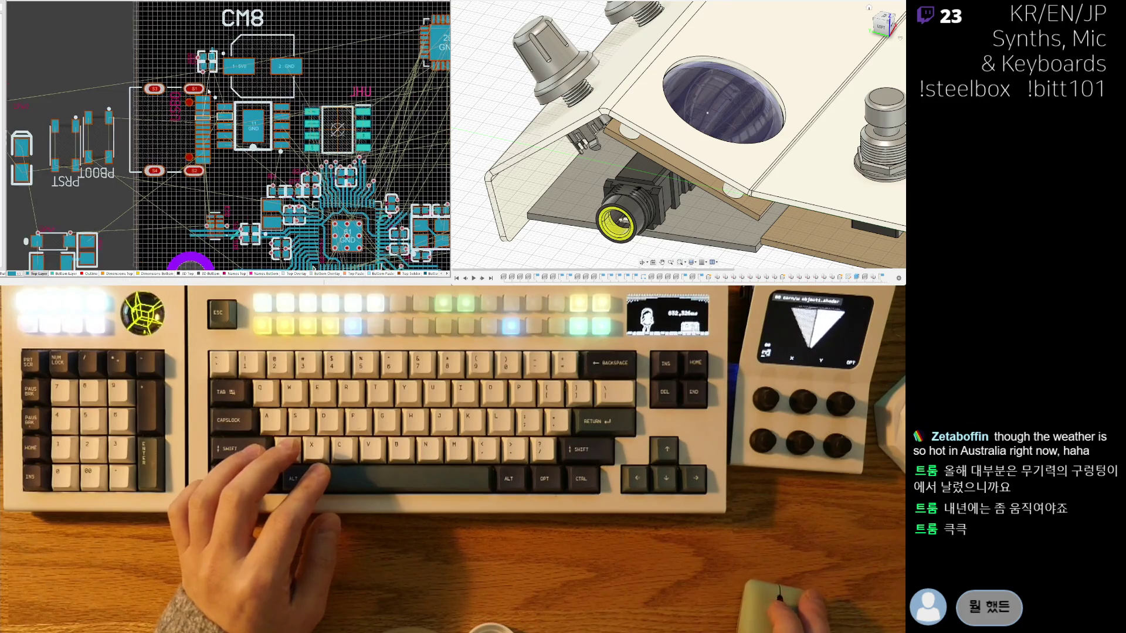
pyautogui.keyDown('ctrl'); pyautogui.scroll(1, 213, 97); pyautogui.keyUp('ctrl')
# Step: Move the USB connector to its new position near CM8
pyautogui.moveTo(167, 118)
pyautogui.mouseDown()
pyautogui.moveTo(220, 118)
pyautogui.moveTo(285, 64)
pyautogui.moveTo(212, 42)
pyautogui.mouseUp()
pyautogui.moveTo(141, 37); pyautogui.dragTo(156, 52)
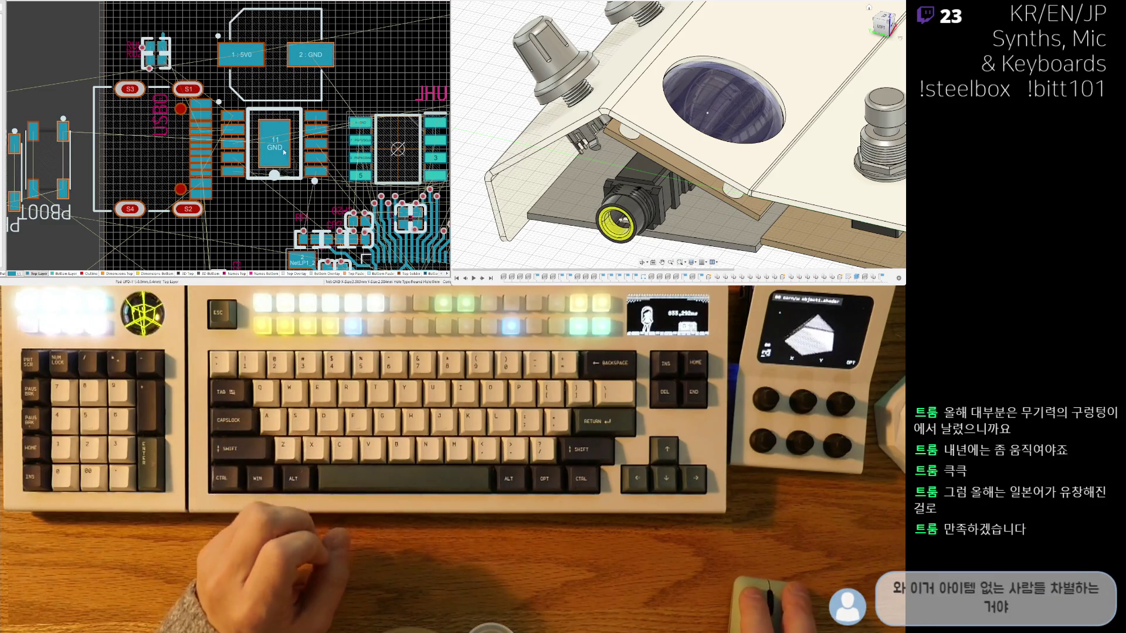
pyautogui.moveTo(262, 134); pyautogui.dragTo(202, 120, button='right')
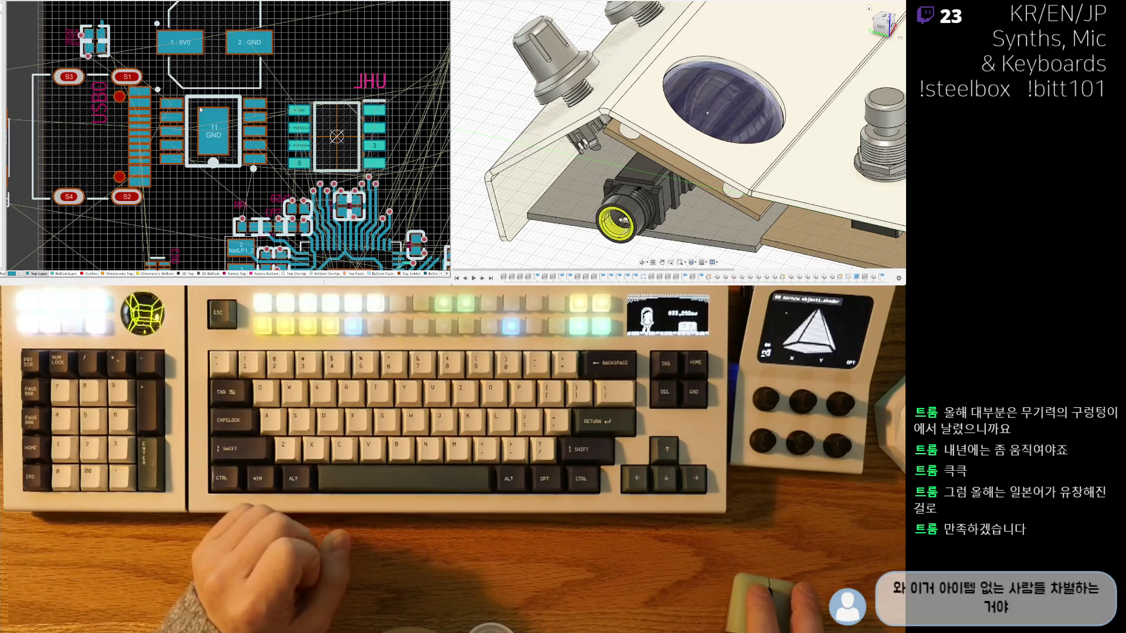
pyautogui.keyDown('ctrl'); pyautogui.scroll(1, 207, 184); pyautogui.keyUp('ctrl')
pyautogui.keyDown('ctrl'); pyautogui.scroll(1, 258, 102); pyautogui.keyUp('ctrl')
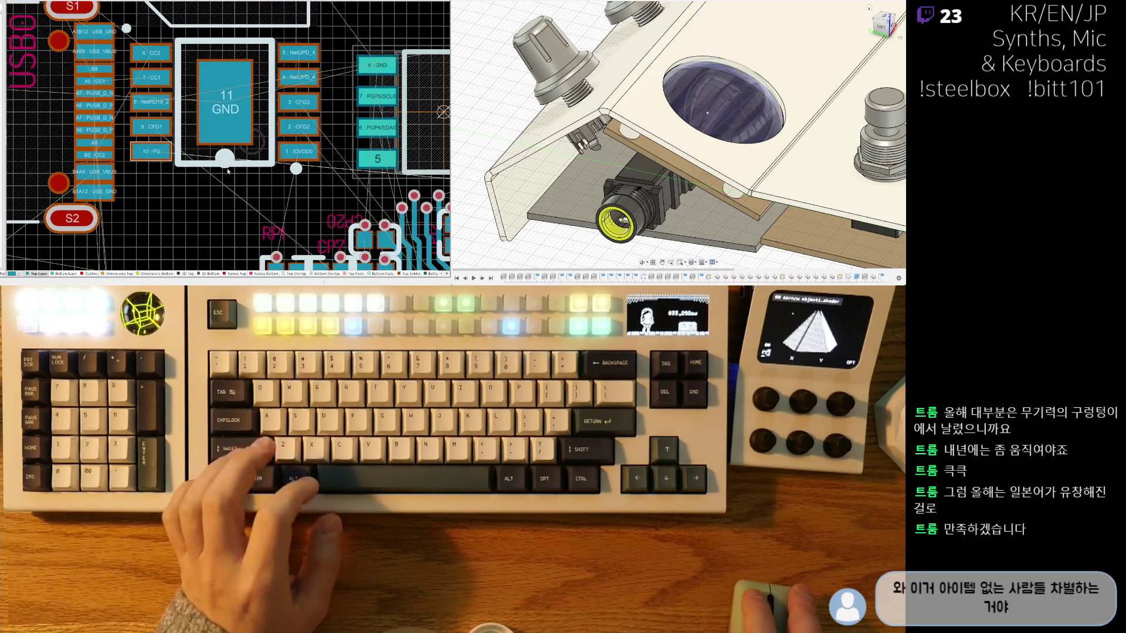
# Step: Nudge the neighbouring part with the large GND pad slightly left
pyautogui.moveTo(259, 101)
pyautogui.mouseDown()
pyautogui.moveTo(224, 106)
pyautogui.moveTo(256, 117)
pyautogui.mouseUp()
pyautogui.keyDown('ctrl'); pyautogui.scroll(-2, 251, 123); pyautogui.keyUp('ctrl')
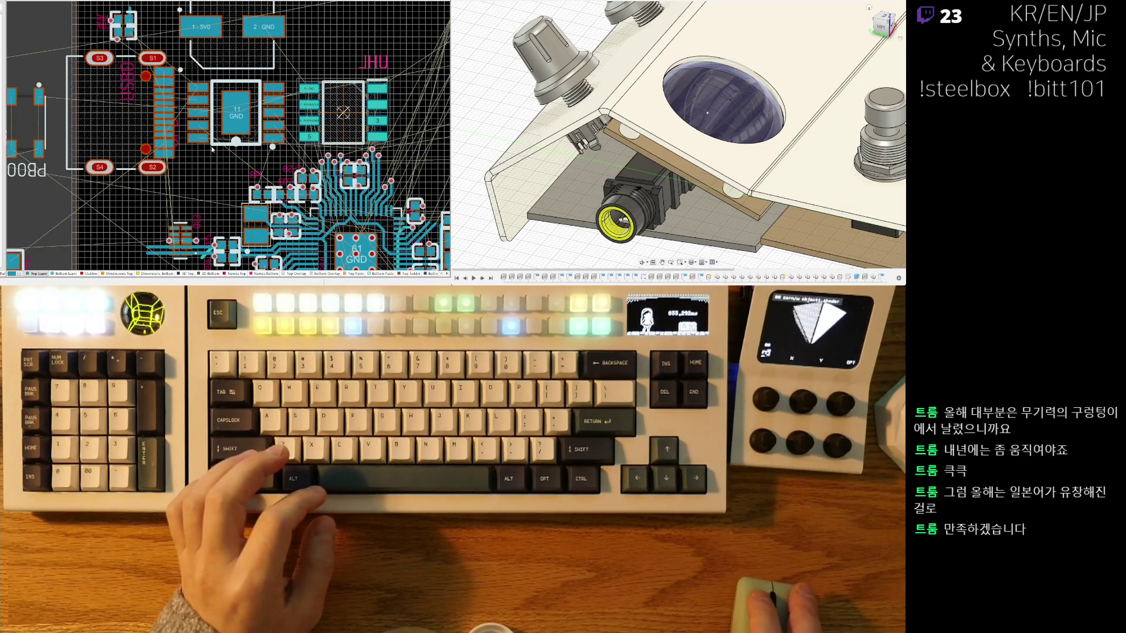
pyautogui.moveTo(207, 194); pyautogui.dragTo(186, 168, button='right')
pyautogui.moveTo(248, 138); pyautogui.dragTo(181, 193, button='right')
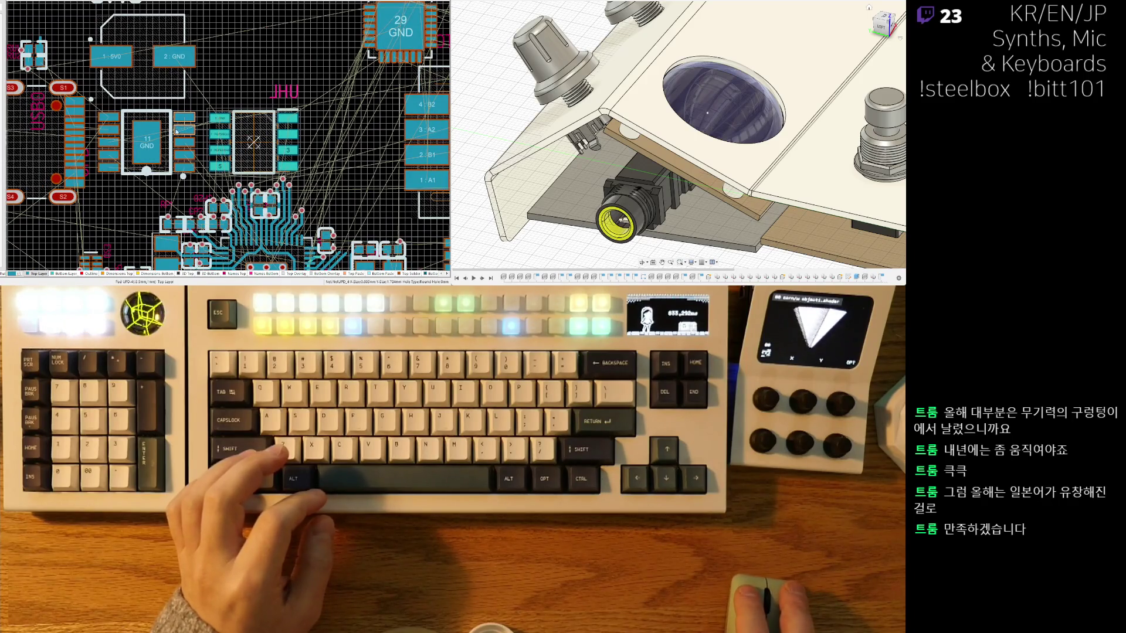
pyautogui.keyDown('ctrl'); pyautogui.scroll(-2, 151, 84); pyautogui.keyUp('ctrl')
pyautogui.keyDown('ctrl'); pyautogui.scroll(-1, 151, 84); pyautogui.keyUp('ctrl')
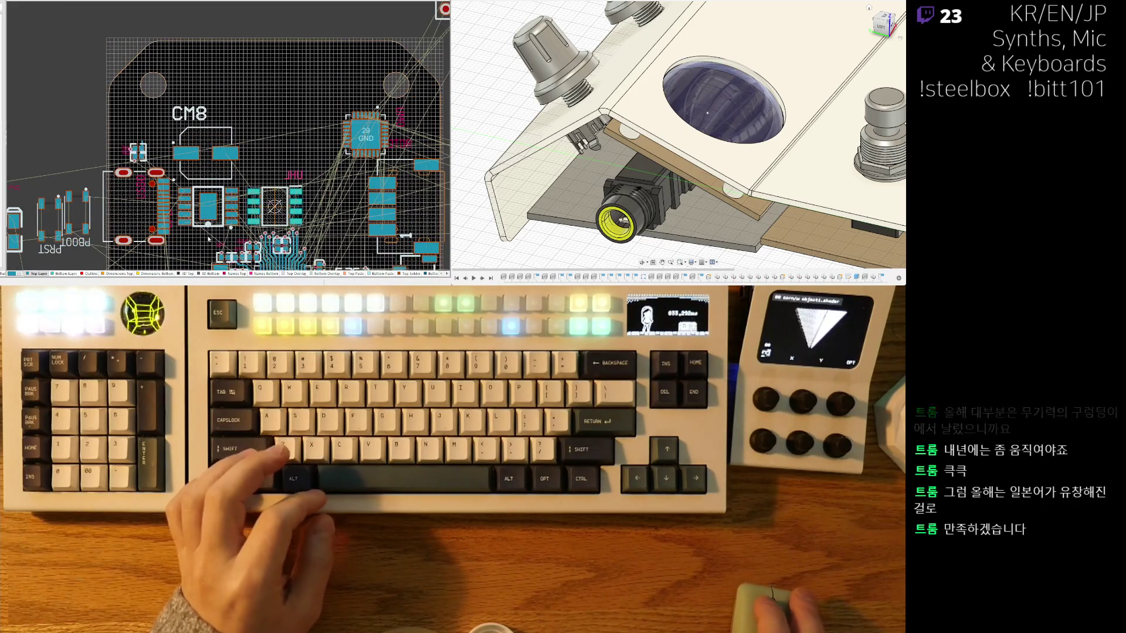
pyautogui.keyDown('ctrl'); pyautogui.scroll(1, 234, 110); pyautogui.keyUp('ctrl')
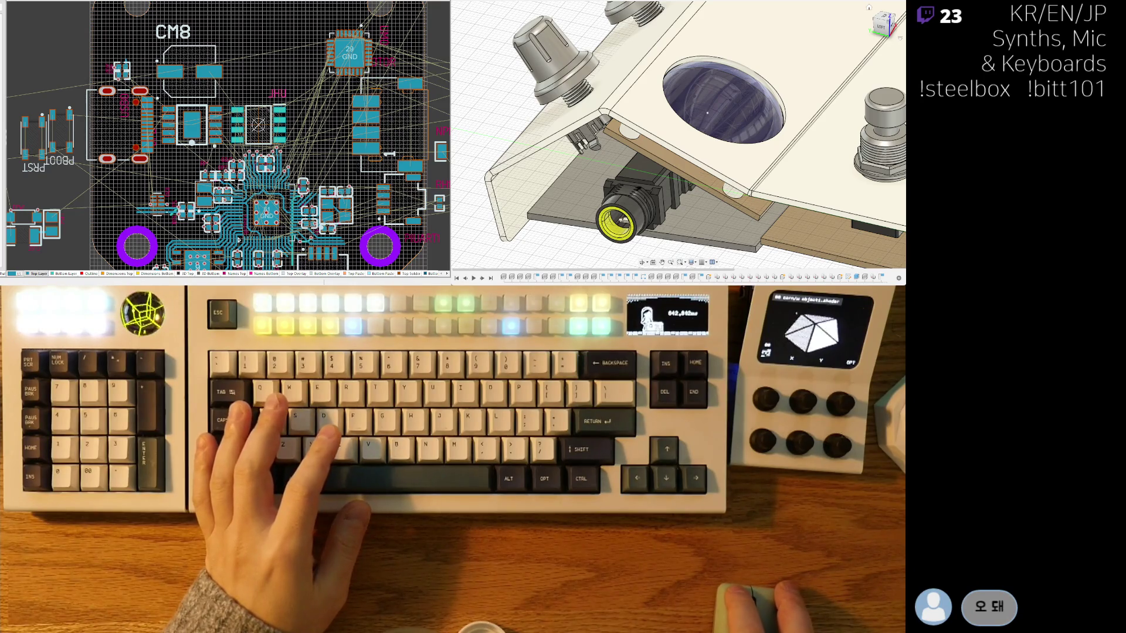
# Step: Switch from the PCB document to the schematic sheet with the Stepper Driver, Hall Sensor and USB C sections
pyautogui.hotkey('ctrl', 'Tab')
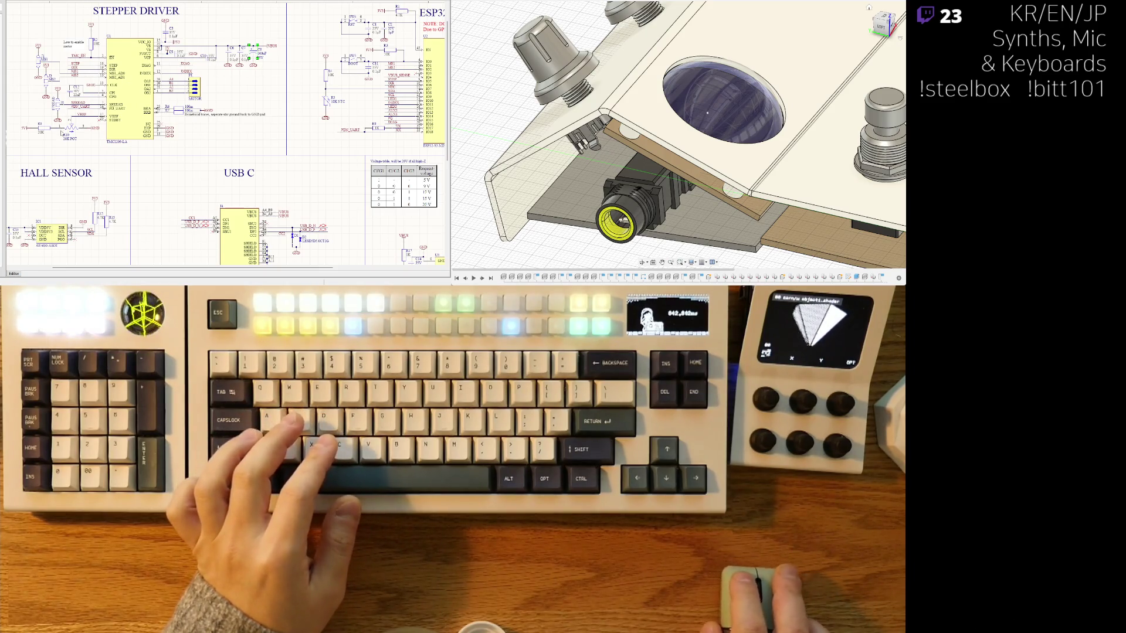
# Step: Return to the routed PCB layout with CM8 above the traces around the central chip
pyautogui.hotkey('ctrl', 'Tab')
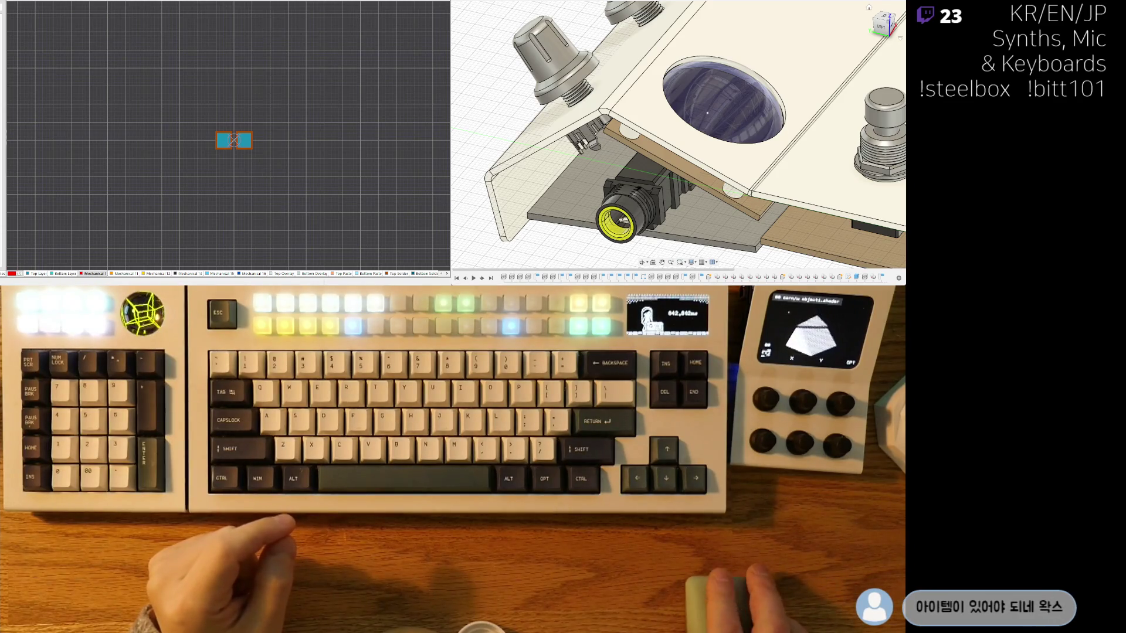
pyautogui.scroll(3, 228, 140)
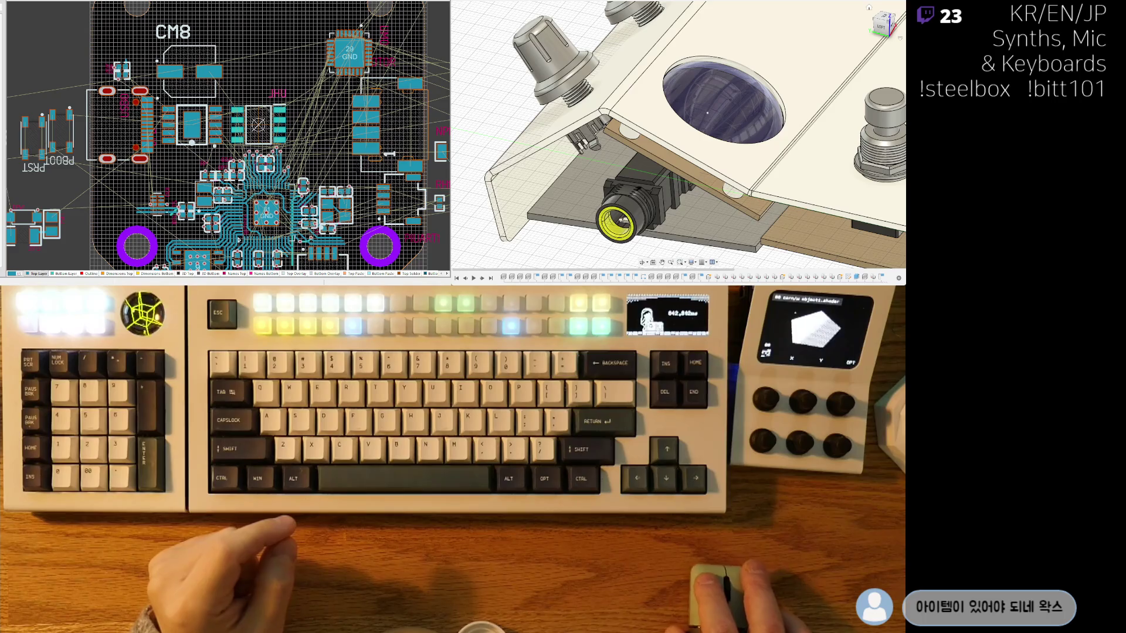
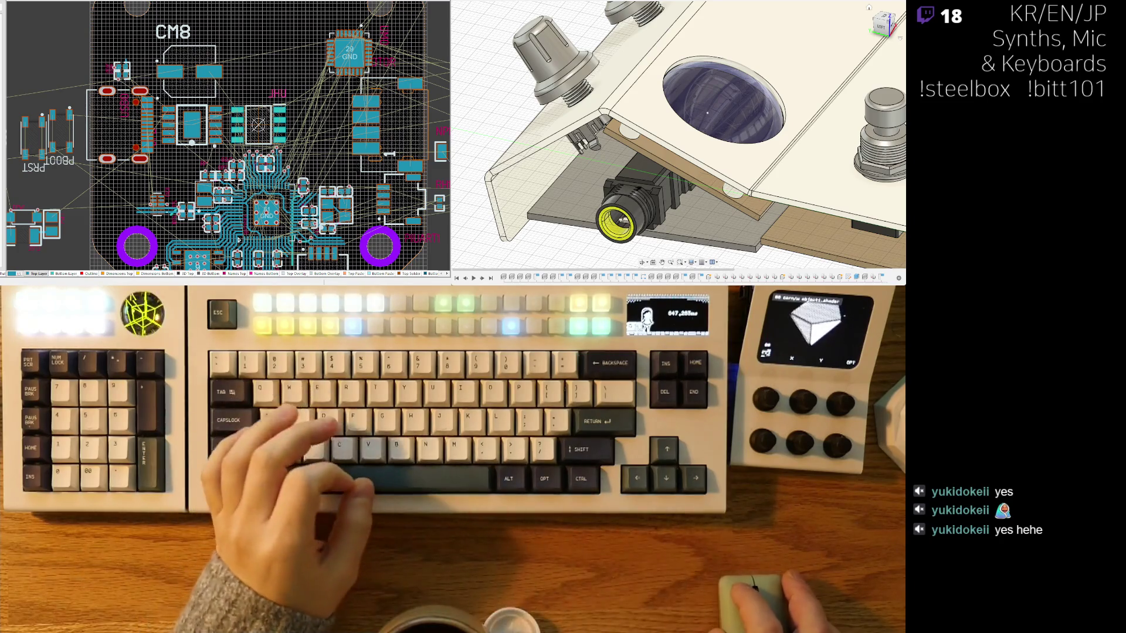
pyautogui.write('아니 이거 보게')
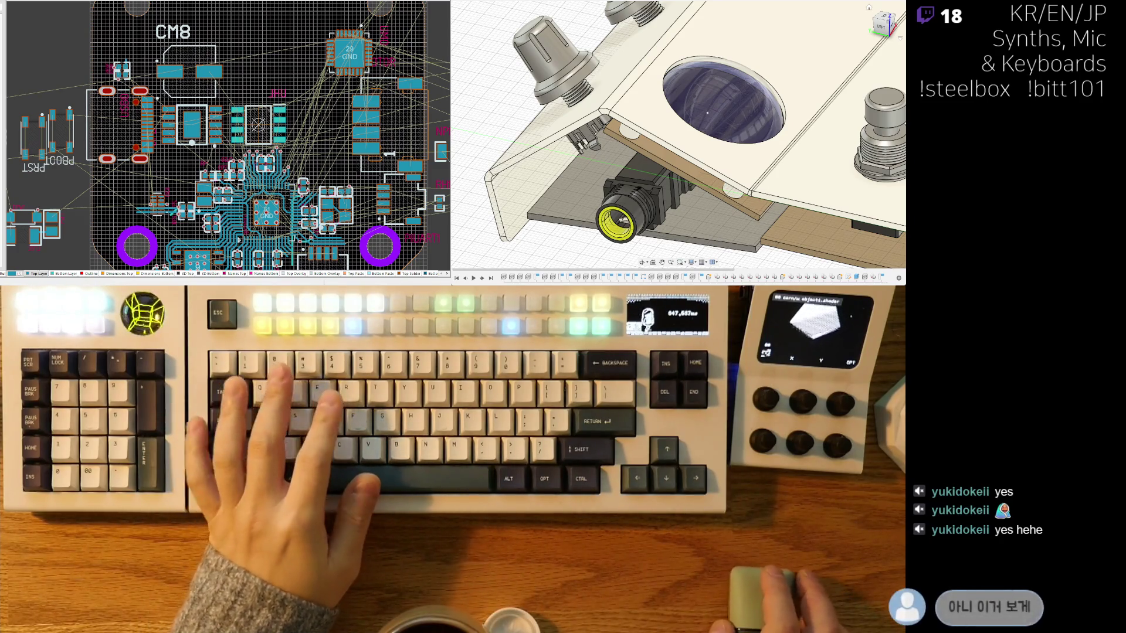
pyautogui.write(' 방법이 없나')
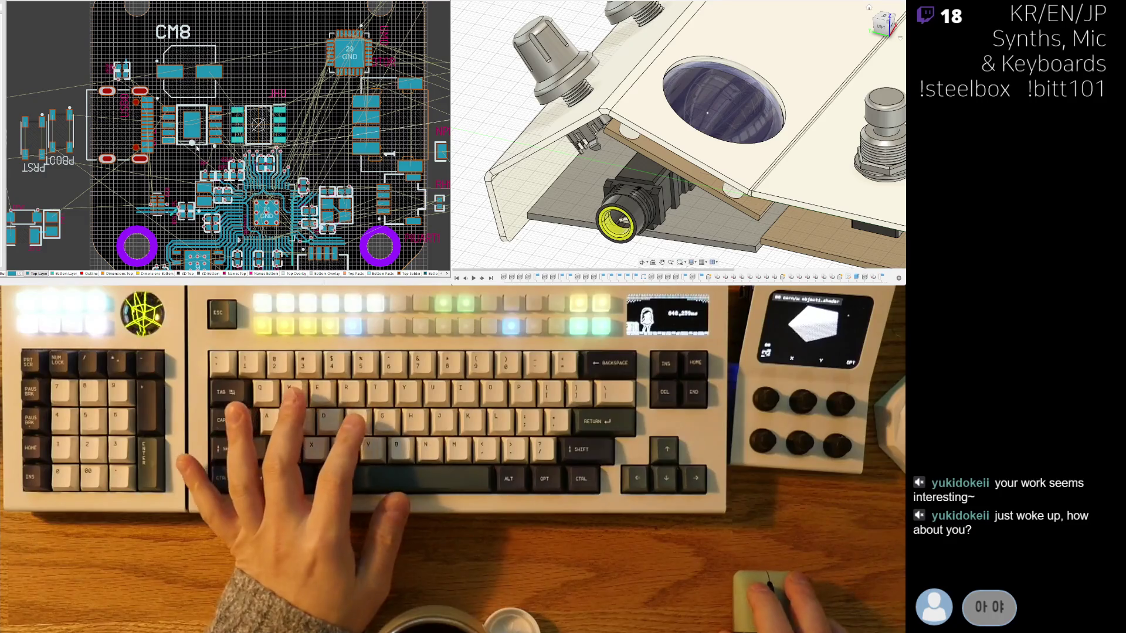
# Step: Move an off-board footprint onto the board near its top edge above the CM8 area
pyautogui.moveTo(41, 145); pyautogui.dragTo(96, 125, button='right')
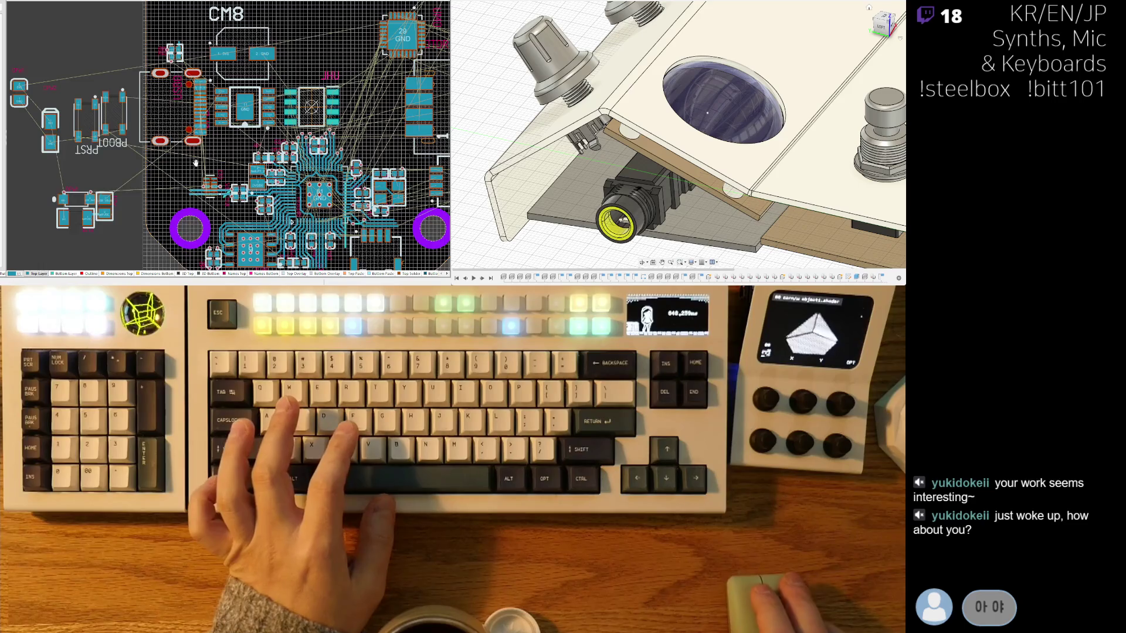
pyautogui.moveTo(164, 179); pyautogui.dragTo(136, 185, button='right')
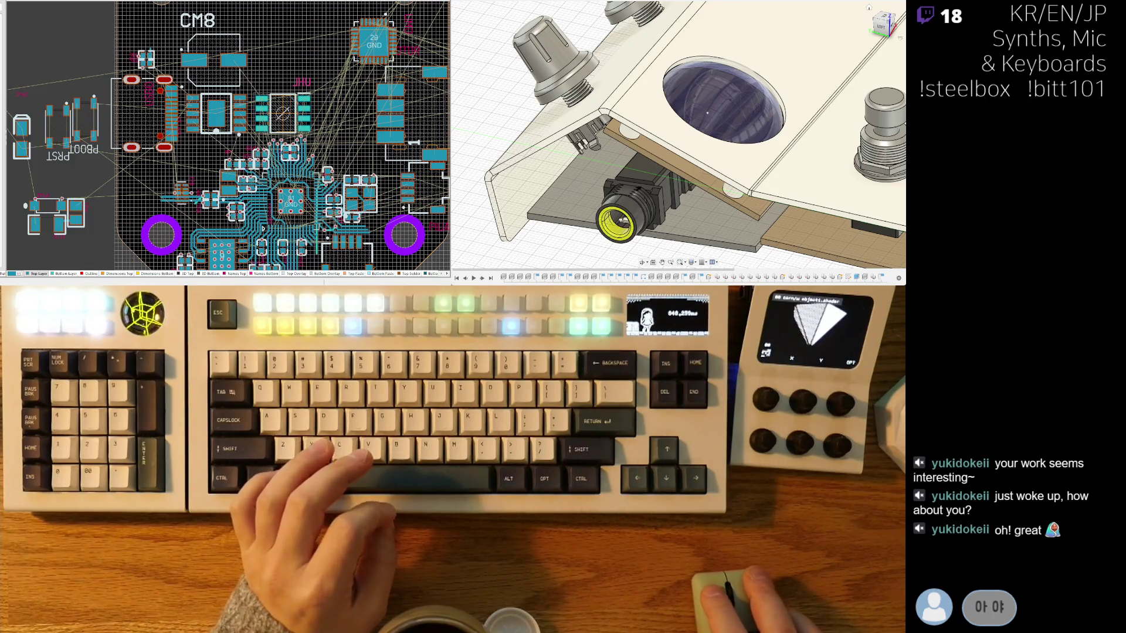
pyautogui.keyDown('ctrl'); pyautogui.scroll(-2, 176, 101); pyautogui.keyUp('ctrl')
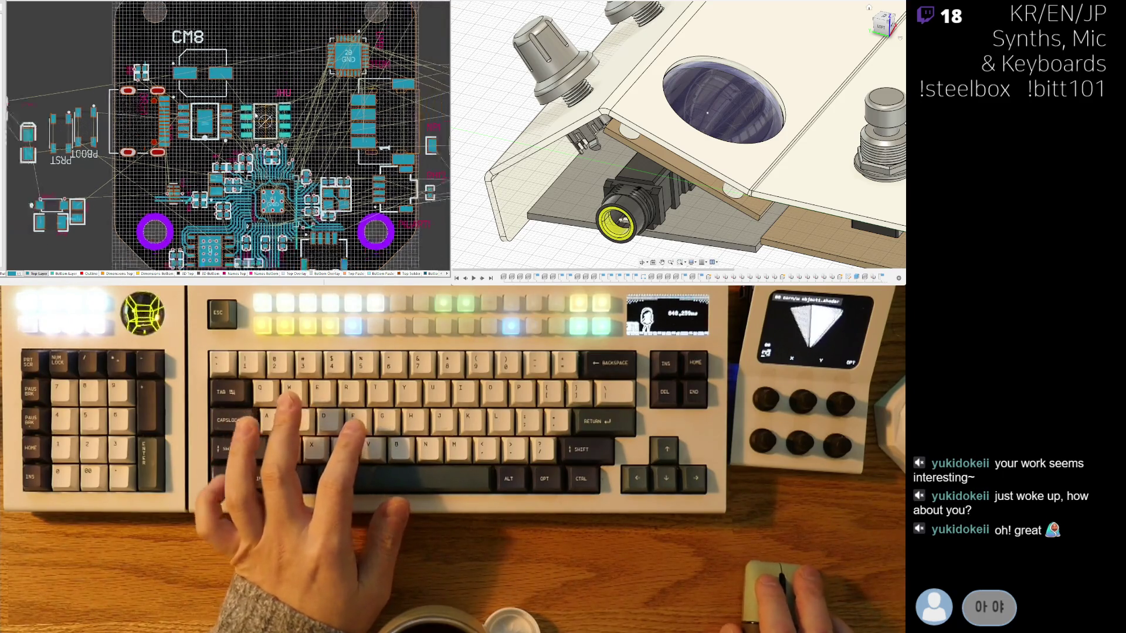
pyautogui.keyDown('ctrl'); pyautogui.scroll(-2, 176, 101); pyautogui.keyUp('ctrl')
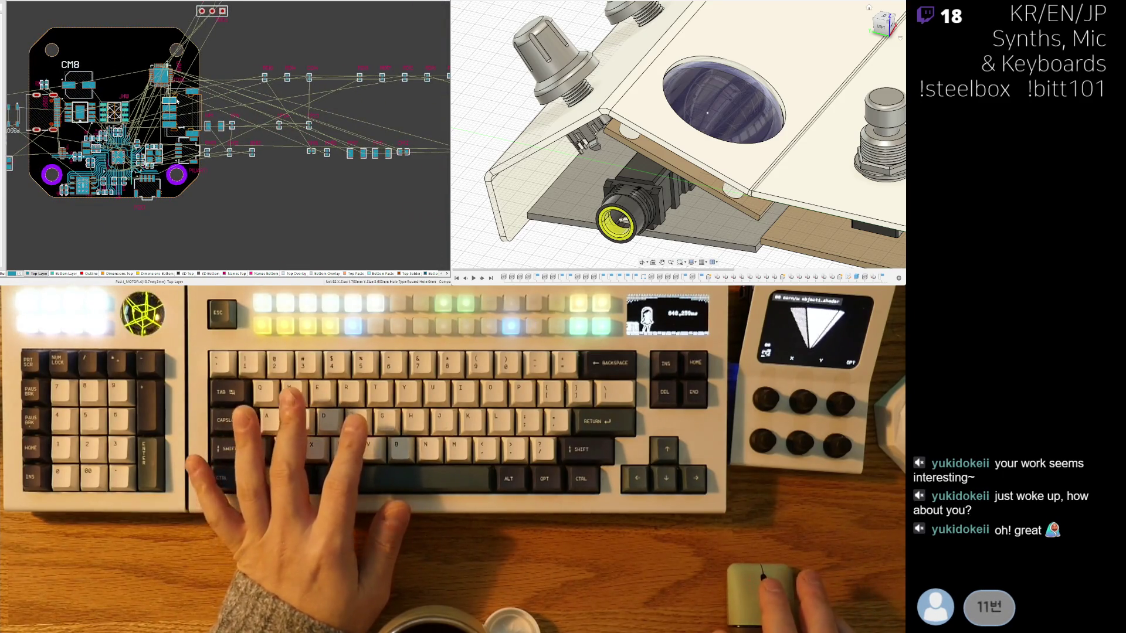
pyautogui.keyDown('ctrl'); pyautogui.scroll(1, 381, 99); pyautogui.keyUp('ctrl')
pyautogui.keyDown('ctrl'); pyautogui.scroll(1, 381, 99); pyautogui.keyUp('ctrl')
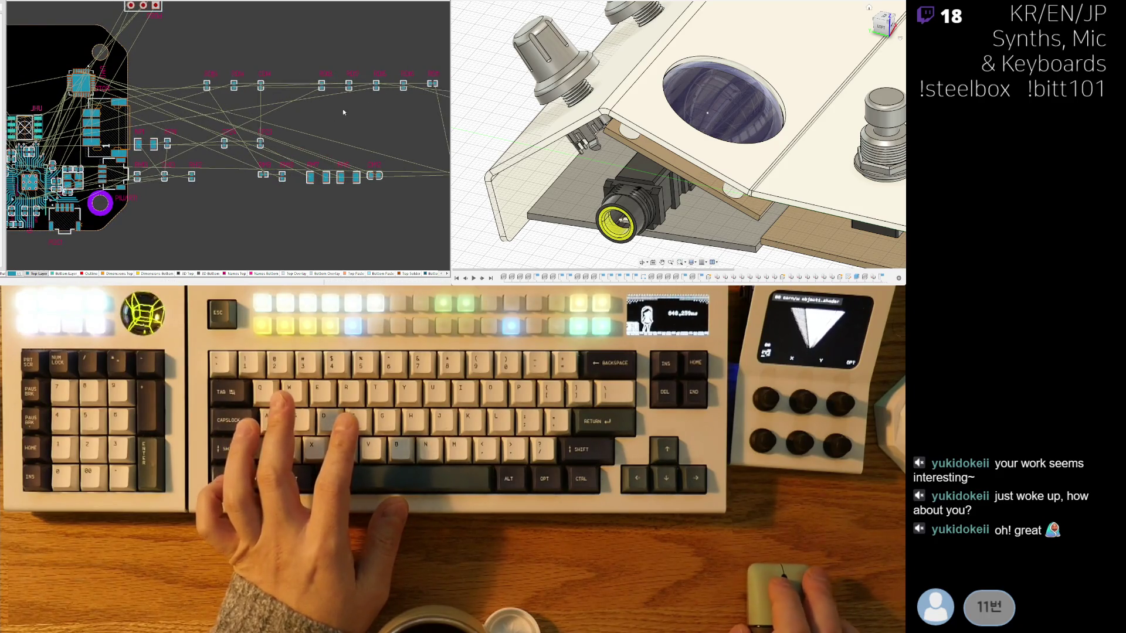
pyautogui.moveTo(351, 107); pyautogui.dragTo(285, 101, button='right')
pyautogui.moveTo(335, 101); pyautogui.dragTo(65, 69)
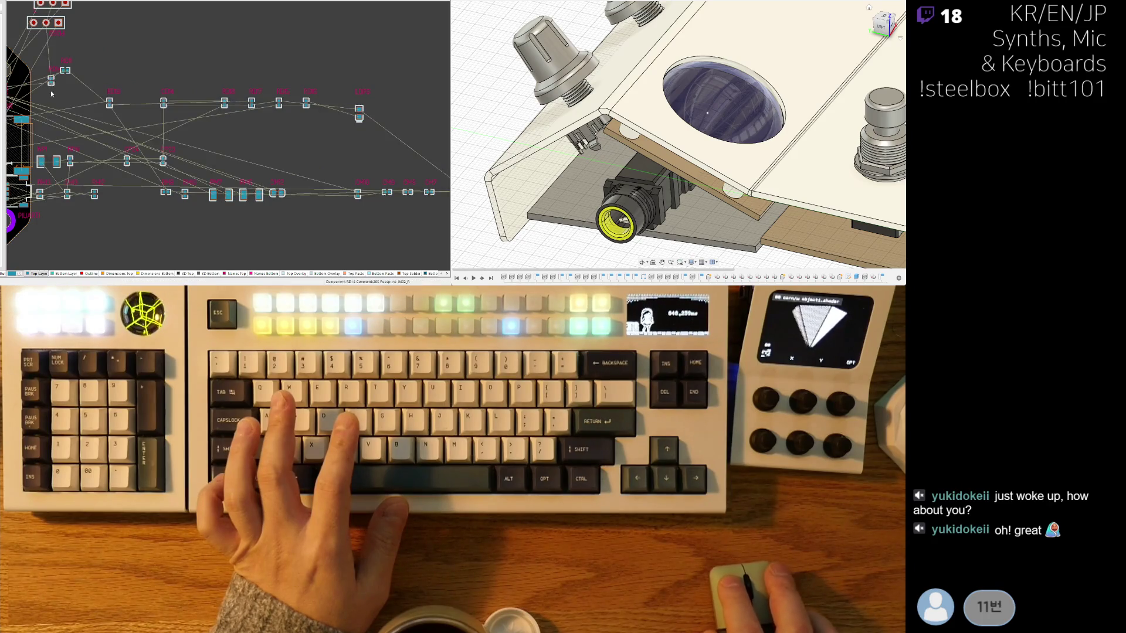
pyautogui.moveTo(136, 106); pyautogui.dragTo(328, 112, button='right')
pyautogui.moveTo(266, 128); pyautogui.dragTo(344, 112, button='right')
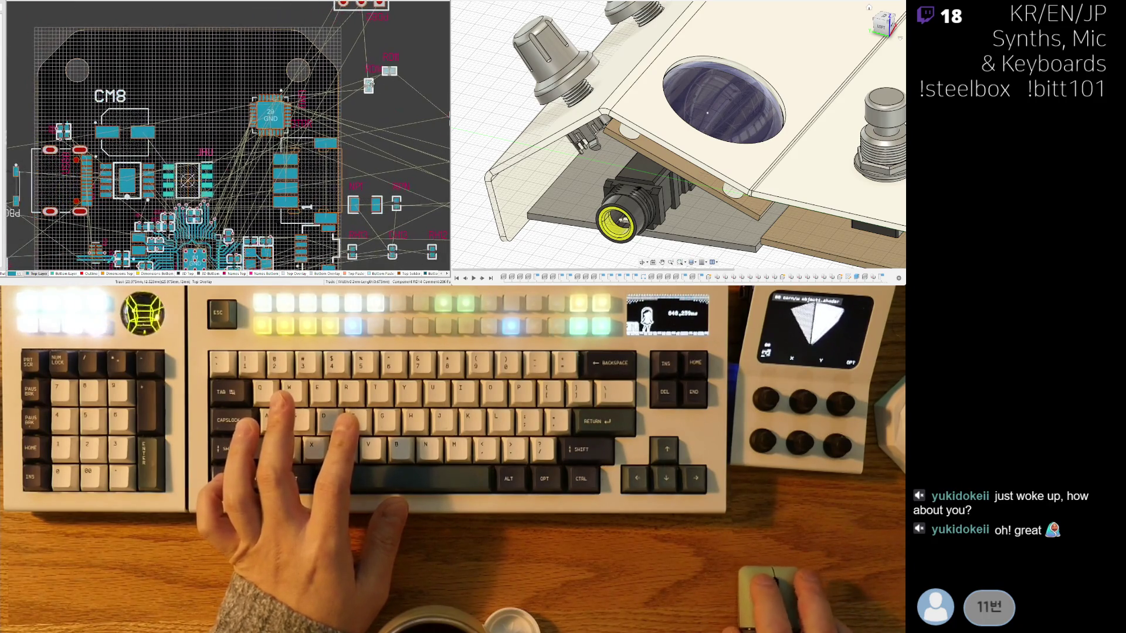
pyautogui.moveTo(230, 106); pyautogui.dragTo(313, 106, button='right')
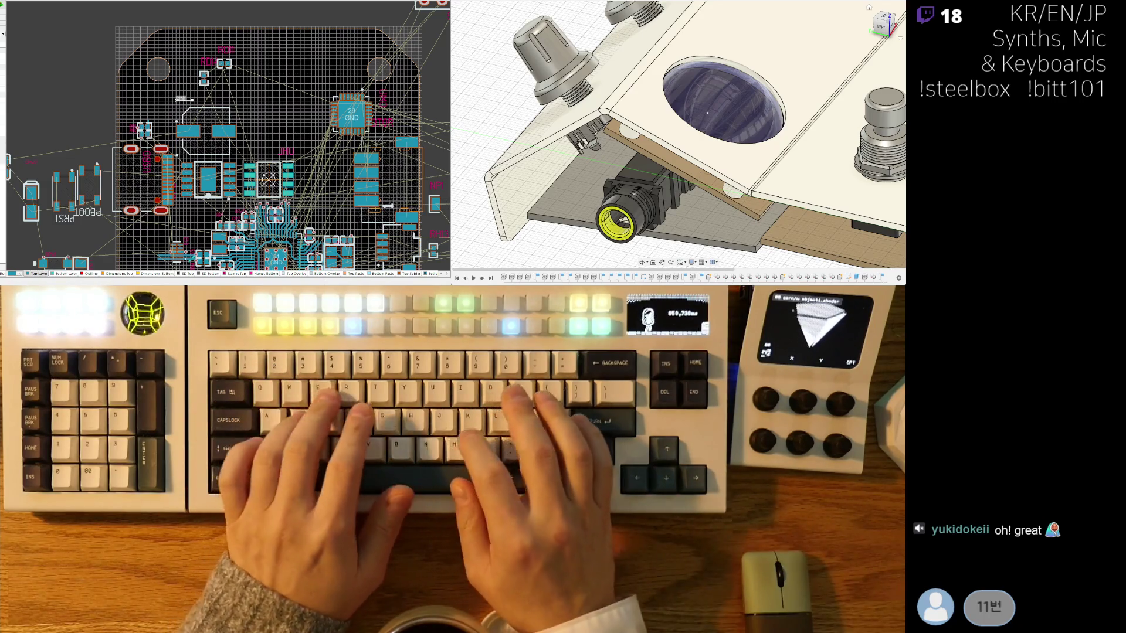
pyautogui.scroll(2, 222, 87)
pyautogui.scroll(2, 223, 88)
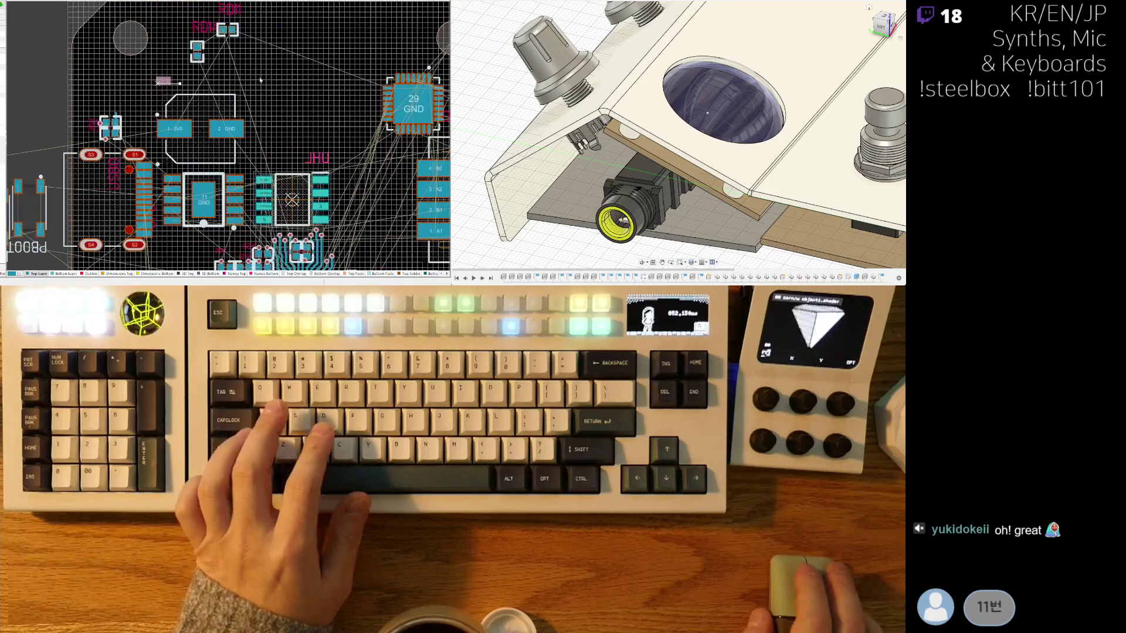
pyautogui.scroll(1, 157, 128)
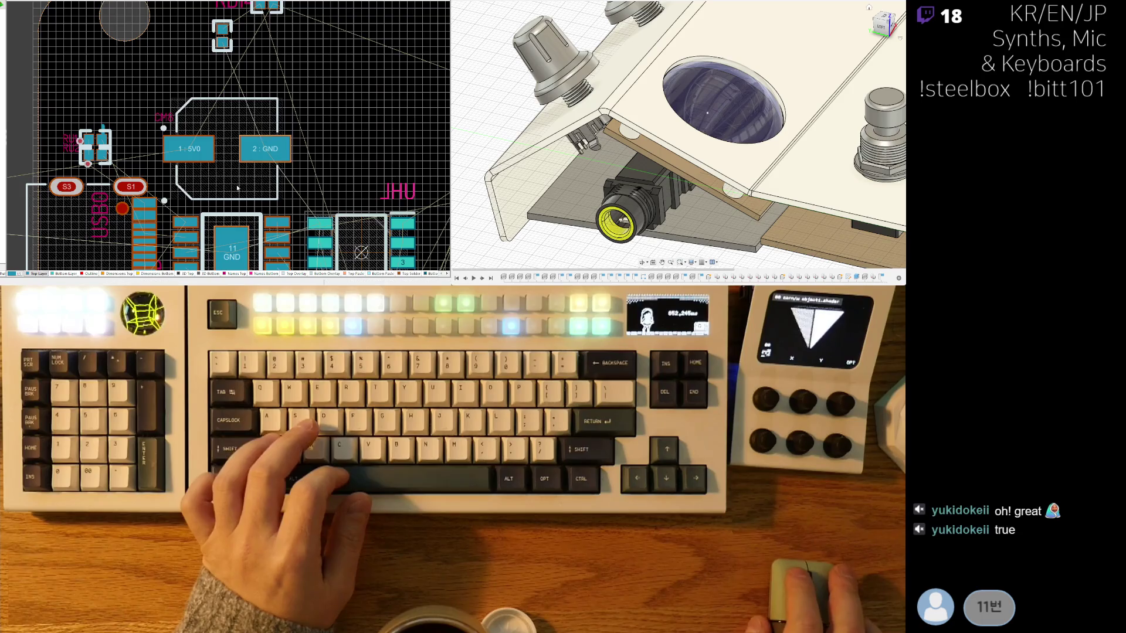
pyautogui.scroll(-2, 239, 186)
# Step: Move RD14 to sit just left of the 5V0/GND footprint near the USB connector
pyautogui.click(93, 105)
pyautogui.scroll(2, 101, 138)
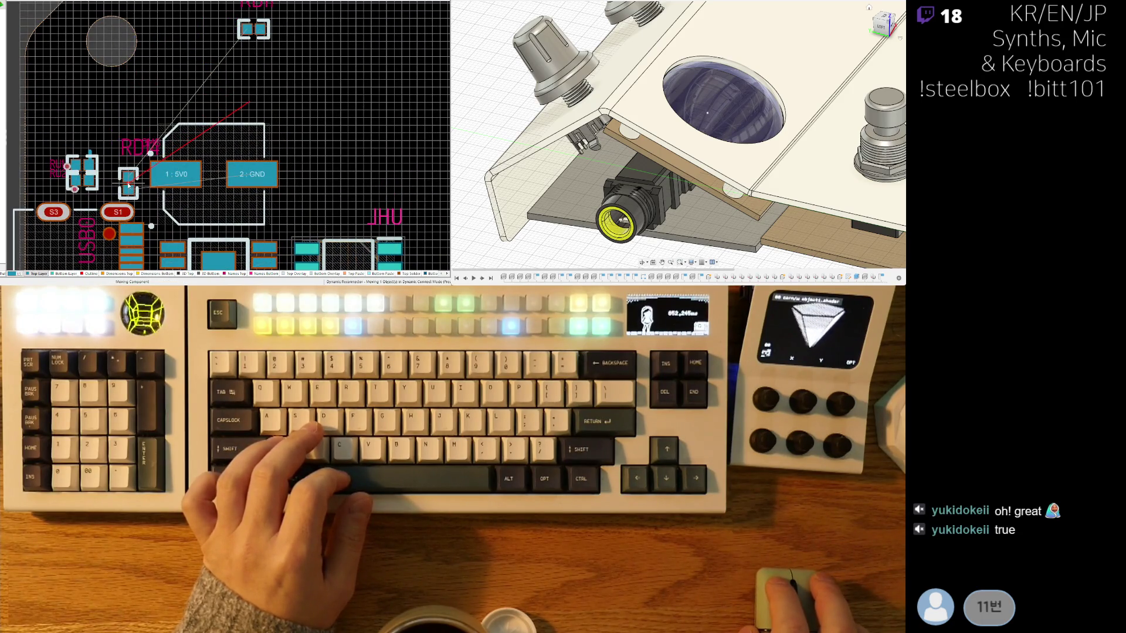
pyautogui.keyDown('ctrl'); pyautogui.scroll(1, 129, 181); pyautogui.keyUp('ctrl')
pyautogui.keyDown('ctrl'); pyautogui.scroll(1, 129, 163); pyautogui.keyUp('ctrl')
pyautogui.keyDown('ctrl'); pyautogui.scroll(1, 130, 141); pyautogui.keyUp('ctrl')
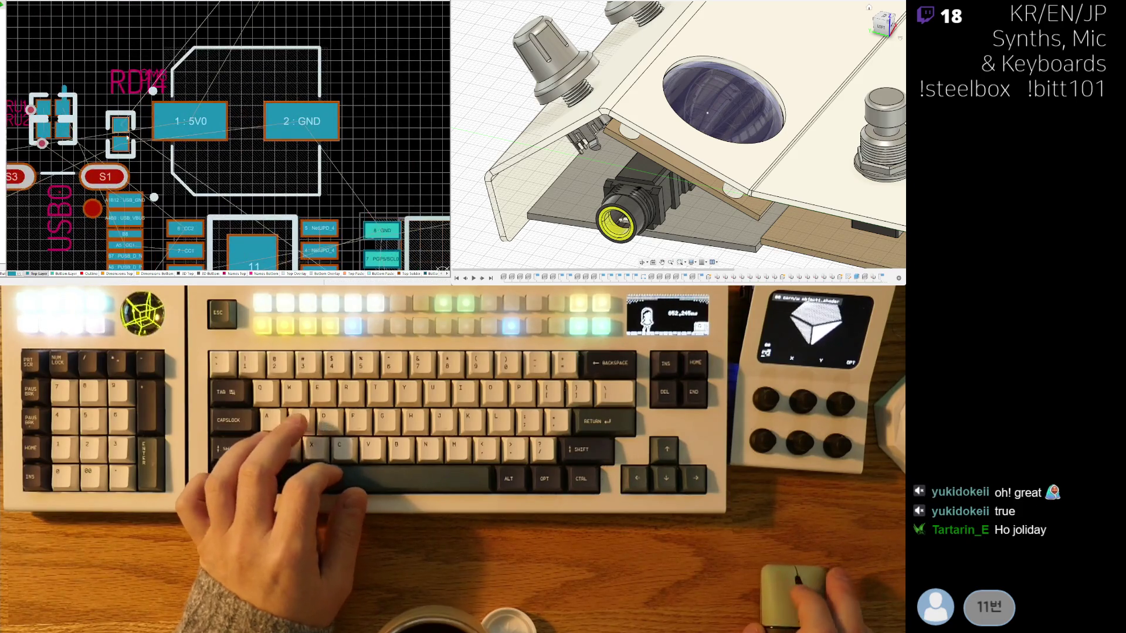
pyautogui.keyDown('ctrl'); pyautogui.scroll(1, 129, 139); pyautogui.keyUp('ctrl')
pyautogui.keyDown('ctrl'); pyautogui.scroll(-1, 134, 140); pyautogui.keyUp('ctrl')
pyautogui.keyDown('ctrl'); pyautogui.scroll(-1, 129, 134); pyautogui.keyUp('ctrl')
pyautogui.keyDown('ctrl'); pyautogui.scroll(-1, 149, 97); pyautogui.keyUp('ctrl')
pyautogui.keyDown('ctrl'); pyautogui.scroll(-1, 162, 75); pyautogui.keyUp('ctrl')
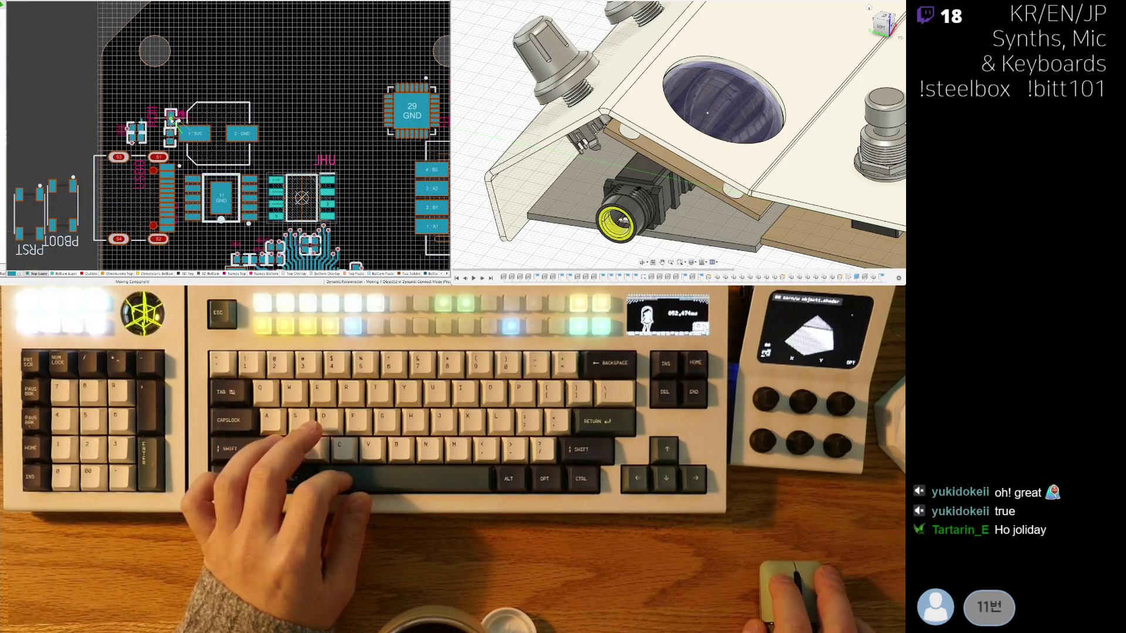
pyautogui.click(170, 117)
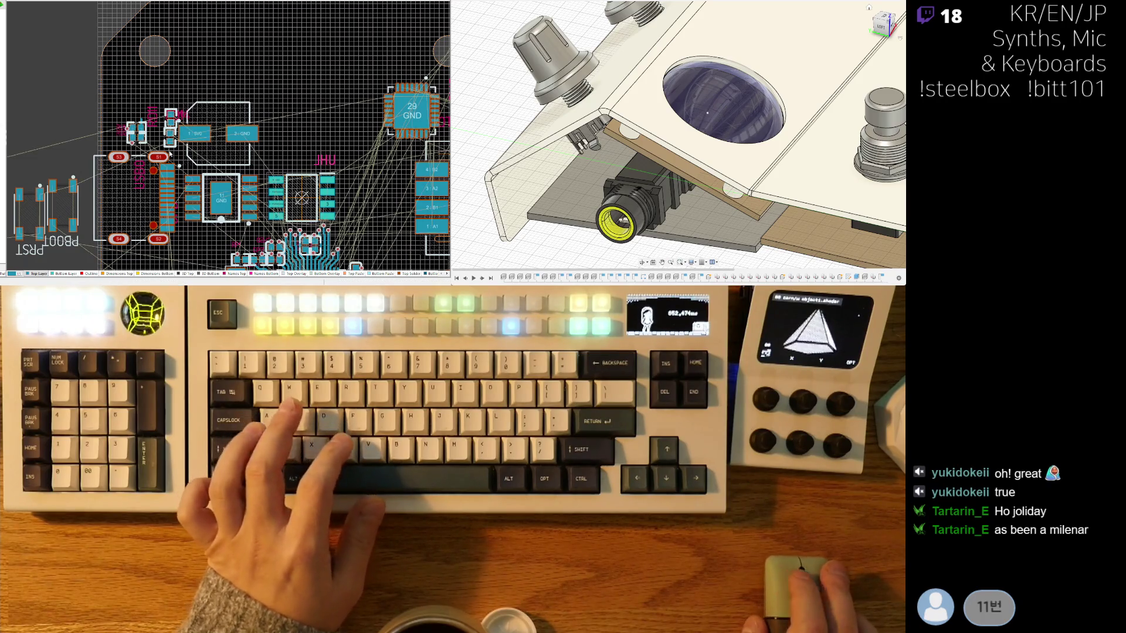
pyautogui.keyDown('ctrl'); pyautogui.scroll(2, 170, 155); pyautogui.keyUp('ctrl')
pyautogui.keyDown('ctrl'); pyautogui.scroll(1, 159, 155); pyautogui.keyUp('ctrl')
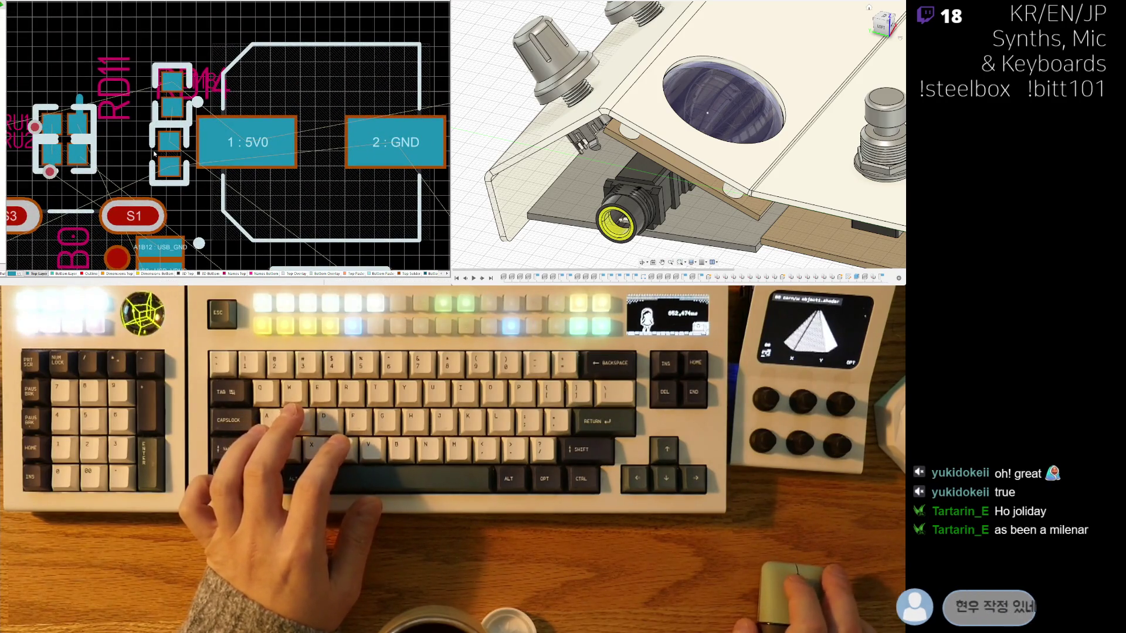
pyautogui.keyDown('ctrl'); pyautogui.scroll(-1, 176, 119); pyautogui.keyUp('ctrl')
pyautogui.keyDown('ctrl'); pyautogui.scroll(1, 203, 80); pyautogui.keyUp('ctrl')
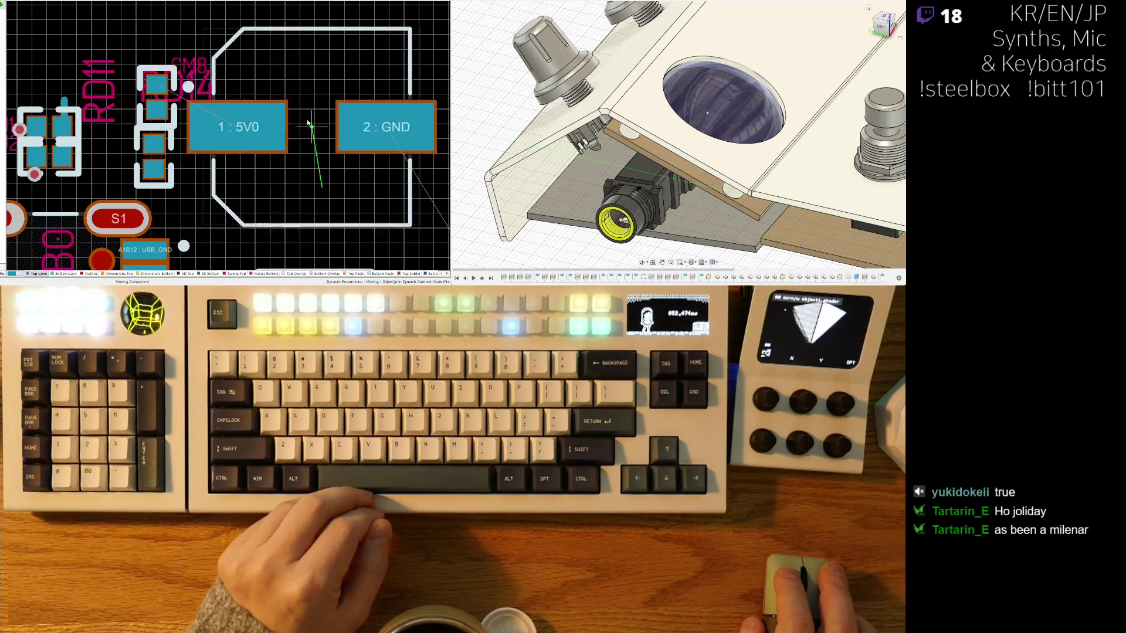
pyautogui.scroll(-1, 275, 132)
pyautogui.keyDown('ctrl'); pyautogui.scroll(-2, 275, 133); pyautogui.keyUp('ctrl')
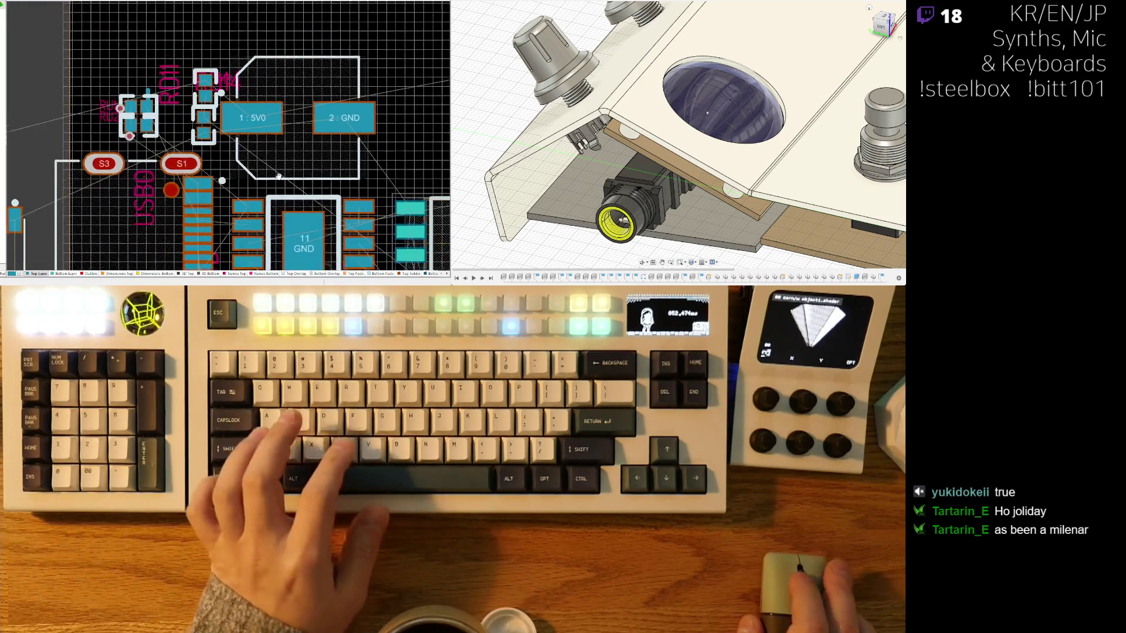
# Step: Rotate the 5V0/GND footprint upright with 5V0 on top and place it
pyautogui.moveTo(287, 154); pyautogui.dragTo(298, 141)
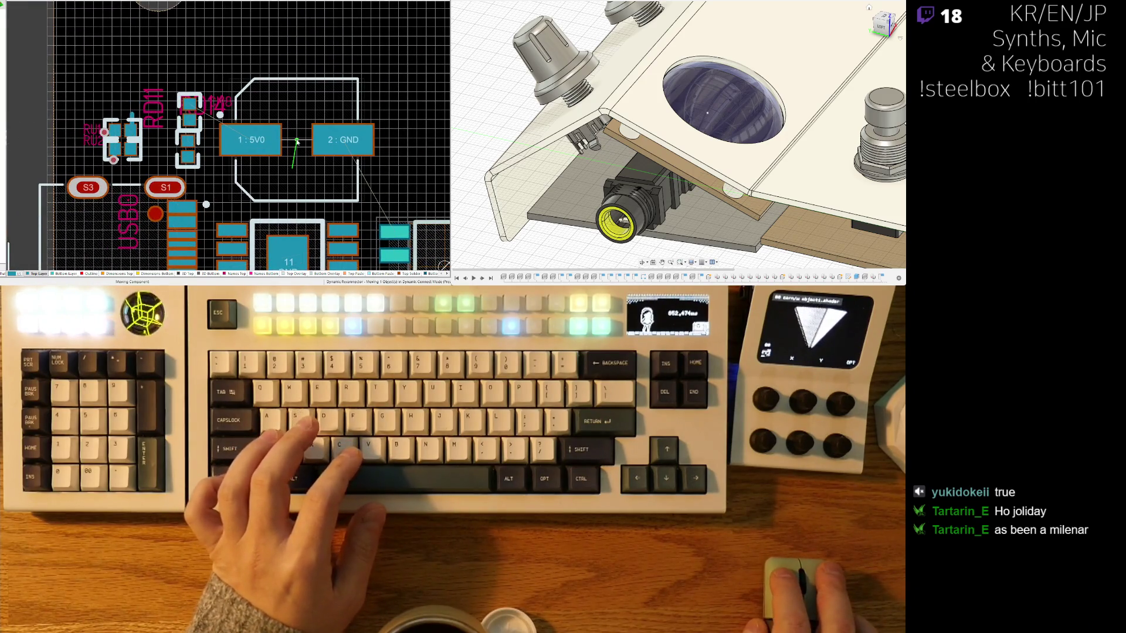
pyautogui.press('space')
pyautogui.press('space')
pyautogui.press('space')
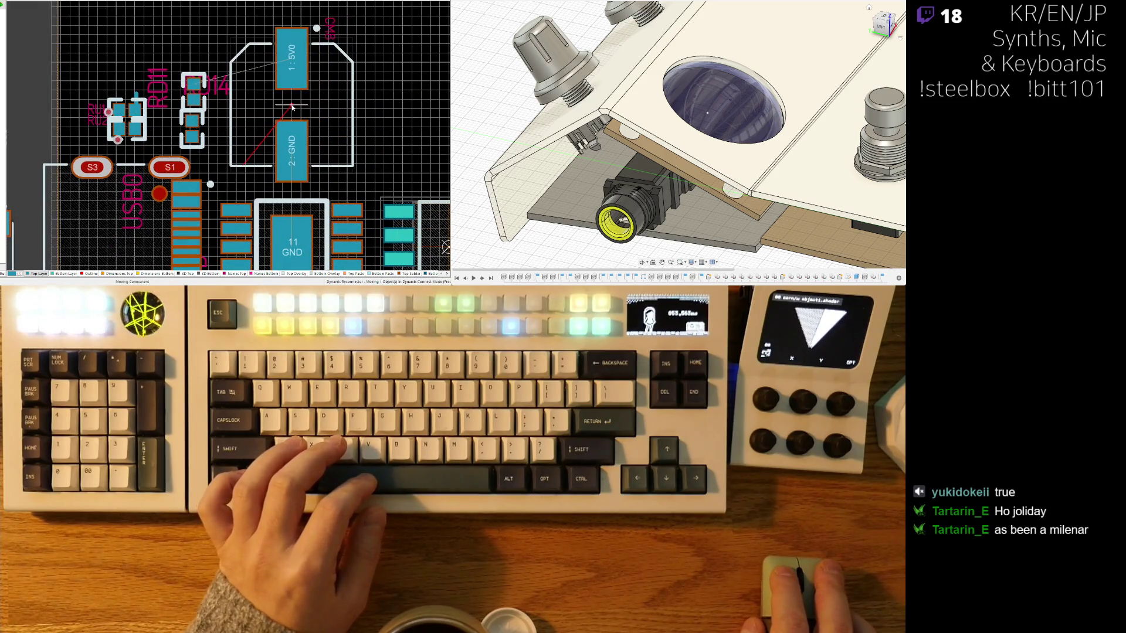
pyautogui.click(293, 106)
# Step: Place RD11 and RD14 side by side above the 5V0 pad
pyautogui.moveTo(193, 110); pyautogui.dragTo(247, 103)
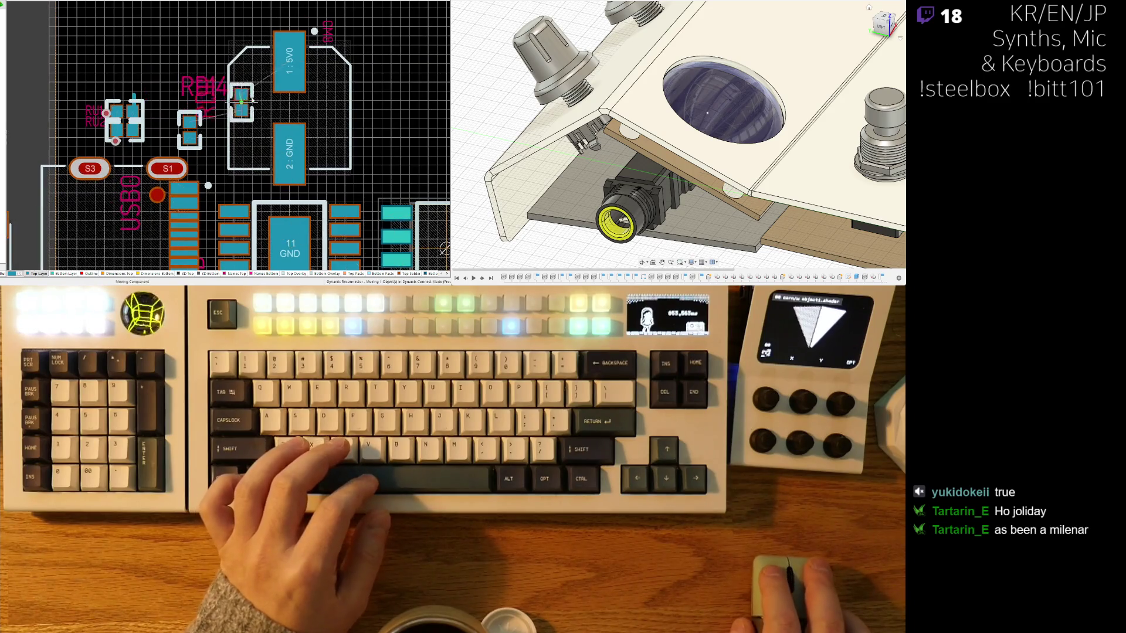
pyautogui.scroll(1, 248, 103)
pyautogui.click(261, 48)
pyautogui.moveTo(189, 157); pyautogui.dragTo(300, 52)
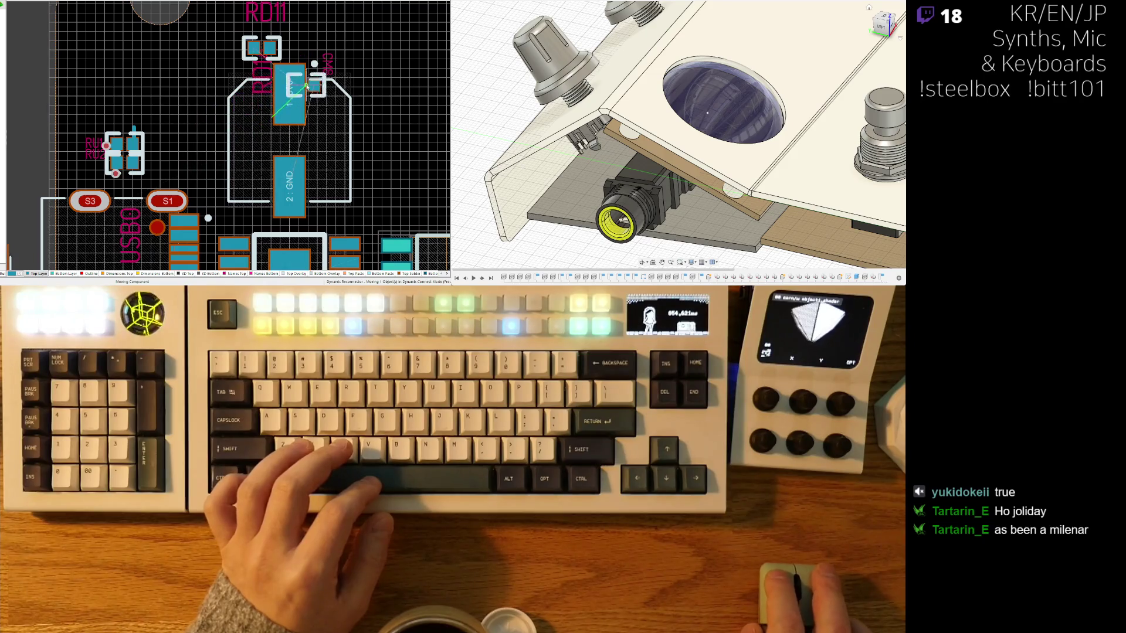
pyautogui.click(299, 52)
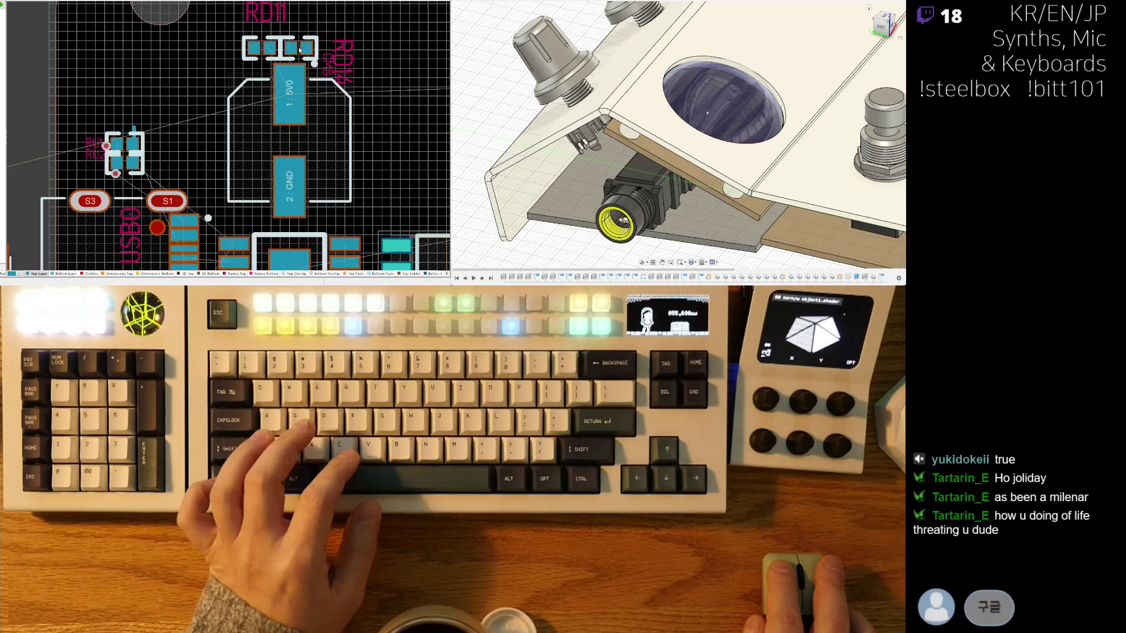
pyautogui.keyDown('ctrl'); pyautogui.scroll(1, 281, 88); pyautogui.keyUp('ctrl')
pyautogui.keyDown('ctrl'); pyautogui.scroll(1, 264, 106); pyautogui.keyUp('ctrl')
pyautogui.keyDown('ctrl'); pyautogui.scroll(1, 249, 116); pyautogui.keyUp('ctrl')
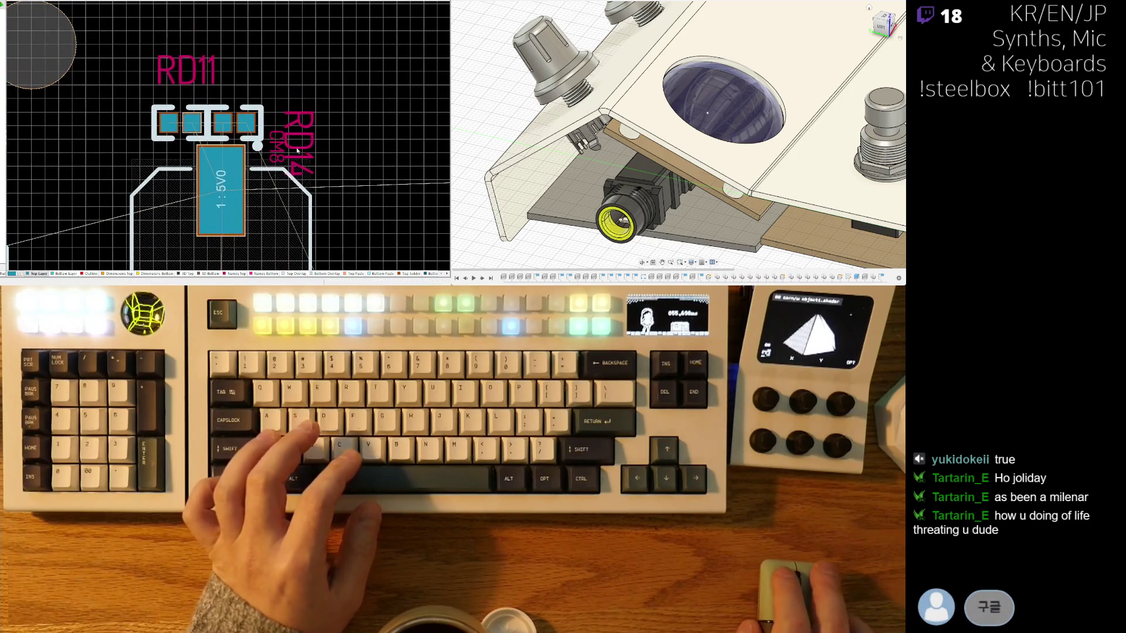
pyautogui.keyDown('ctrl'); pyautogui.scroll(-1, 249, 116); pyautogui.keyUp('ctrl')
pyautogui.keyDown('ctrl'); pyautogui.scroll(1, 245, 86); pyautogui.keyUp('ctrl')
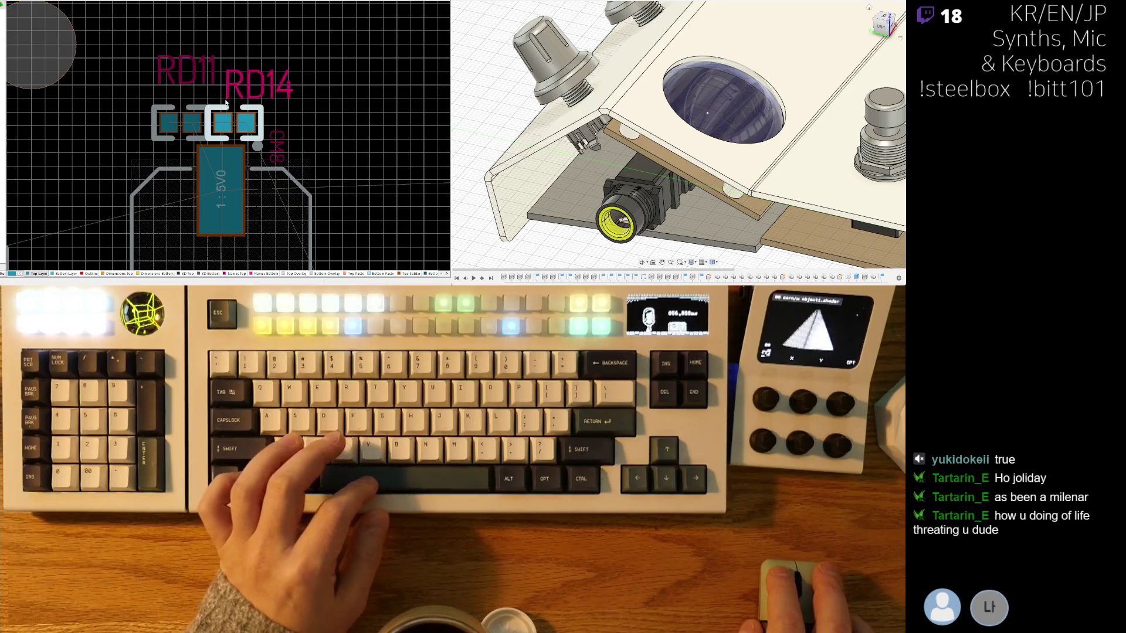
# Step: Line up the RD11 and RD14 designators in one row above their pads and shrink their text height
pyautogui.moveTo(227, 104); pyautogui.dragTo(315, 102)
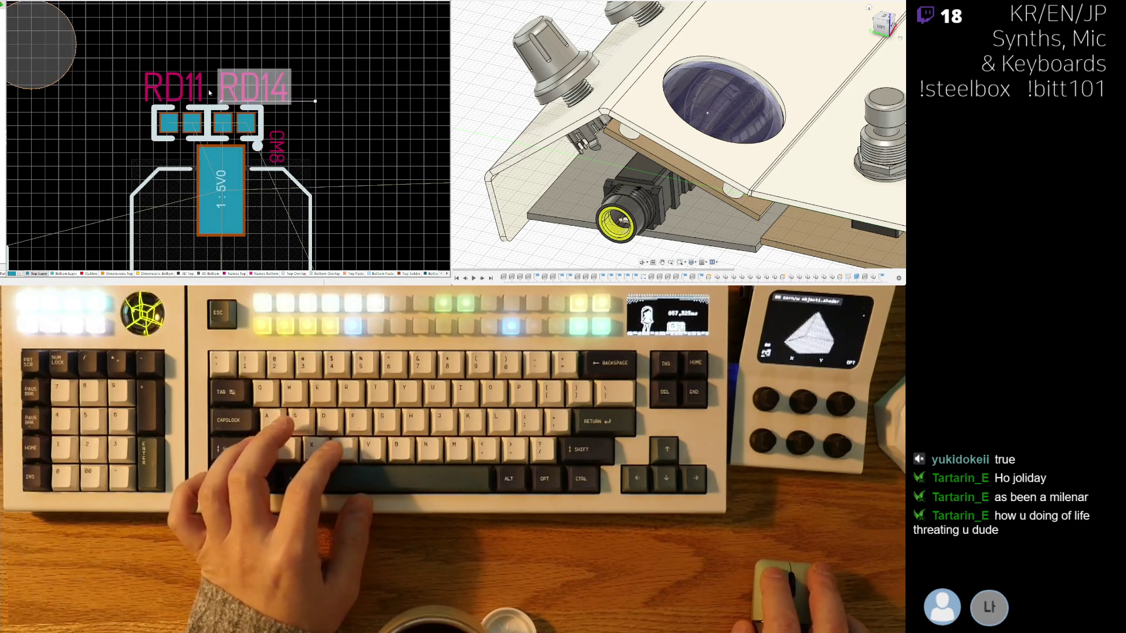
pyautogui.keyDown('shift'); pyautogui.click(174, 87); pyautogui.keyUp('shift')
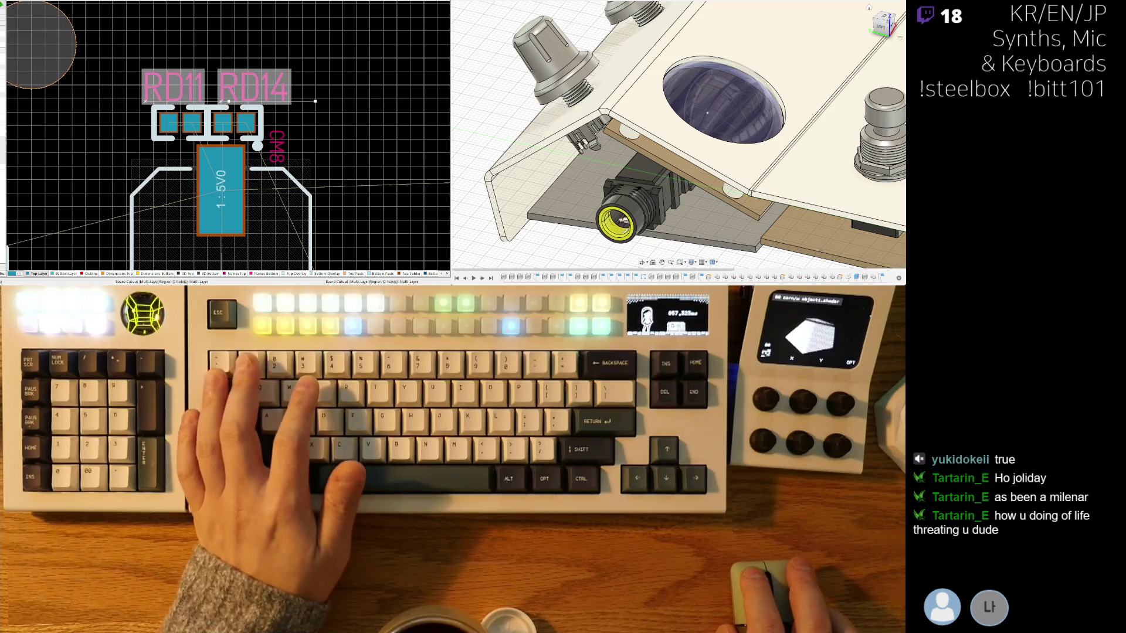
pyautogui.press('Return')
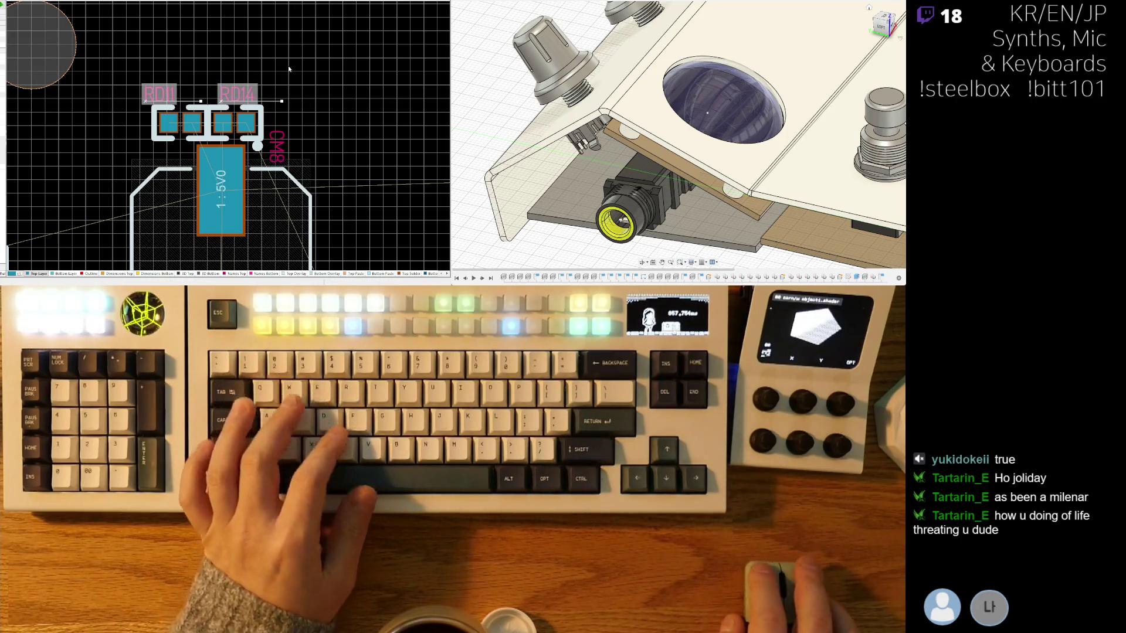
pyautogui.click(289, 68)
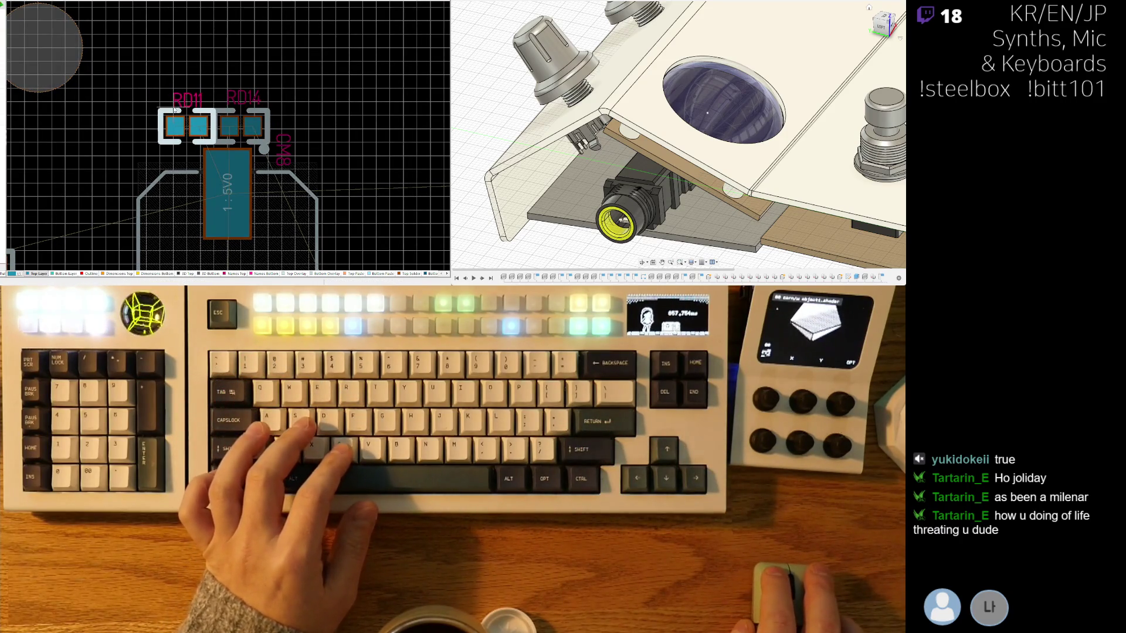
pyautogui.keyDown('ctrl'); pyautogui.scroll(-5, 225, 112); pyautogui.keyUp('ctrl')
pyautogui.keyDown('ctrl'); pyautogui.scroll(-1, 121, 102); pyautogui.keyUp('ctrl')
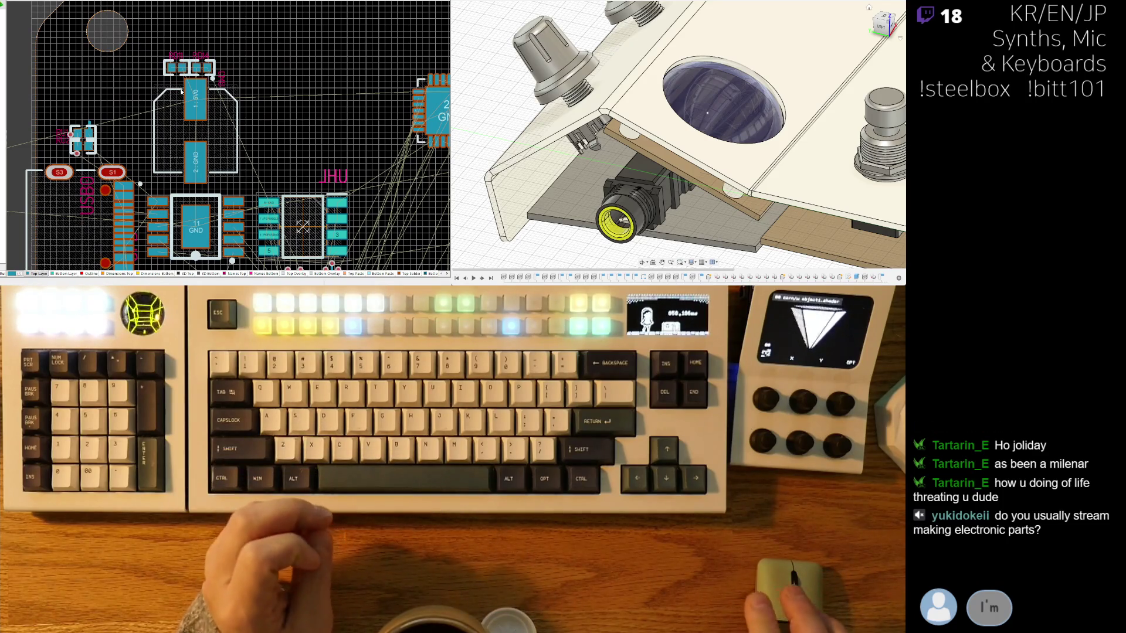
pyautogui.keyDown('ctrl'); pyautogui.scroll(2, 183, 93); pyautogui.keyUp('ctrl')
pyautogui.keyDown('ctrl'); pyautogui.scroll(2, 185, 100); pyautogui.keyUp('ctrl')
# Step: Rotate the CM8 designator horizontal beside RD14, then switch to the schematic sheet
pyautogui.moveTo(185, 99); pyautogui.dragTo(217, 113, button='right')
pyautogui.moveTo(218, 103); pyautogui.dragTo(231, 88)
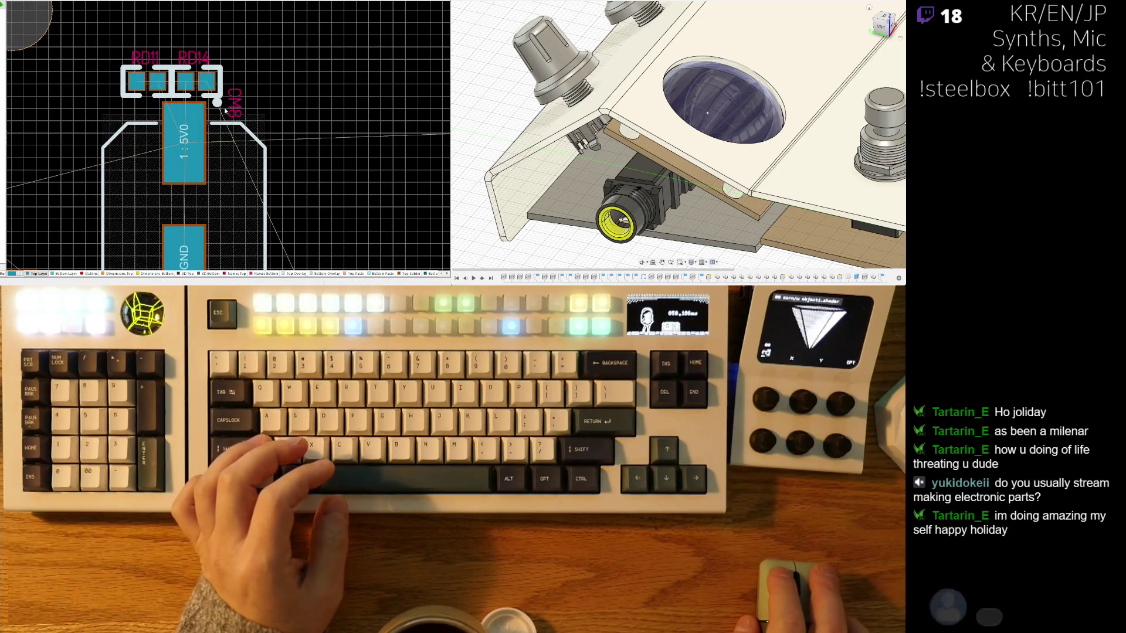
pyautogui.press('space')
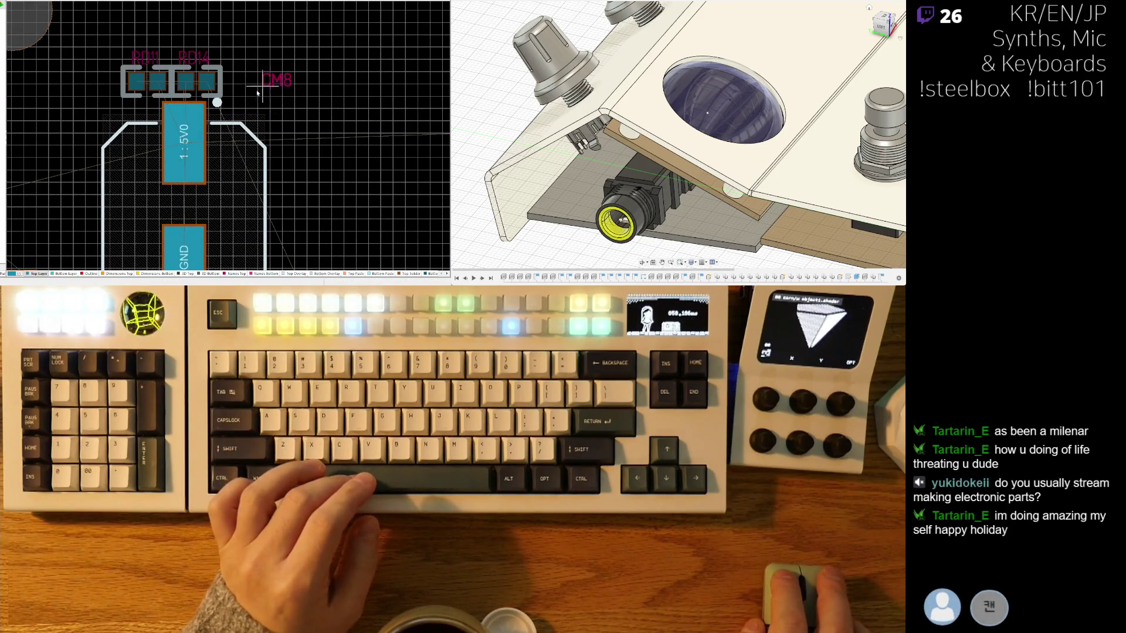
pyautogui.keyDown('ctrl'); pyautogui.scroll(-2, 263, 106); pyautogui.keyUp('ctrl')
pyautogui.keyDown('ctrl'); pyautogui.scroll(-1, 177, 104); pyautogui.keyUp('ctrl')
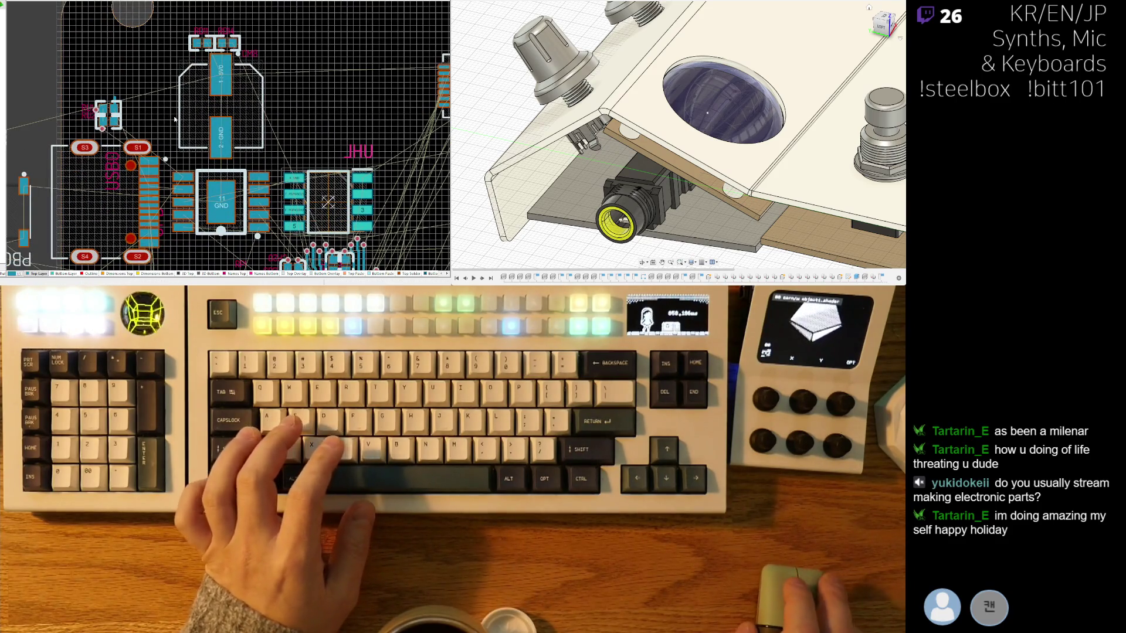
pyautogui.keyDown('ctrl'); pyautogui.scroll(2, 204, 142); pyautogui.keyUp('ctrl')
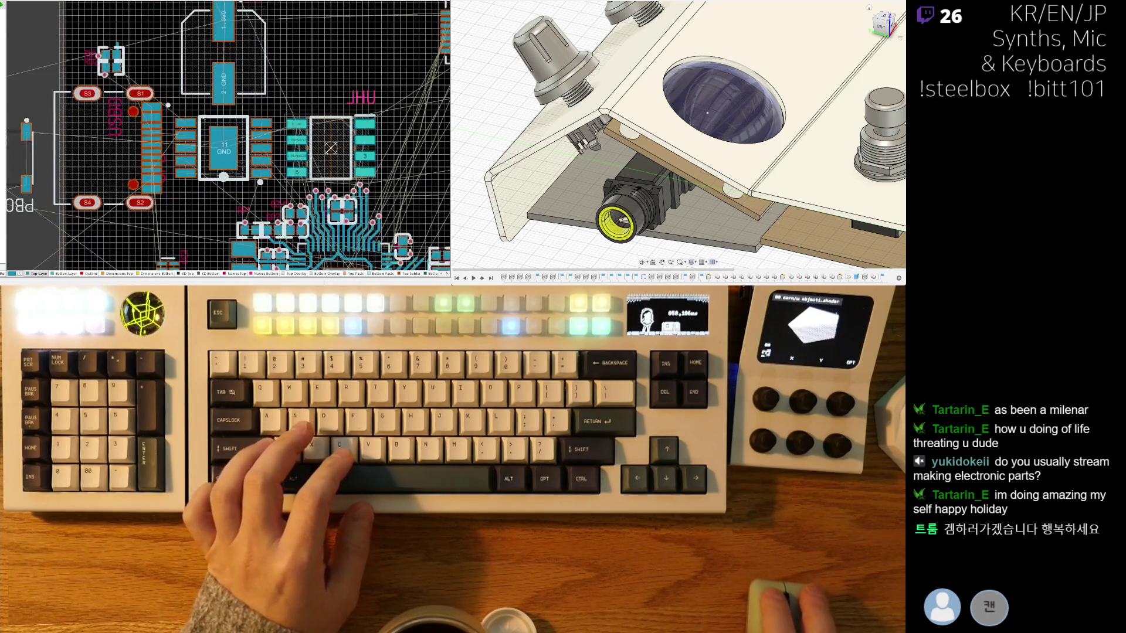
pyautogui.keyDown('ctrl'); pyautogui.scroll(1, 194, 123); pyautogui.keyUp('ctrl')
pyautogui.keyDown('ctrl'); pyautogui.scroll(1, 184, 109); pyautogui.keyUp('ctrl')
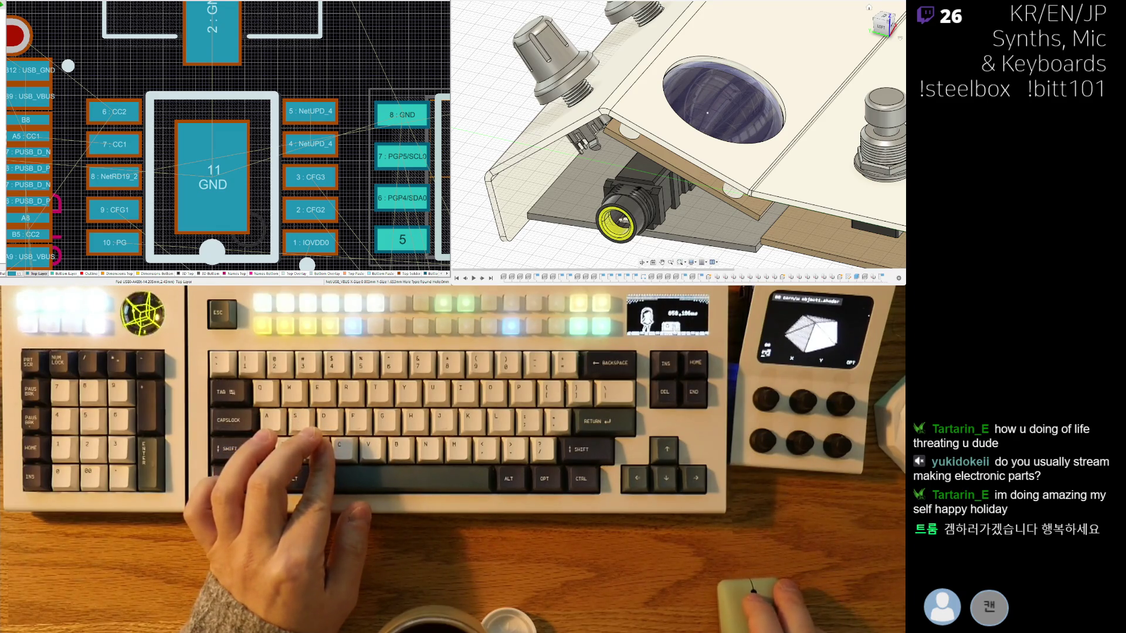
pyautogui.moveTo(129, 168); pyautogui.dragTo(122, 163, button='right')
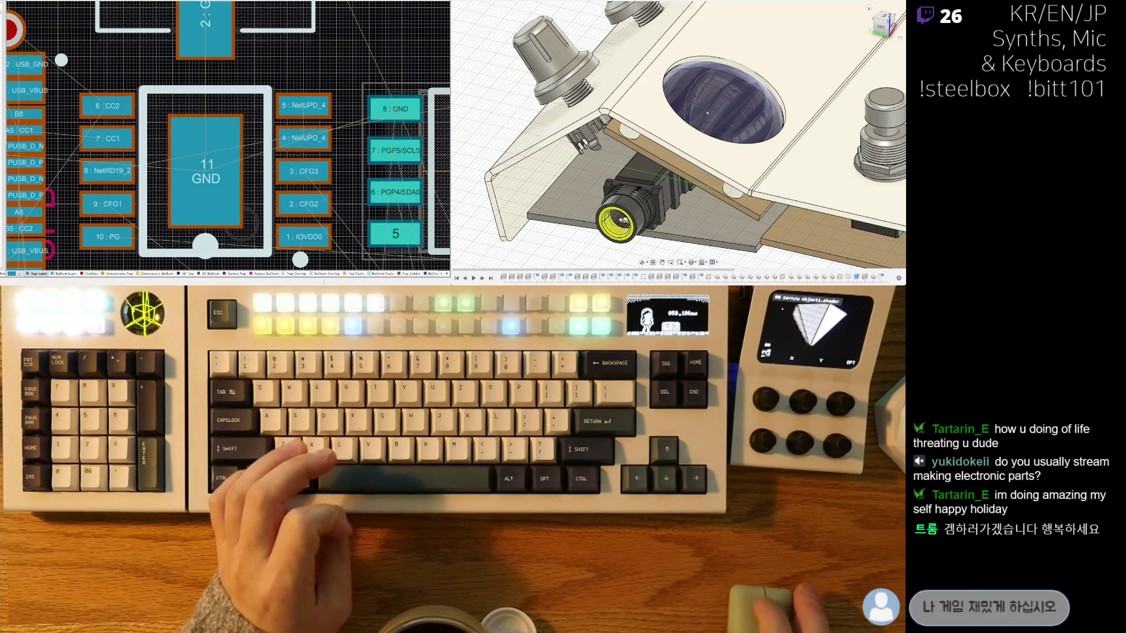
pyautogui.hotkey('ctrl', 'Tab')
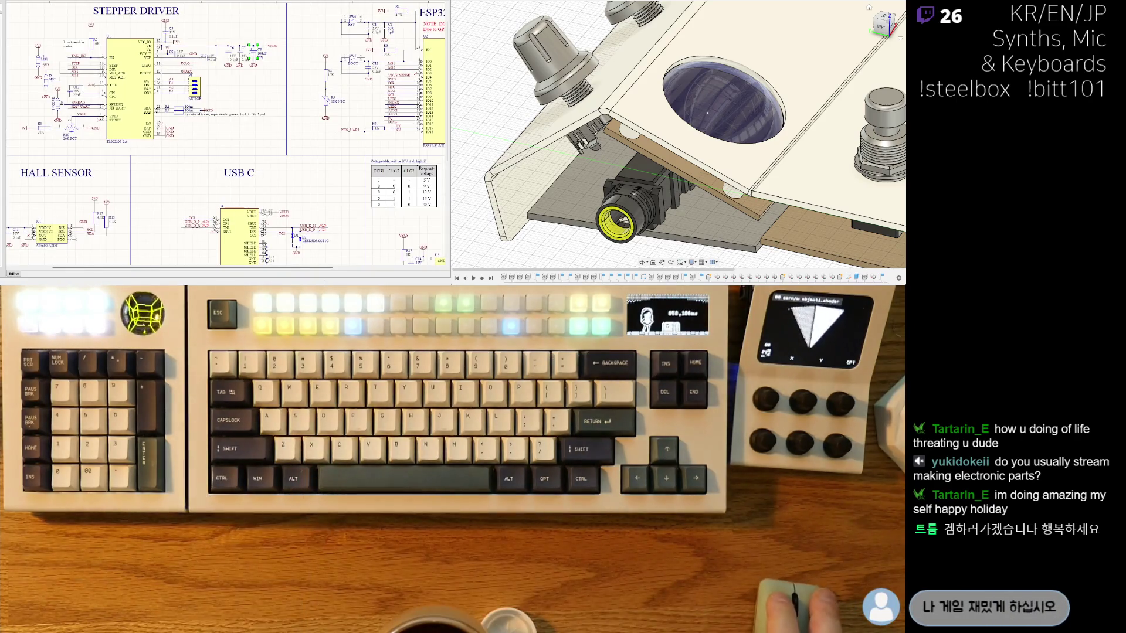
pyautogui.moveTo(246, 185)
pyautogui.mouseDown(button='right')
pyautogui.moveTo(169, 219)
pyautogui.moveTo(222, 151)
pyautogui.mouseUp(button='right')
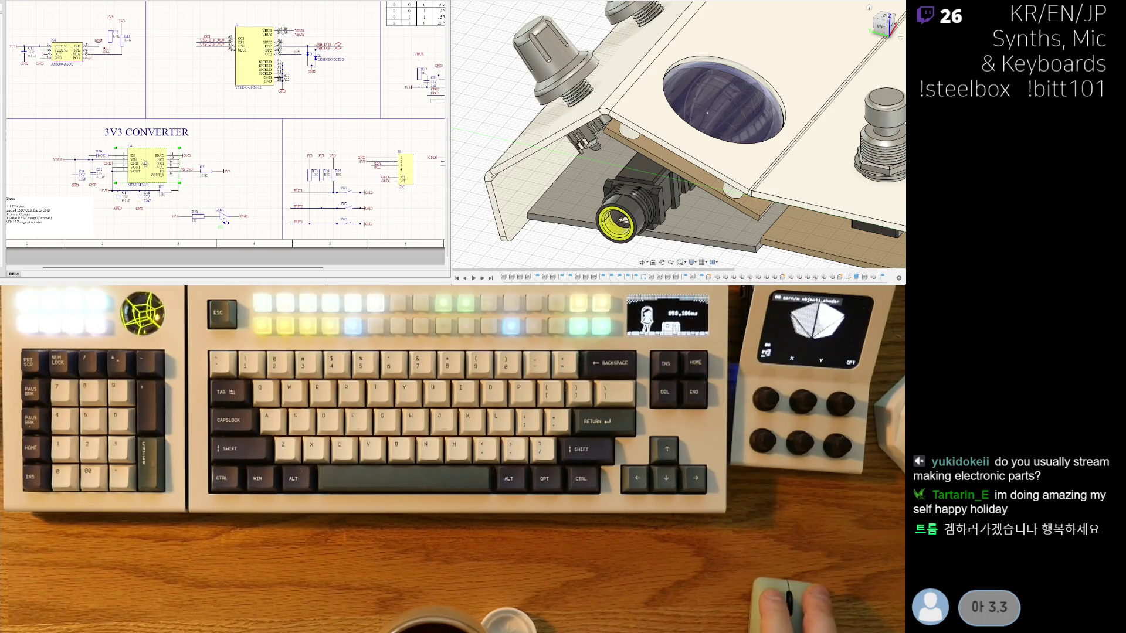
pyautogui.keyDown('ctrl'); pyautogui.scroll(1, 136, 184); pyautogui.keyUp('ctrl')
pyautogui.keyDown('ctrl'); pyautogui.scroll(1, 188, 162); pyautogui.keyUp('ctrl')
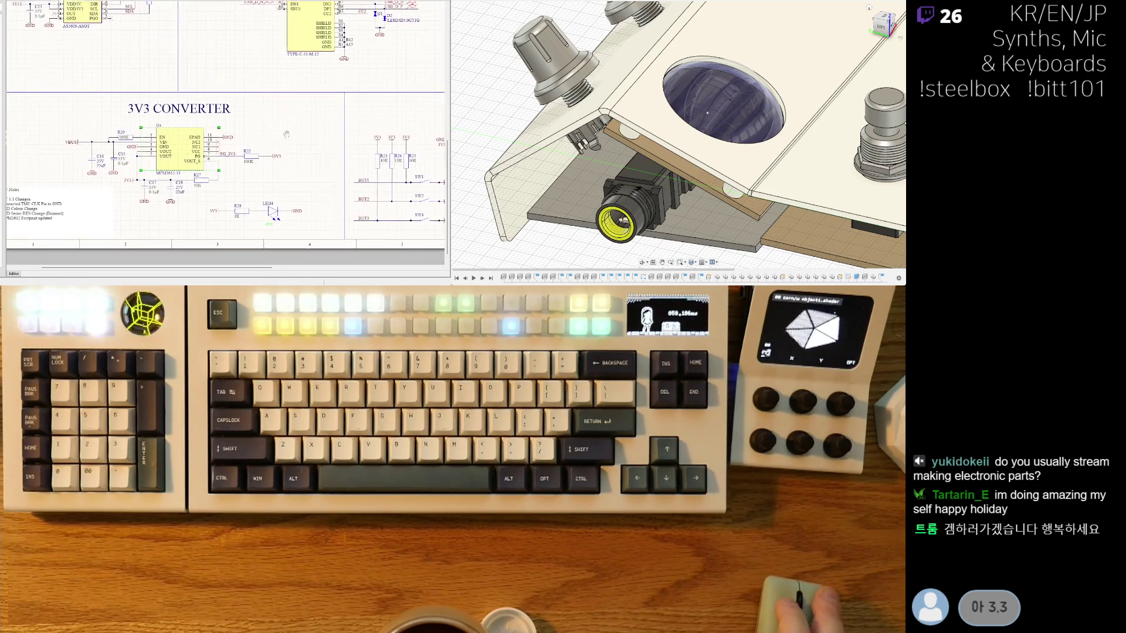
pyautogui.keyDown('ctrl'); pyautogui.scroll(1, 233, 148); pyautogui.keyUp('ctrl')
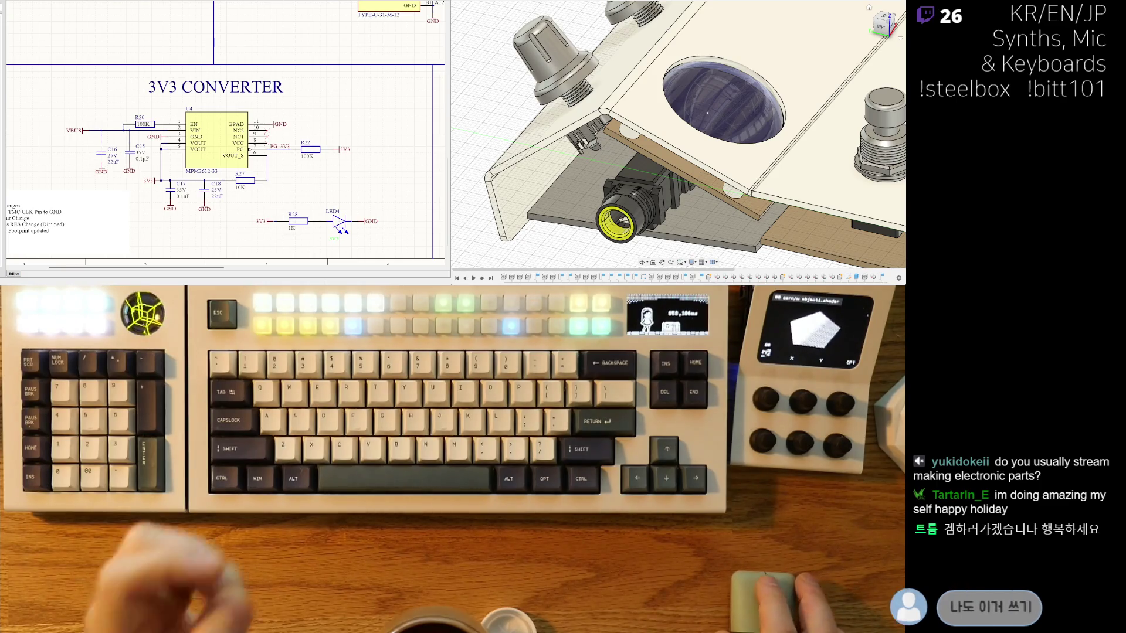
pyautogui.scroll(5, 226, 132)
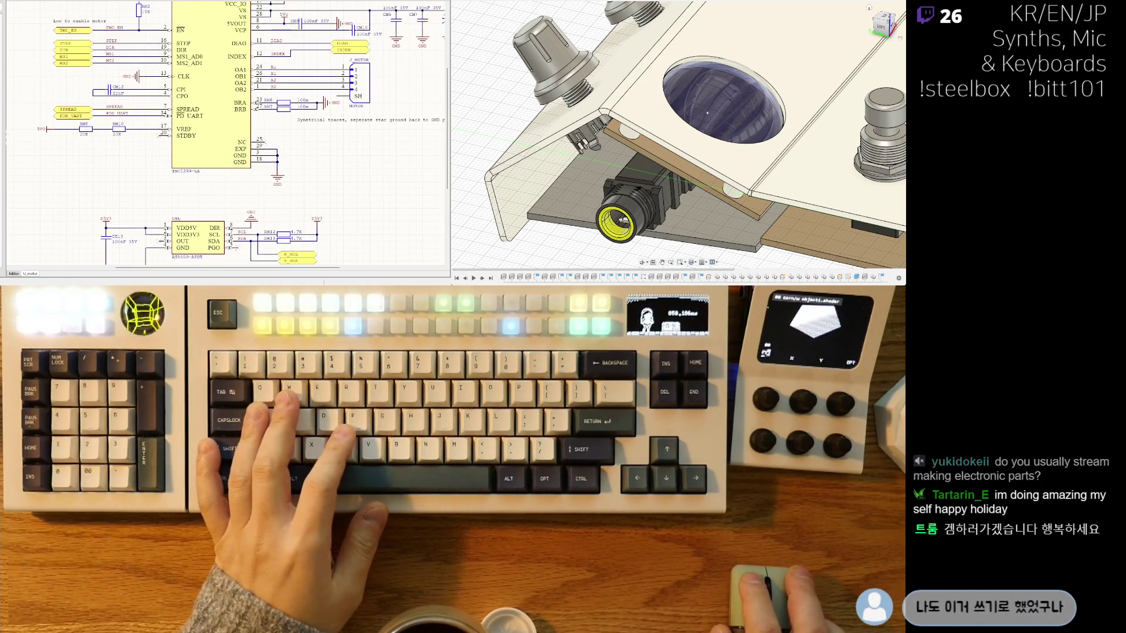
pyautogui.scroll(5, 225, 132)
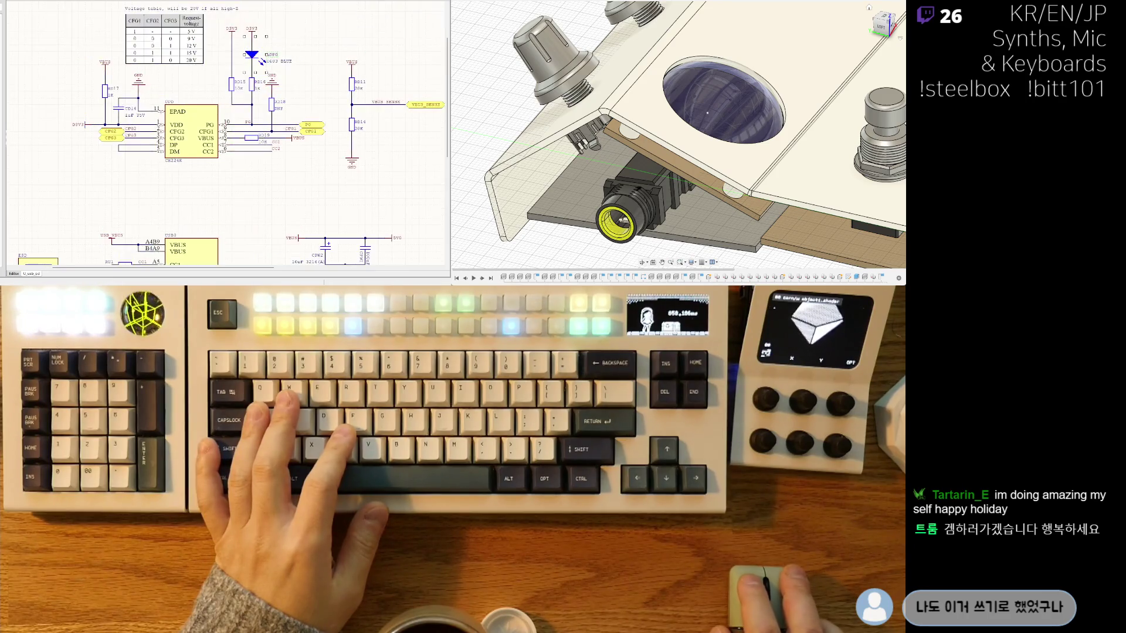
pyautogui.scroll(-2, 220, 104)
pyautogui.scroll(-2, 220, 104)
pyautogui.scroll(-2, 220, 104)
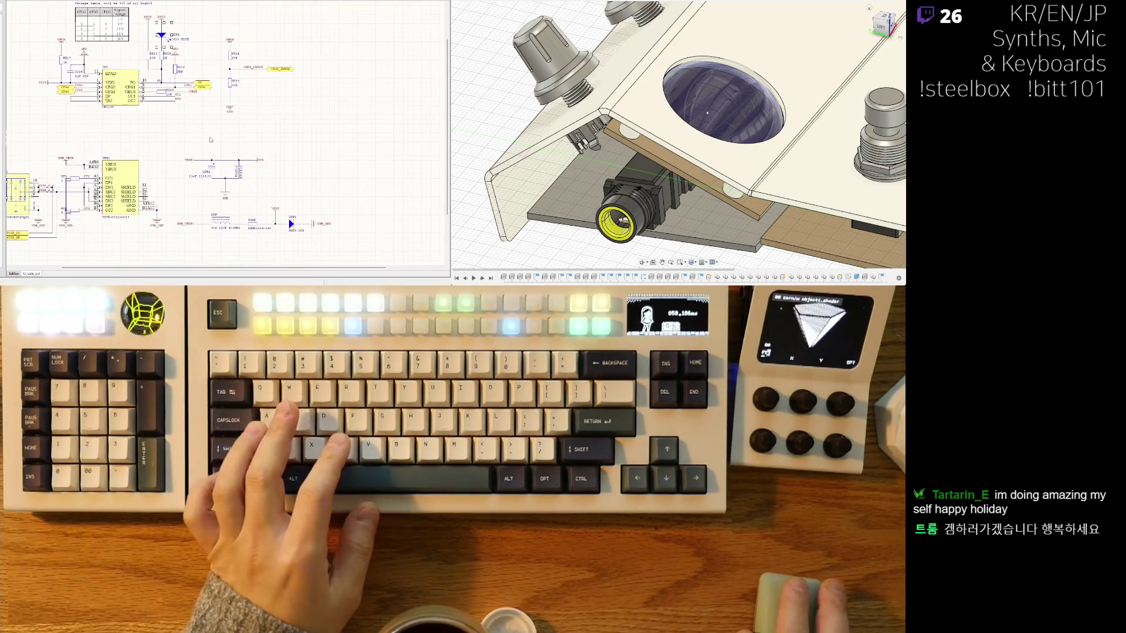
pyautogui.scroll(-2, 221, 103)
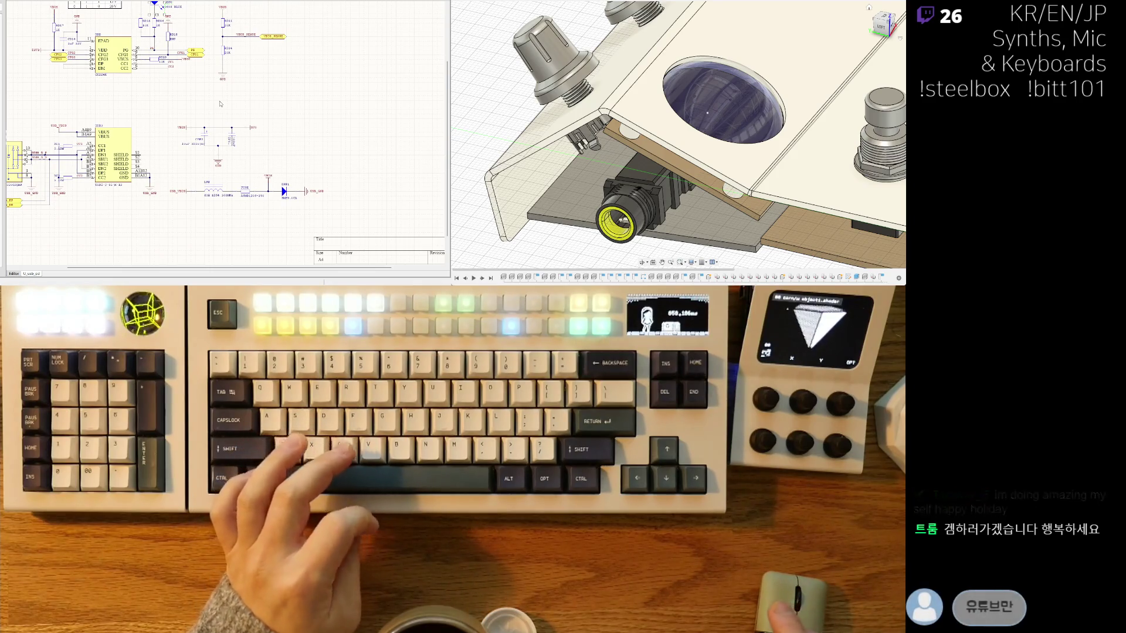
pyautogui.press('v')
pyautogui.press('d')
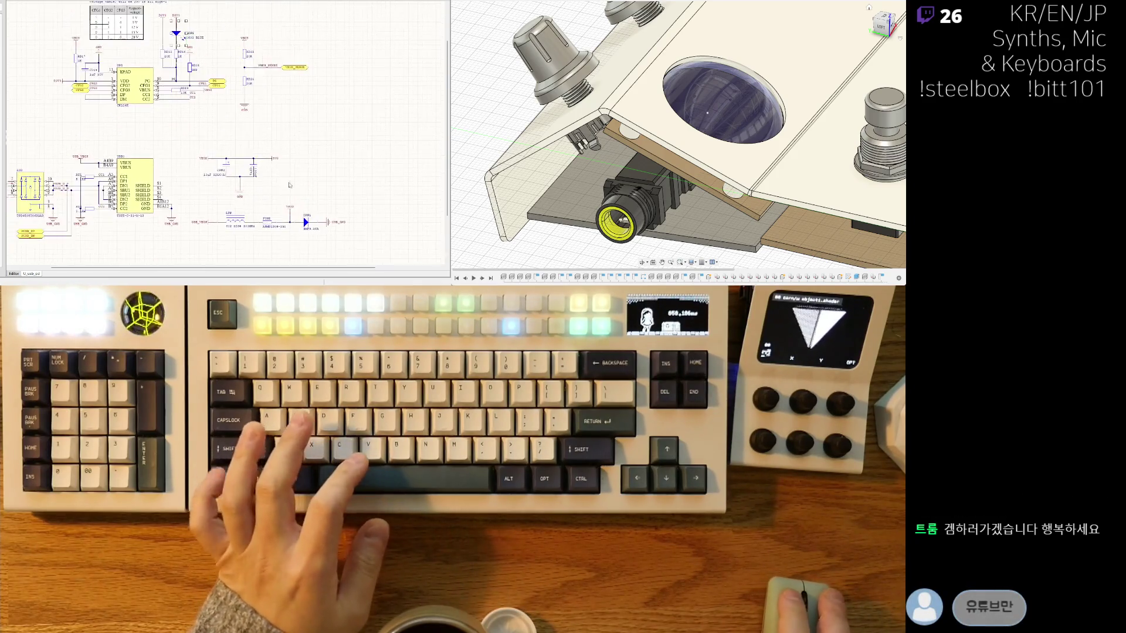
pyautogui.scroll(2, 270, 118)
pyautogui.scroll(2, 231, 166)
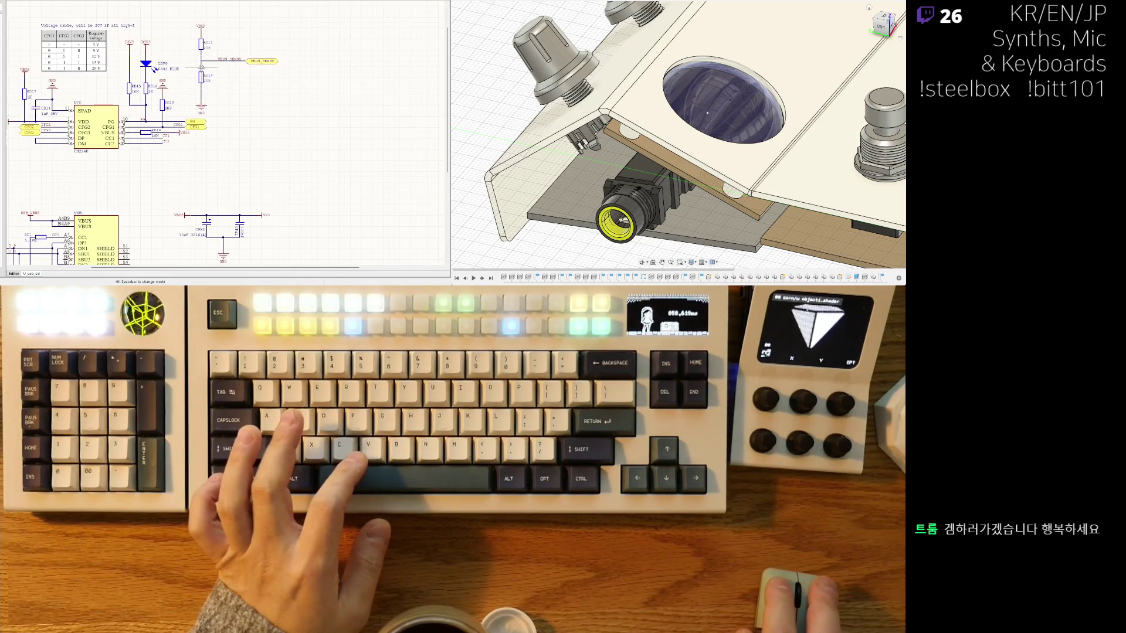
# Step: Exit wire mode and move the resistor divider with its net label further left on the USB-C sheet
pyautogui.moveTo(257, 115); pyautogui.dragTo(324, 124, button='right')
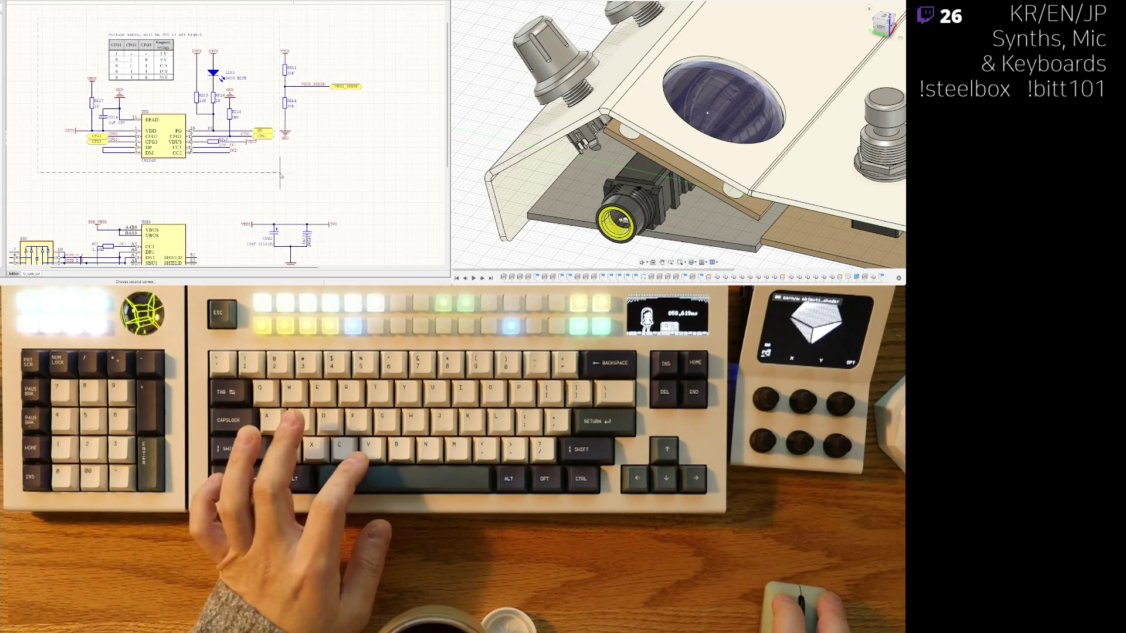
pyautogui.moveTo(282, 175); pyautogui.dragTo(357, 164, button='right')
pyautogui.moveTo(282, 89); pyautogui.dragTo(265, 88, button='right')
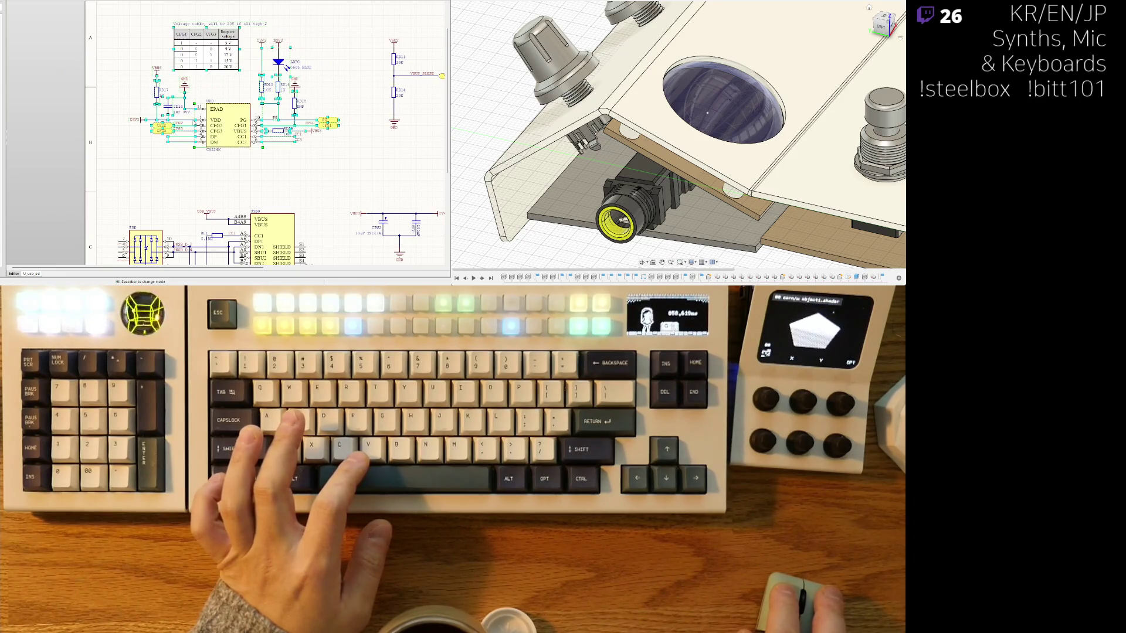
pyautogui.moveTo(302, 161); pyautogui.dragTo(283, 171, button='middle')
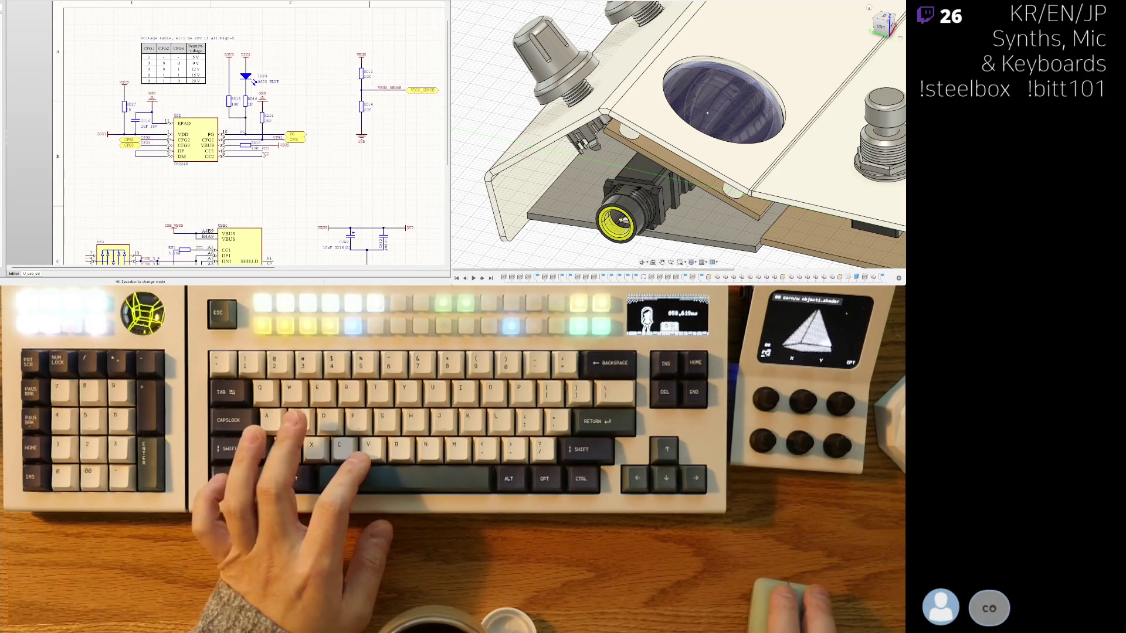
pyautogui.keyDown('ctrl'); pyautogui.scroll(-3, 307, 153); pyautogui.keyUp('ctrl')
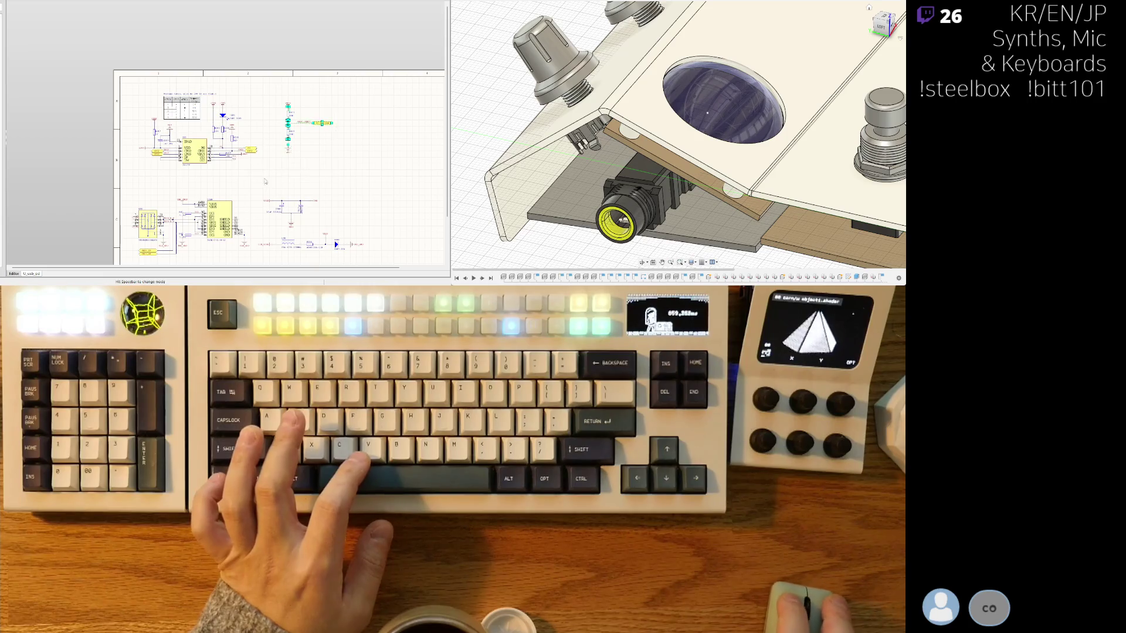
pyautogui.keyDown('ctrl'); pyautogui.scroll(2, 282, 118); pyautogui.keyUp('ctrl')
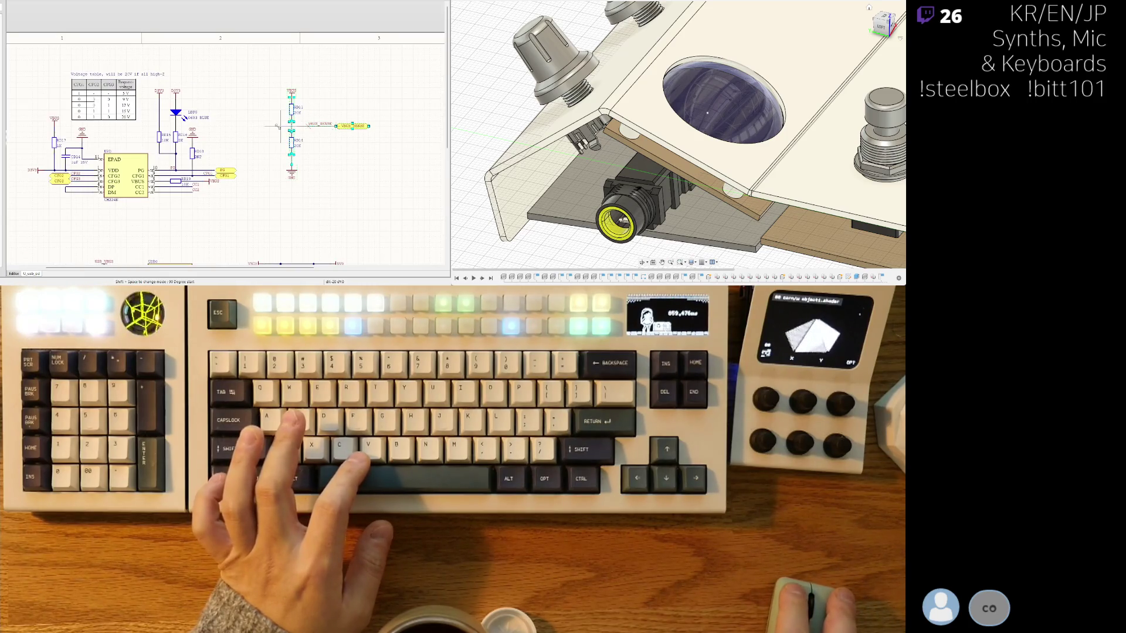
pyautogui.press('Escape')
pyautogui.moveTo(366, 126)
pyautogui.mouseDown()
pyautogui.moveTo(335, 126)
pyautogui.moveTo(349, 126)
pyautogui.mouseUp()
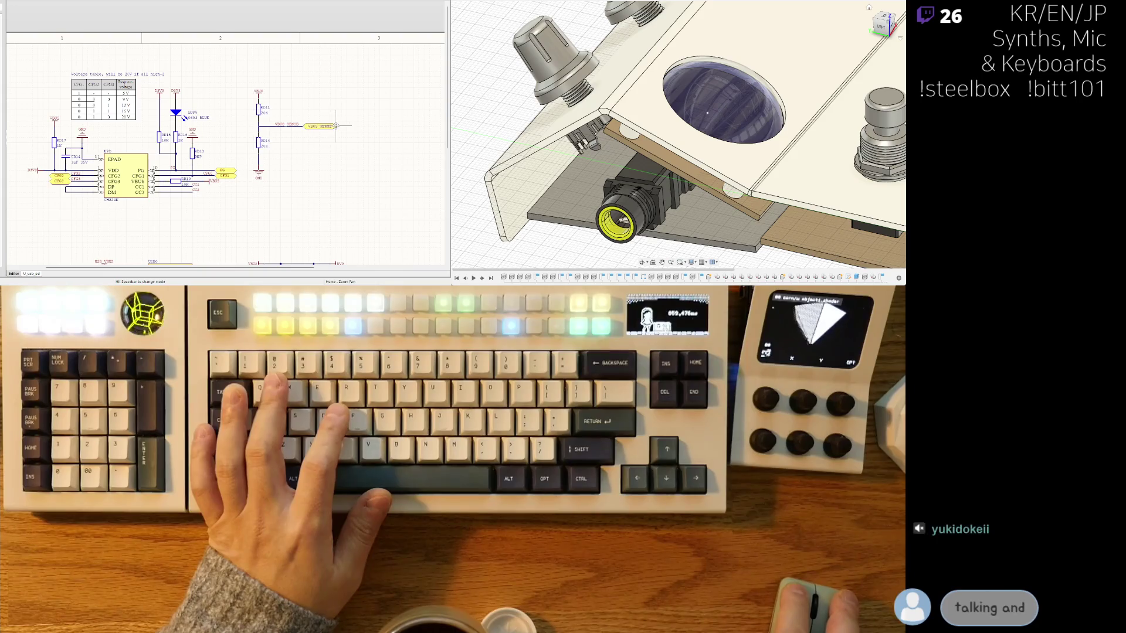
pyautogui.scroll(-2, 343, 129)
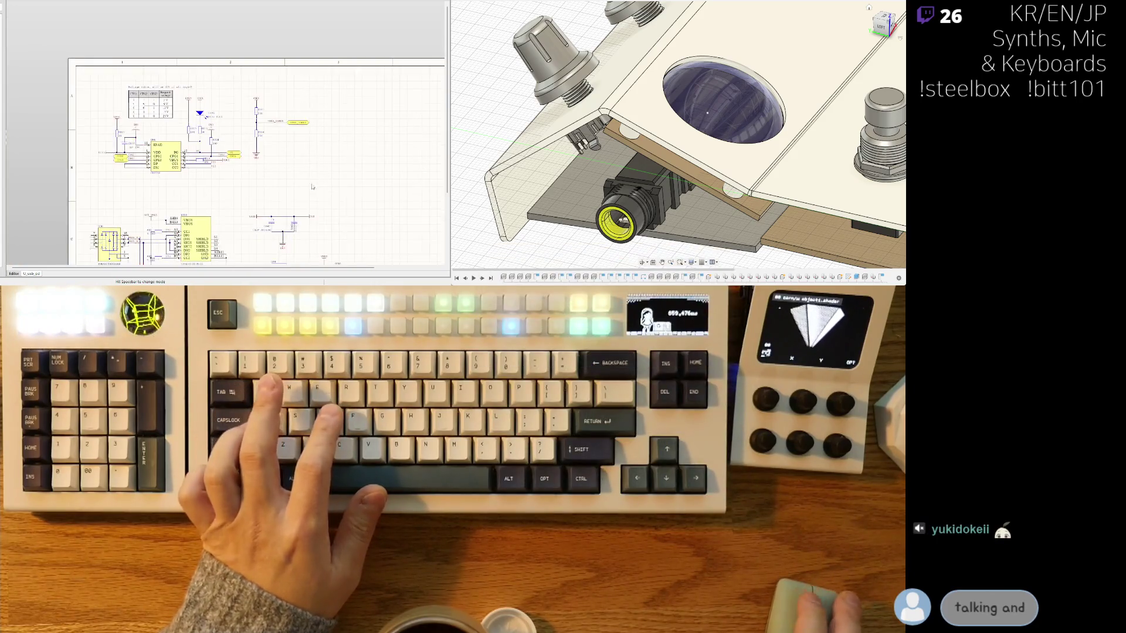
pyautogui.scroll(-2, 284, 113)
pyautogui.scroll(2, 284, 113)
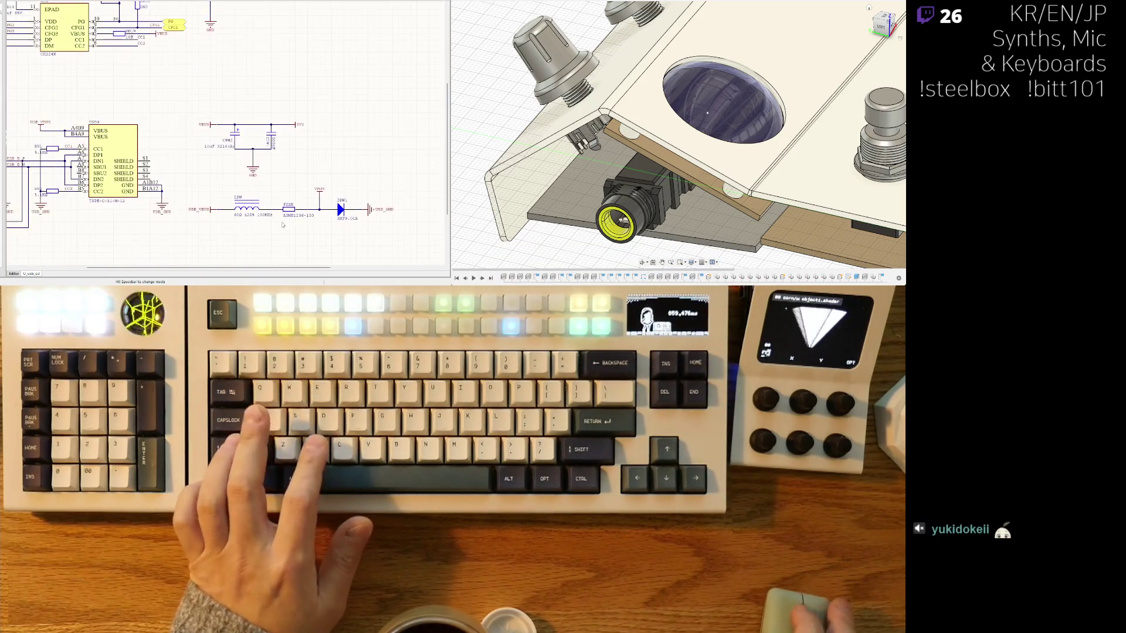
pyautogui.scroll(1, 278, 200)
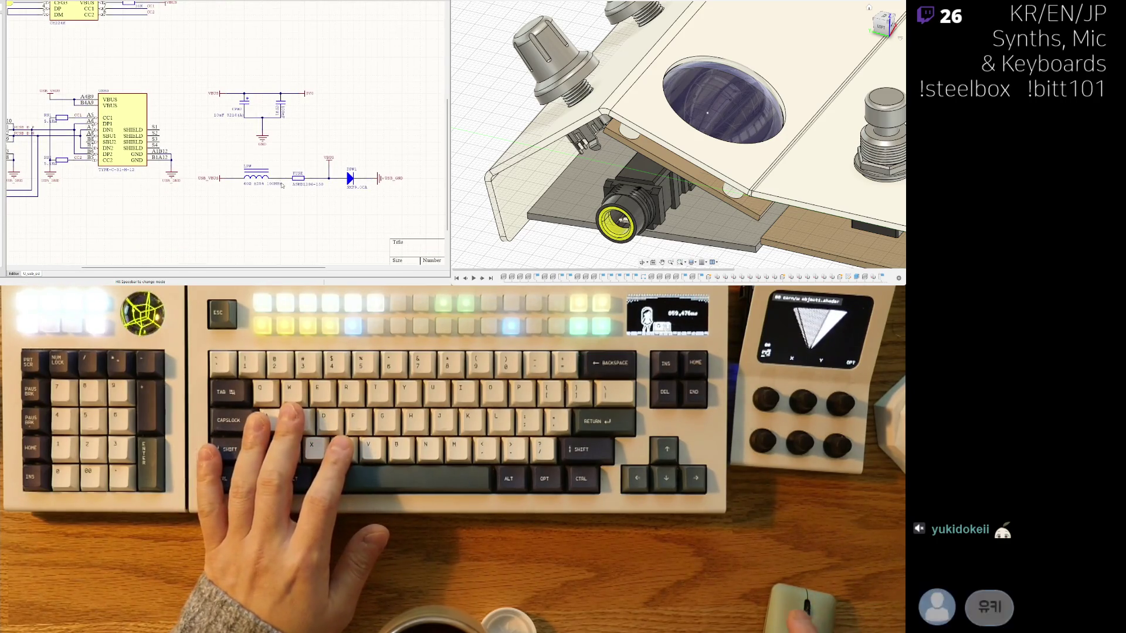
# Step: Hang the diode after the fuse vertically from the VBUS line with a ground symbol beneath it
pyautogui.moveTo(372, 169); pyautogui.dragTo(358, 179, button='middle')
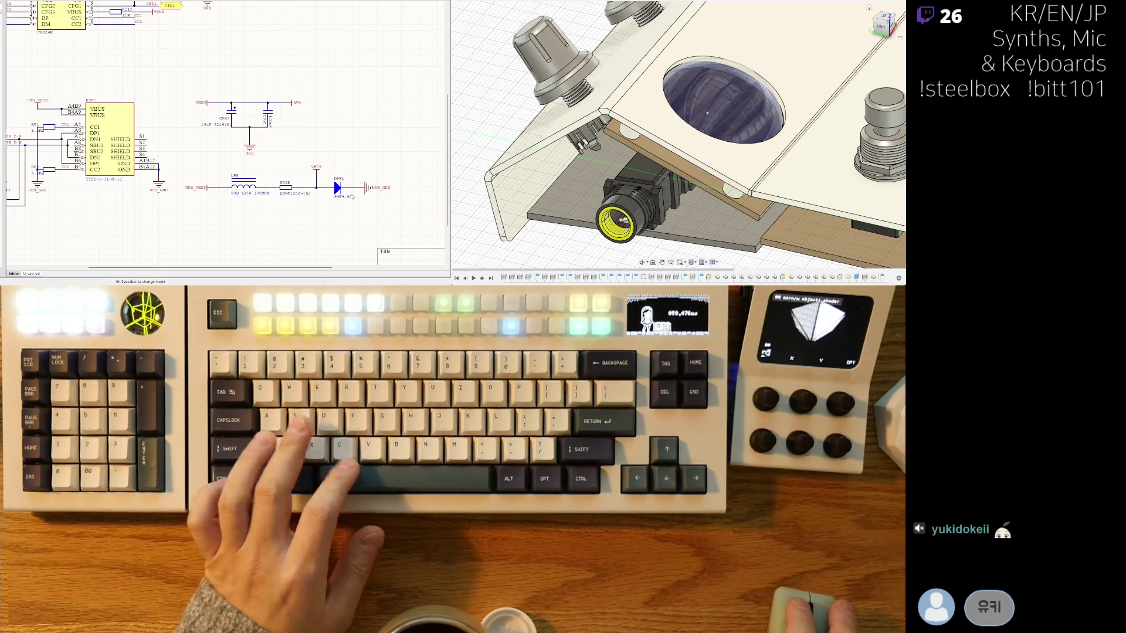
pyautogui.moveTo(337, 187)
pyautogui.mouseDown()
pyautogui.moveTo(368, 188)
pyautogui.moveTo(323, 204)
pyautogui.mouseUp()
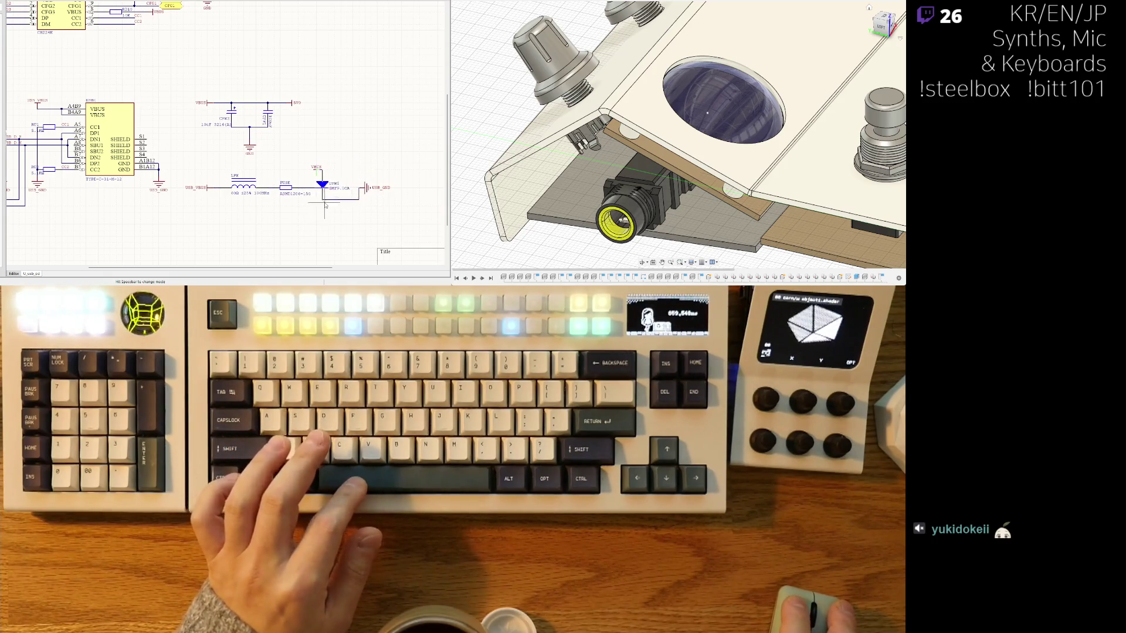
pyautogui.press('r')
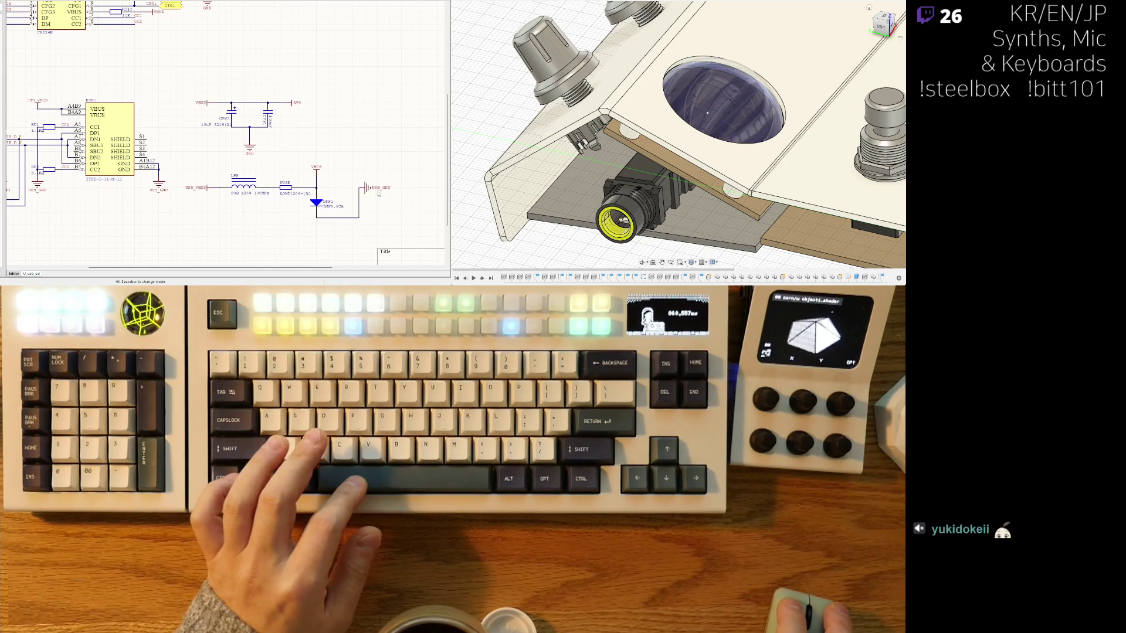
pyautogui.moveTo(358, 212); pyautogui.dragTo(317, 231)
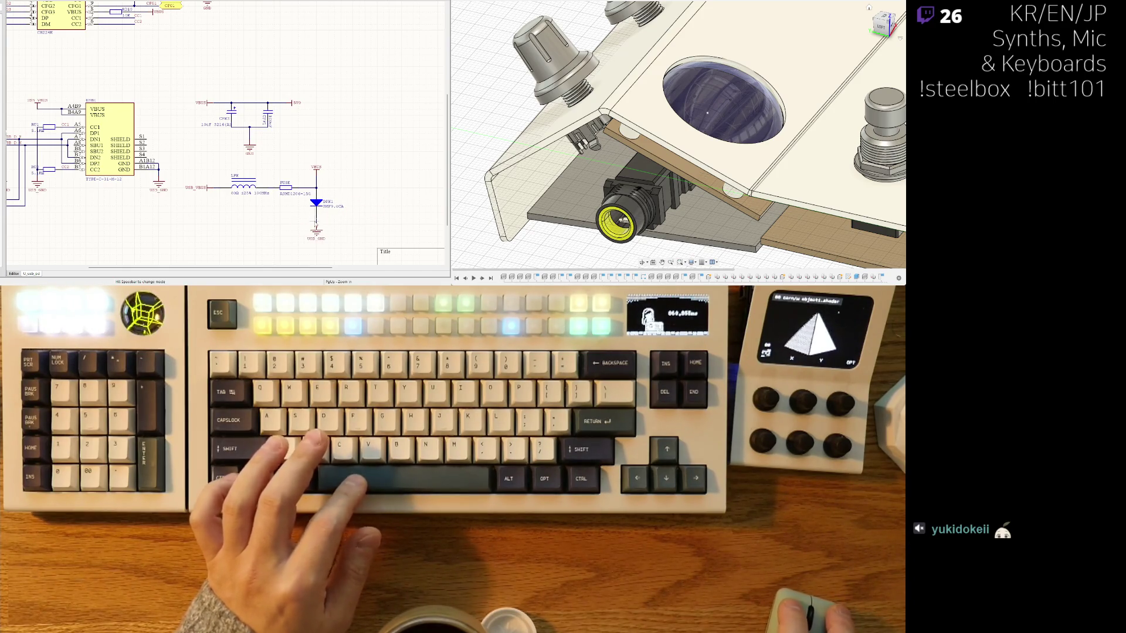
pyautogui.scroll(-1, 246, 219)
pyautogui.scroll(-1, 251, 214)
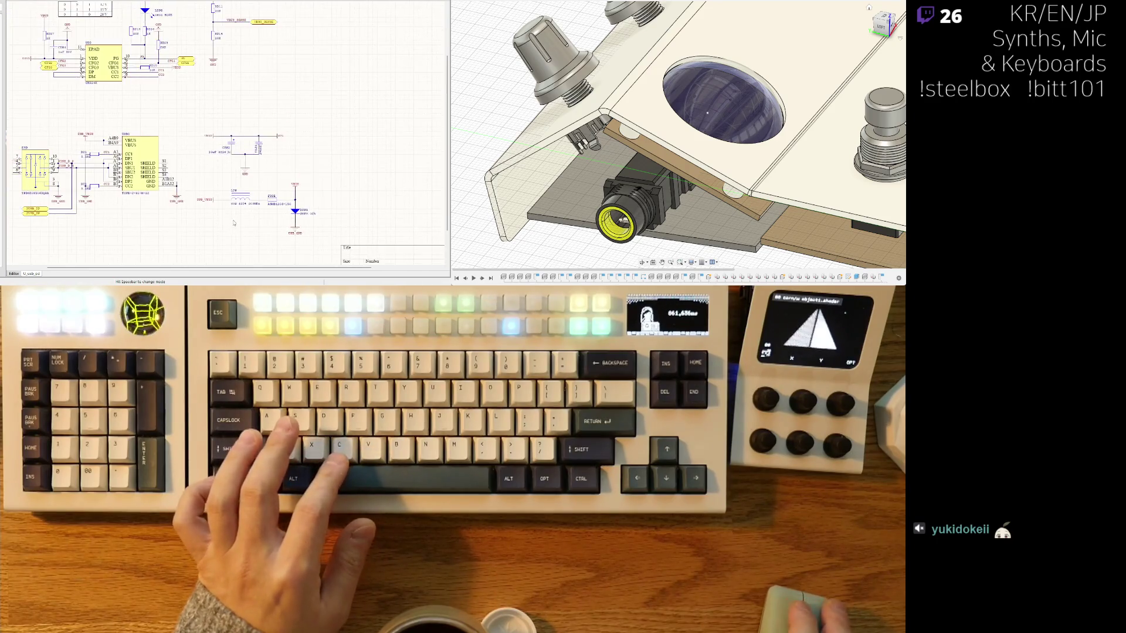
pyautogui.scroll(-1, 261, 205)
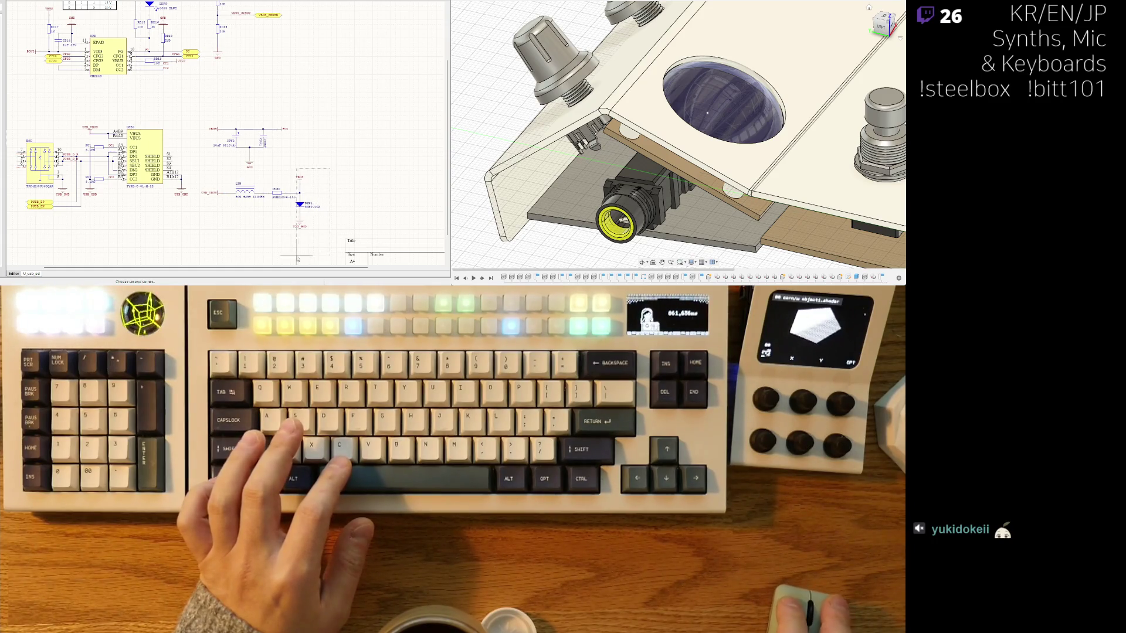
pyautogui.scroll(2, 265, 198)
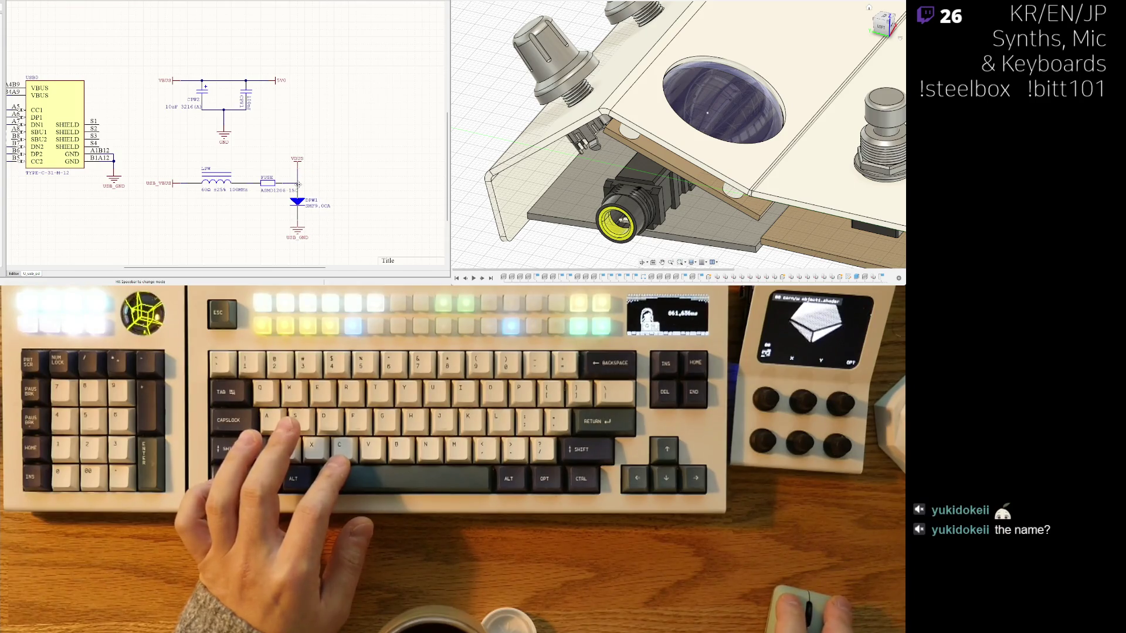
pyautogui.moveTo(298, 184); pyautogui.dragTo(304, 184)
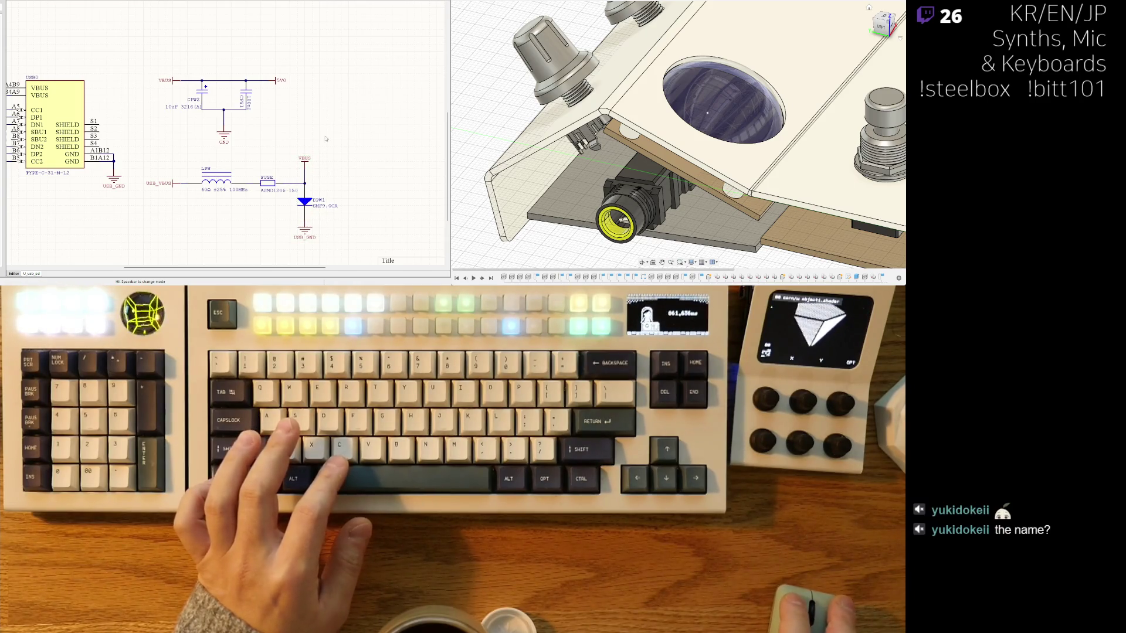
pyautogui.keyDown('ctrl'); pyautogui.scroll(-1, 350, 134); pyautogui.keyUp('ctrl')
pyautogui.scroll(2, 243, 153)
pyautogui.keyDown('ctrl'); pyautogui.scroll(-2, 243, 154); pyautogui.keyUp('ctrl')
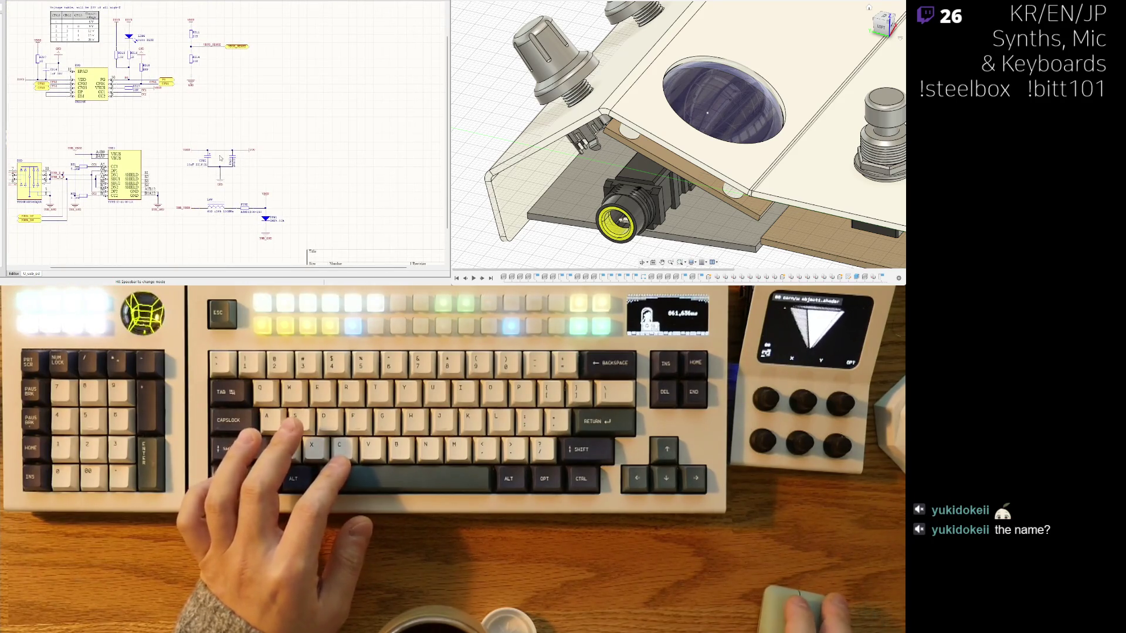
pyautogui.keyDown('ctrl'); pyautogui.scroll(2, 222, 215); pyautogui.keyUp('ctrl')
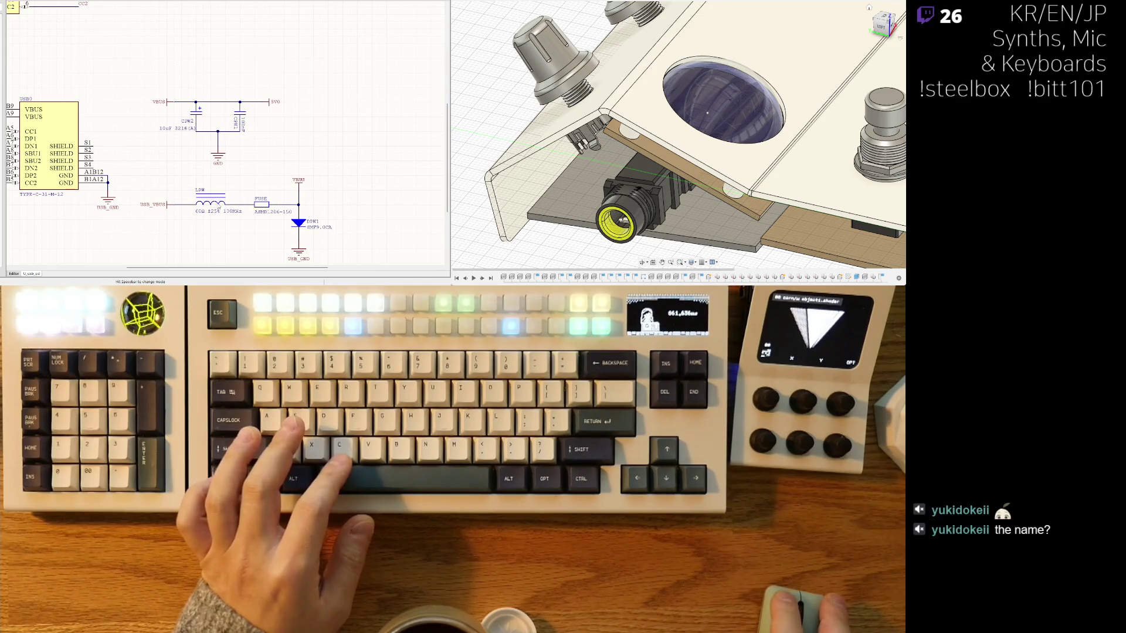
pyautogui.keyDown('ctrl'); pyautogui.scroll(-1, 215, 206); pyautogui.keyUp('ctrl')
pyautogui.keyDown('ctrl'); pyautogui.scroll(-1, 216, 207); pyautogui.keyUp('ctrl')
pyautogui.keyDown('ctrl'); pyautogui.scroll(-1, 216, 206); pyautogui.keyUp('ctrl')
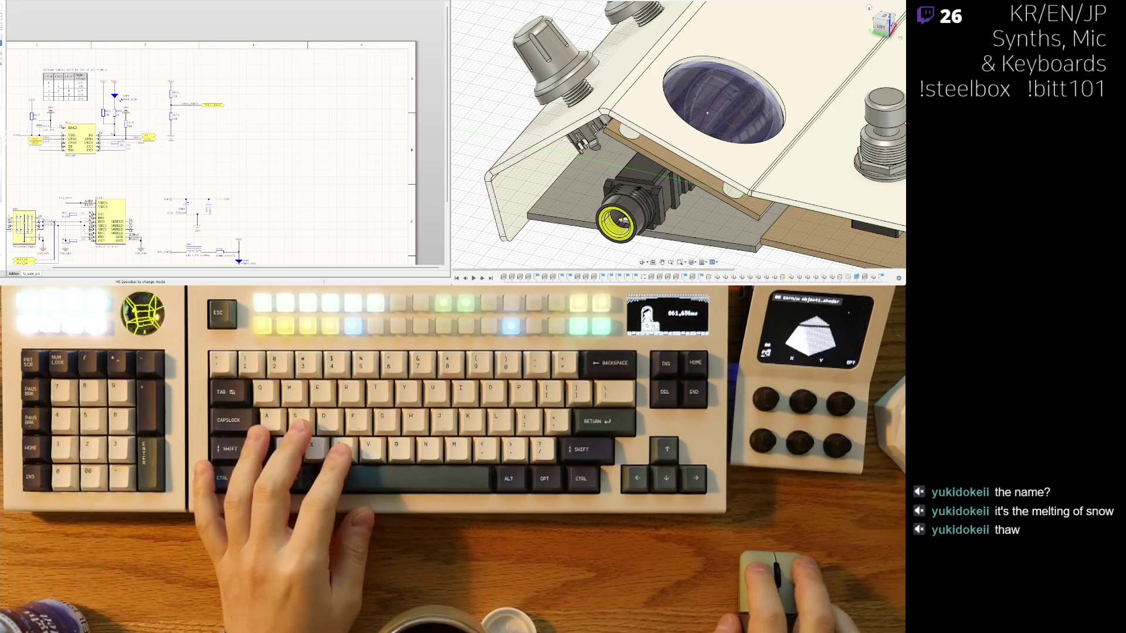
# Step: Place the MPM3612 converter chip on the USB-C sheet and switch to the 3V3 CONVERTER sheet
pyautogui.hotkey('ctrl', 'v')
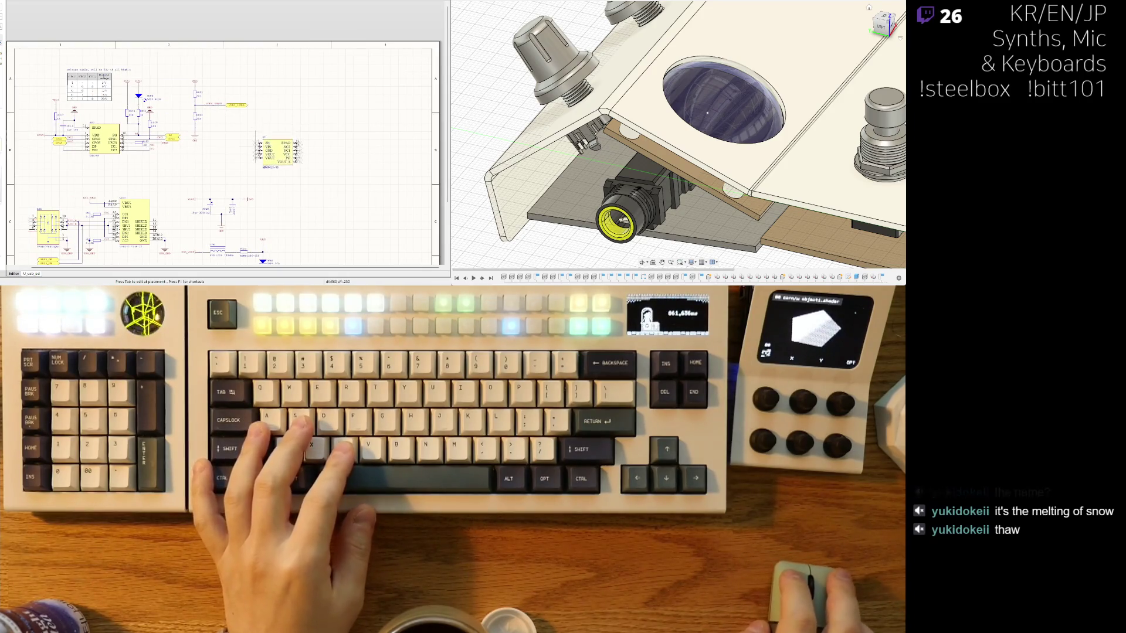
pyautogui.keyDown('ctrl'); pyautogui.scroll(2, 317, 176); pyautogui.keyUp('ctrl')
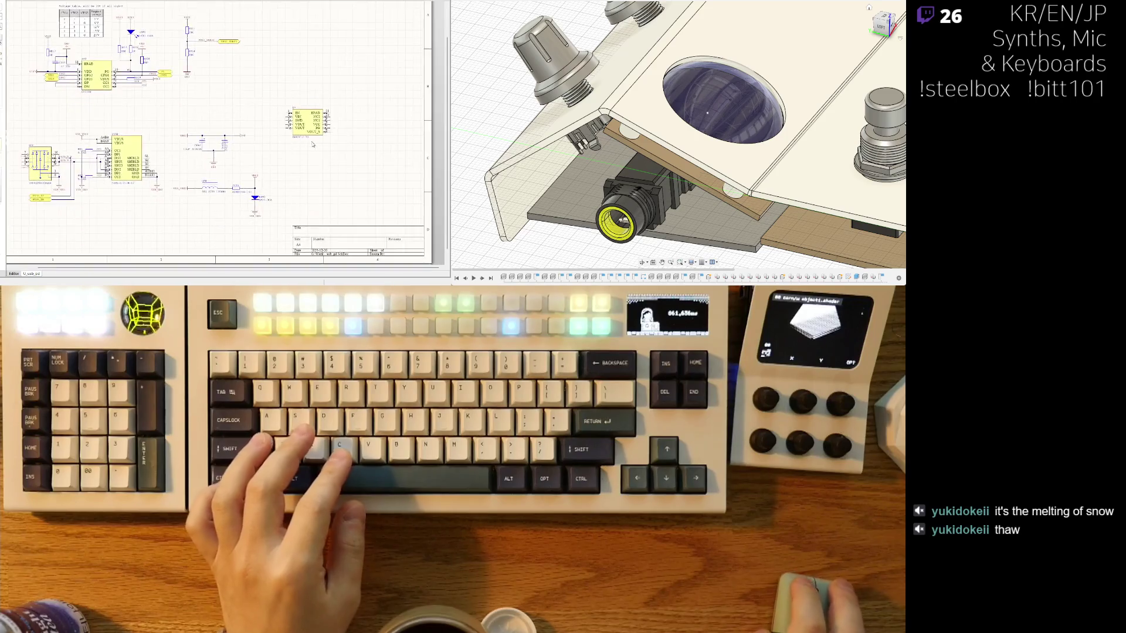
pyautogui.keyDown('ctrl'); pyautogui.scroll(2, 319, 134); pyautogui.keyUp('ctrl')
pyautogui.scroll(2, 308, 105)
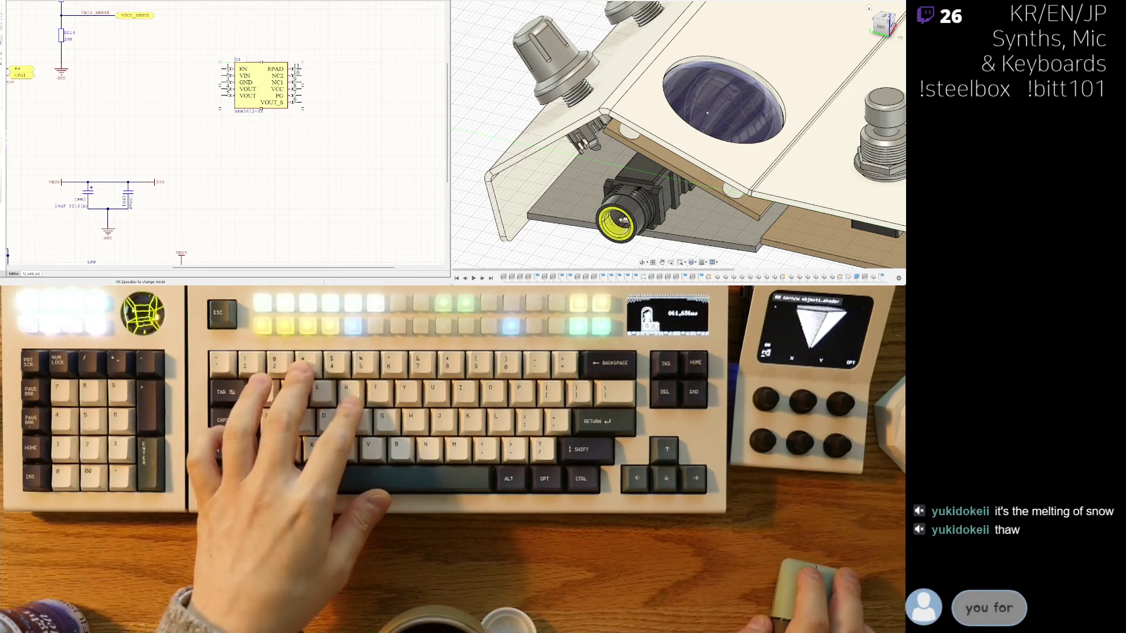
pyautogui.keyDown('ctrl'); pyautogui.scroll(-3, 131, 141); pyautogui.keyUp('ctrl')
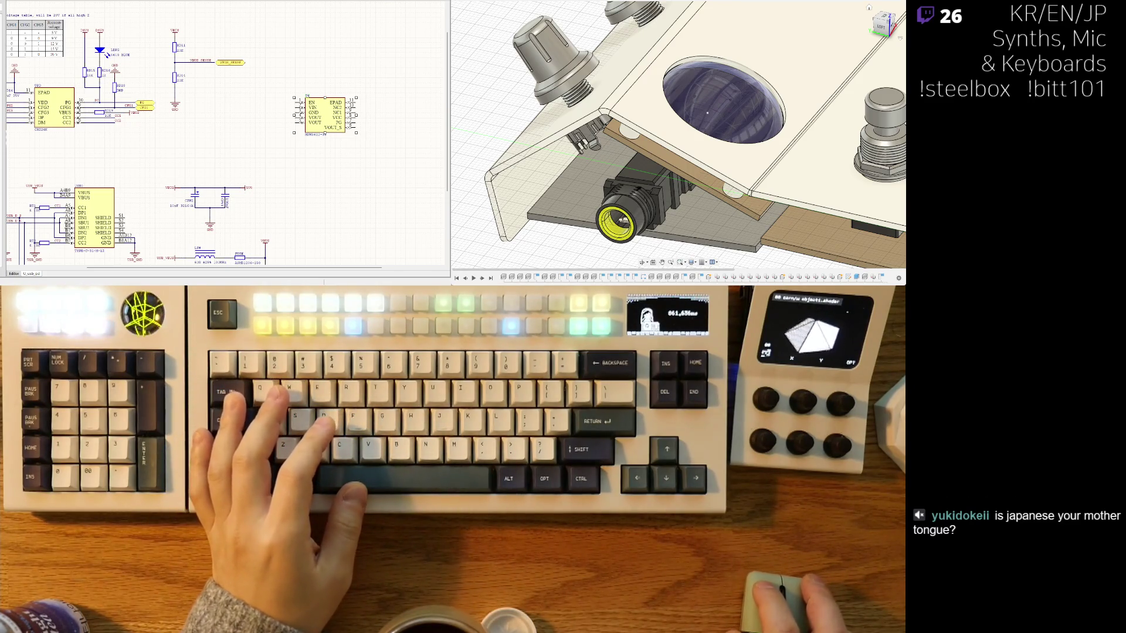
pyautogui.hotkey('ctrl', 'Tab')
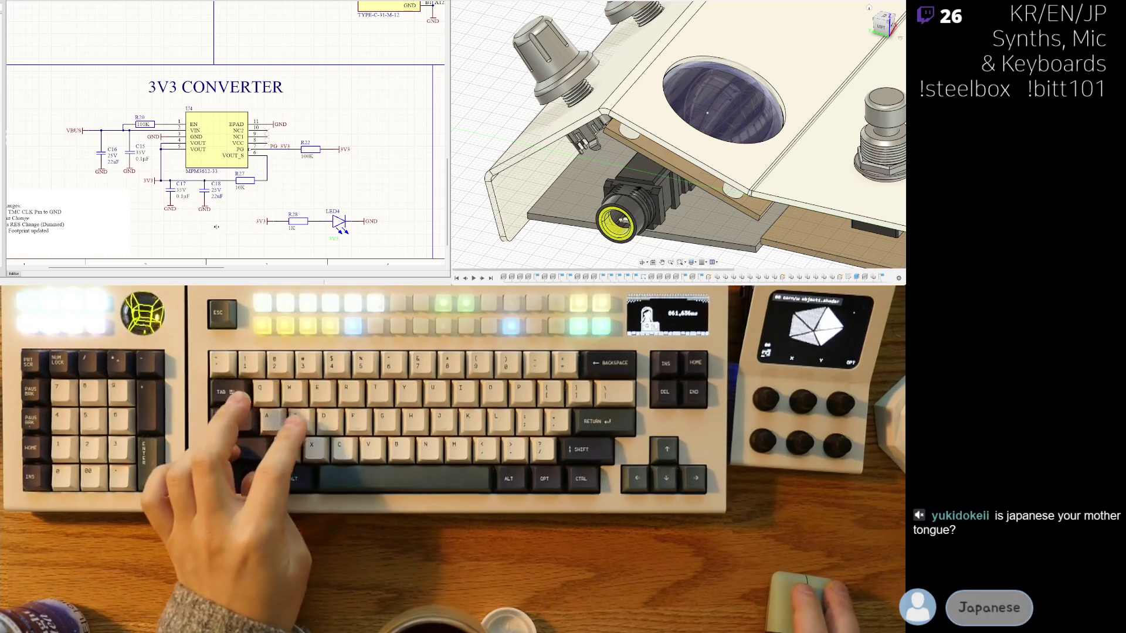
# Step: Review the 3V3 converter sheet's REV Notes and return to the USB-C sheet showing the unwired MPM3612
pyautogui.moveTo(292, 182); pyautogui.dragTo(341, 169, button='right')
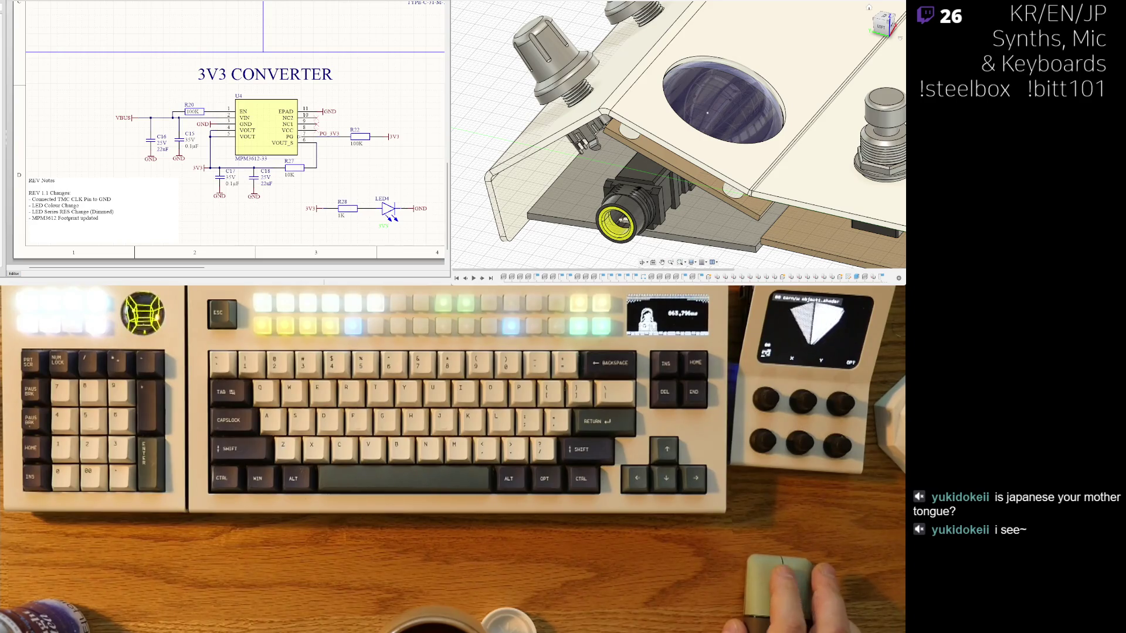
pyautogui.scroll(-3, 308, 160)
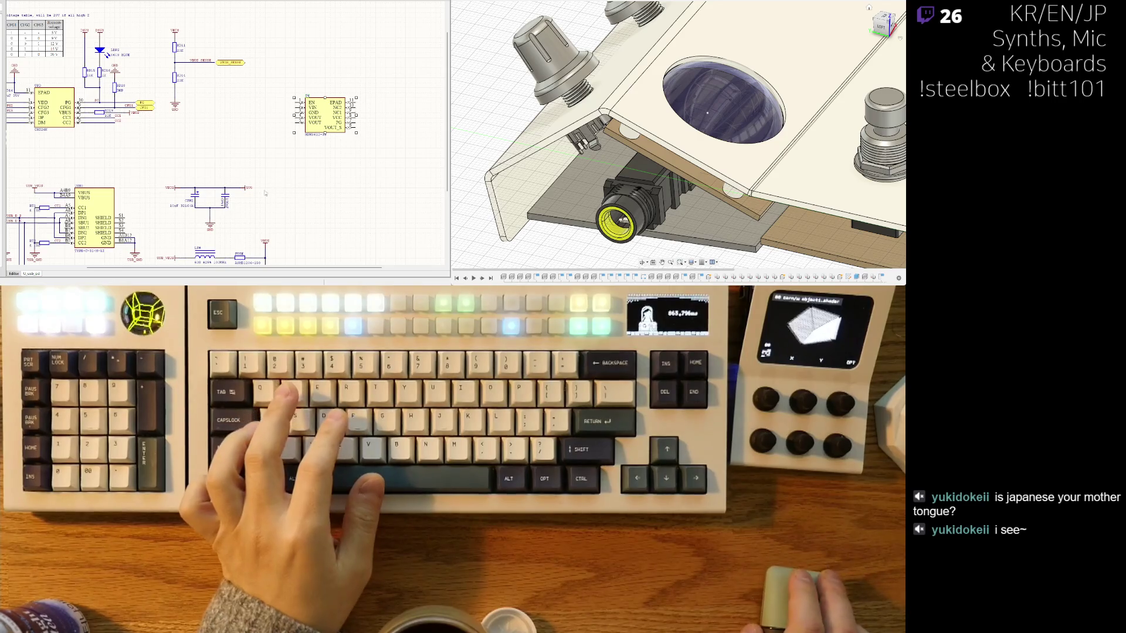
pyautogui.moveTo(308, 160); pyautogui.dragTo(279, 164, button='middle')
pyautogui.scroll(2, 264, 124)
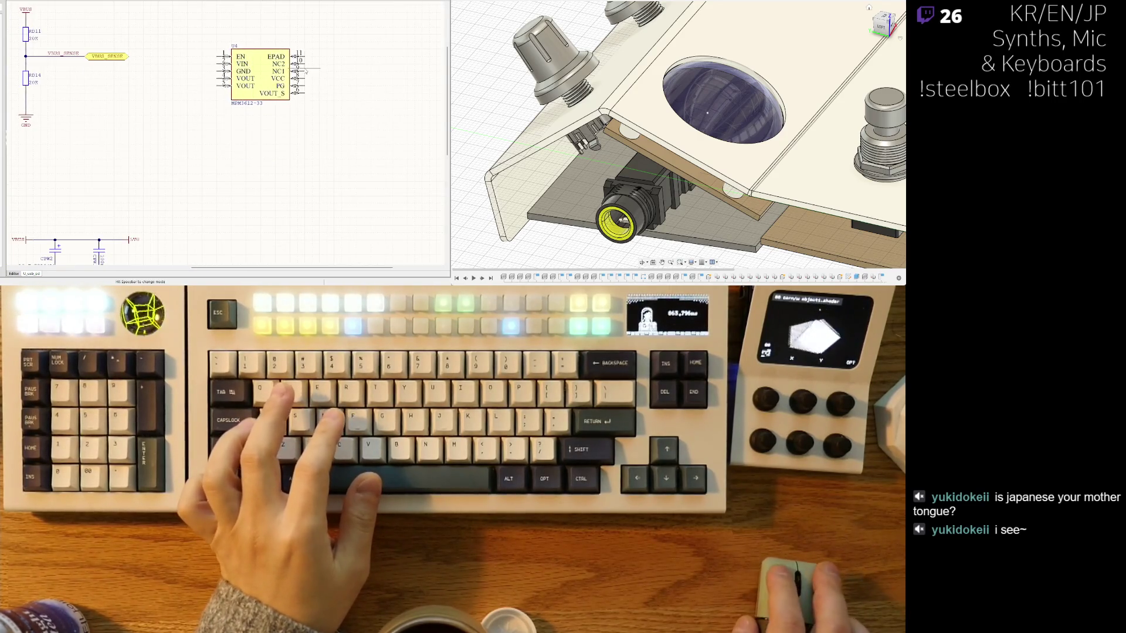